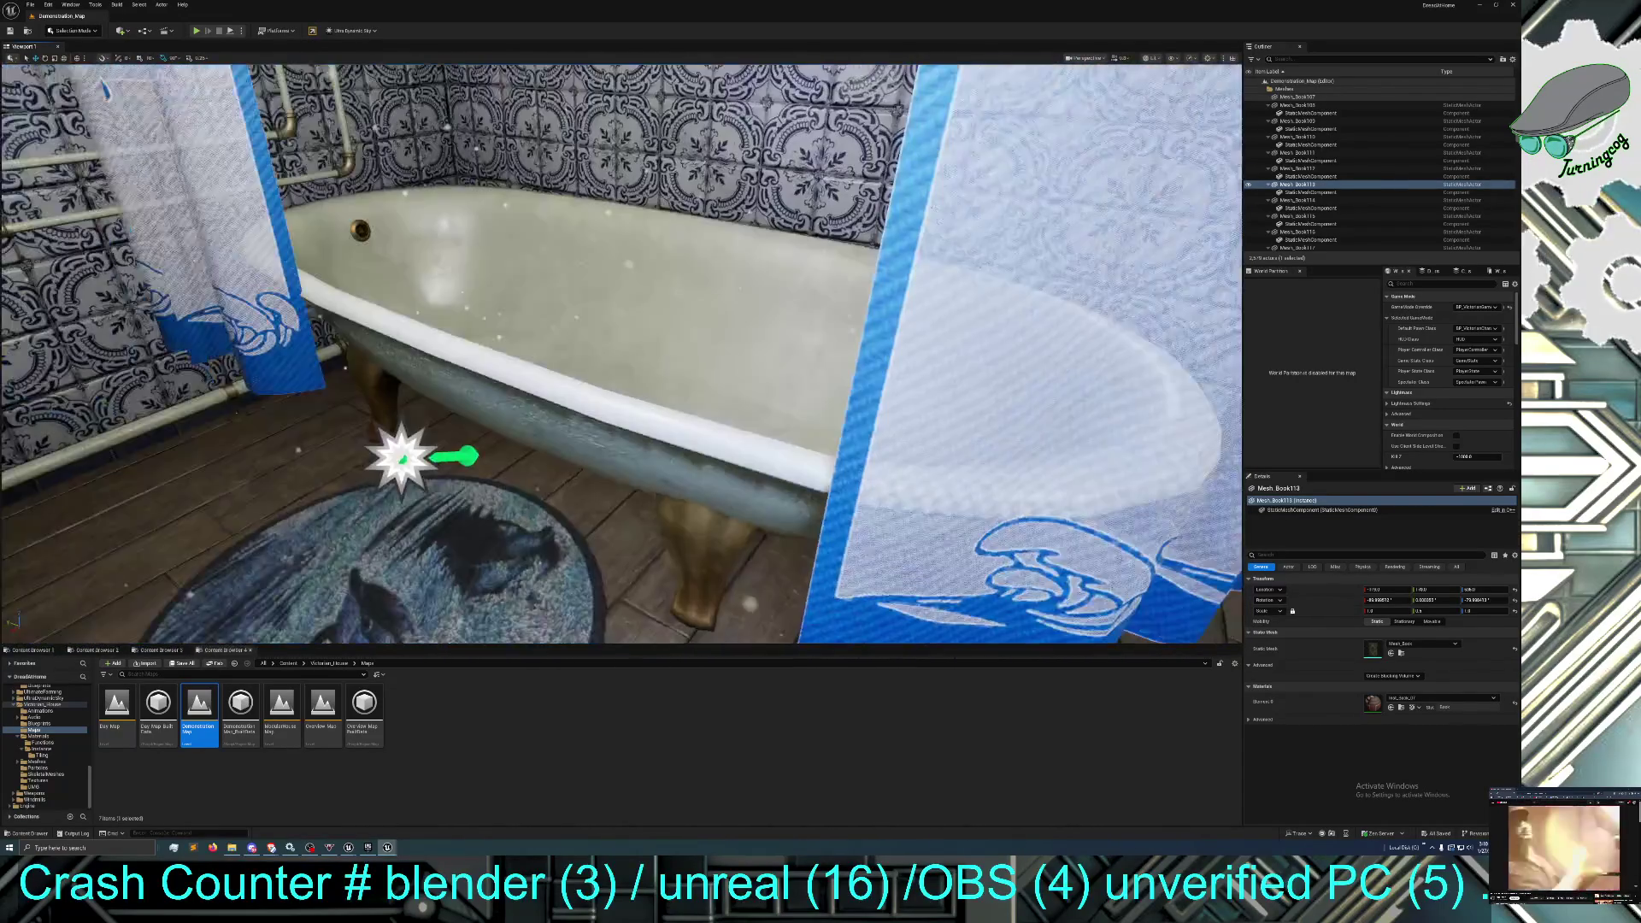
Fly through the house to the kitchen and duplicate the blue table in place.
{"action": "key", "text": "w"}
{"action": "key", "text": "d"}
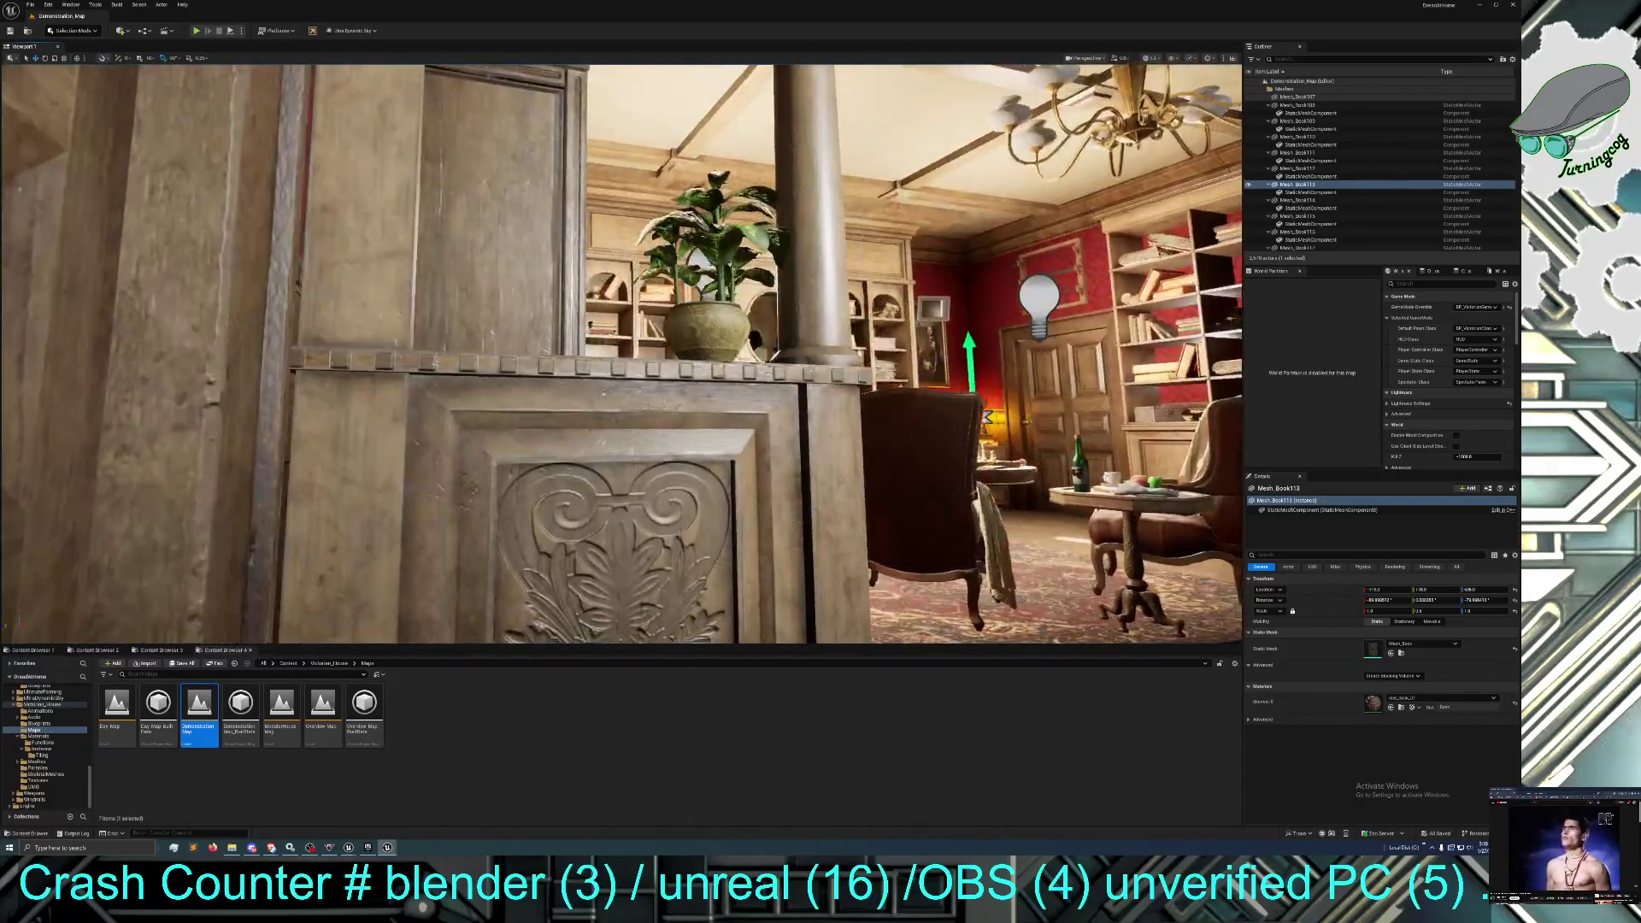
{"action": "key", "text": "w"}
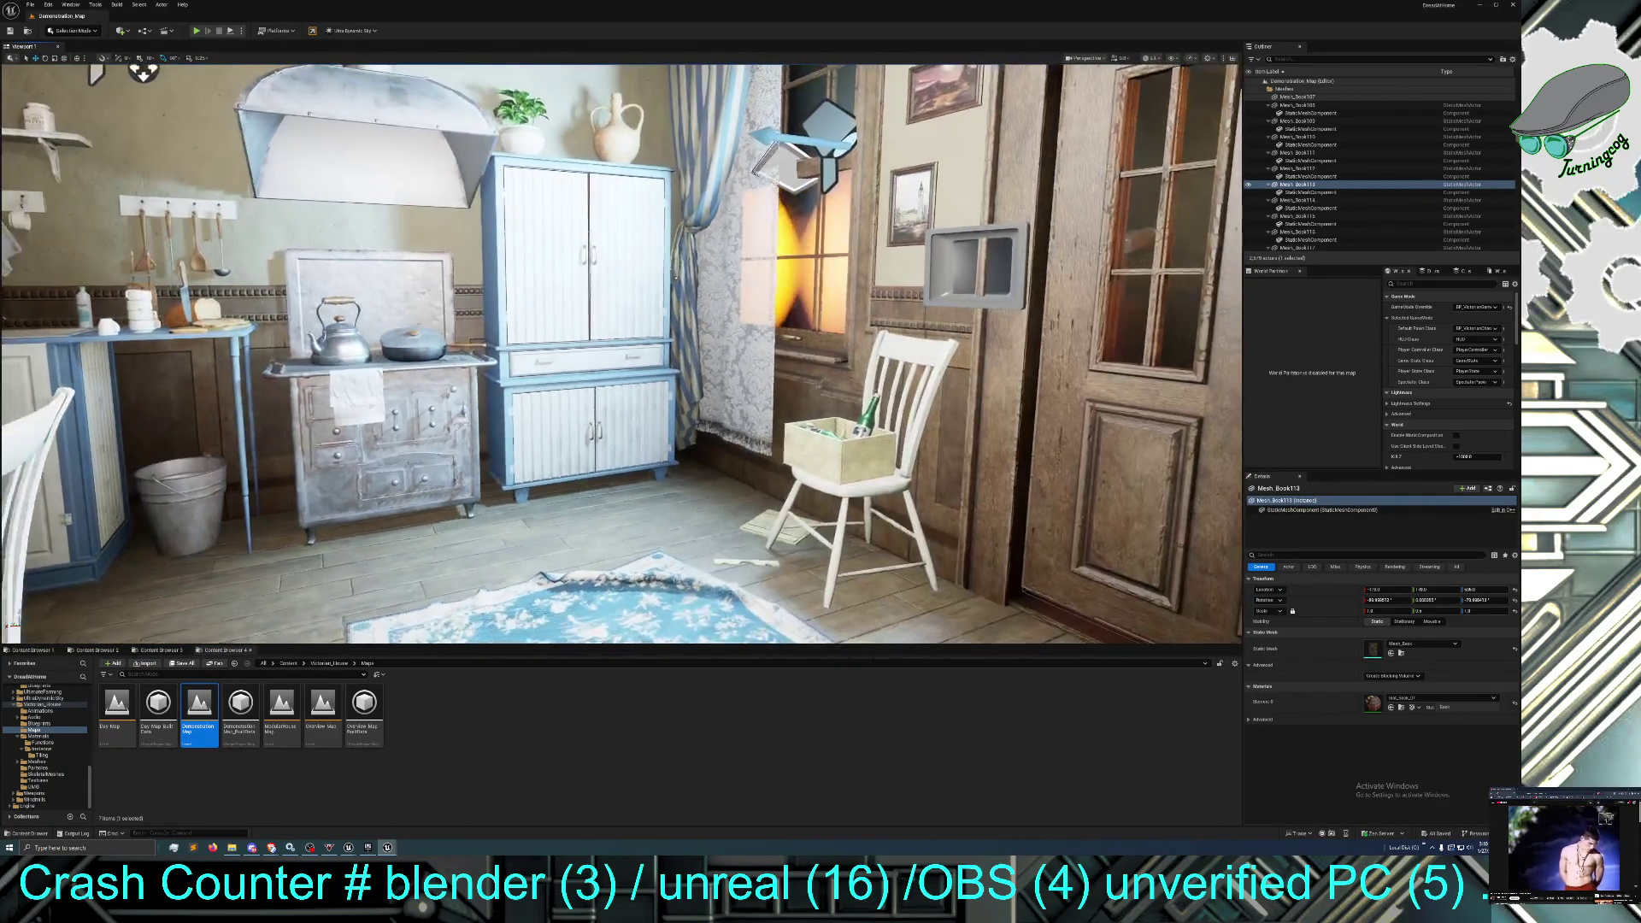
{"action": "key", "text": "s"}
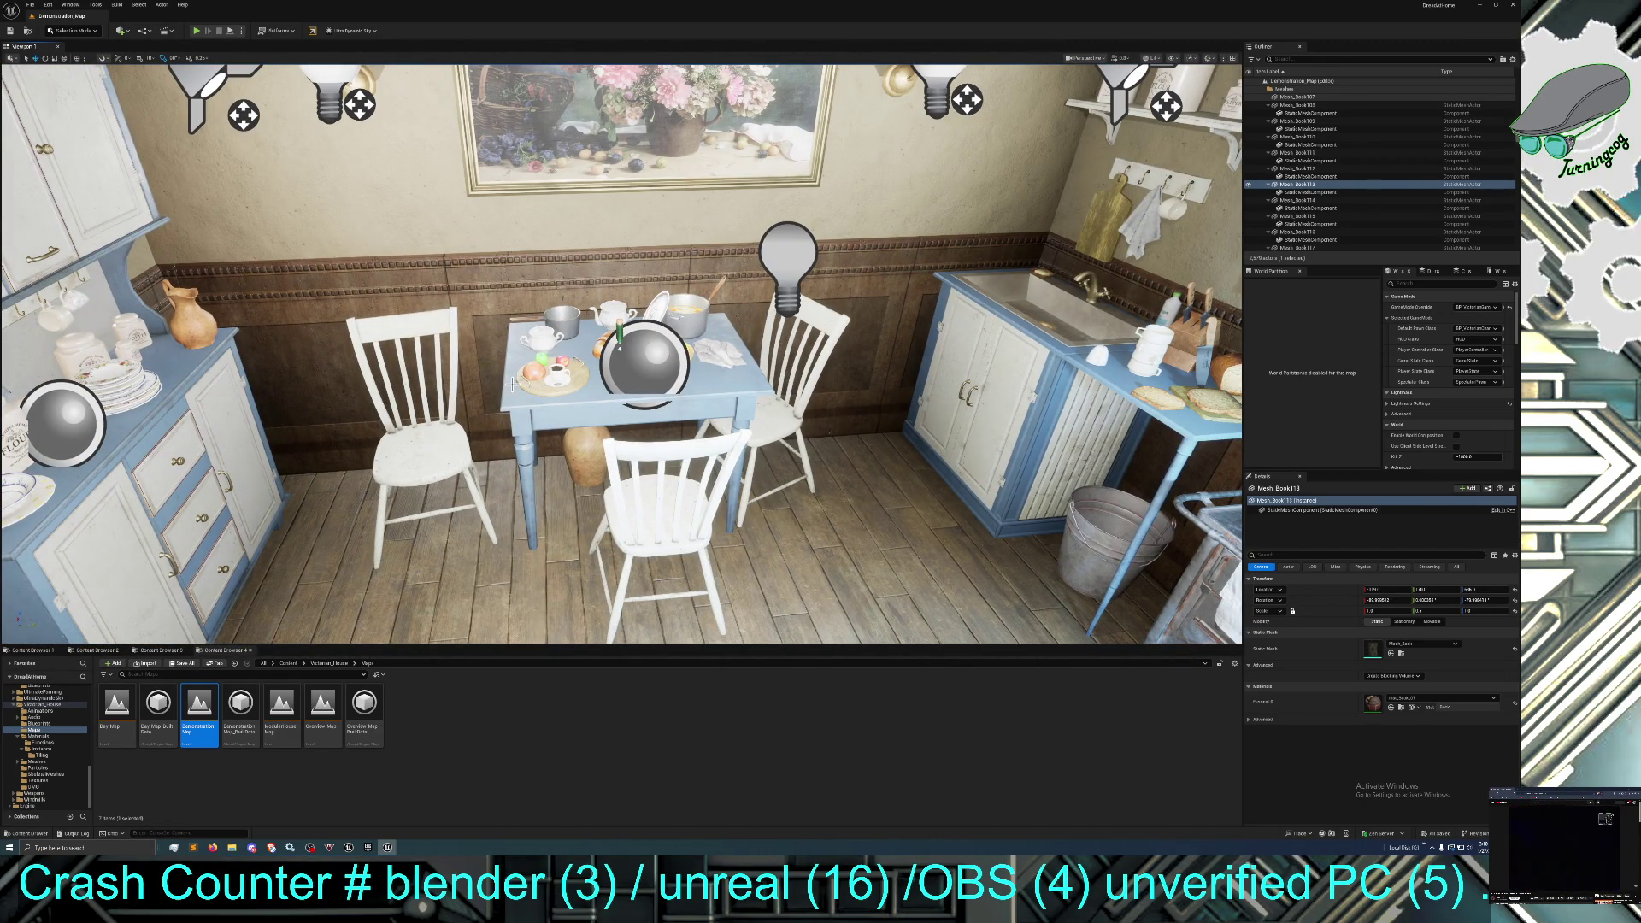
{"action": "left_click", "coordinate": [533, 408]}
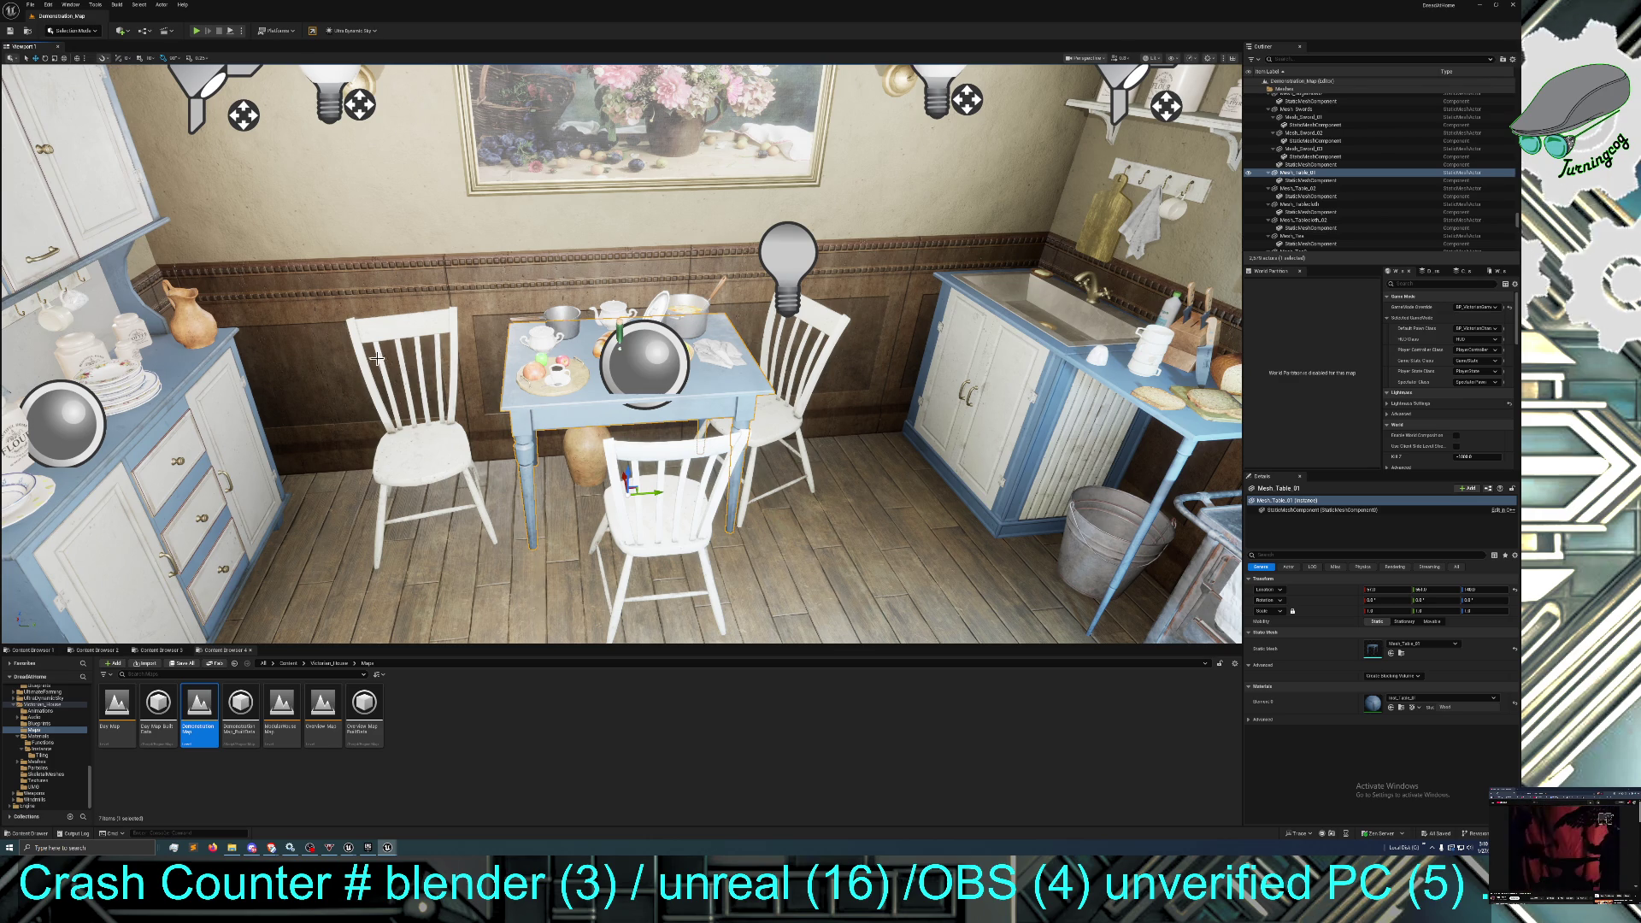
{"action": "key", "text": "ctrl+d"}
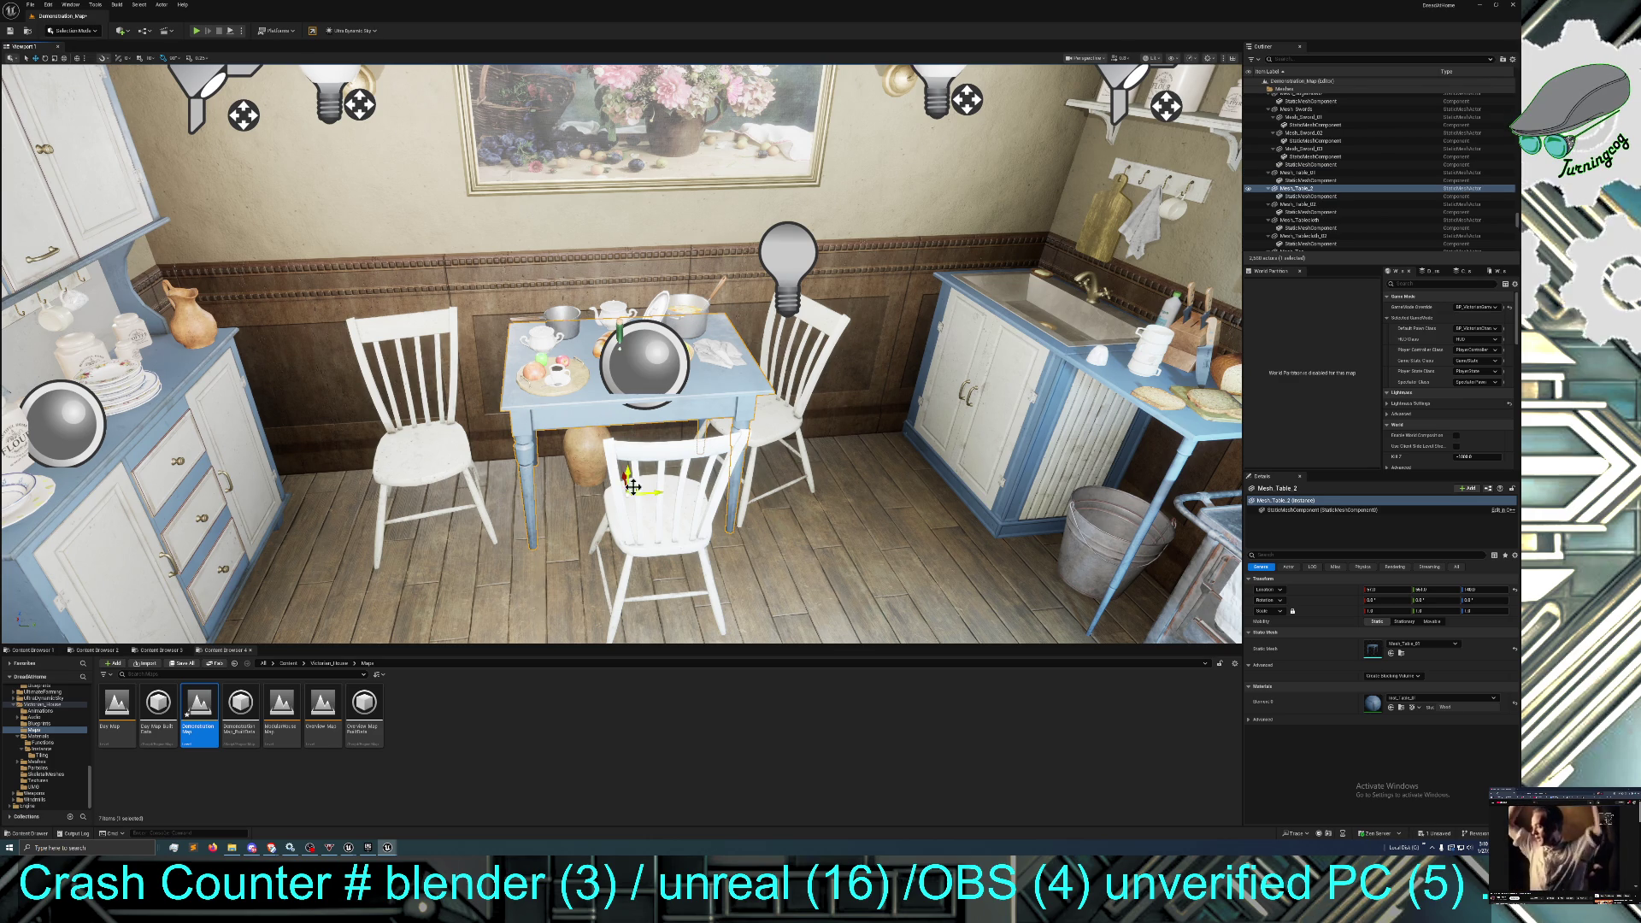
Move the table copy across the room and stretch it to about 1.5 along Y.
{"action": "mouse_move", "coordinate": [632, 491]}
{"action": "left_mouse_down"}
{"action": "mouse_move", "coordinate": [445, 478]}
{"action": "mouse_move", "coordinate": [325, 431]}
{"action": "left_mouse_up"}
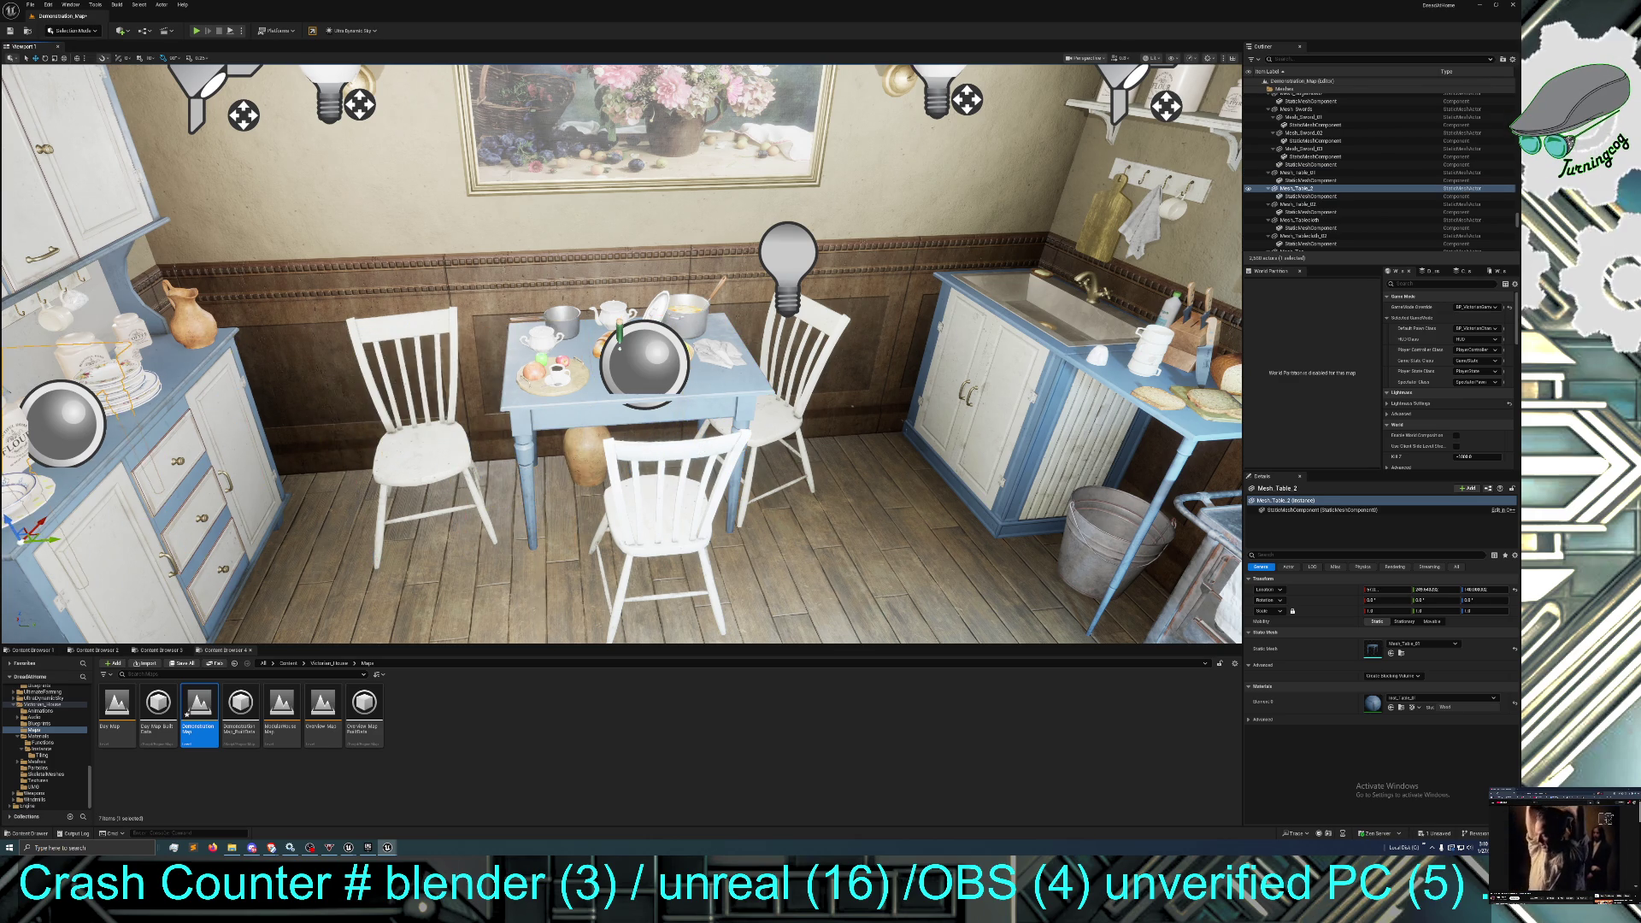
{"action": "key", "text": "f"}
{"action": "left_click_drag", "start_coordinate": [719, 414], "coordinate": [308, 402]}
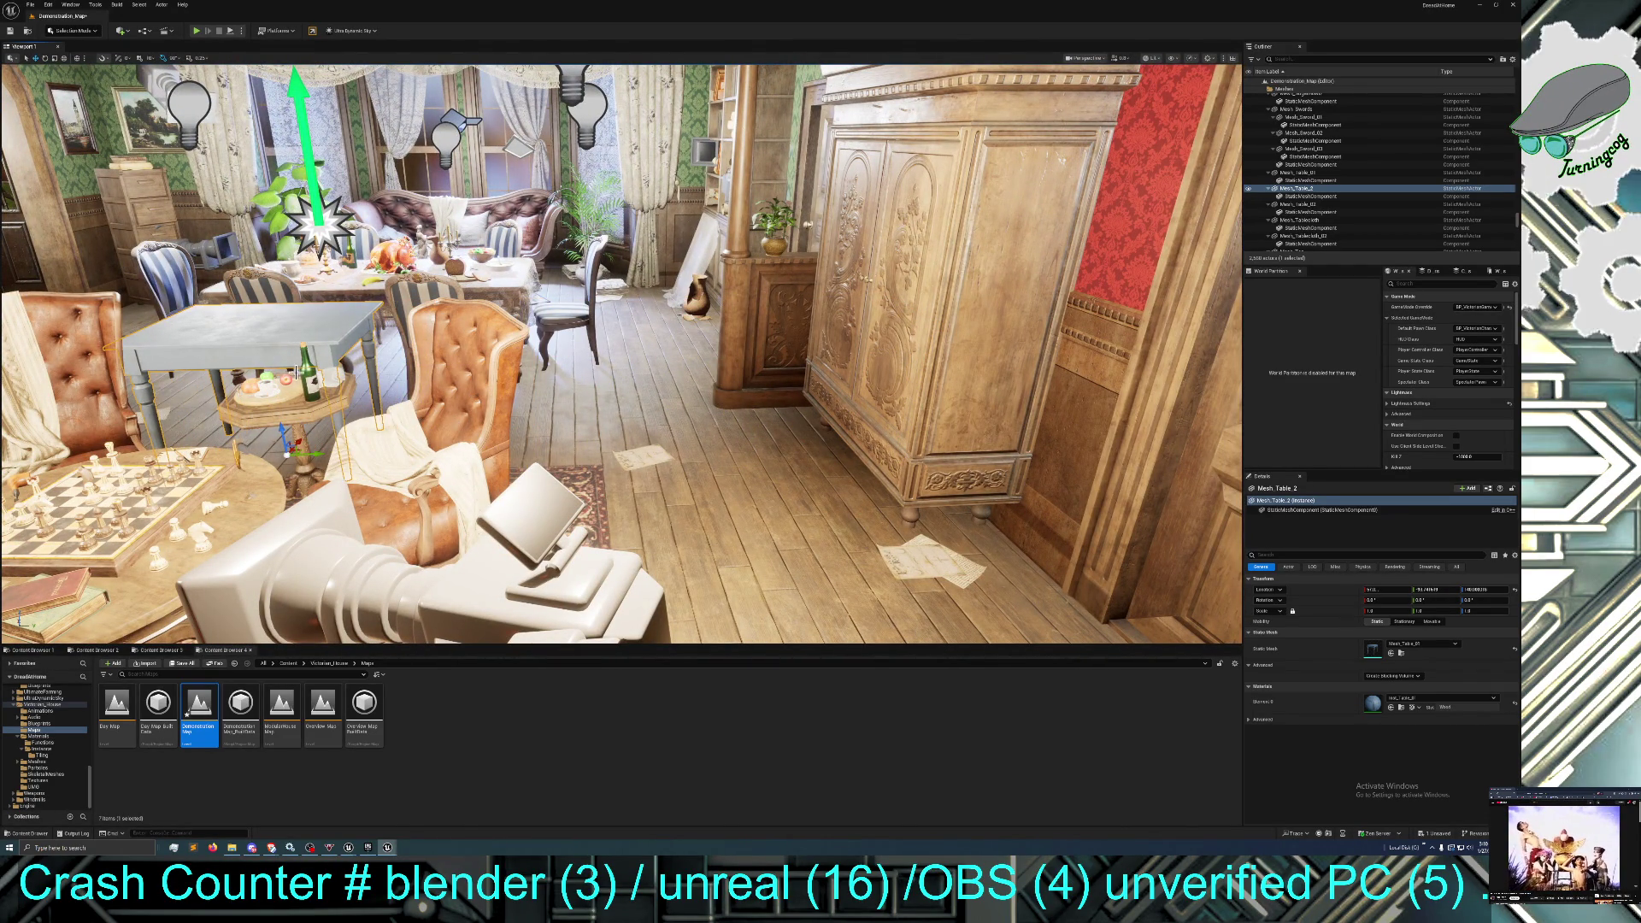
{"action": "left_click", "coordinate": [54, 59]}
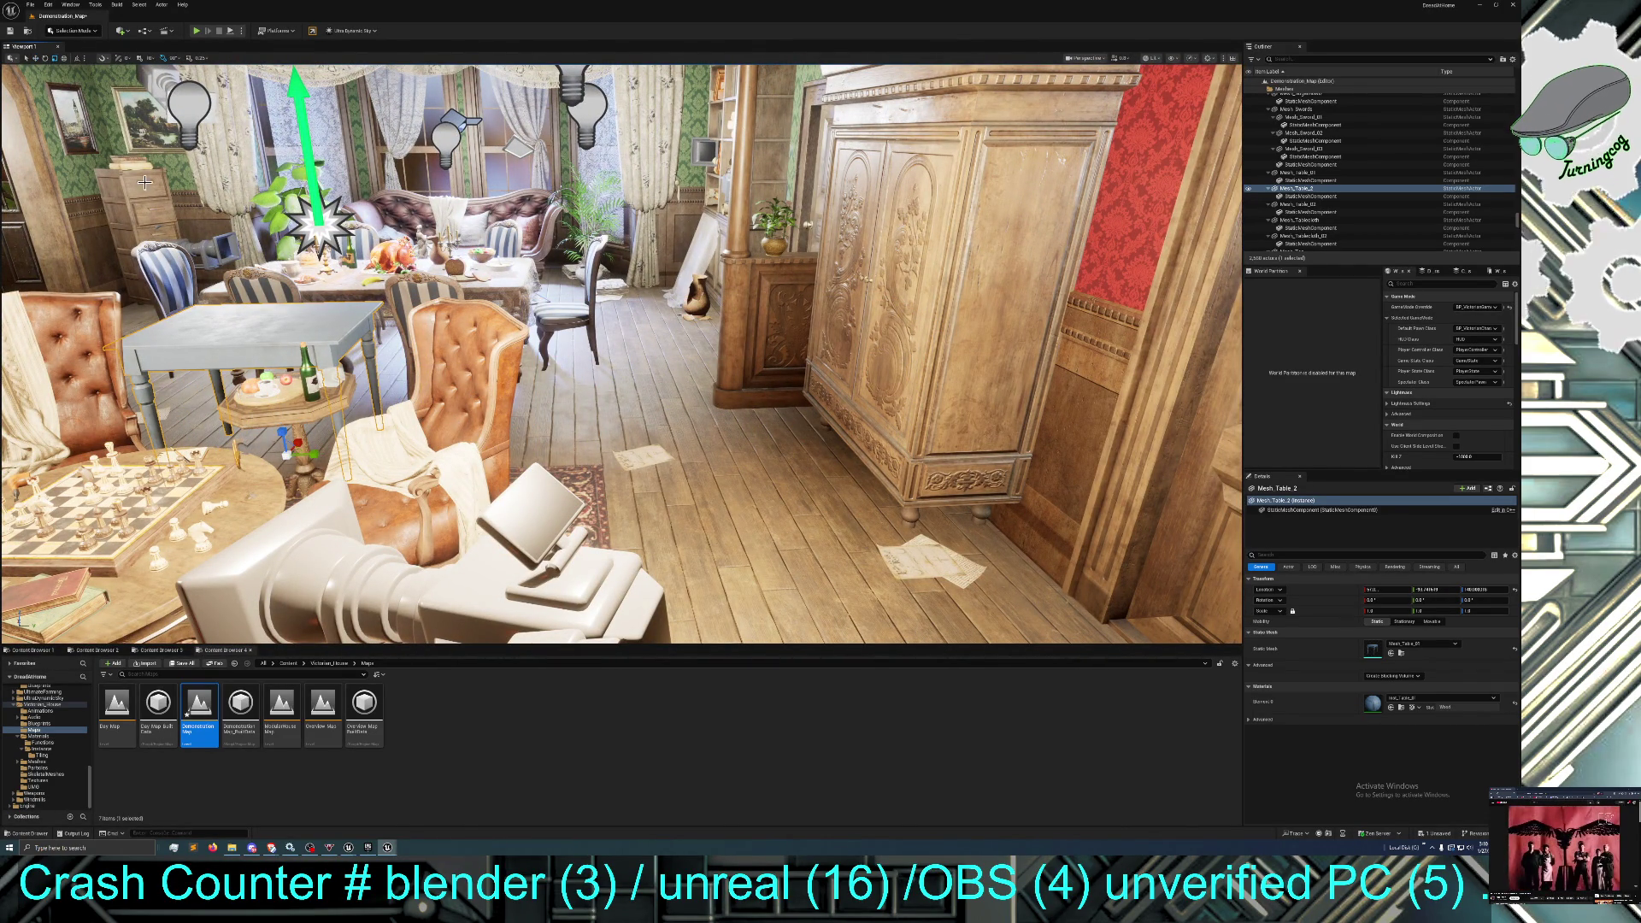
{"action": "mouse_move", "coordinate": [313, 458]}
{"action": "left_mouse_down"}
{"action": "mouse_move", "coordinate": [333, 444]}
{"action": "mouse_move", "coordinate": [333, 402]}
{"action": "mouse_move", "coordinate": [385, 488]}
{"action": "mouse_move", "coordinate": [456, 432]}
{"action": "mouse_move", "coordinate": [410, 427]}
{"action": "mouse_move", "coordinate": [299, 342]}
{"action": "mouse_move", "coordinate": [171, 214]}
{"action": "mouse_move", "coordinate": [109, 106]}
{"action": "left_mouse_up"}
Slide the enlarged table right under the dining spread, widen it further, and deselect it.
{"action": "left_click", "coordinate": [35, 58]}
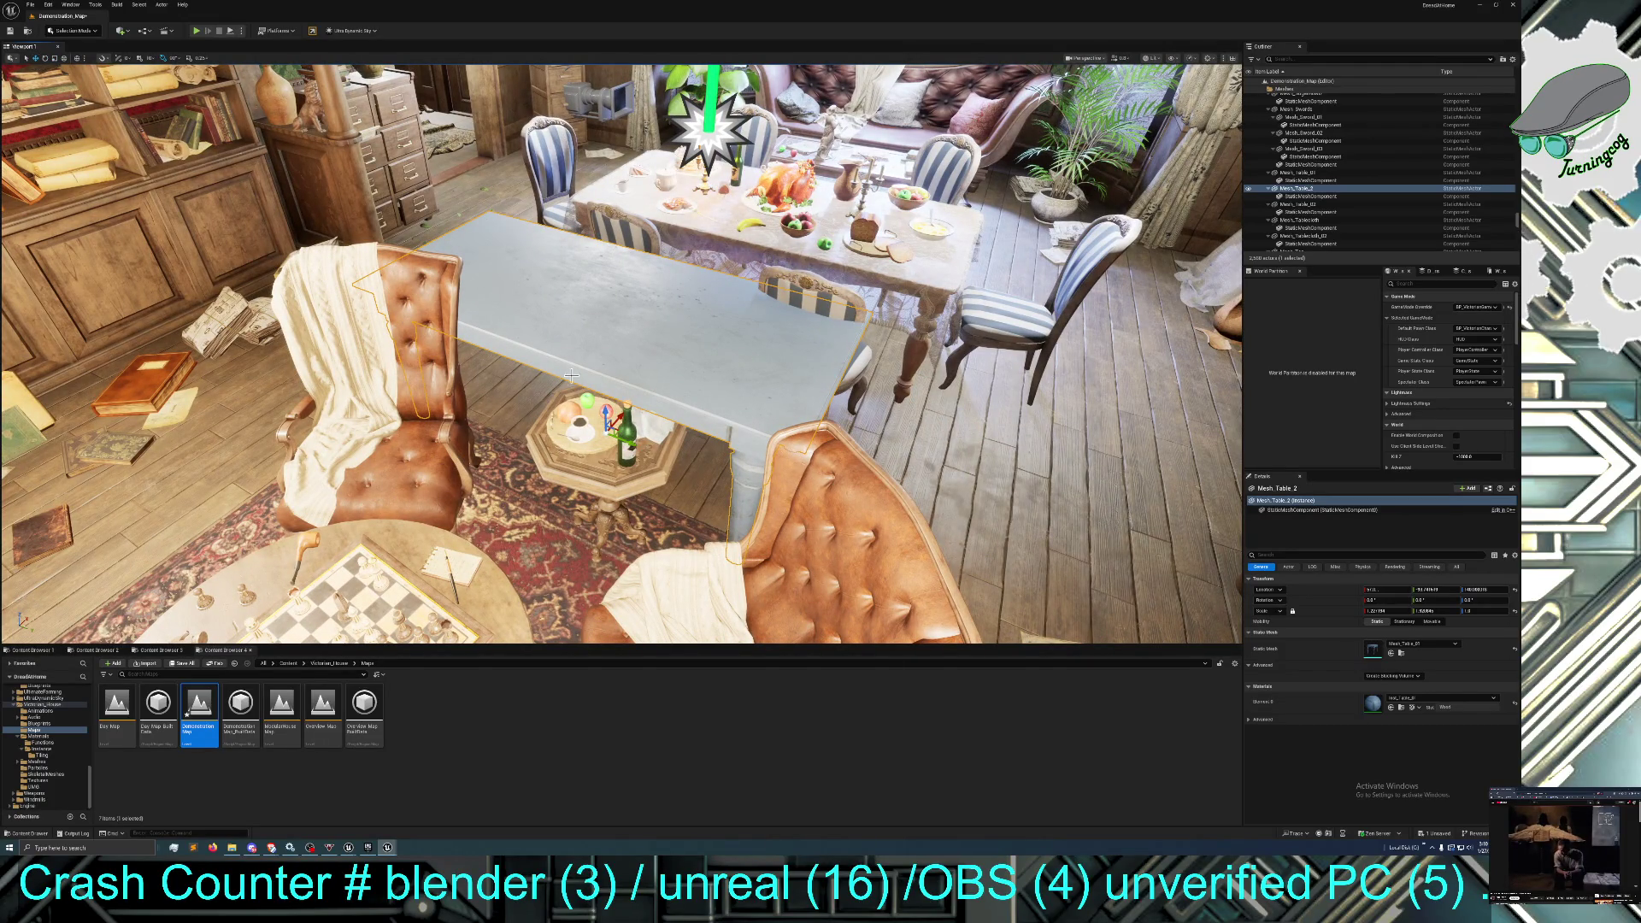
{"action": "mouse_move", "coordinate": [639, 451]}
{"action": "left_mouse_down"}
{"action": "mouse_move", "coordinate": [688, 445]}
{"action": "mouse_move", "coordinate": [763, 319]}
{"action": "mouse_move", "coordinate": [854, 359]}
{"action": "mouse_move", "coordinate": [785, 351]}
{"action": "left_mouse_up"}
{"action": "left_click_drag", "start_coordinate": [668, 357], "coordinate": [684, 361]}
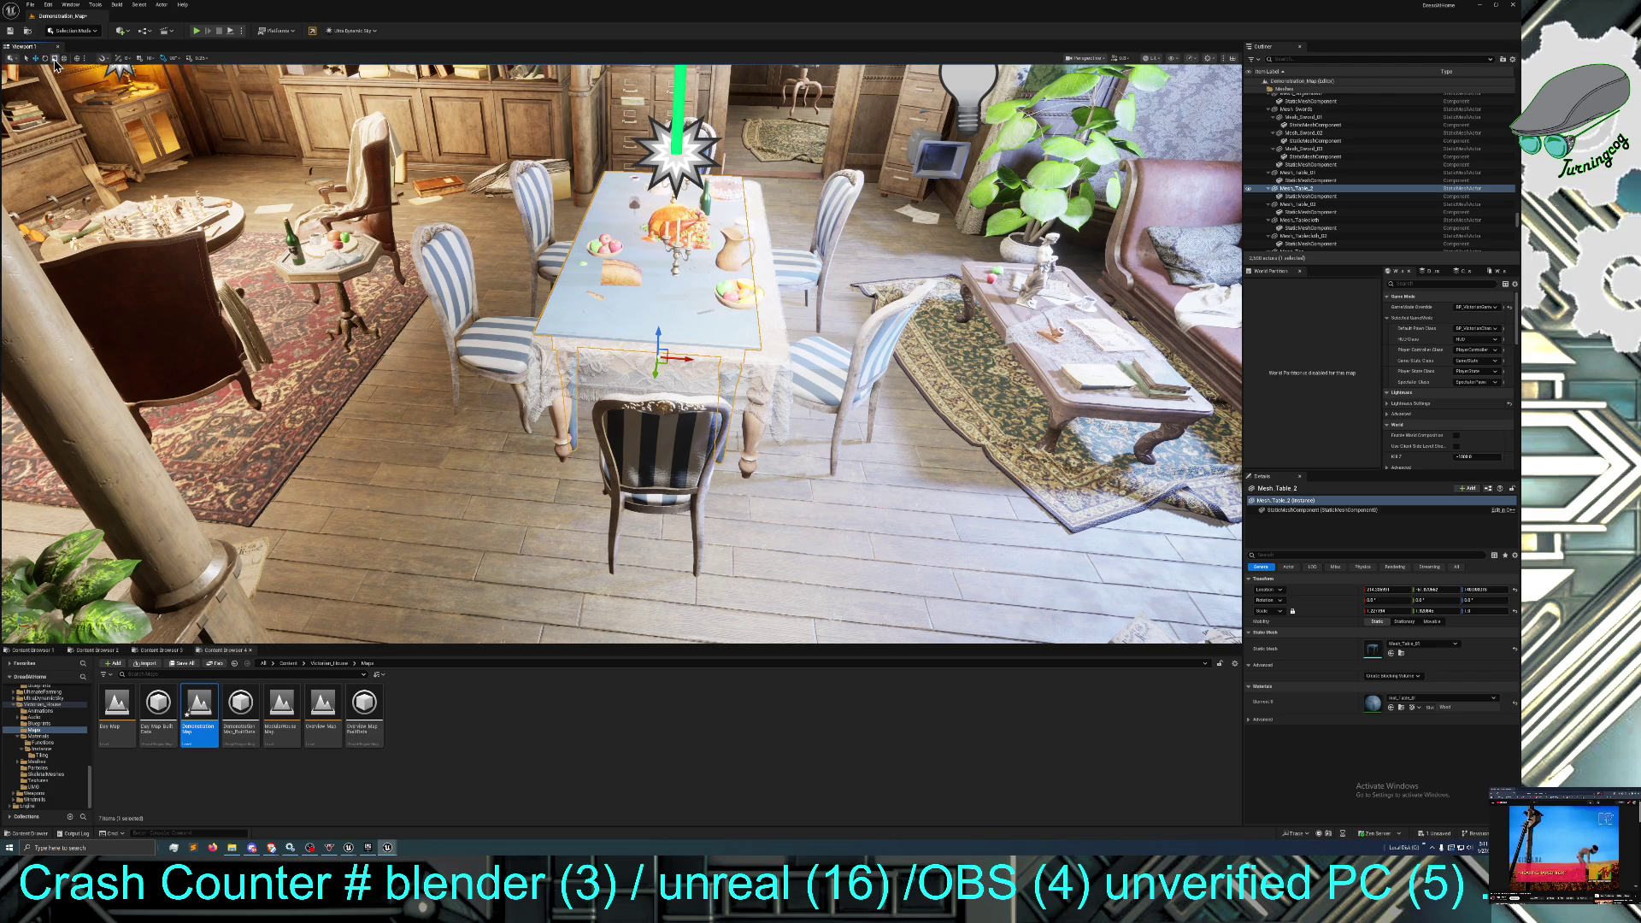
{"action": "left_click_drag", "start_coordinate": [664, 352], "coordinate": [684, 357]}
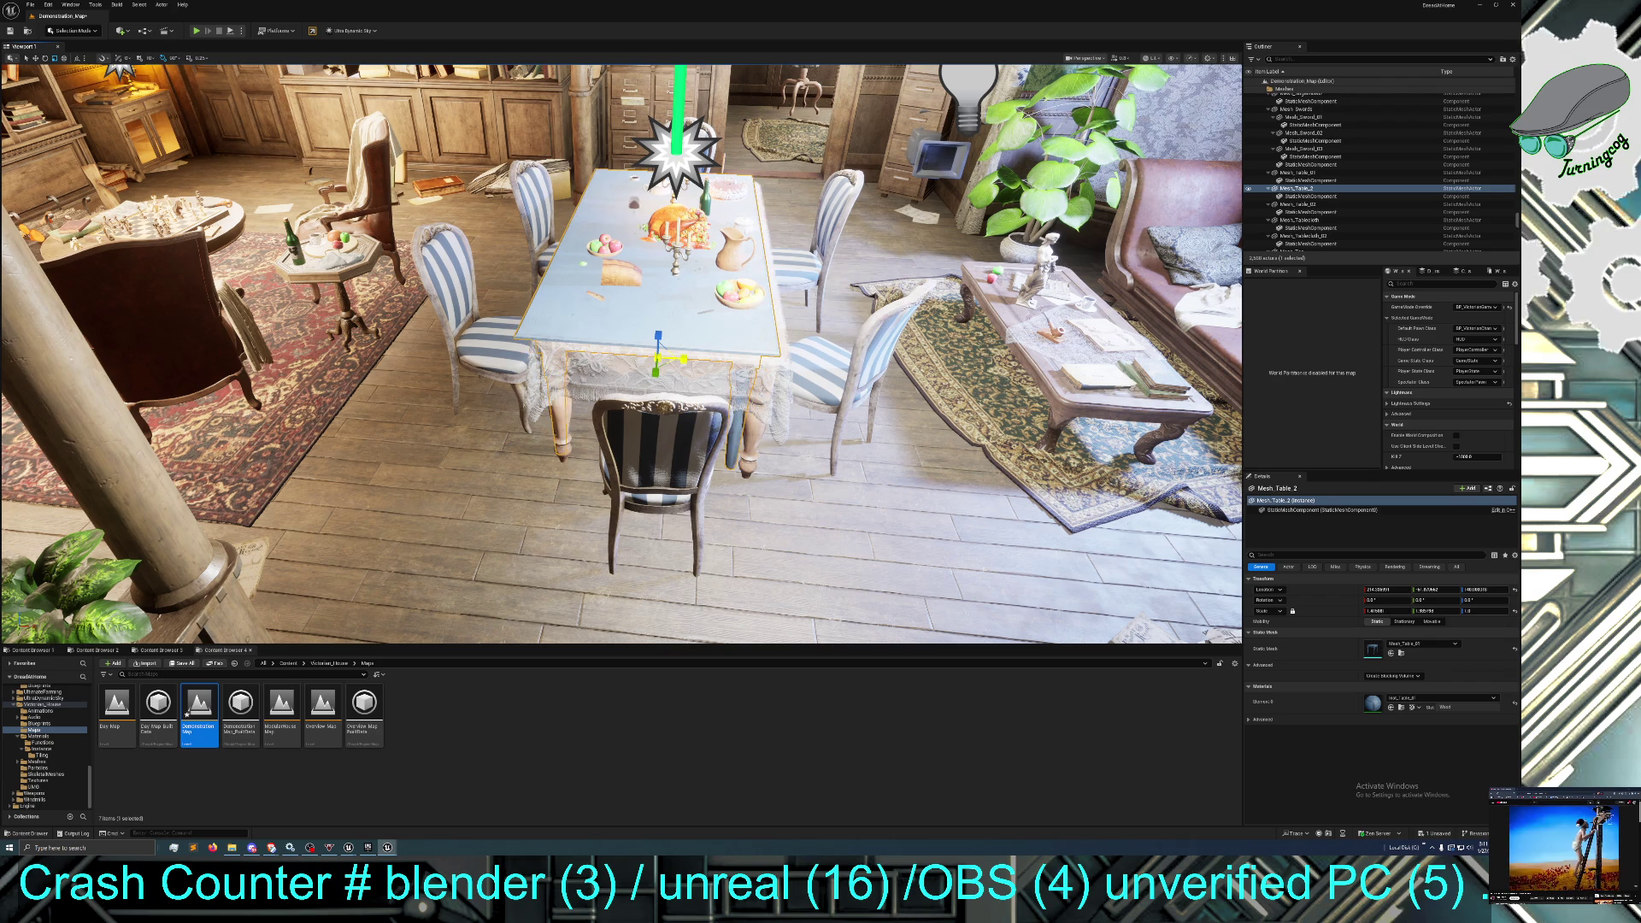
{"action": "left_click", "coordinate": [35, 58]}
{"action": "left_click_drag", "start_coordinate": [684, 361], "coordinate": [681, 365]}
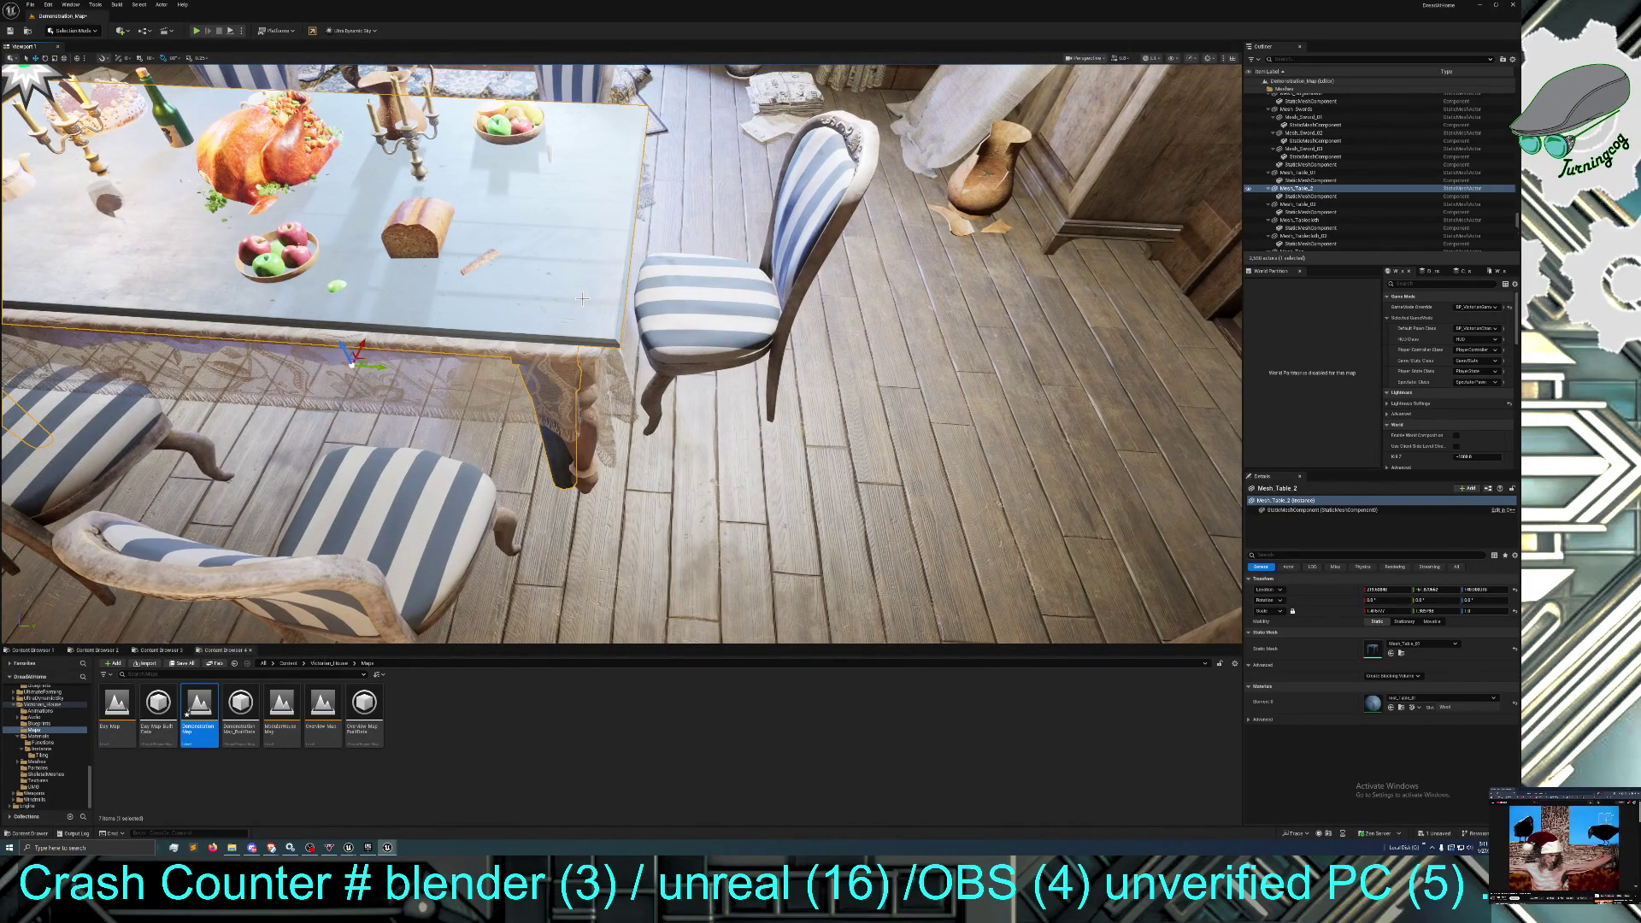
{"action": "key", "text": "Escape"}
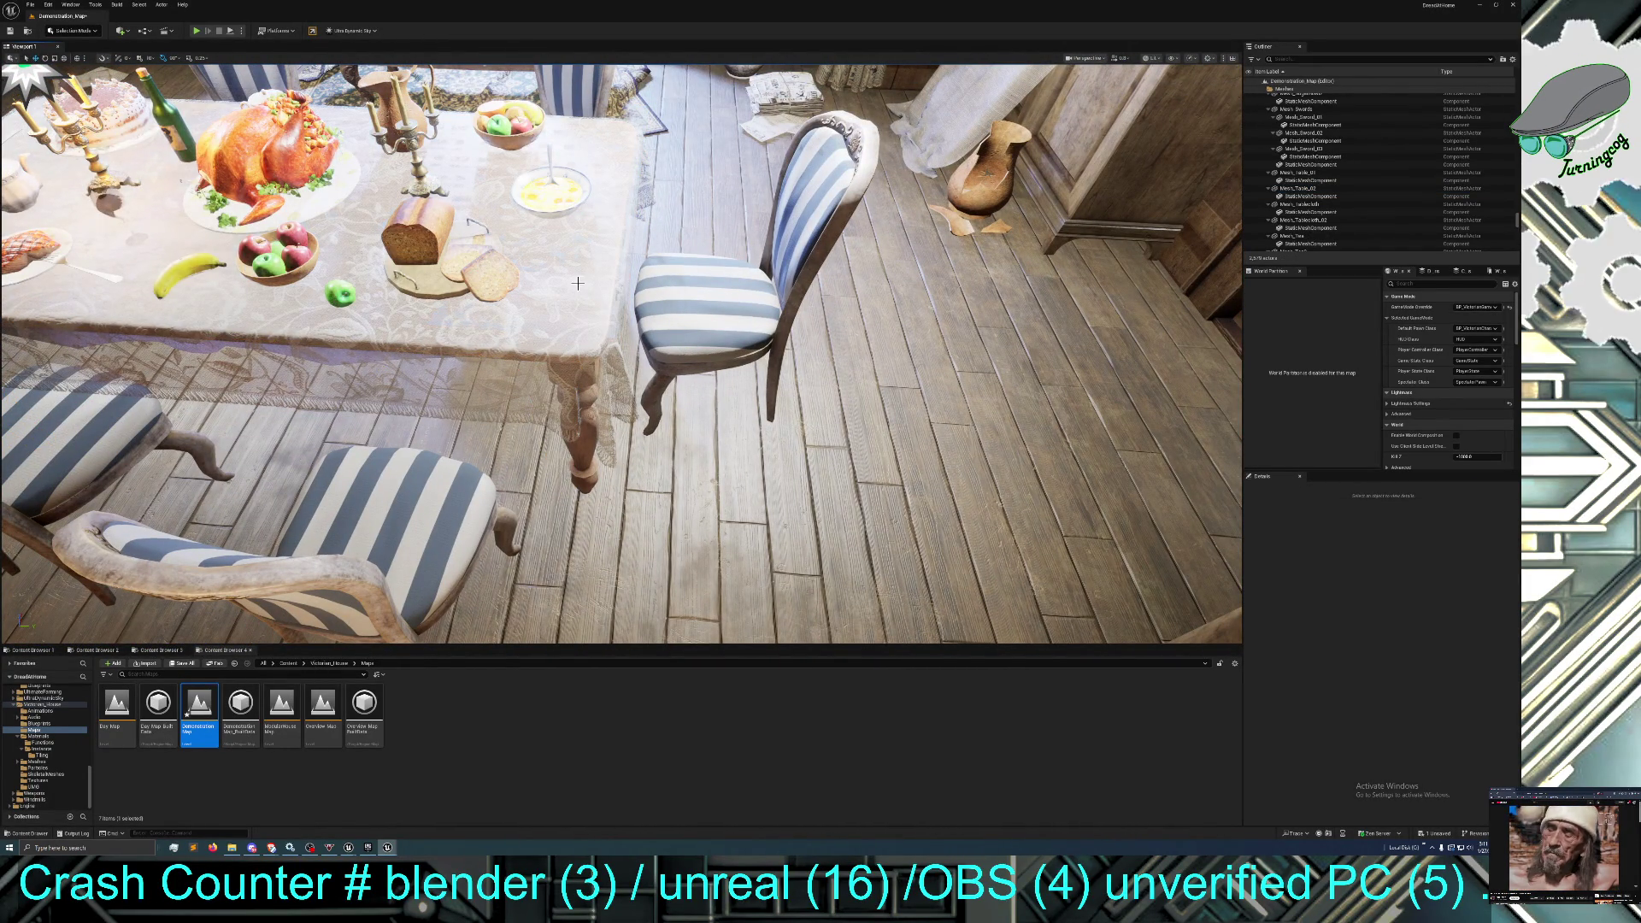
Select the kitchen table and locate Mesh_Table_01 in the furniture assets.
{"action": "left_click_drag", "start_coordinate": [621, 301], "coordinate": [616, 308]}
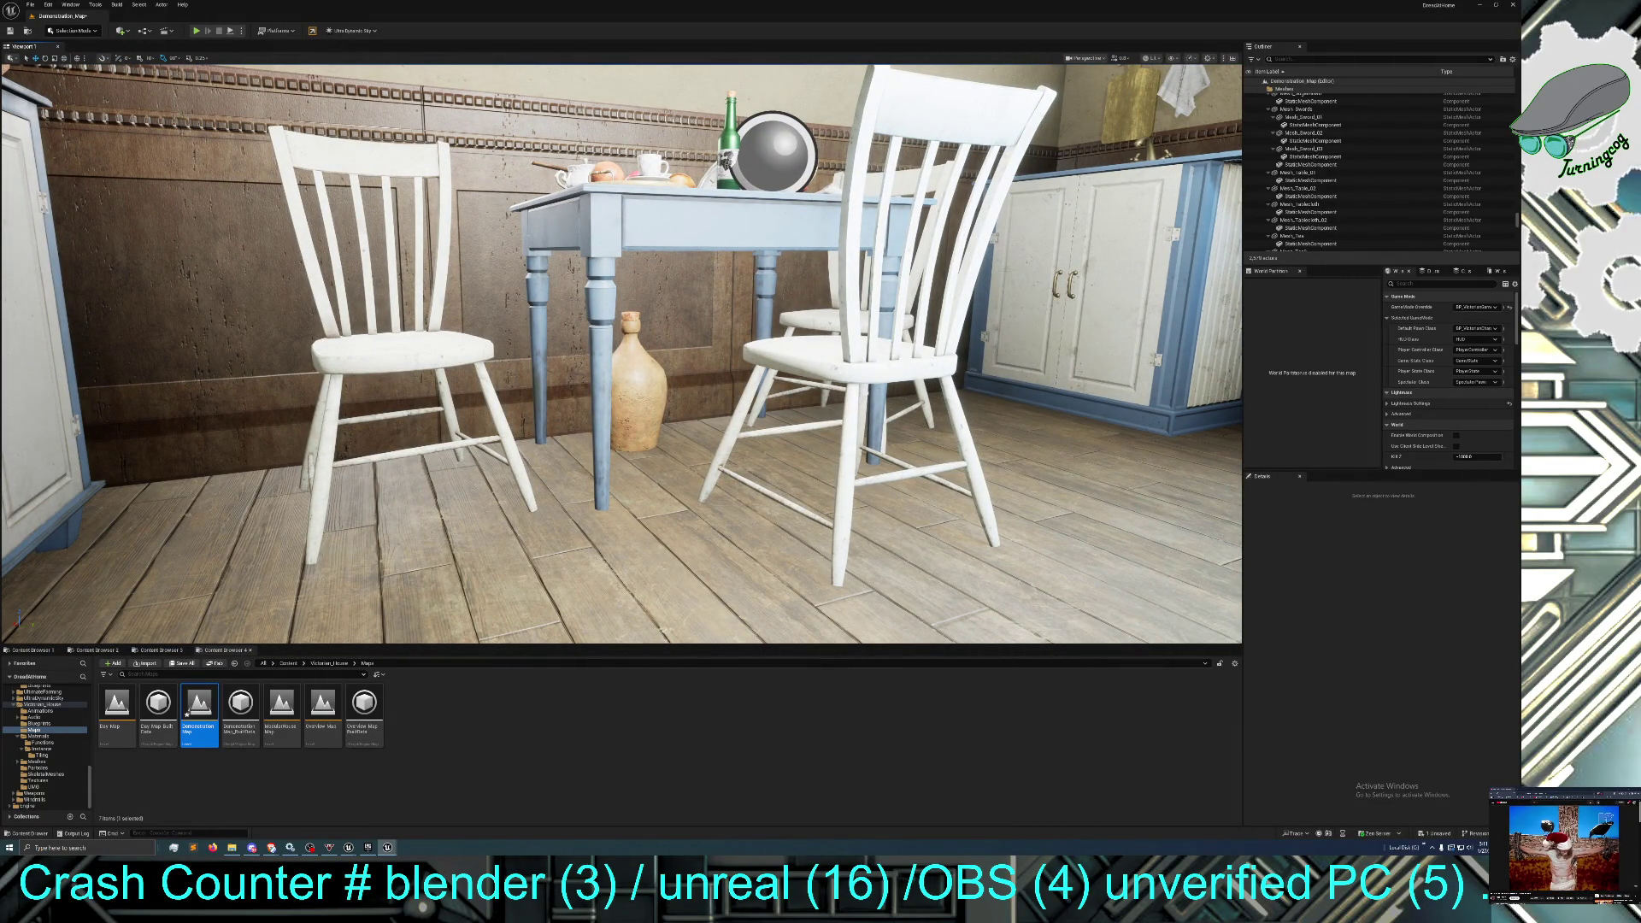
{"action": "left_click", "coordinate": [873, 402]}
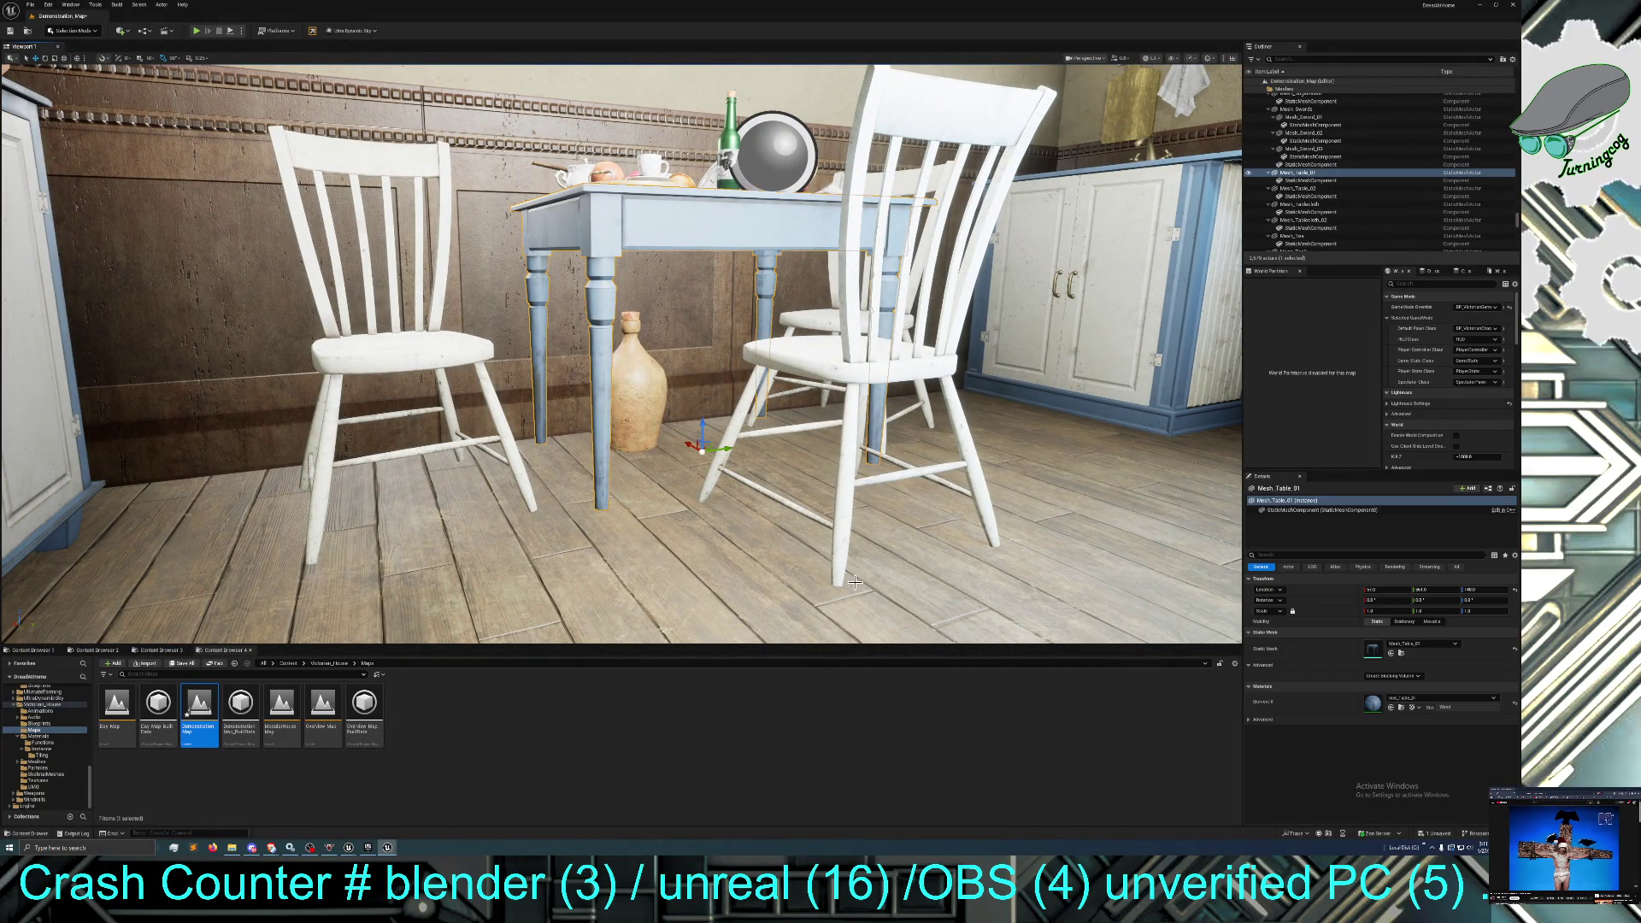
{"action": "left_click", "coordinate": [1401, 654]}
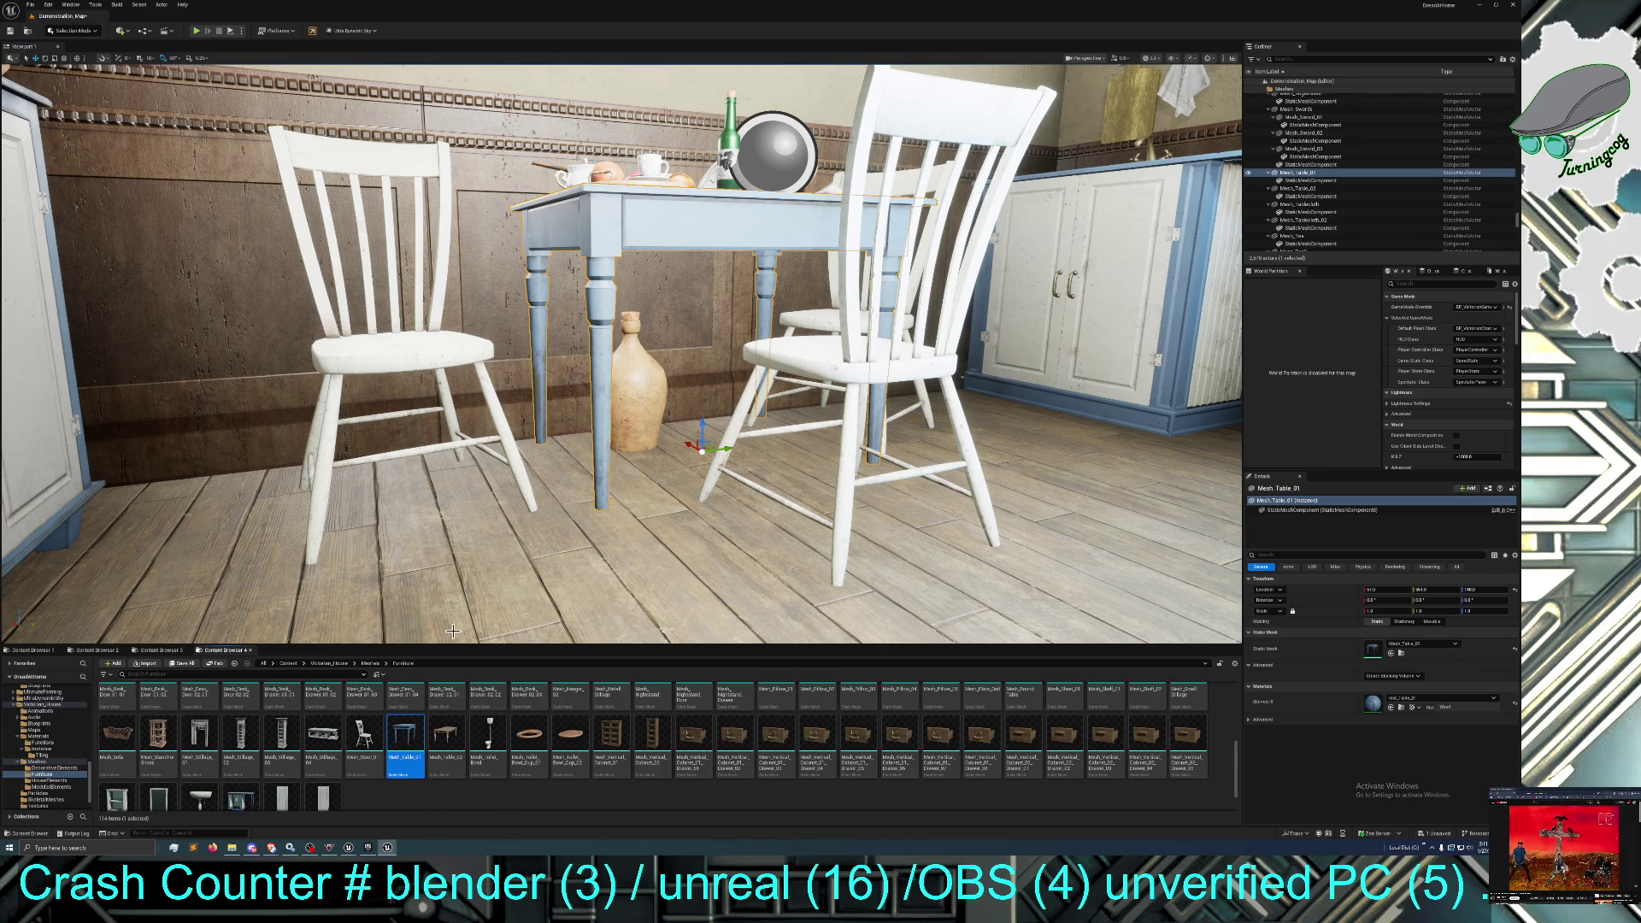
Place a Mesh_Stillage_01 shelf in the room beside the door and frame it.
{"action": "mouse_move", "coordinate": [205, 735]}
{"action": "left_mouse_down"}
{"action": "mouse_move", "coordinate": [568, 564]}
{"action": "mouse_move", "coordinate": [645, 633]}
{"action": "mouse_move", "coordinate": [731, 622]}
{"action": "mouse_move", "coordinate": [743, 590]}
{"action": "left_mouse_up"}
{"action": "mouse_move", "coordinate": [622, 354]}
{"action": "left_mouse_down"}
{"action": "mouse_move", "coordinate": [590, 307]}
{"action": "mouse_move", "coordinate": [606, 393]}
{"action": "mouse_move", "coordinate": [598, 325]}
{"action": "mouse_move", "coordinate": [623, 401]}
{"action": "mouse_move", "coordinate": [669, 458]}
{"action": "mouse_move", "coordinate": [343, 466]}
{"action": "left_mouse_up"}
{"action": "key", "text": "f"}
{"action": "left_click_drag", "start_coordinate": [571, 399], "coordinate": [571, 399]}
{"action": "left_click_drag", "start_coordinate": [469, 401], "coordinate": [469, 401]}
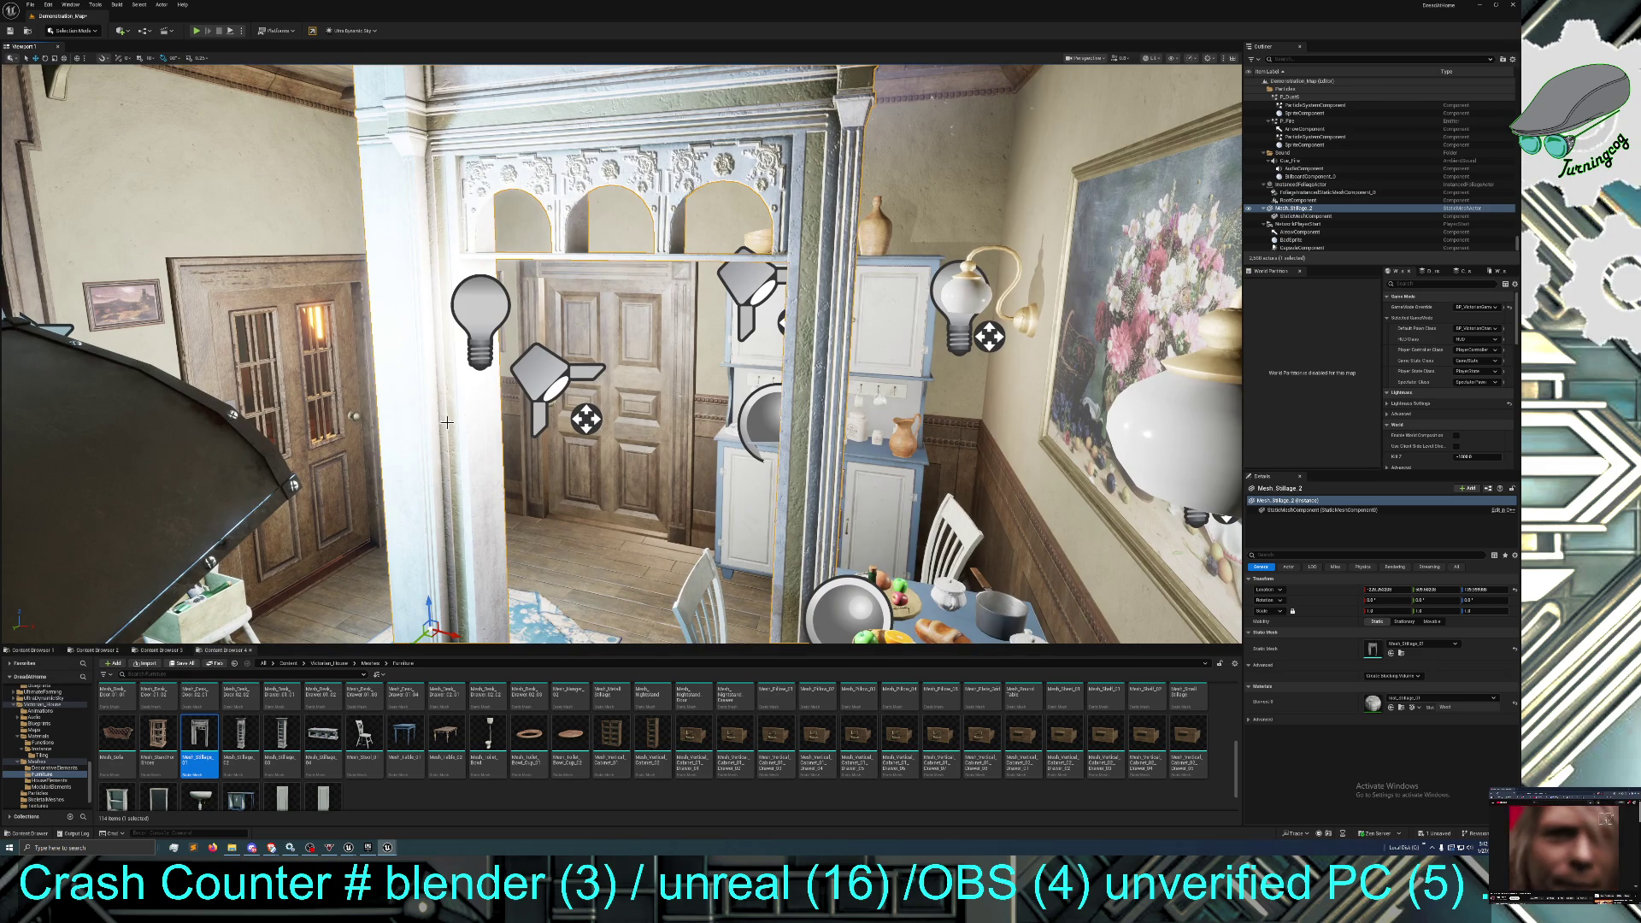
Delete the placed stillage shelf, then fly past the staircase and around the dining table.
{"action": "left_click_drag", "start_coordinate": [462, 431], "coordinate": [462, 431]}
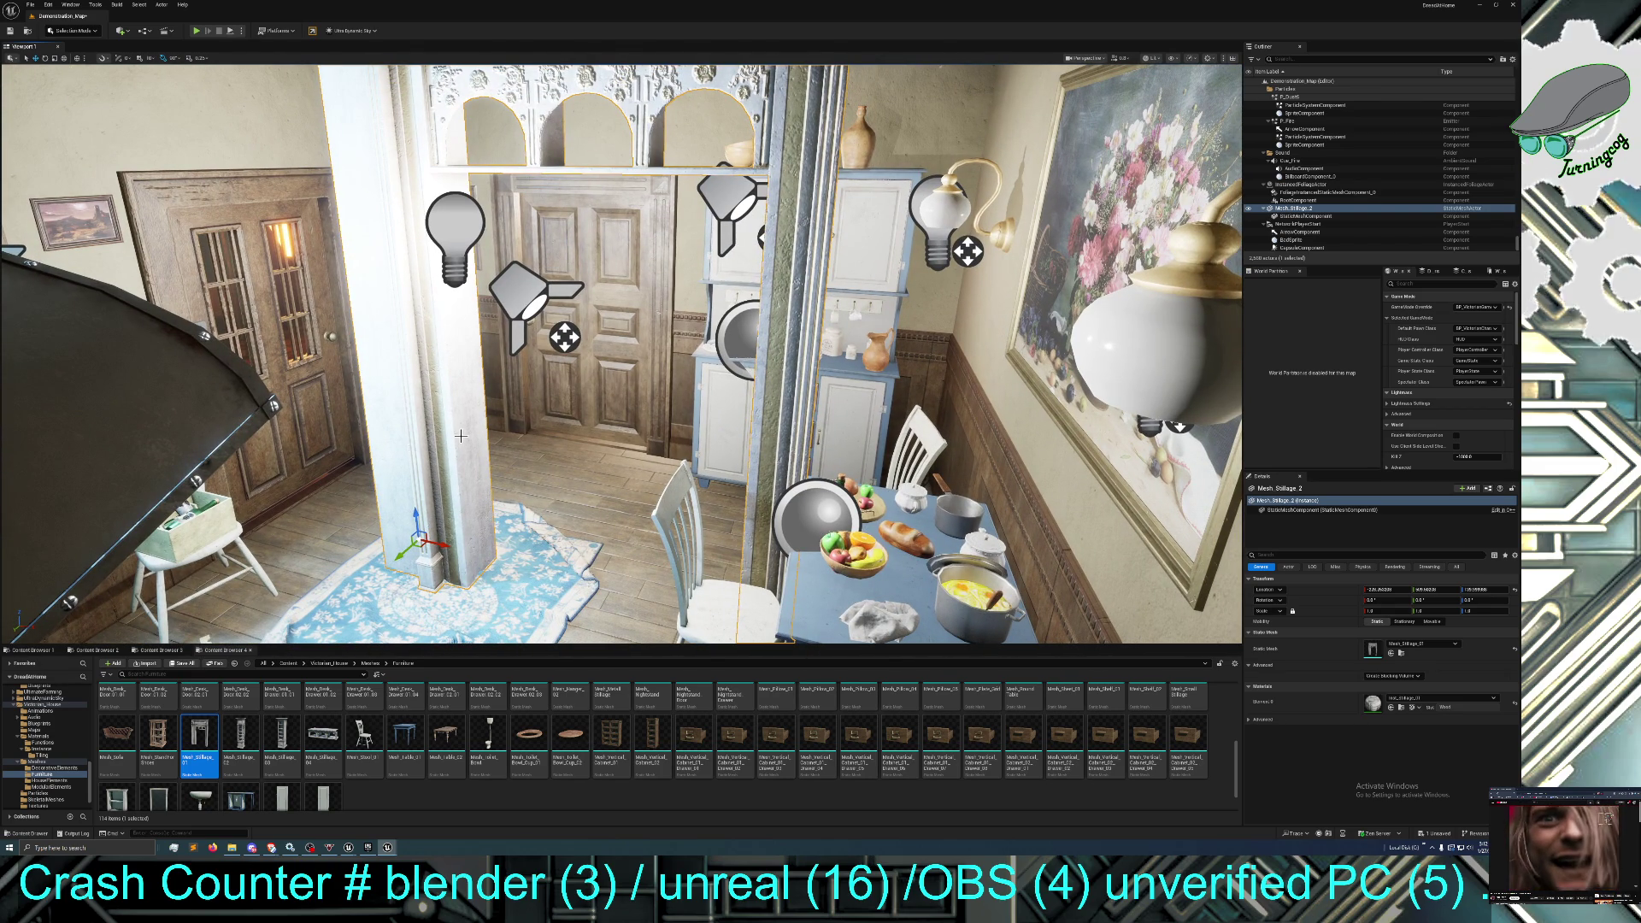
{"action": "key", "text": "Delete"}
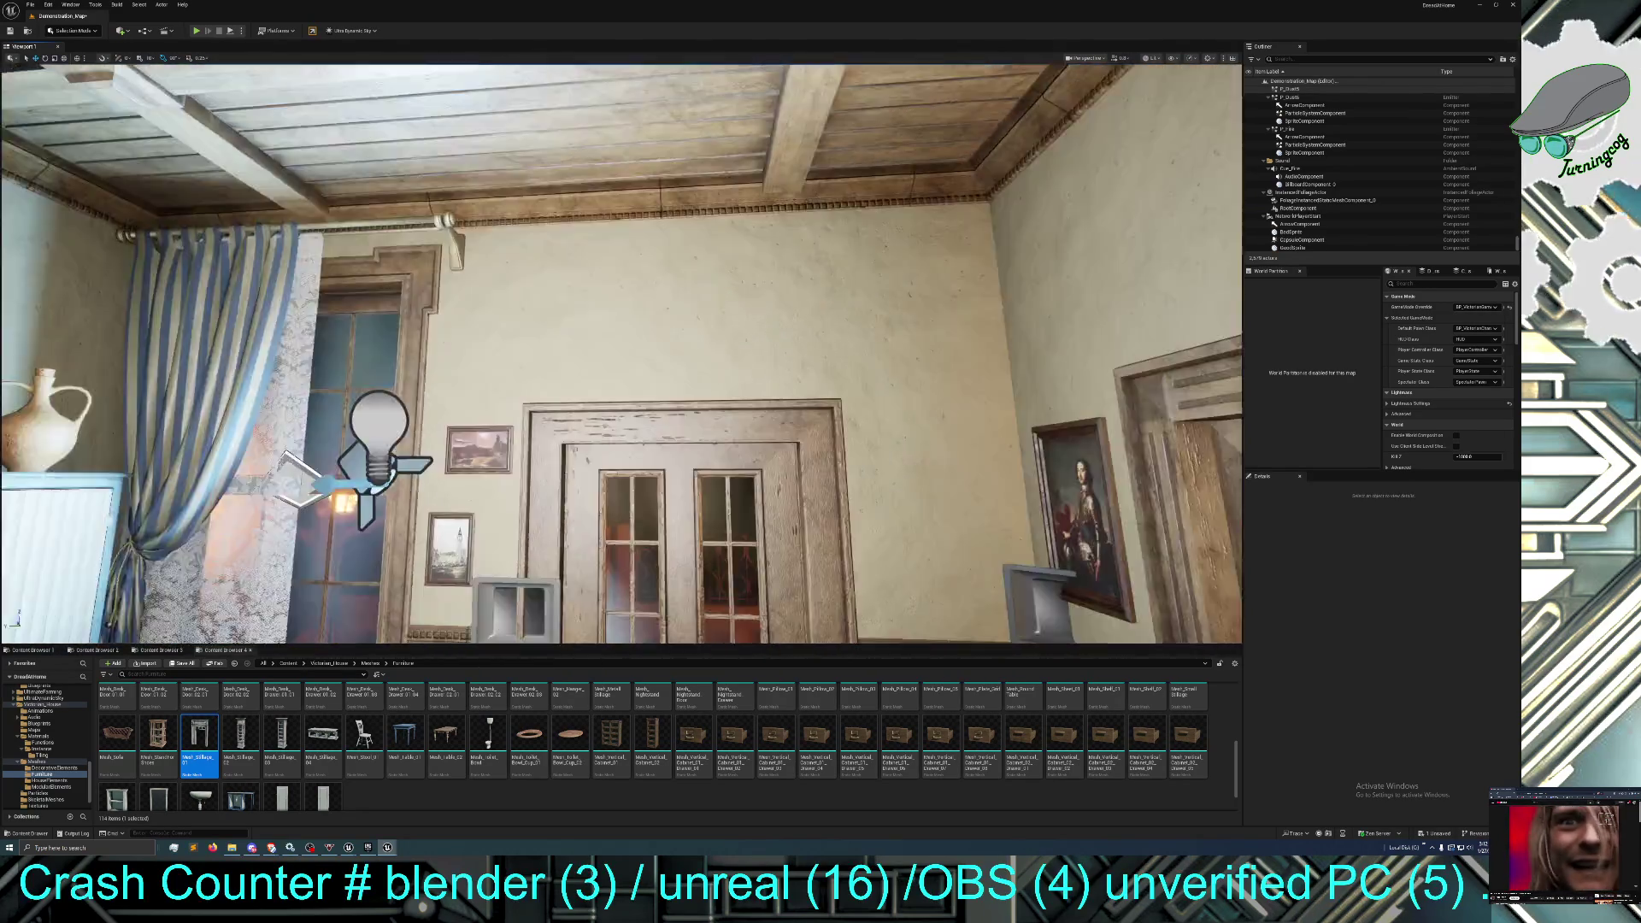
{"action": "left_click_drag", "start_coordinate": [461, 431], "coordinate": [547, 376]}
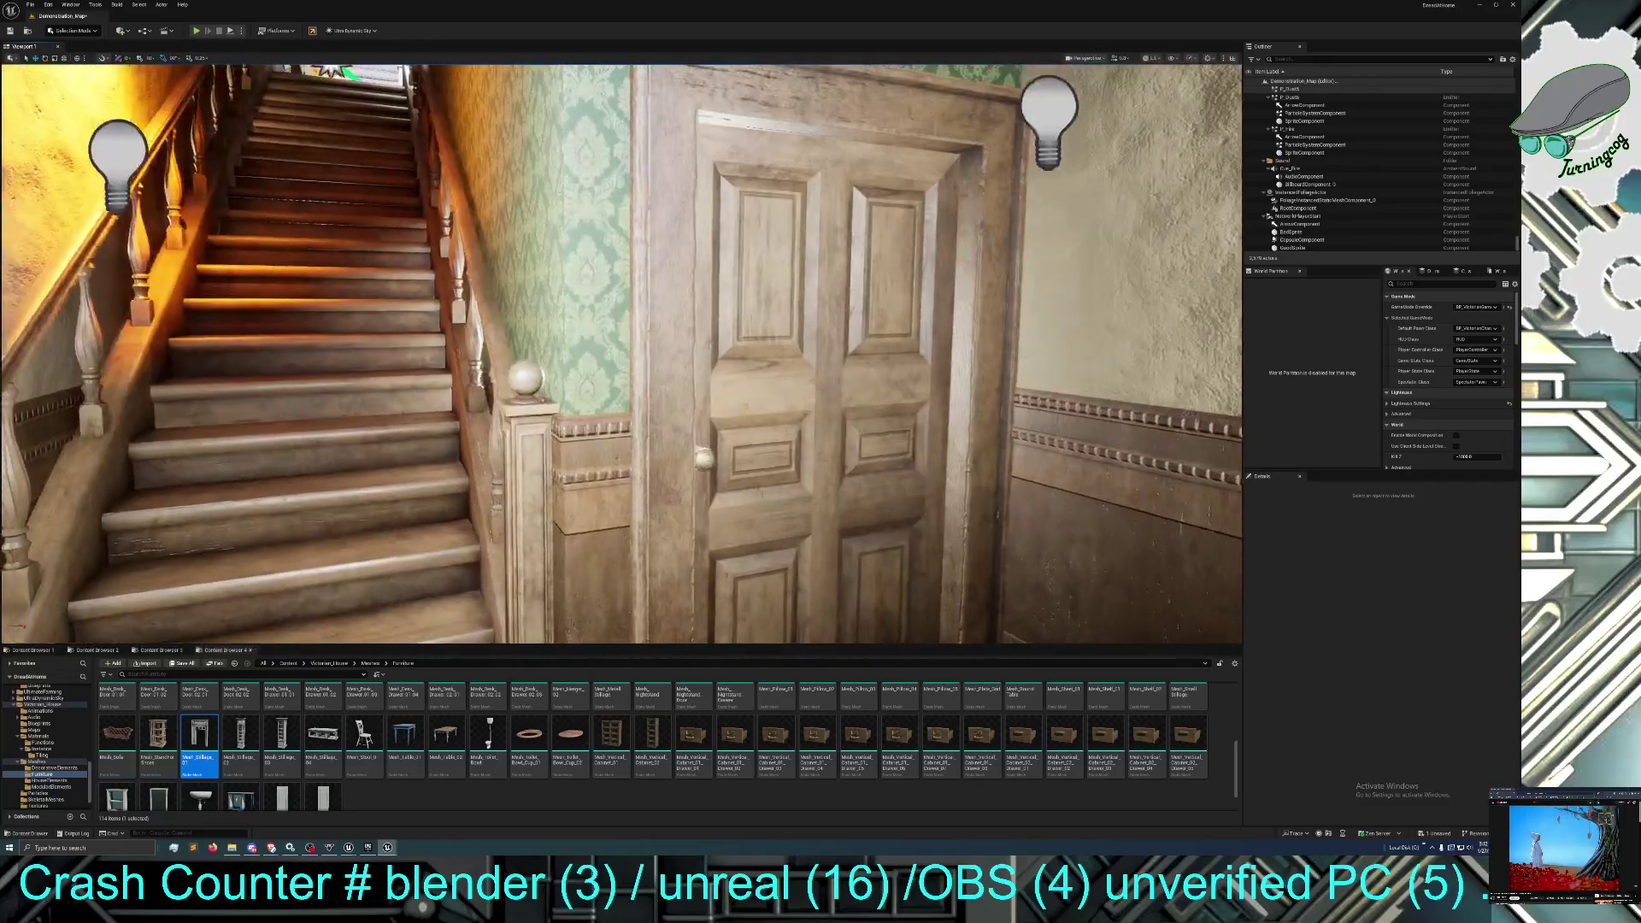
{"action": "left_click_drag", "start_coordinate": [547, 376], "coordinate": [599, 350]}
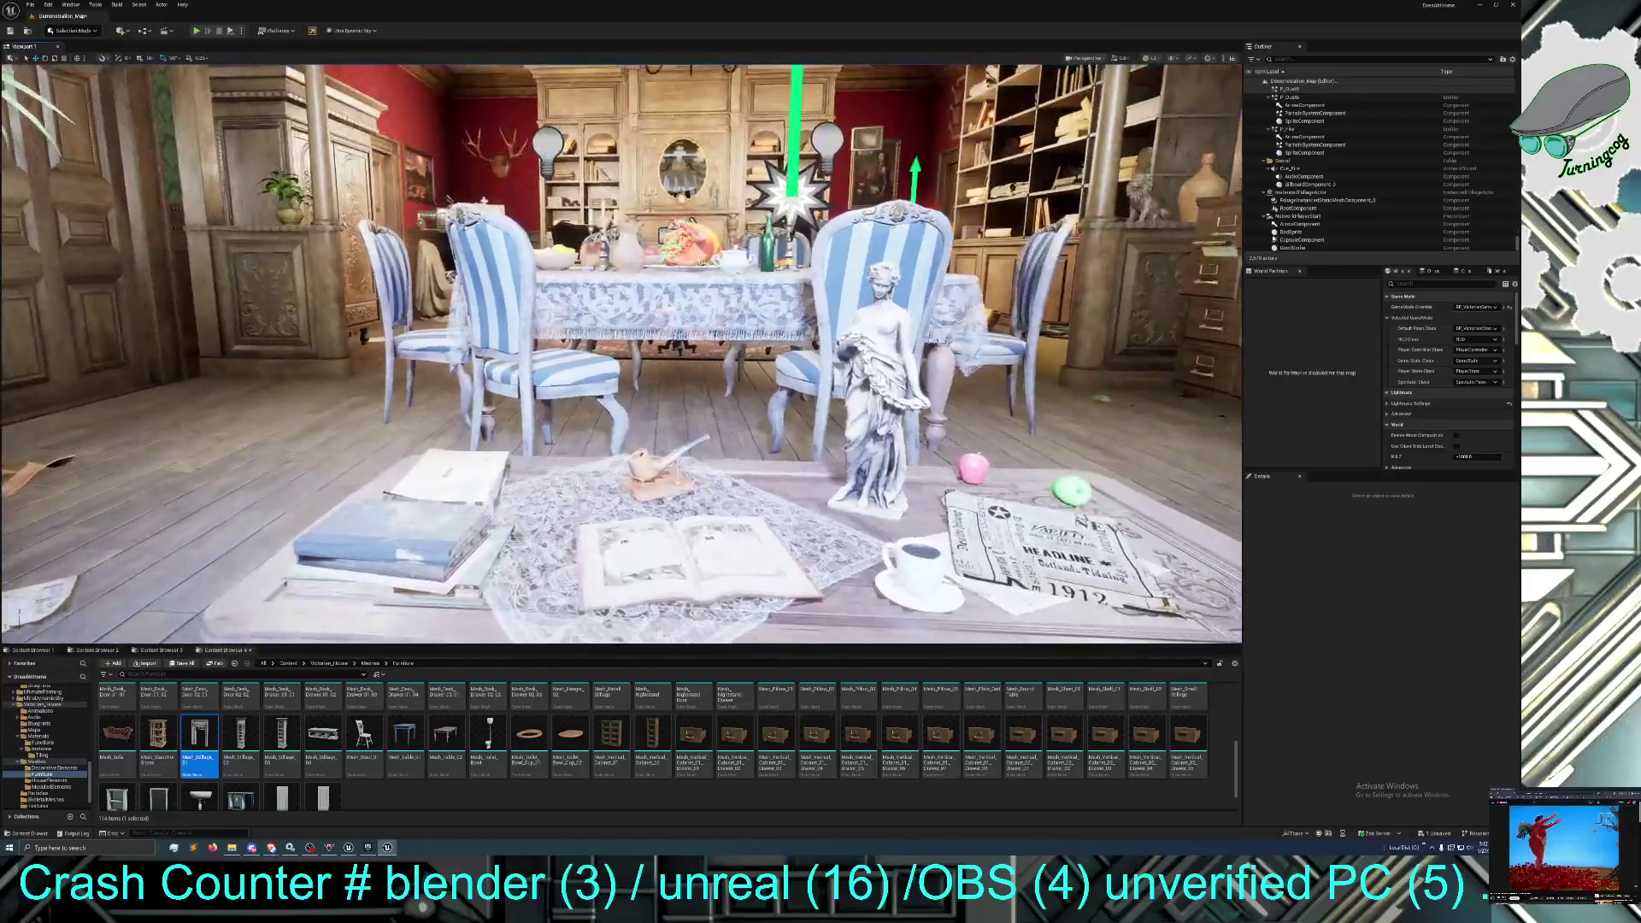
{"action": "mouse_move", "coordinate": [620, 353]}
{"action": "left_mouse_down"}
{"action": "mouse_move", "coordinate": [641, 359]}
{"action": "mouse_move", "coordinate": [625, 359]}
{"action": "left_mouse_up"}
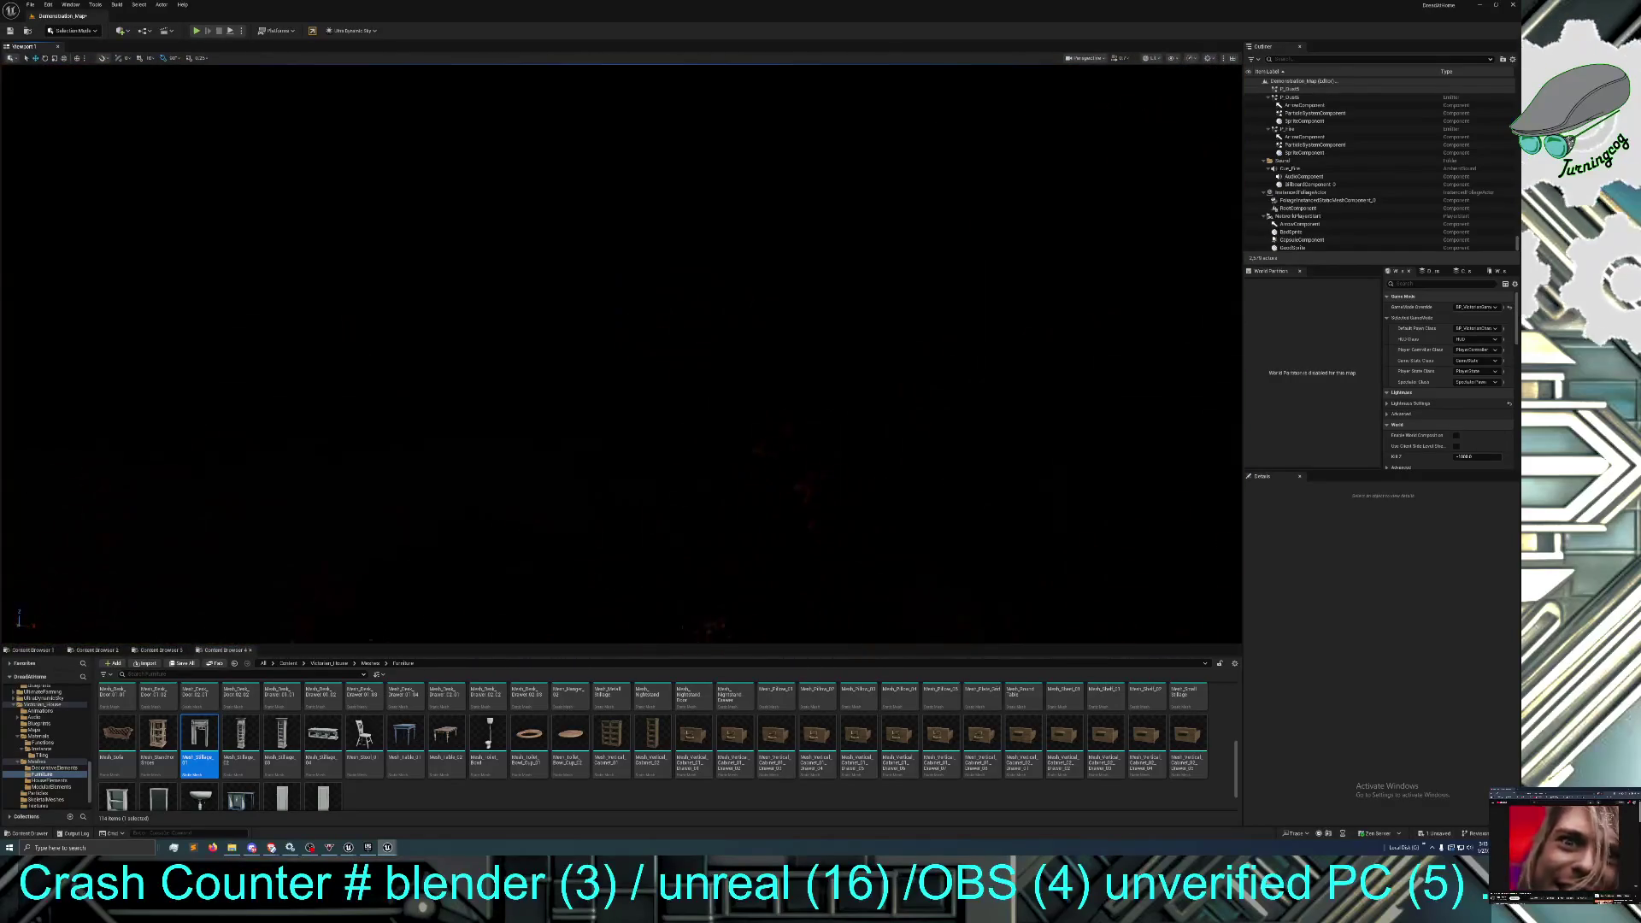
Fly outside to the dark brick window and select the BP_GodRay actor.
{"action": "key", "text": "w"}
{"action": "key", "text": "w"}
{"action": "key", "text": "s"}
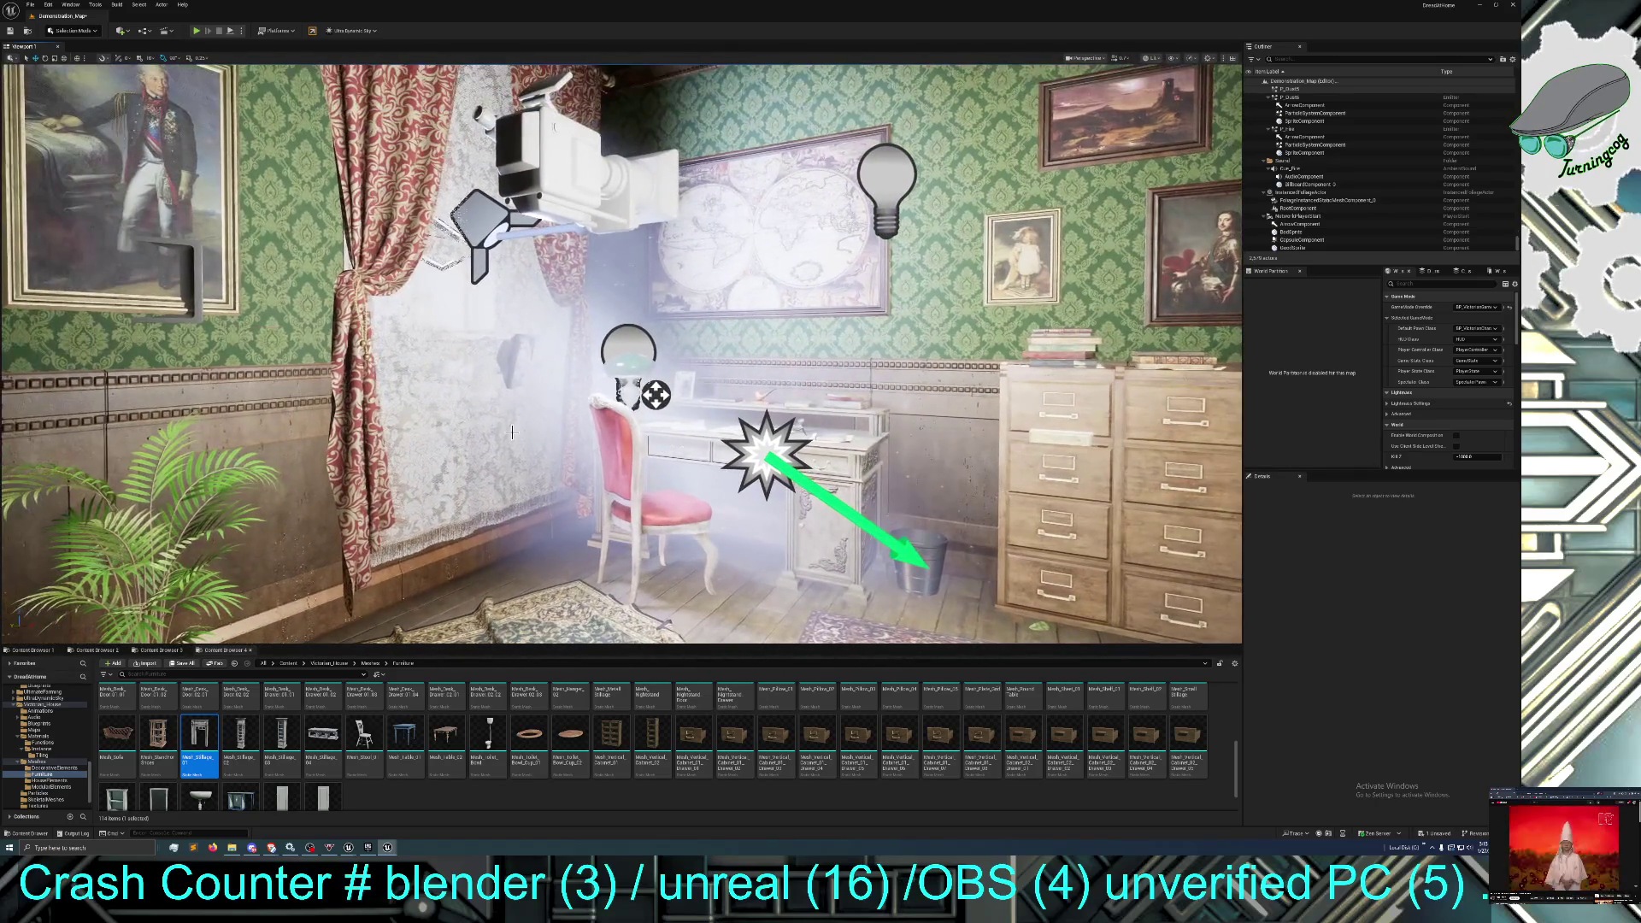
{"action": "key", "text": "a"}
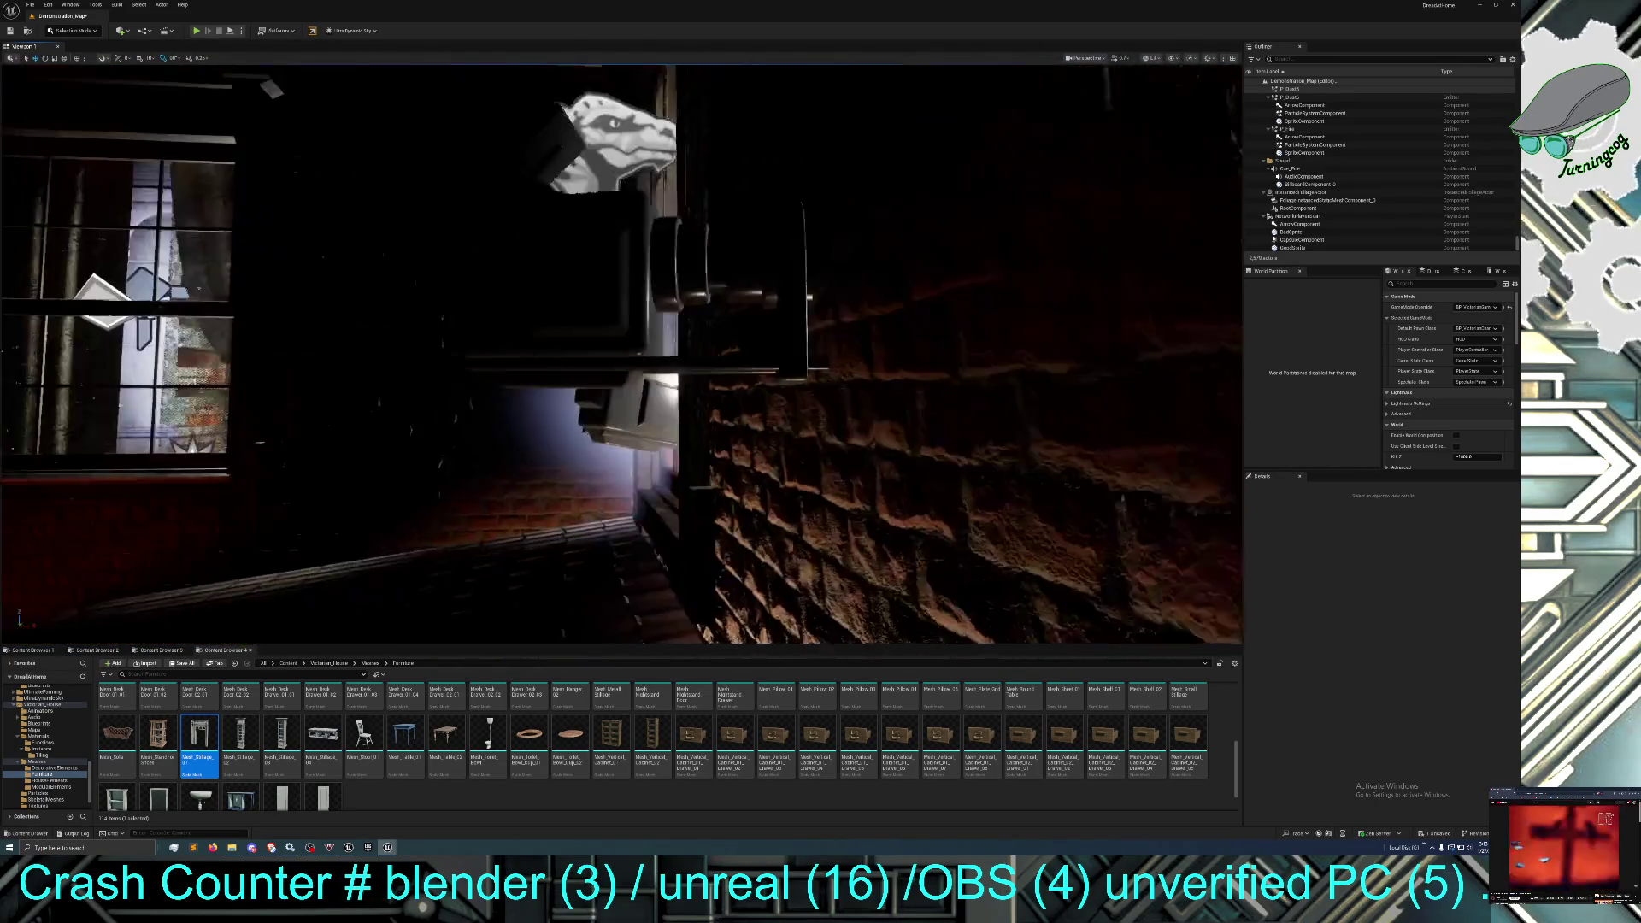
{"action": "left_click", "coordinate": [629, 269]}
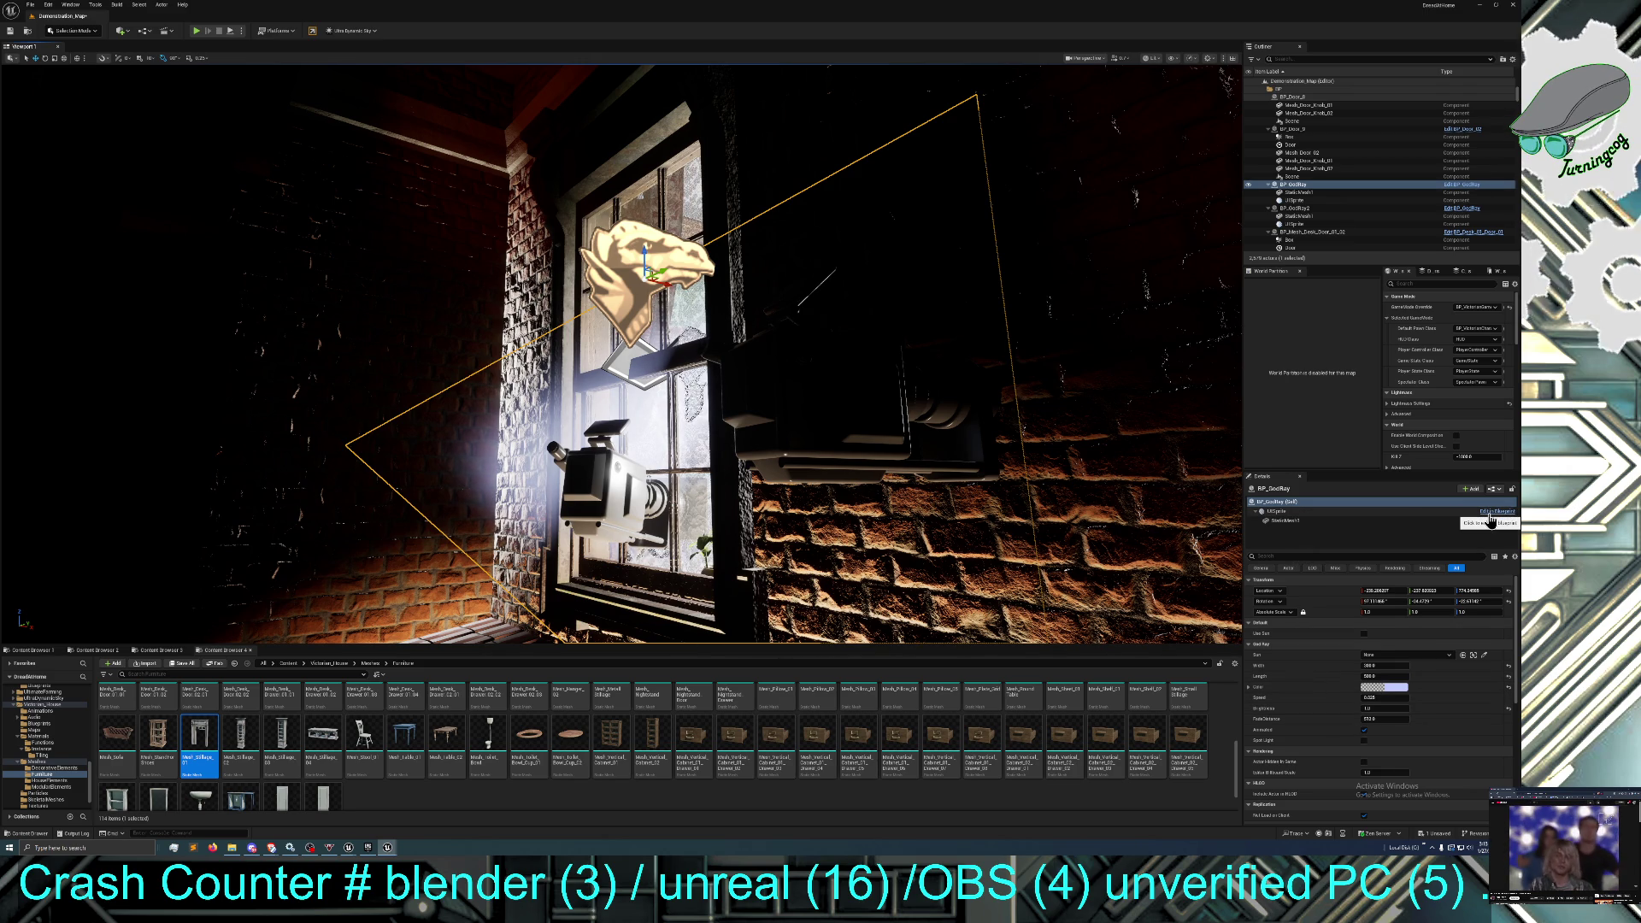
Locate the god ray sprite's image asset, then return to BP_GodRay's settings.
{"action": "left_click", "coordinate": [1286, 514]}
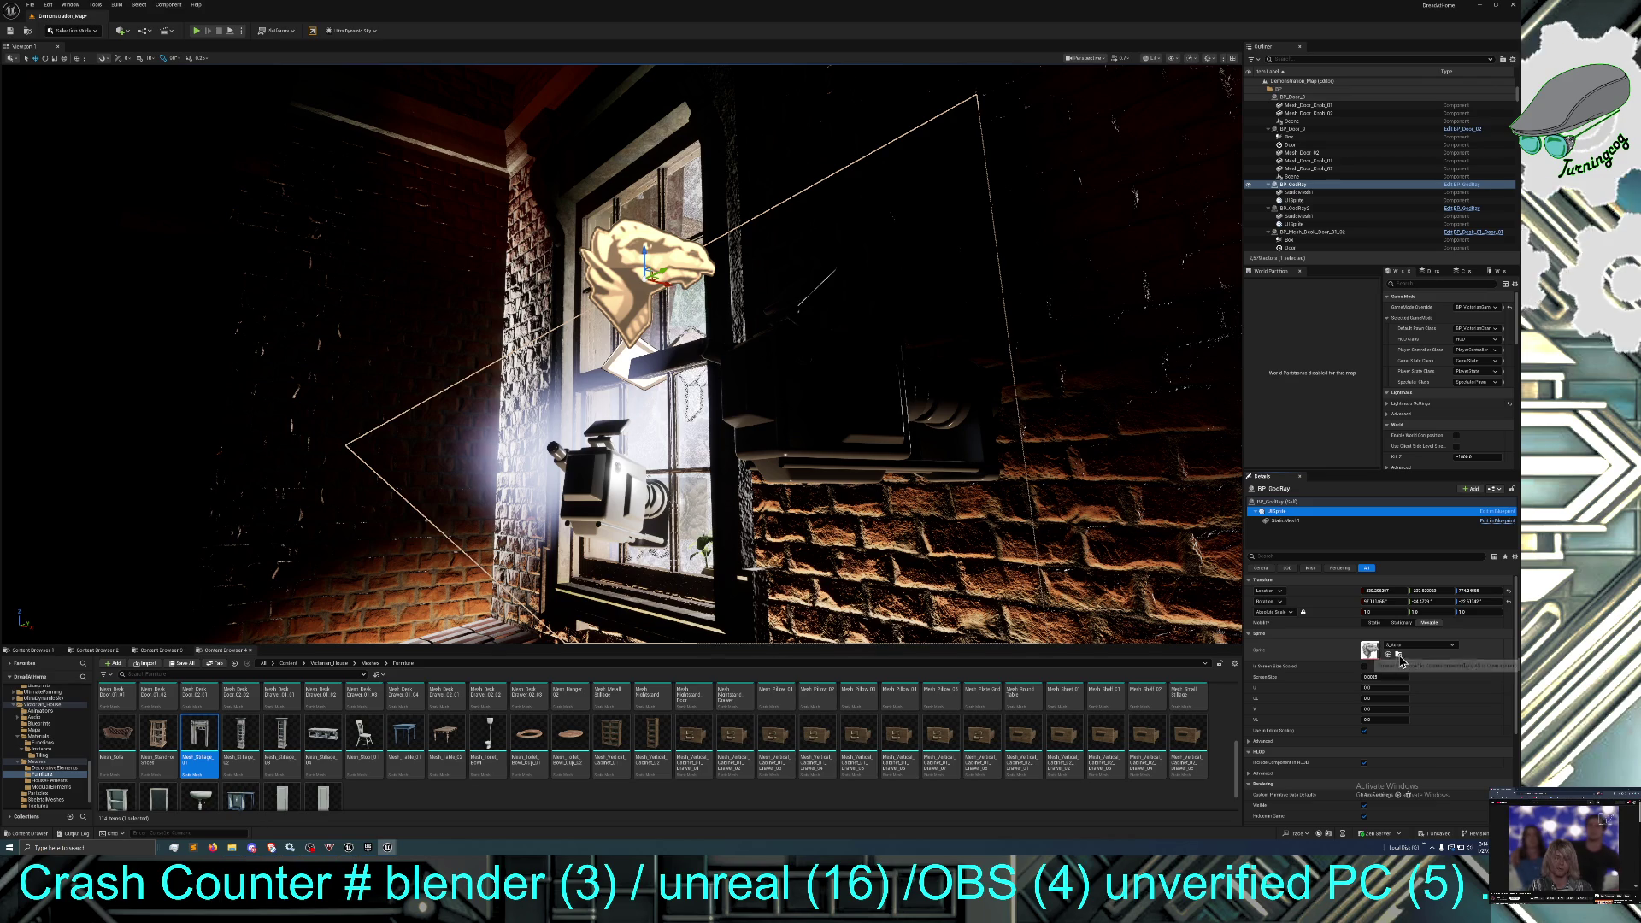
{"action": "left_click", "coordinate": [1387, 654]}
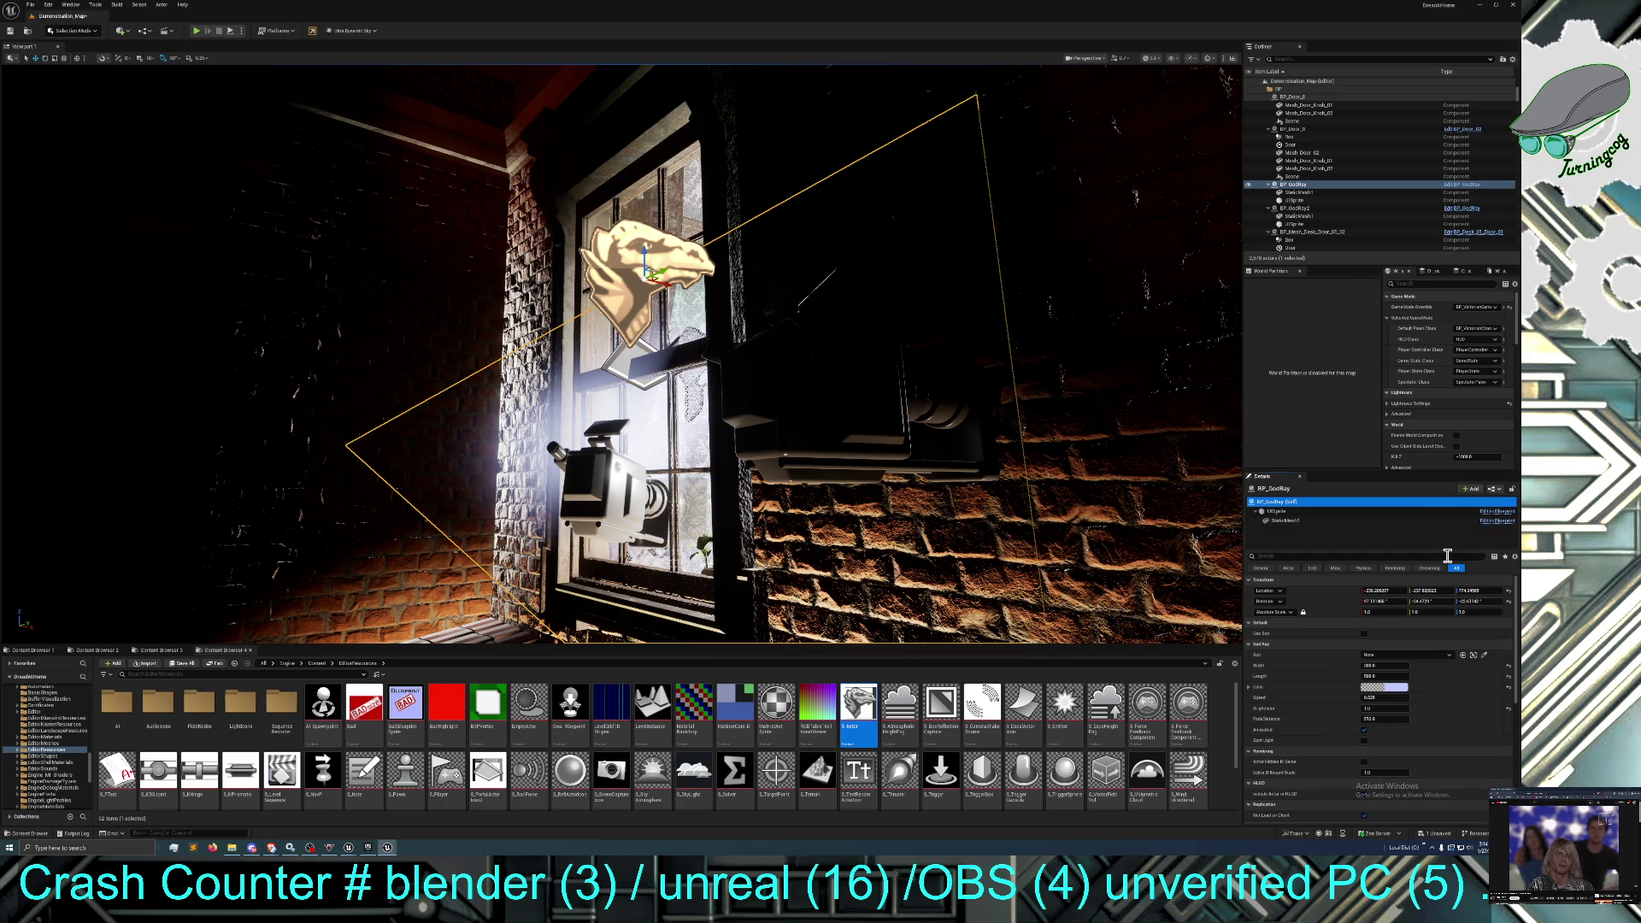
{"action": "left_click", "coordinate": [1486, 502]}
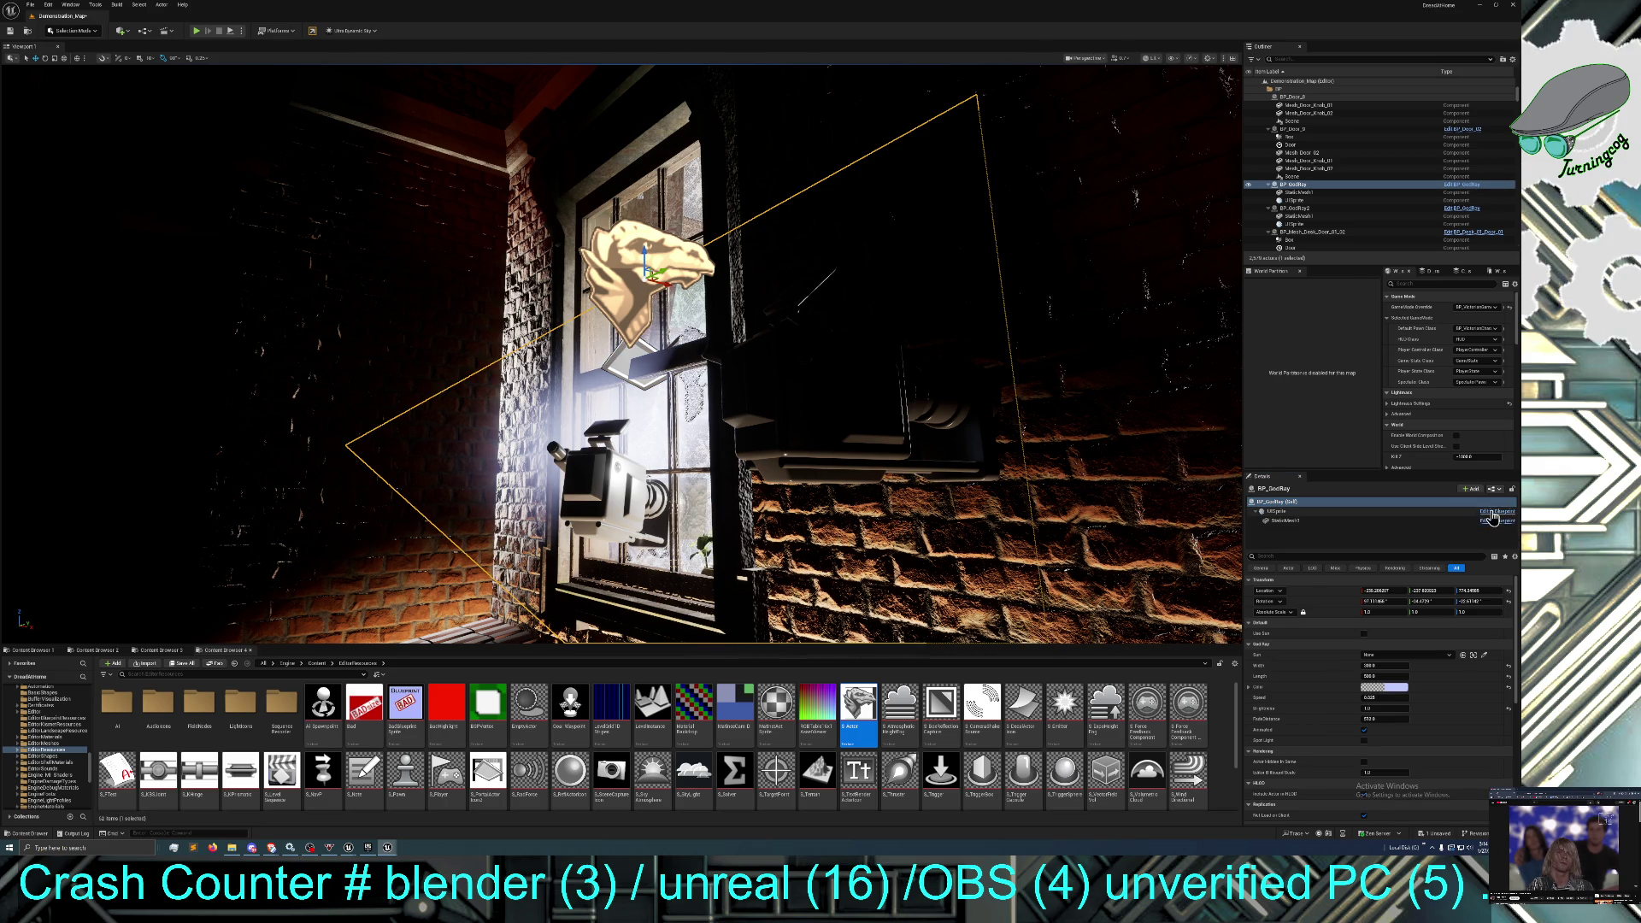
Browse to the god-ray plane mesh, frame BP_GodRay, and select the window's lightmass portal.
{"action": "left_click", "coordinate": [1310, 511]}
{"action": "left_click", "coordinate": [1303, 521]}
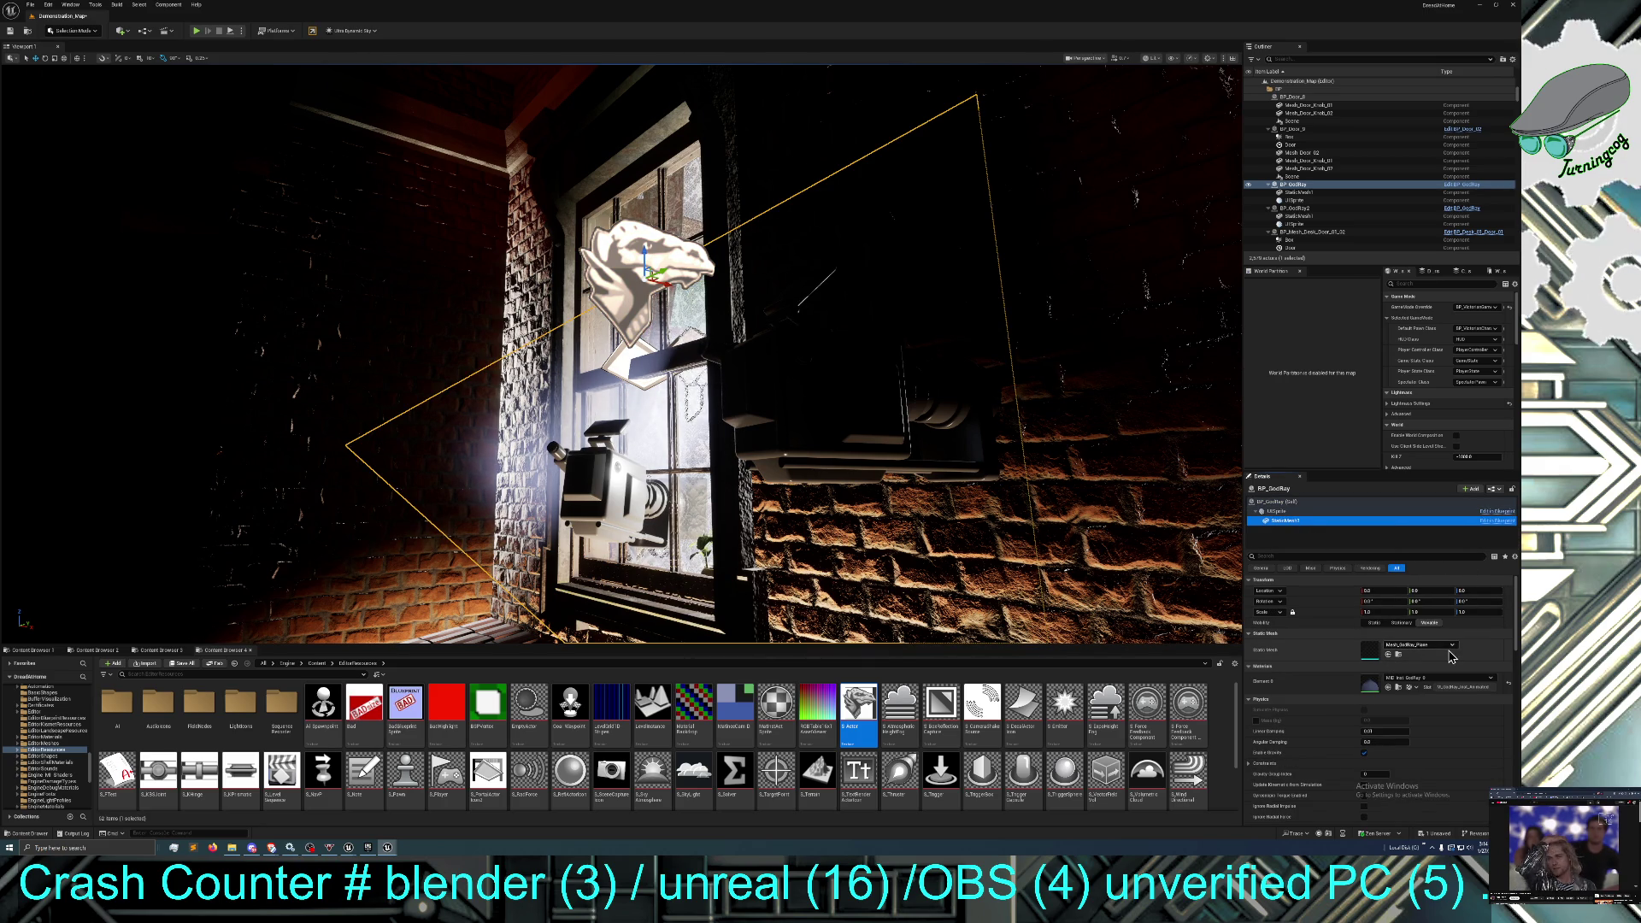
{"action": "left_click", "coordinate": [1398, 655]}
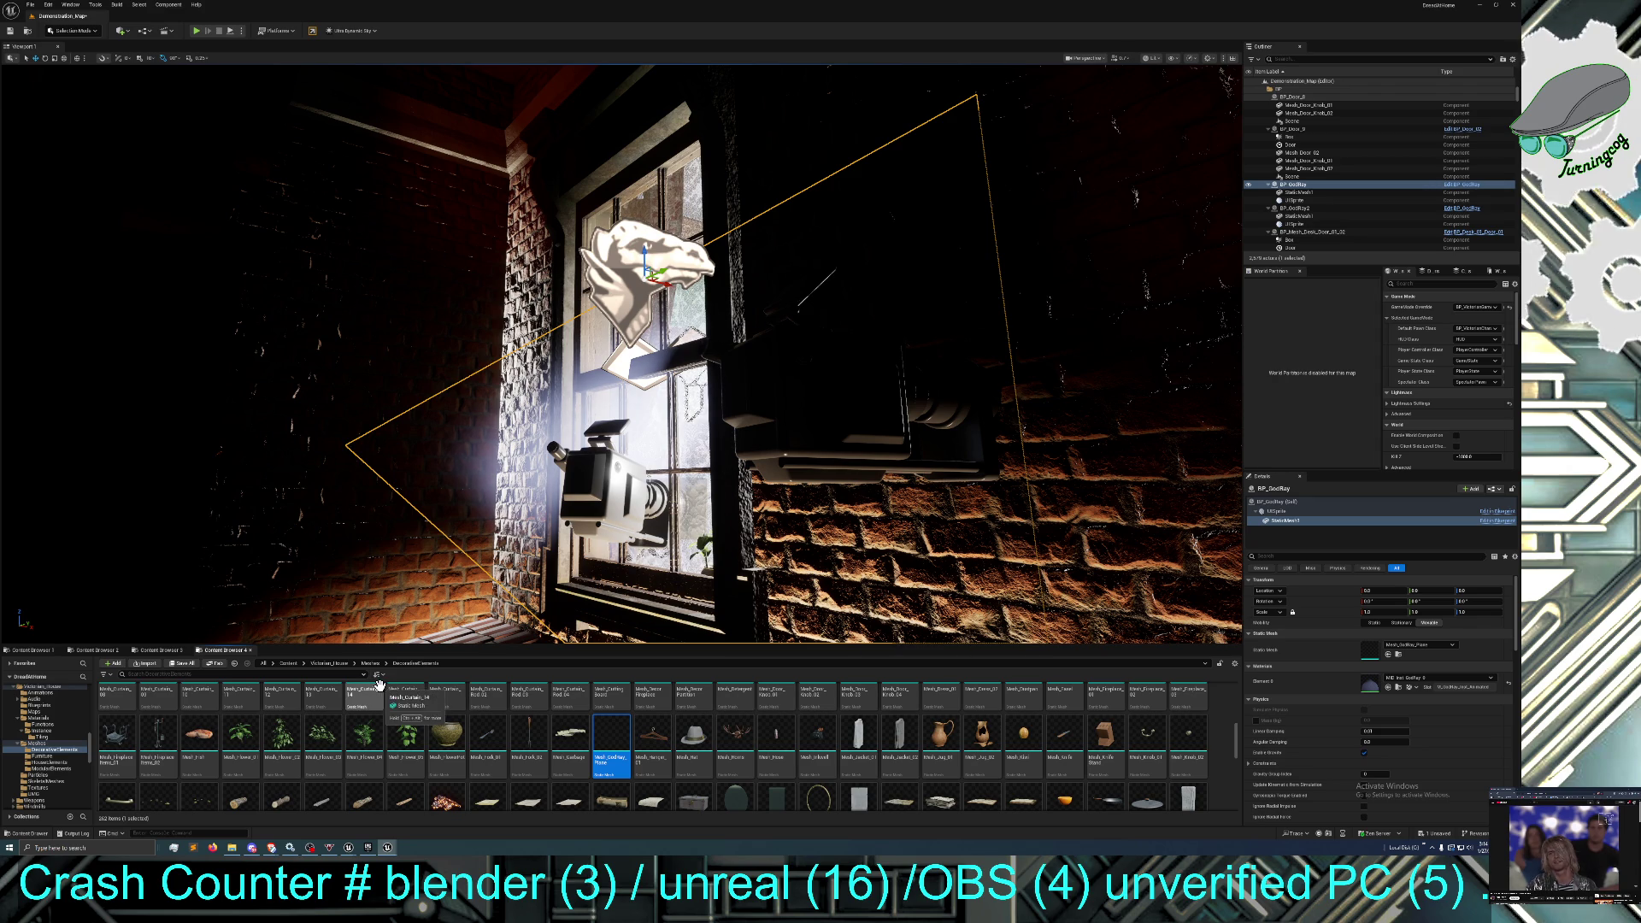
{"action": "key", "text": "f"}
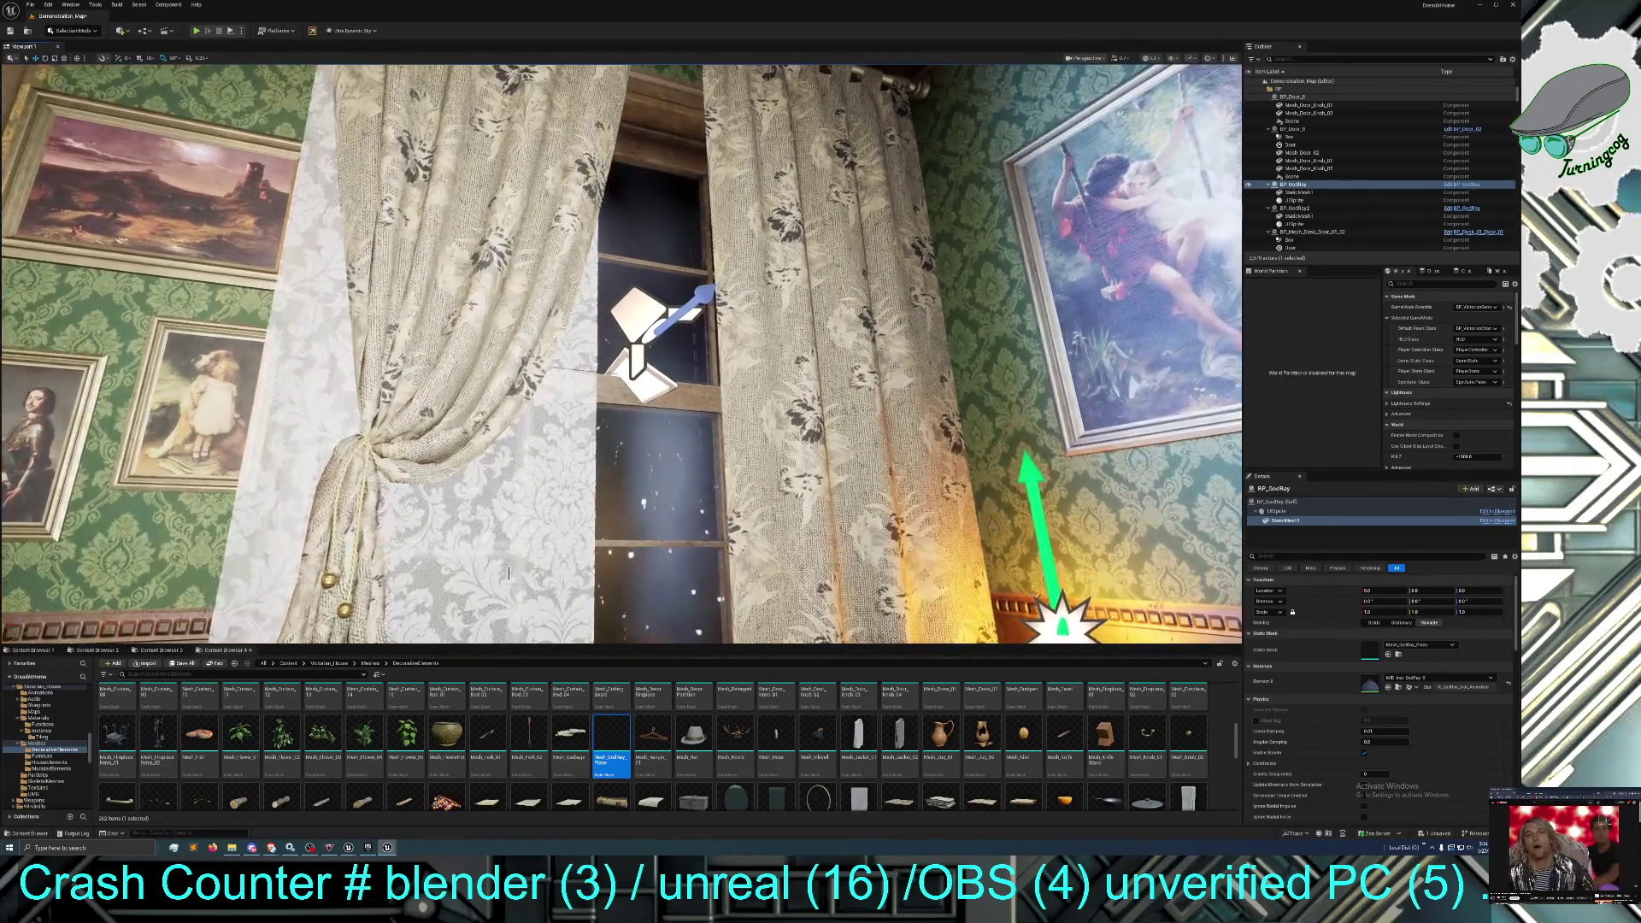
{"action": "left_click", "coordinate": [645, 382]}
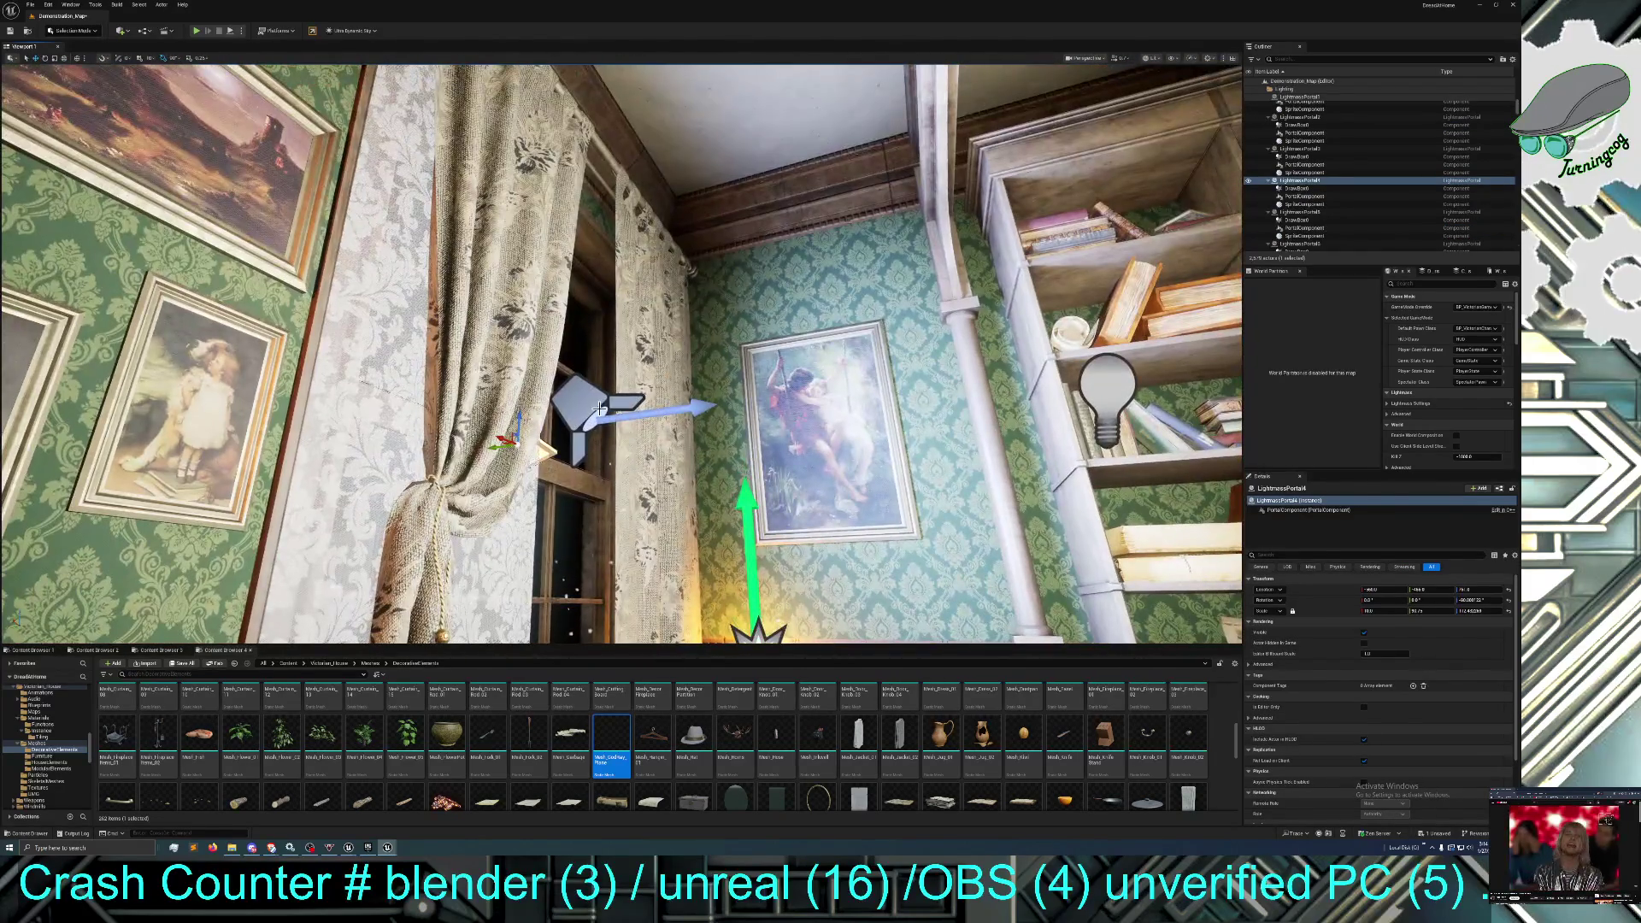
{"action": "left_click", "coordinate": [599, 409]}
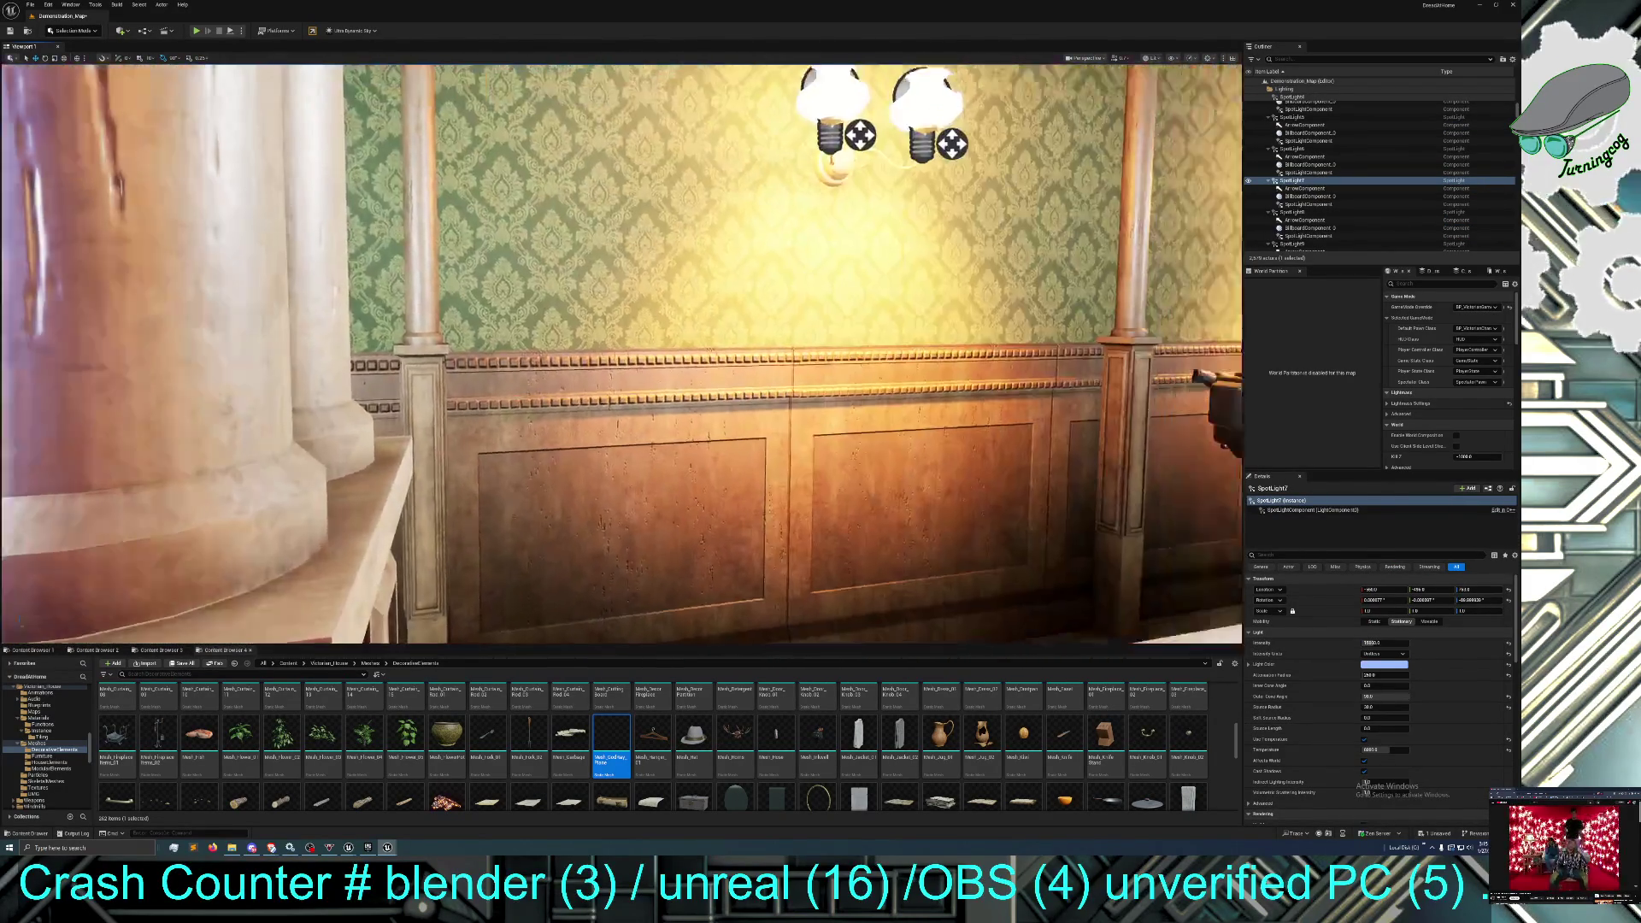
{"action": "mouse_move", "coordinate": [621, 354]}
{"action": "left_mouse_down"}
{"action": "mouse_move", "coordinate": [581, 384]}
{"action": "mouse_move", "coordinate": [564, 367]}
{"action": "mouse_move", "coordinate": [589, 358]}
{"action": "mouse_move", "coordinate": [556, 376]}
{"action": "mouse_move", "coordinate": [598, 397]}
{"action": "mouse_move", "coordinate": [599, 359]}
{"action": "left_mouse_up"}
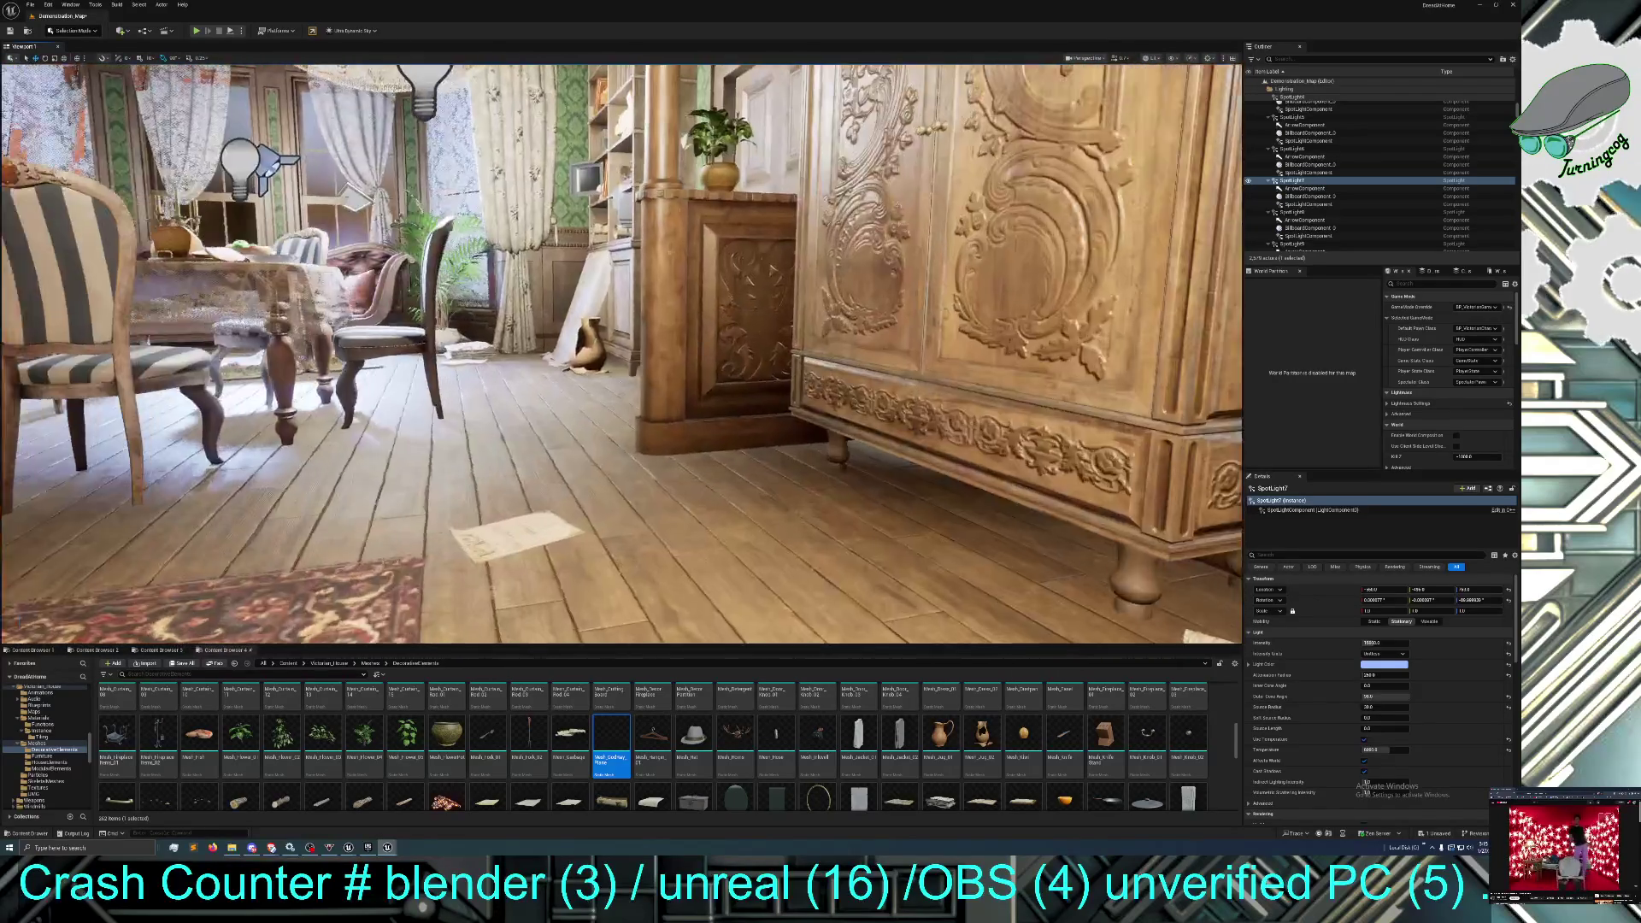
{"action": "left_click_drag", "start_coordinate": [599, 358], "coordinate": [555, 359]}
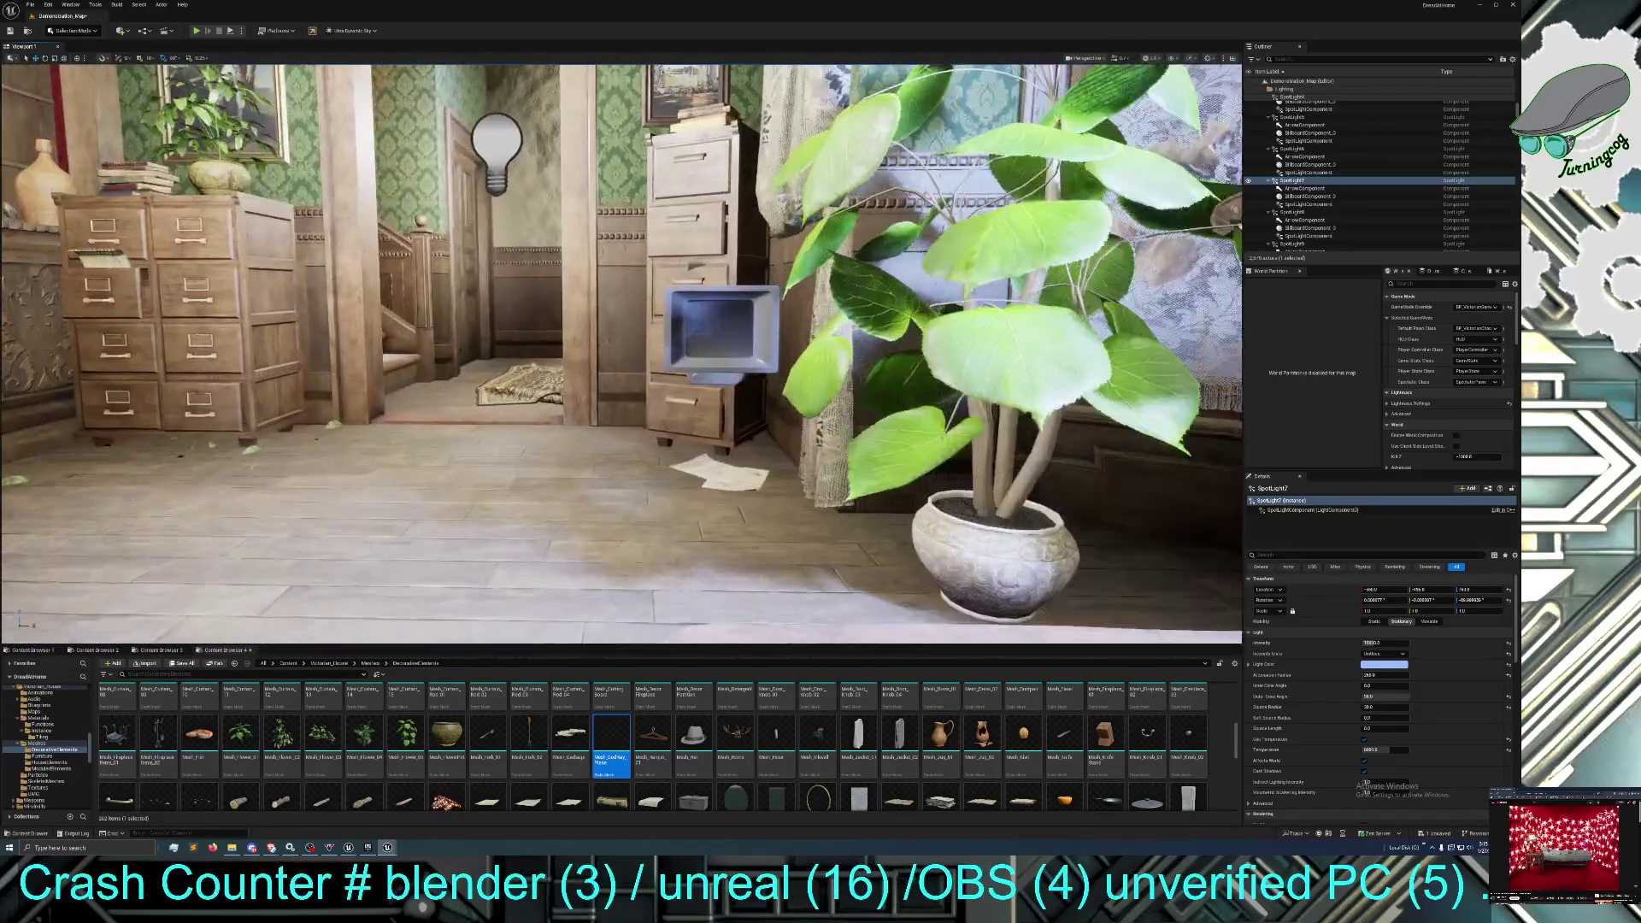
{"action": "mouse_move", "coordinate": [577, 496]}
{"action": "left_mouse_down"}
{"action": "mouse_move", "coordinate": [564, 478]}
{"action": "mouse_move", "coordinate": [529, 504]}
{"action": "left_mouse_up"}
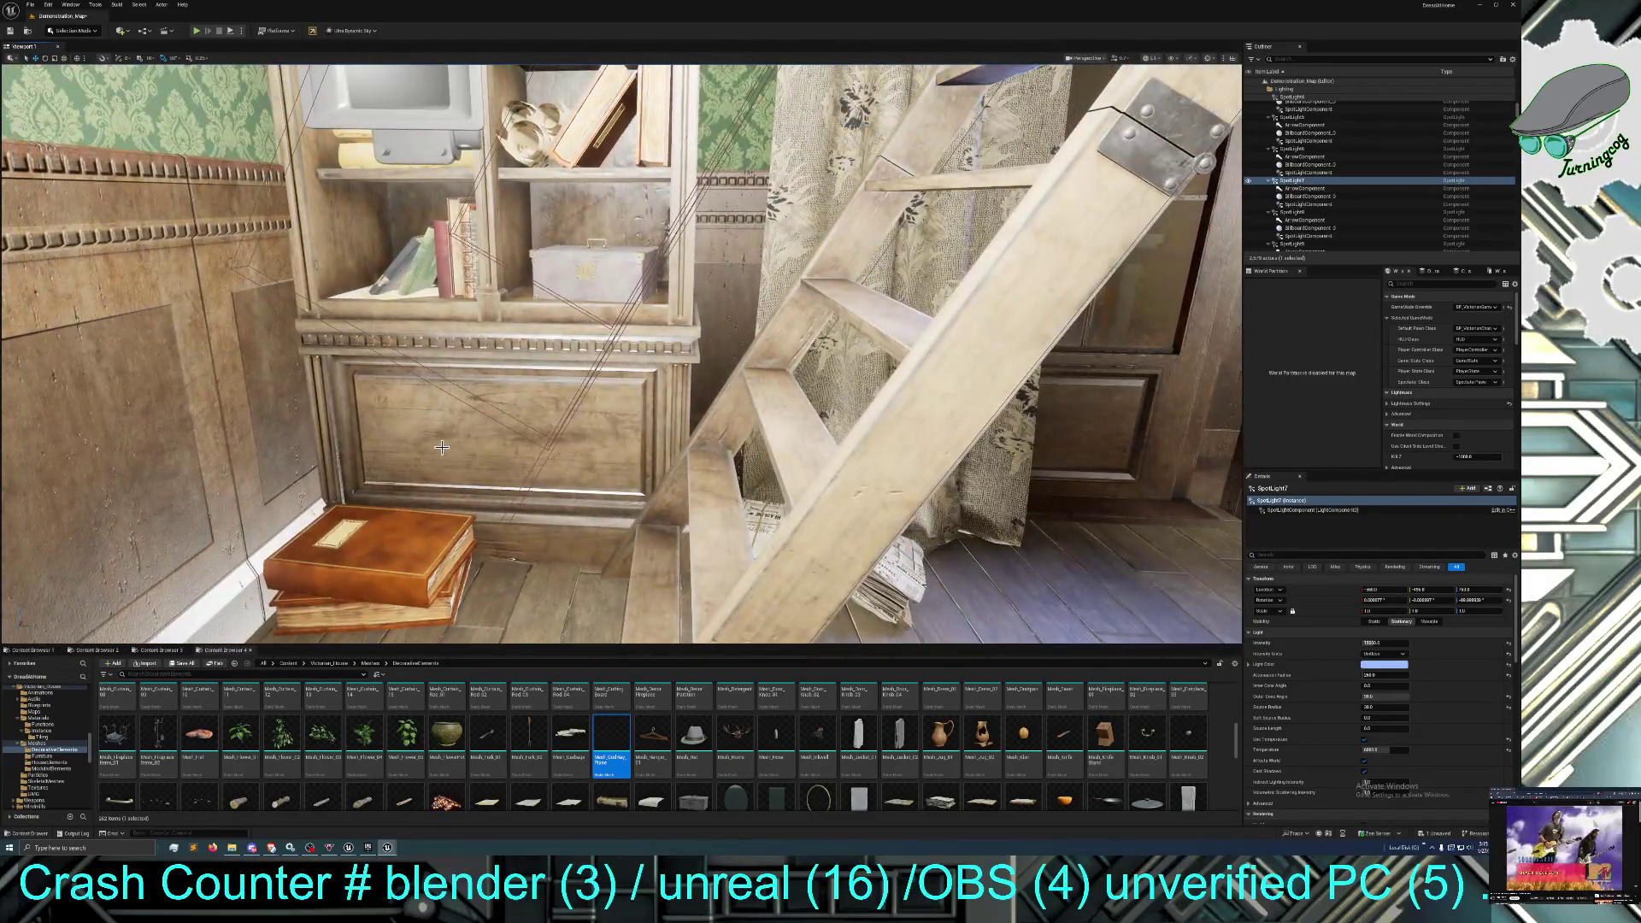
{"action": "left_click", "coordinate": [441, 447]}
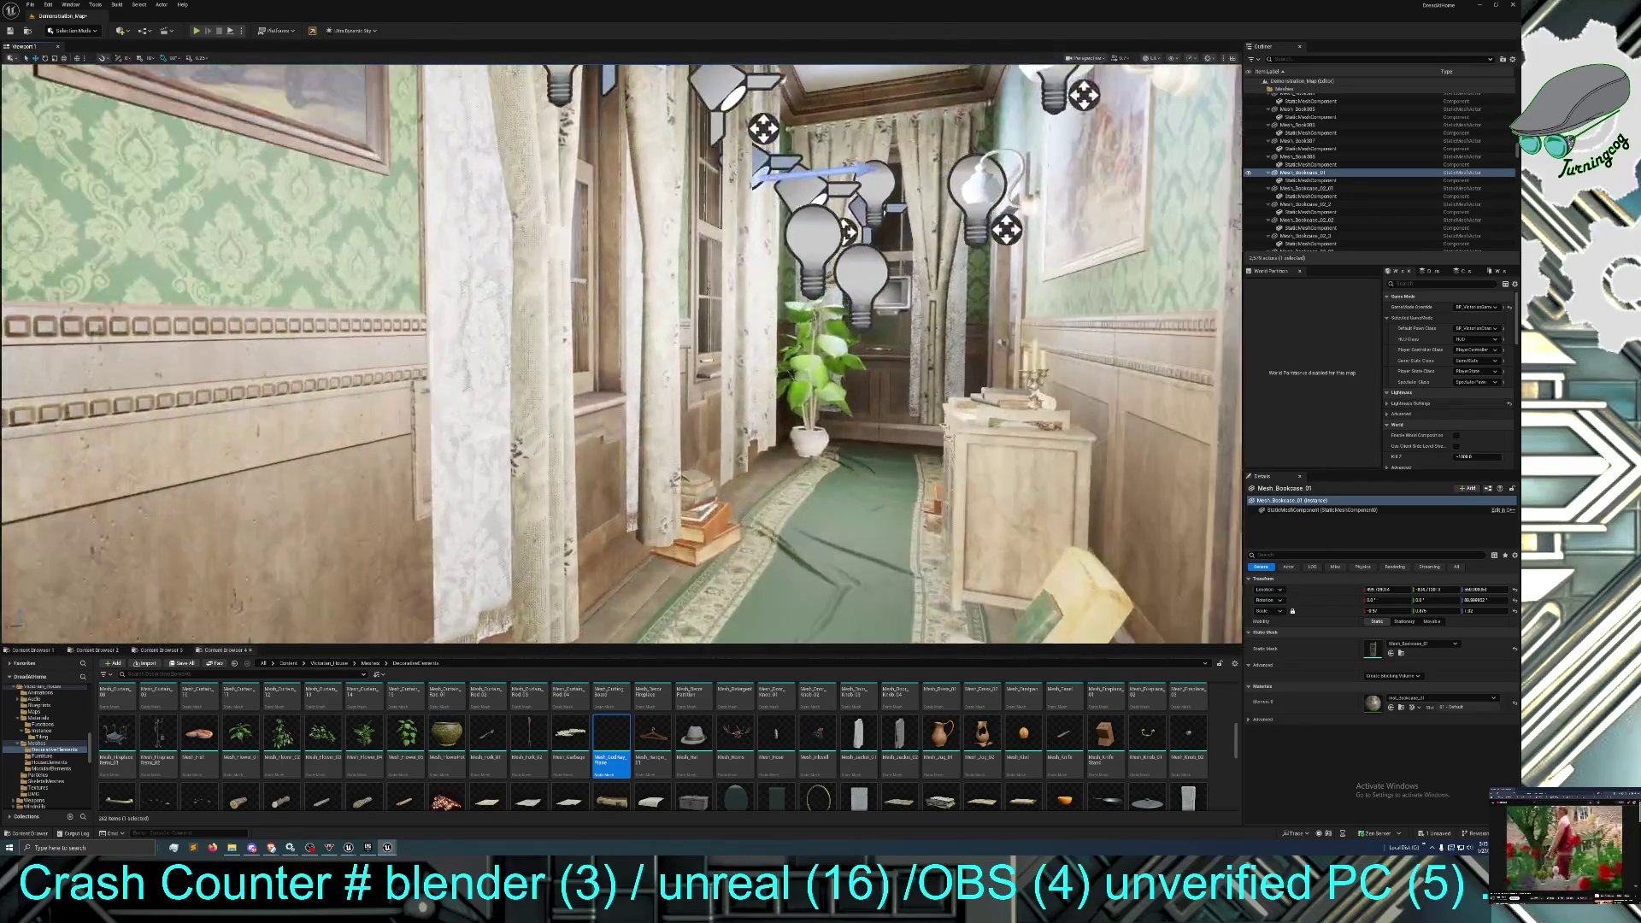
{"action": "key", "text": "w"}
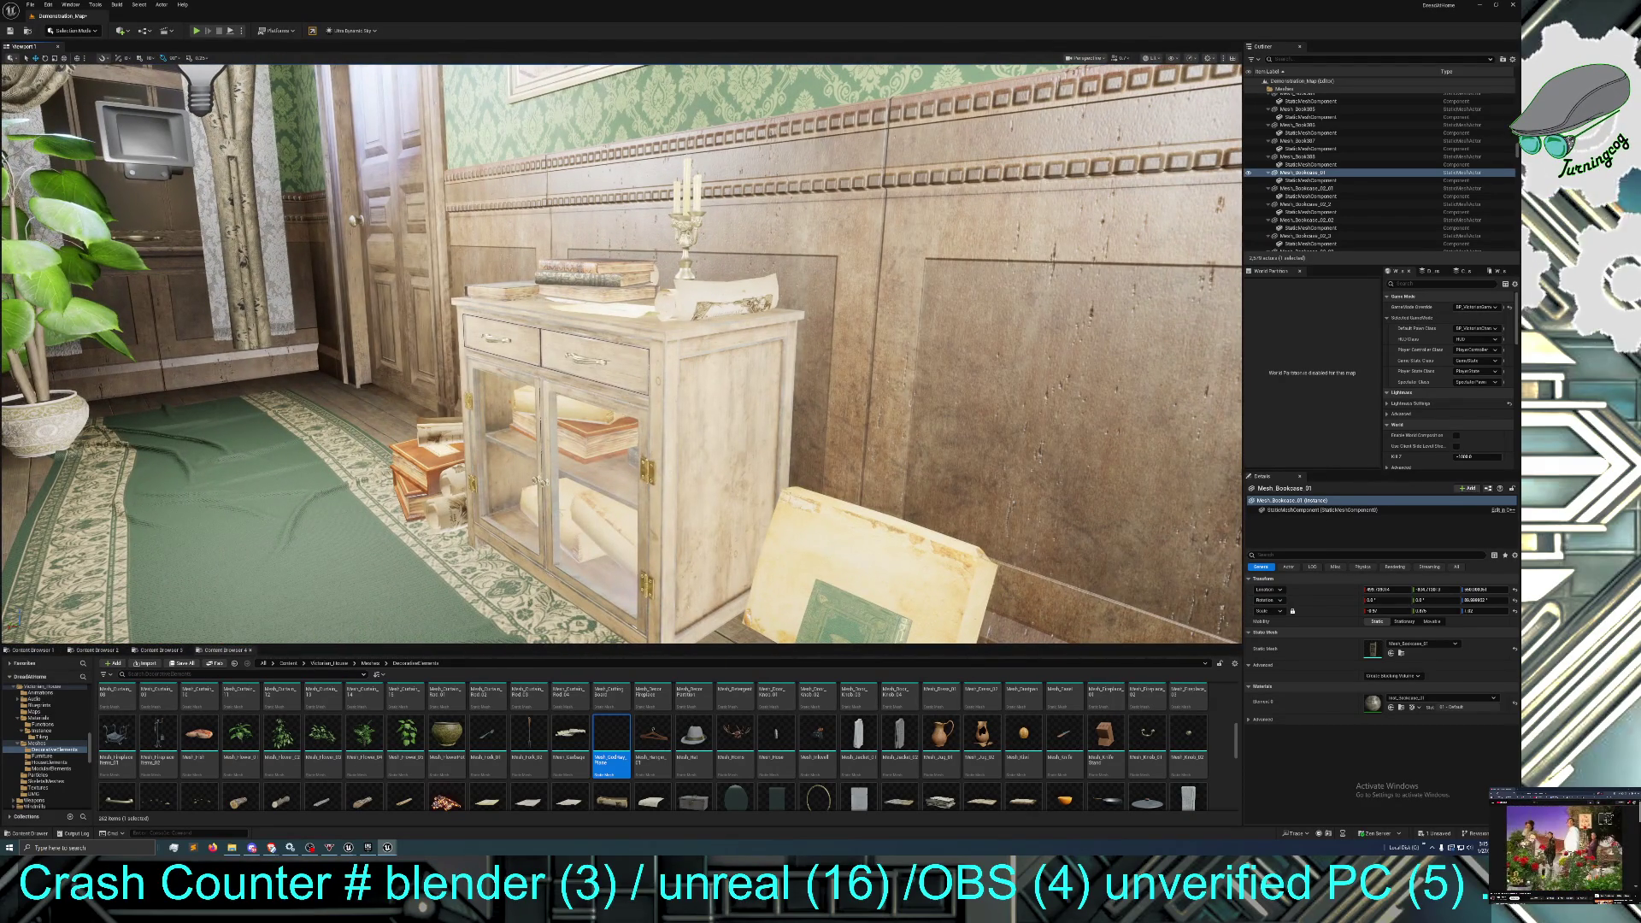
{"action": "left_click", "coordinate": [647, 386]}
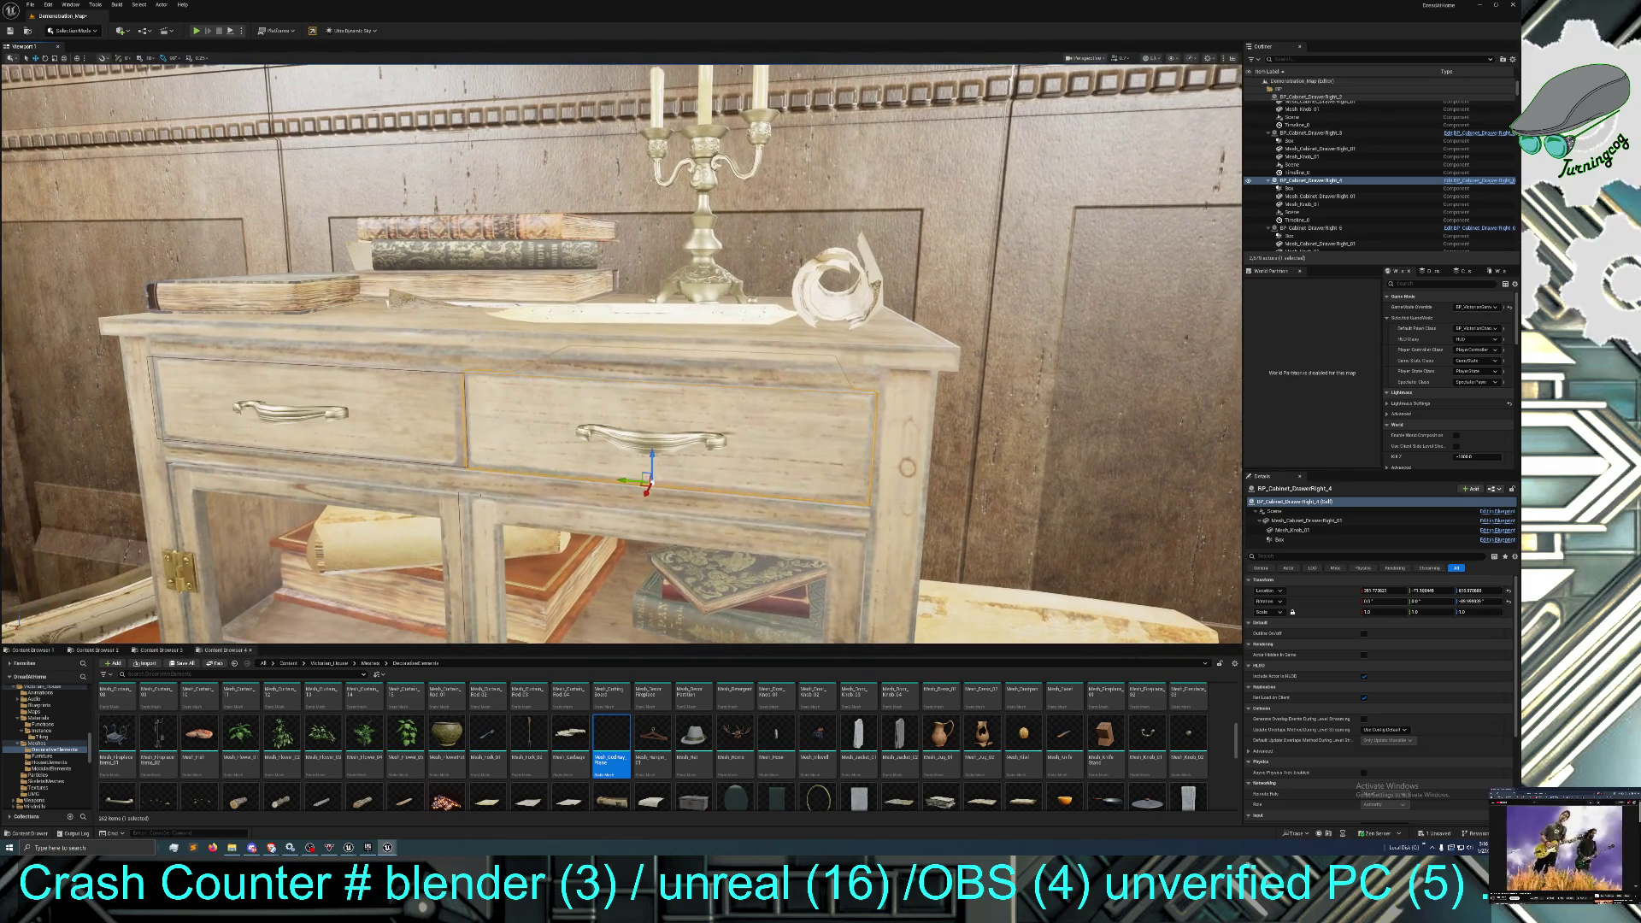
{"action": "key", "text": "s"}
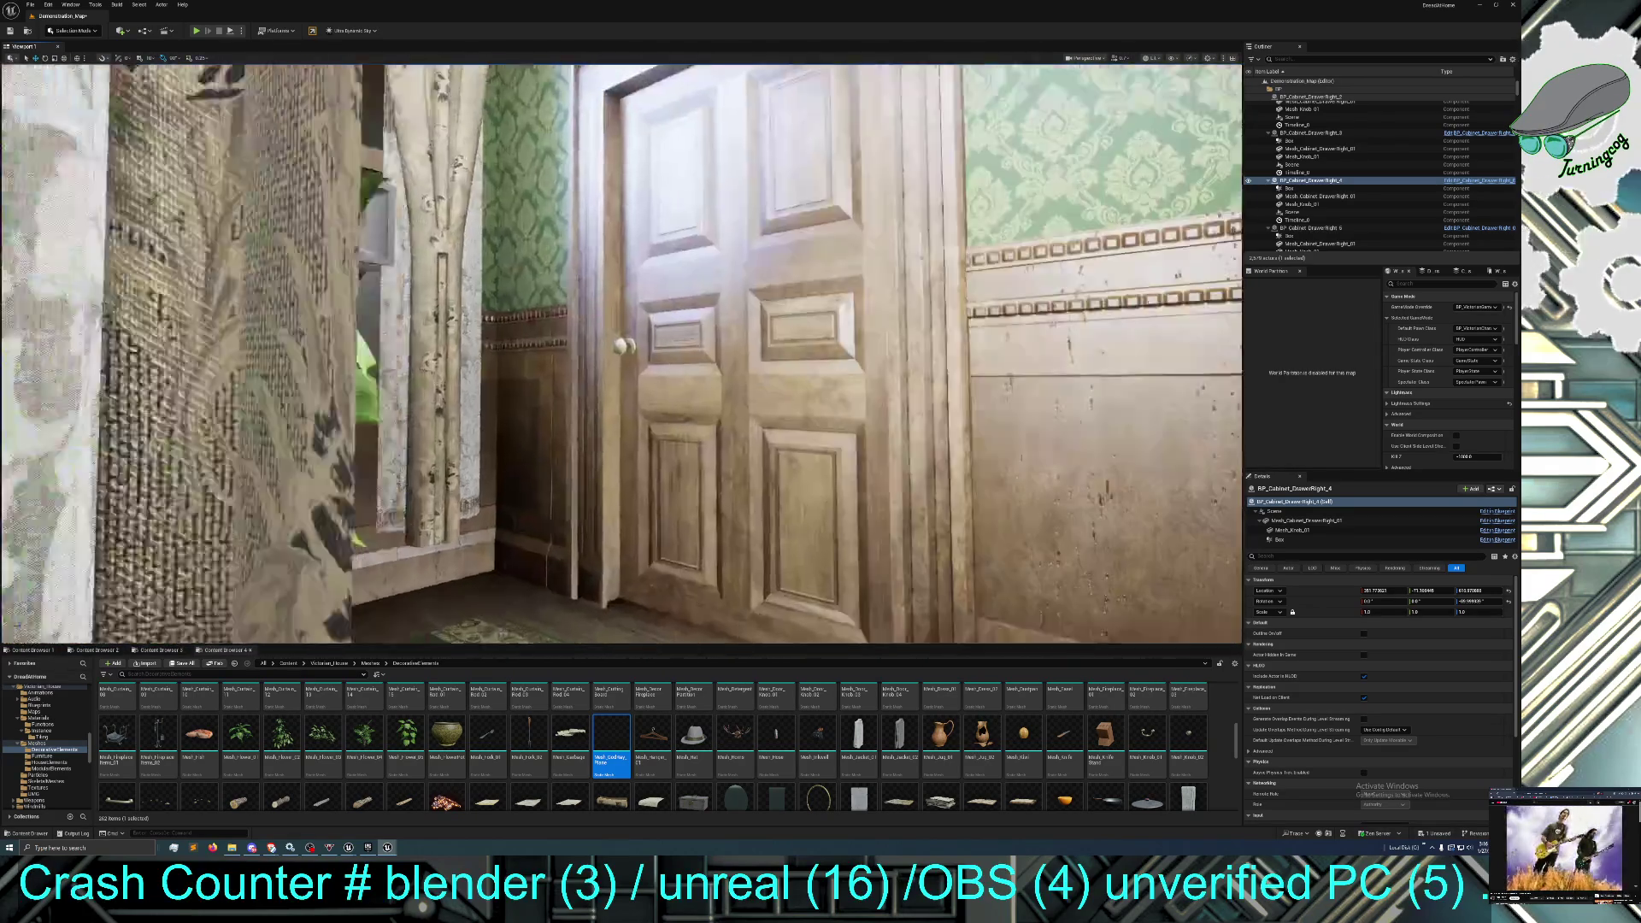
{"action": "key", "text": "a"}
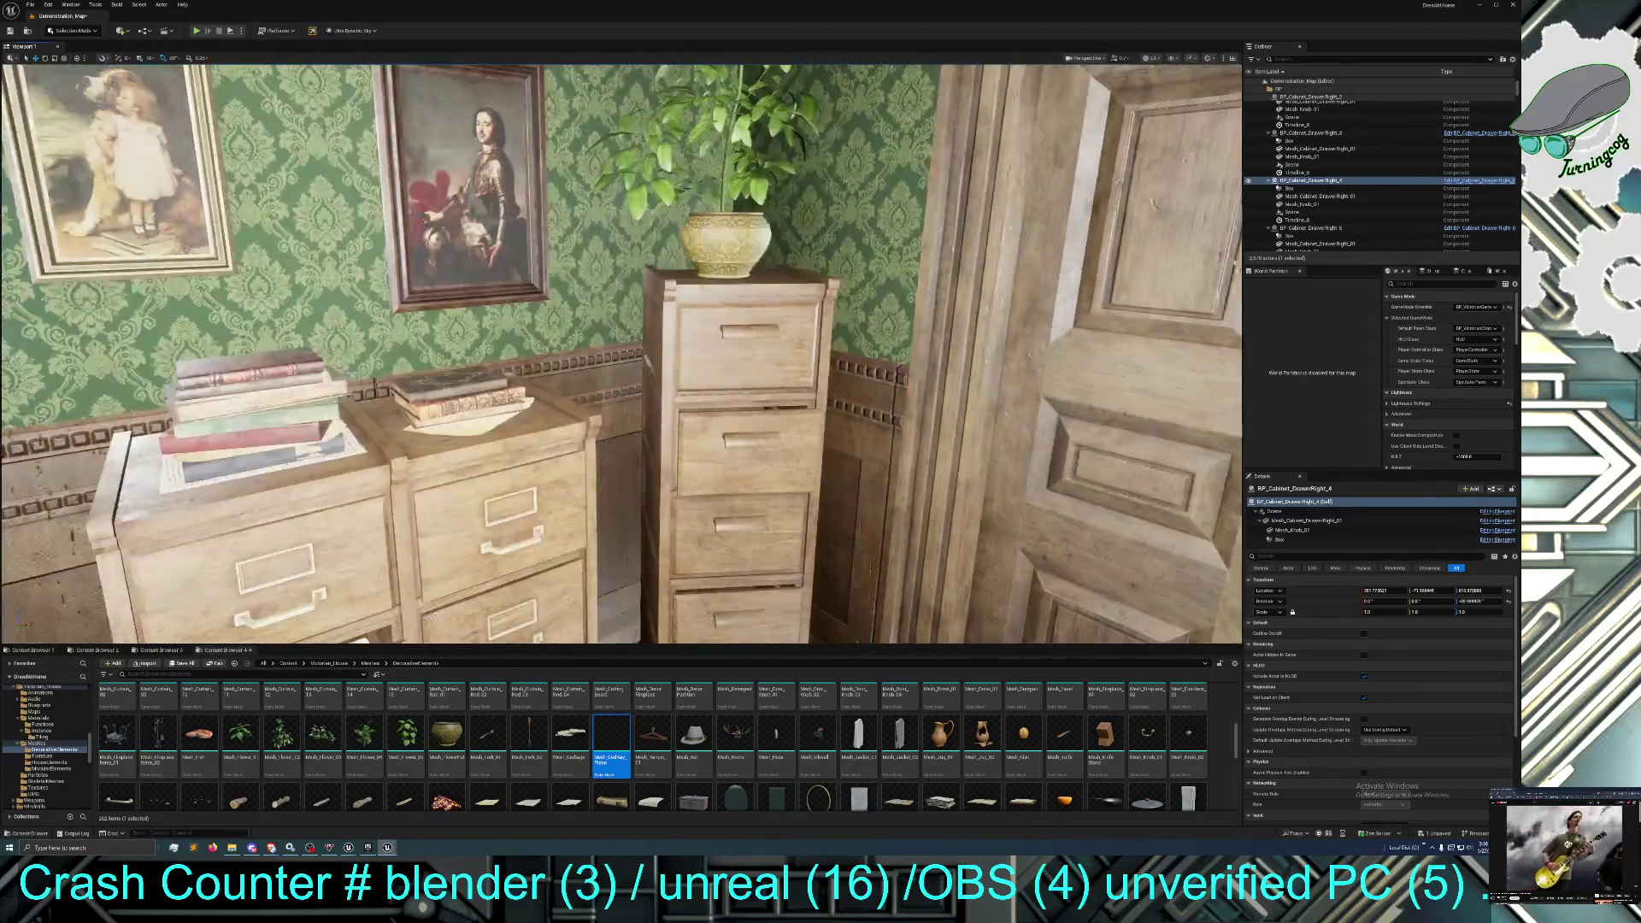
{"action": "mouse_move", "coordinate": [835, 402]}
{"action": "left_mouse_down"}
{"action": "mouse_move", "coordinate": [816, 426]}
{"action": "mouse_move", "coordinate": [835, 434]}
{"action": "mouse_move", "coordinate": [773, 431]}
{"action": "mouse_move", "coordinate": [638, 356]}
{"action": "mouse_move", "coordinate": [658, 356]}
{"action": "mouse_move", "coordinate": [649, 385]}
{"action": "left_mouse_up"}
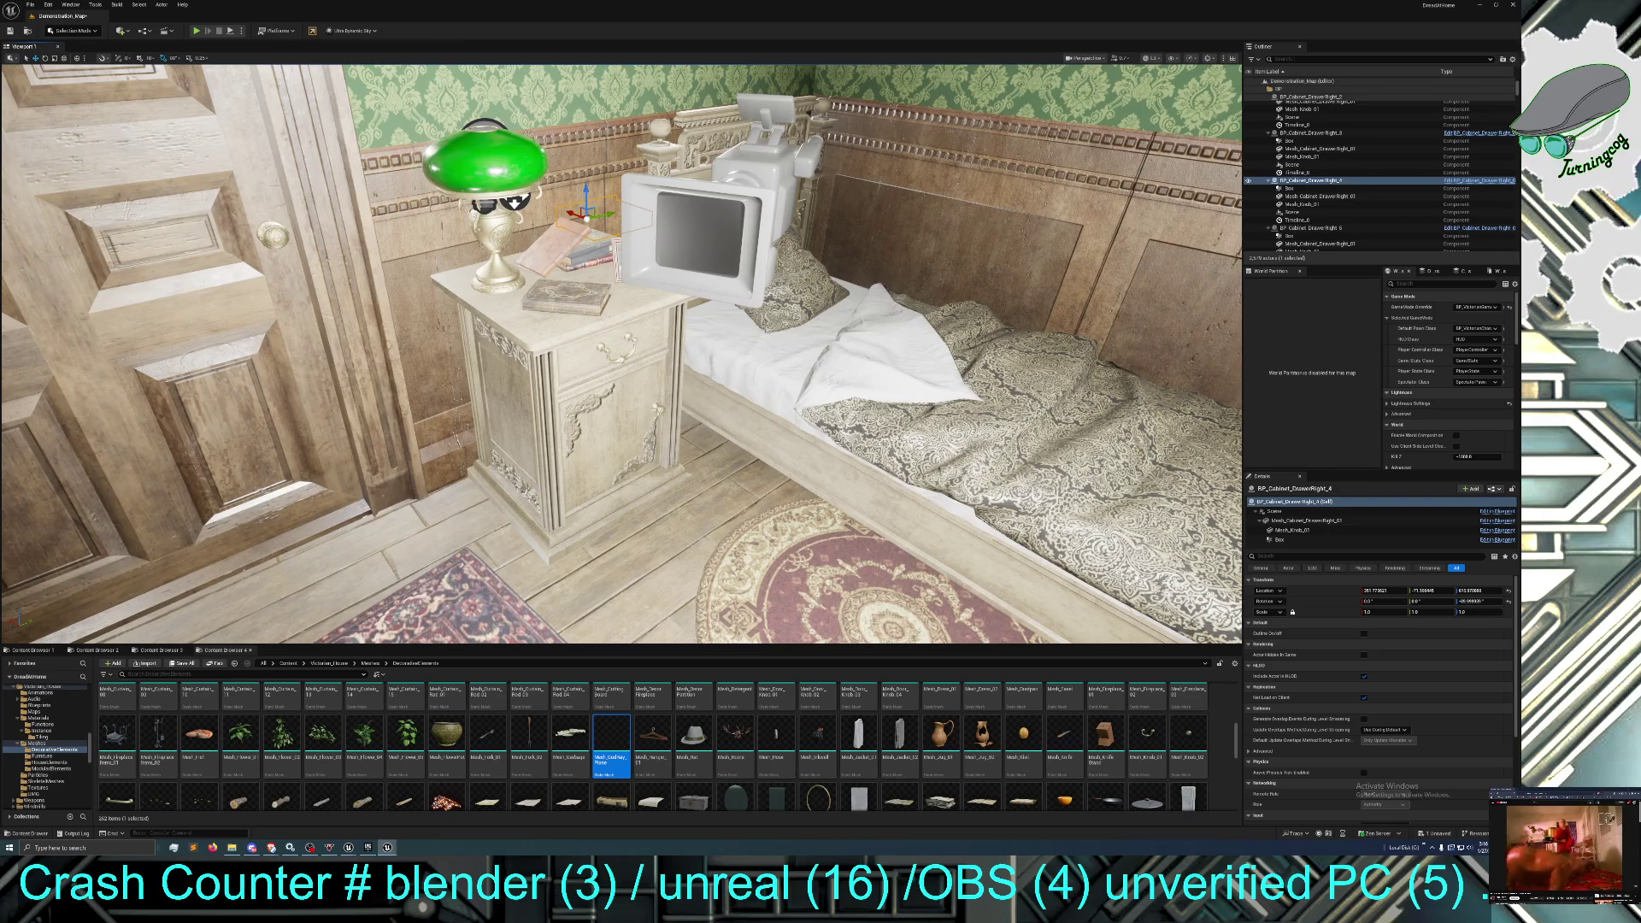
Select the bedroom nightstand, then the kitchen table, and browse to Mesh_Table_01 in Furniture.
{"action": "left_click", "coordinate": [530, 437]}
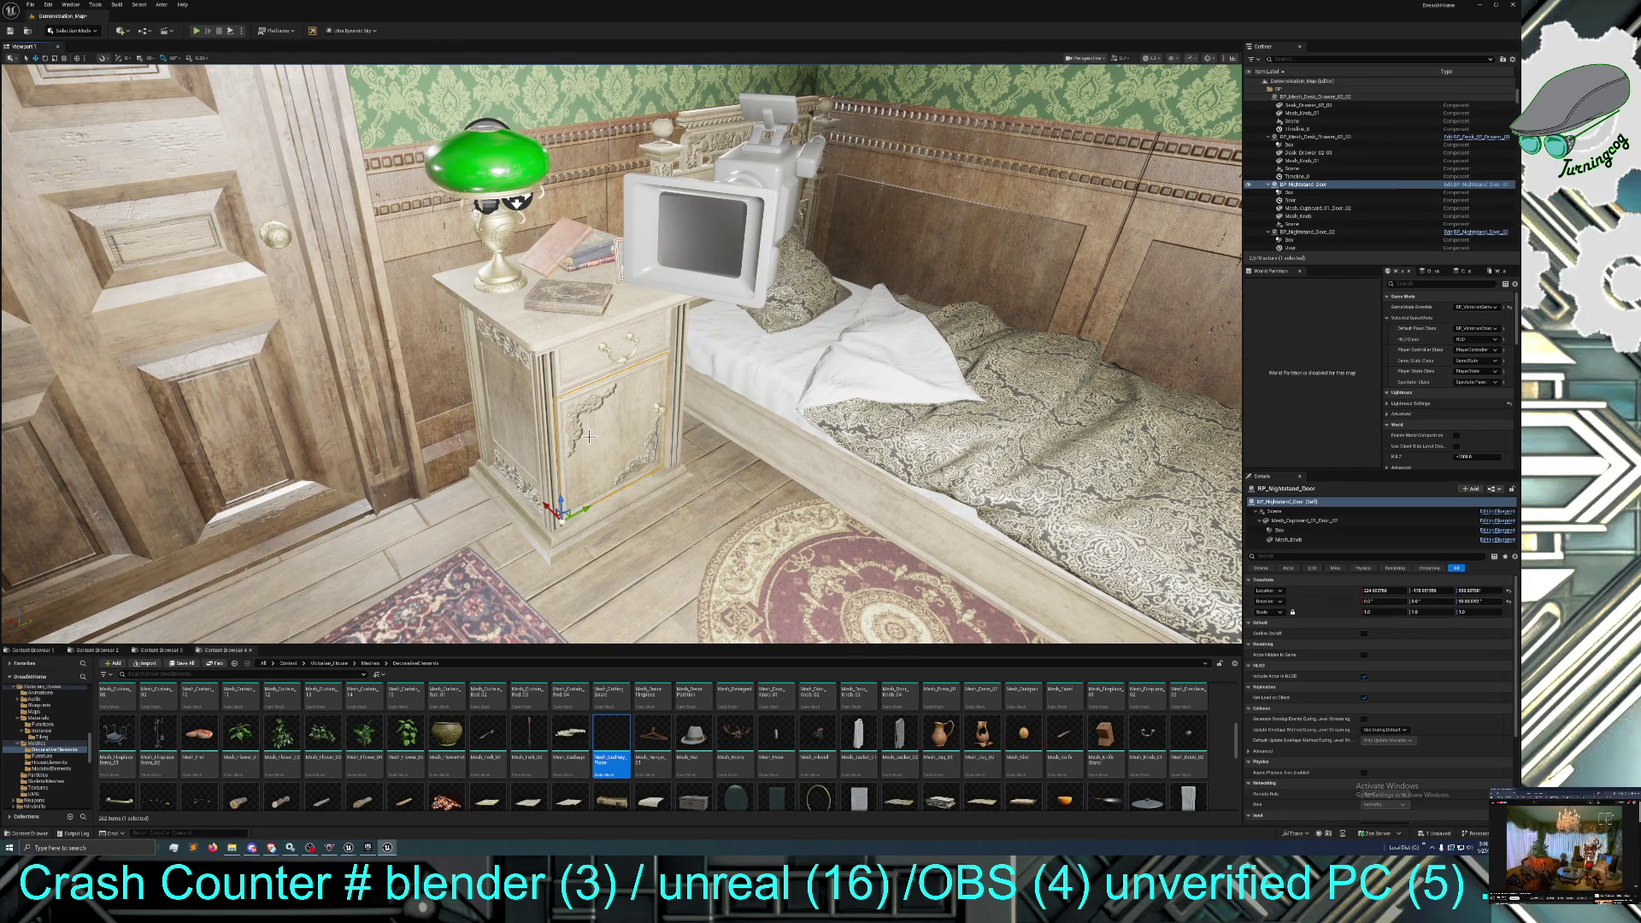
{"action": "left_click", "coordinate": [590, 400]}
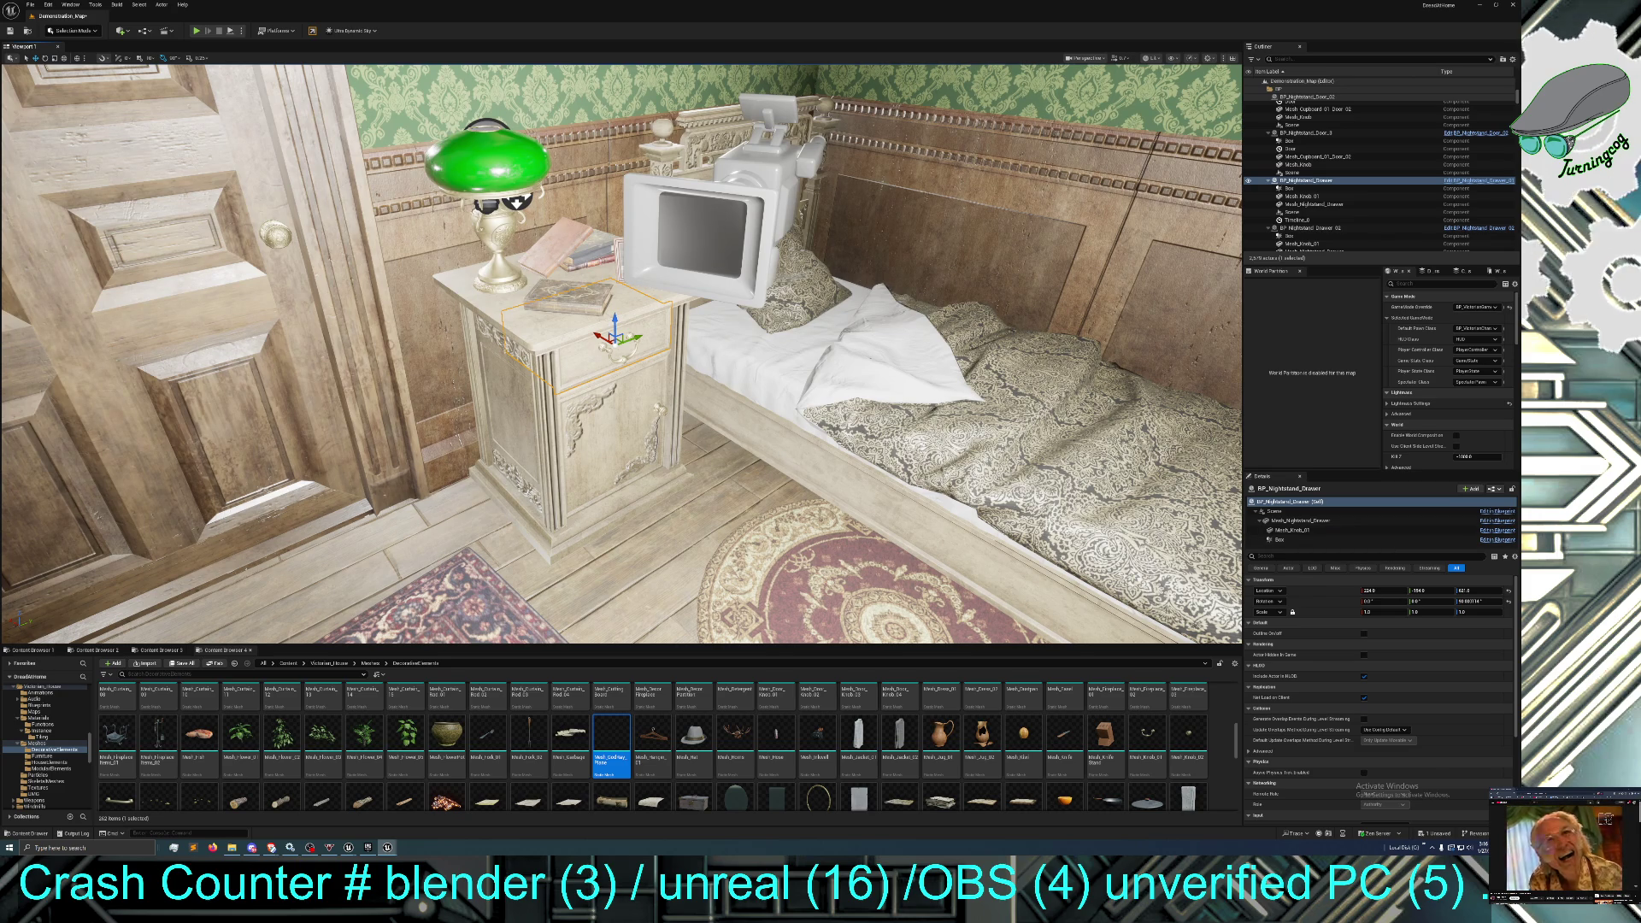
{"action": "left_click", "coordinate": [549, 339]}
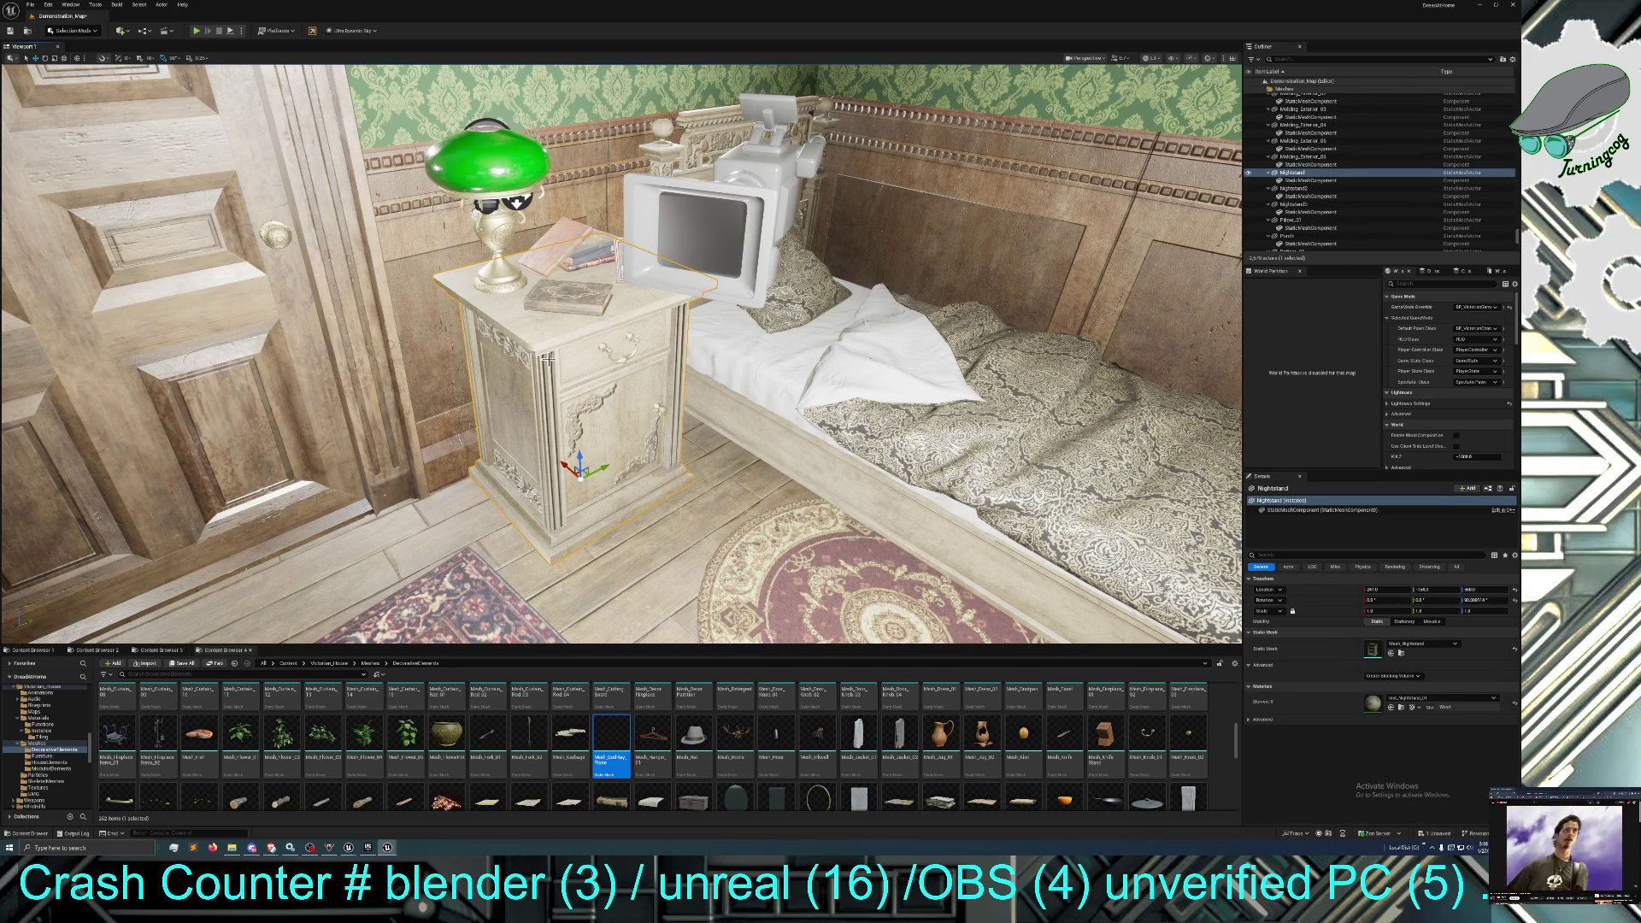
{"action": "mouse_move", "coordinate": [542, 419]}
{"action": "left_mouse_down"}
{"action": "mouse_move", "coordinate": [479, 368]}
{"action": "mouse_move", "coordinate": [453, 282]}
{"action": "mouse_move", "coordinate": [333, 252]}
{"action": "mouse_move", "coordinate": [324, 282]}
{"action": "mouse_move", "coordinate": [452, 256]}
{"action": "mouse_move", "coordinate": [368, 256]}
{"action": "mouse_move", "coordinate": [389, 261]}
{"action": "left_mouse_up"}
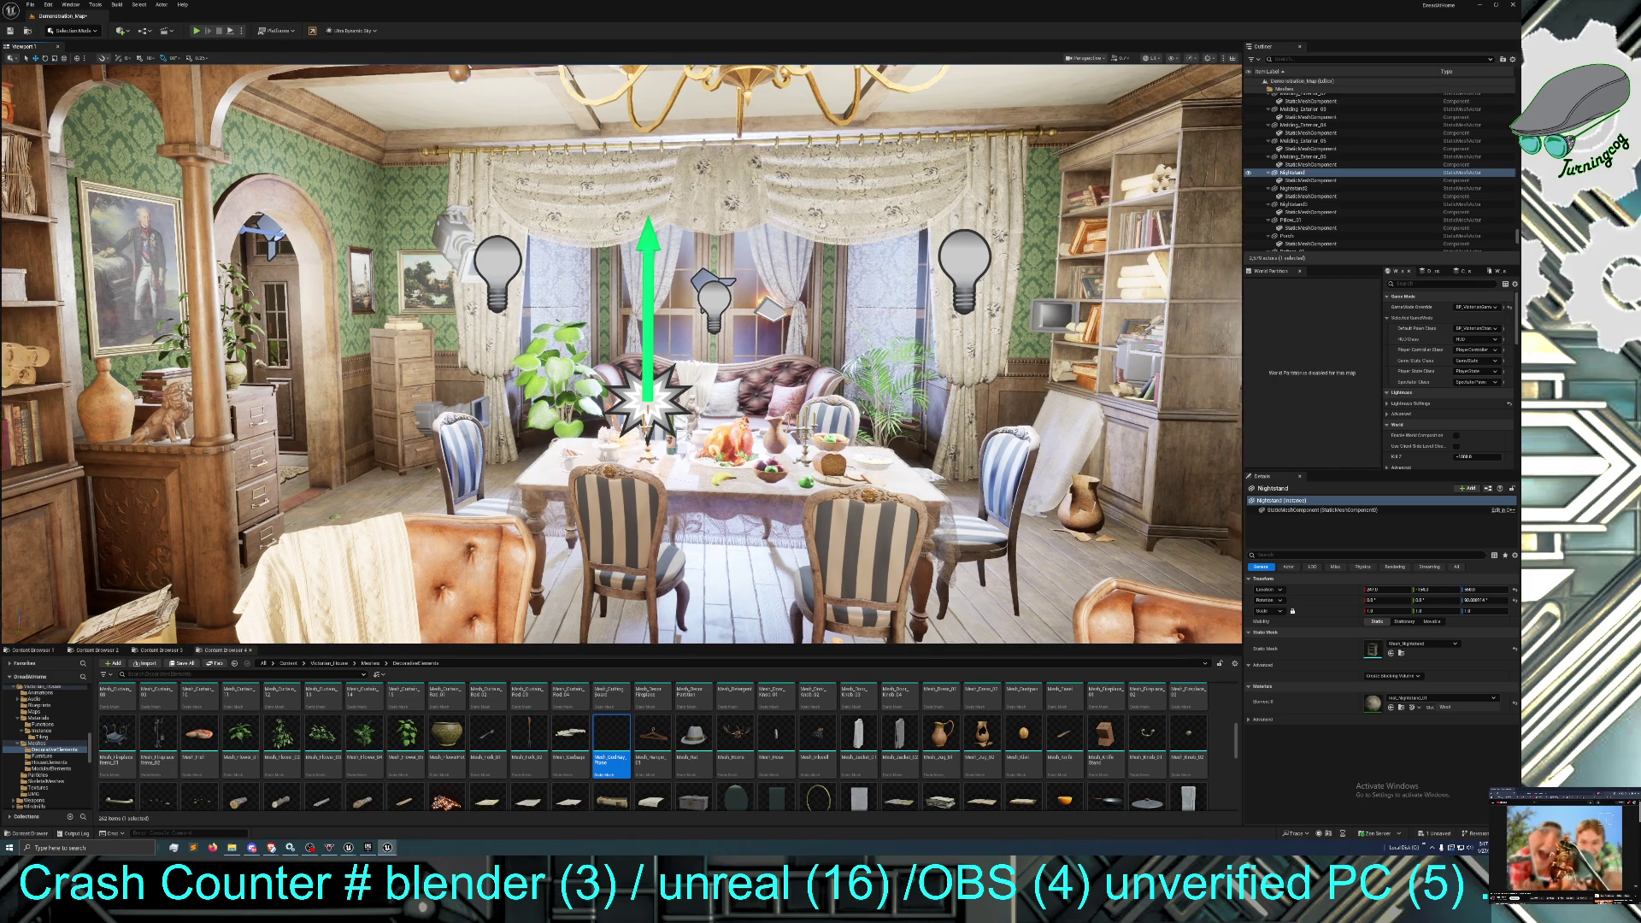
{"action": "mouse_move", "coordinate": [613, 564]}
{"action": "left_mouse_down"}
{"action": "mouse_move", "coordinate": [547, 539]}
{"action": "mouse_move", "coordinate": [452, 538]}
{"action": "mouse_move", "coordinate": [628, 382]}
{"action": "left_mouse_up"}
{"action": "left_click", "coordinate": [628, 381]}
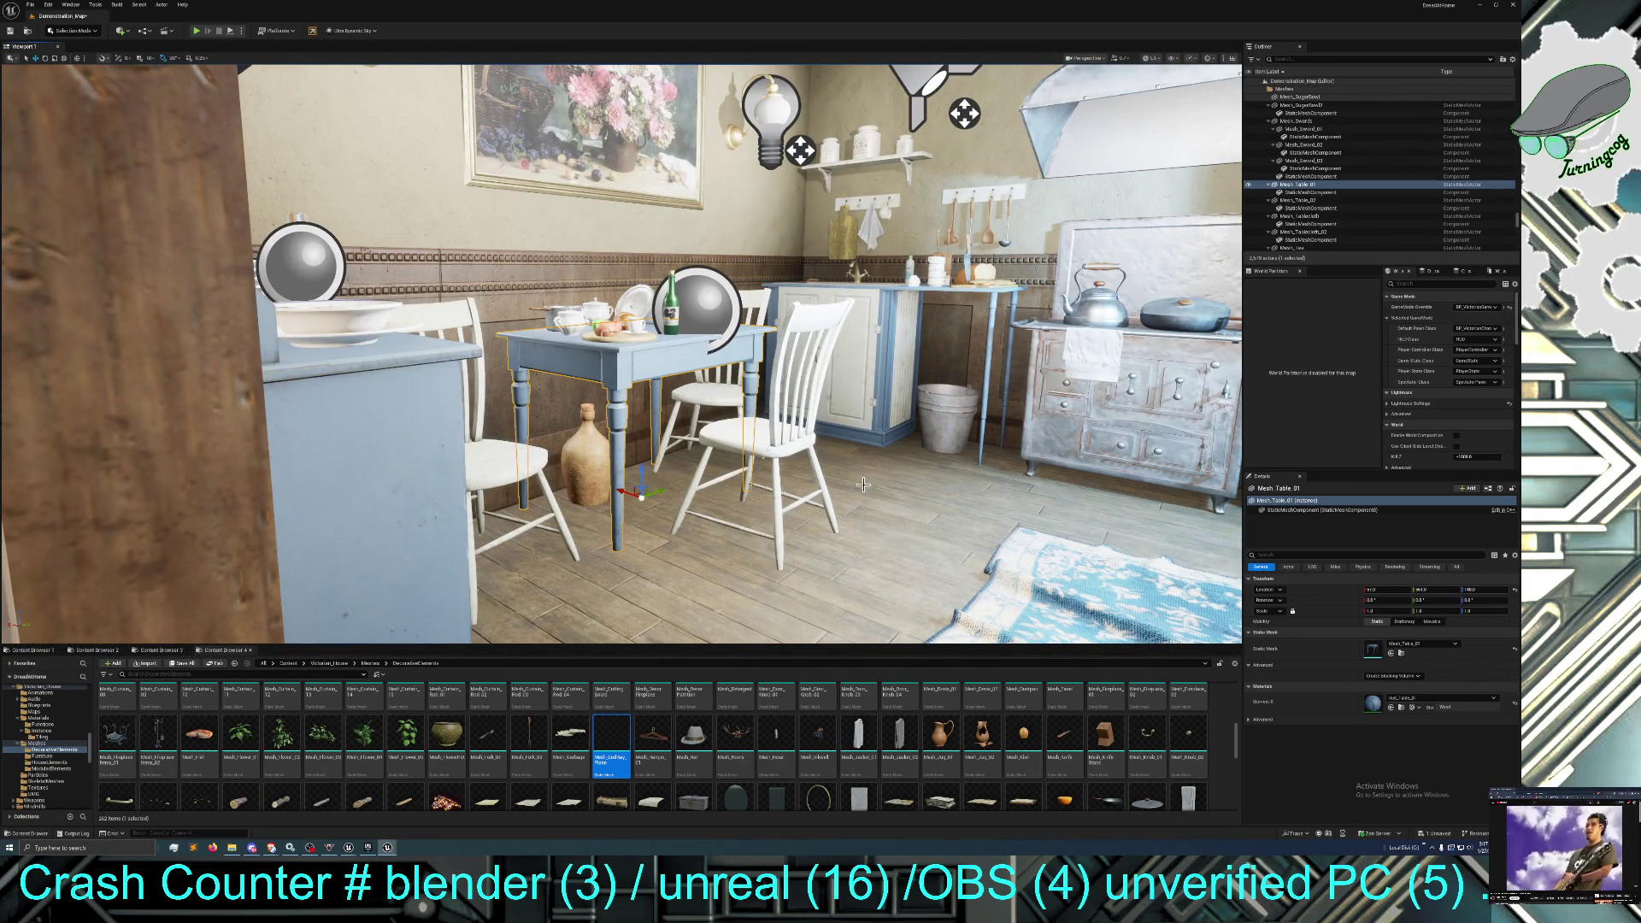
{"action": "left_click", "coordinate": [1400, 653]}
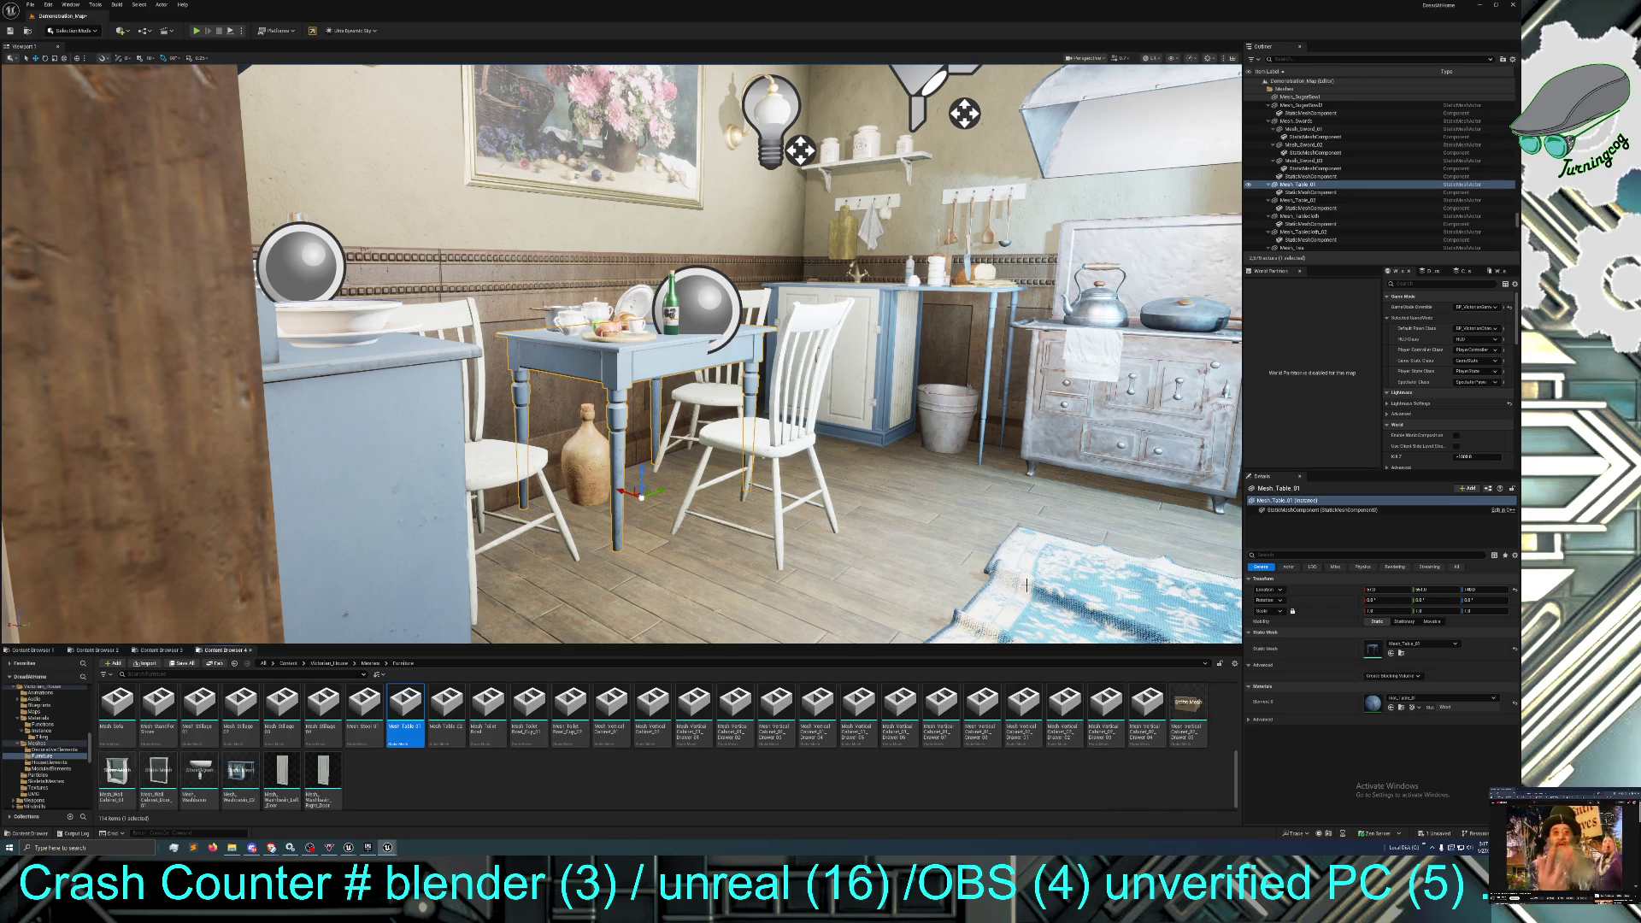
Open Demo_Map from the Maps folder with Don't Save, and make the viewport fullscreen with F11.
{"action": "left_click", "coordinate": [160, 649]}
{"action": "double_click", "coordinate": [200, 720]}
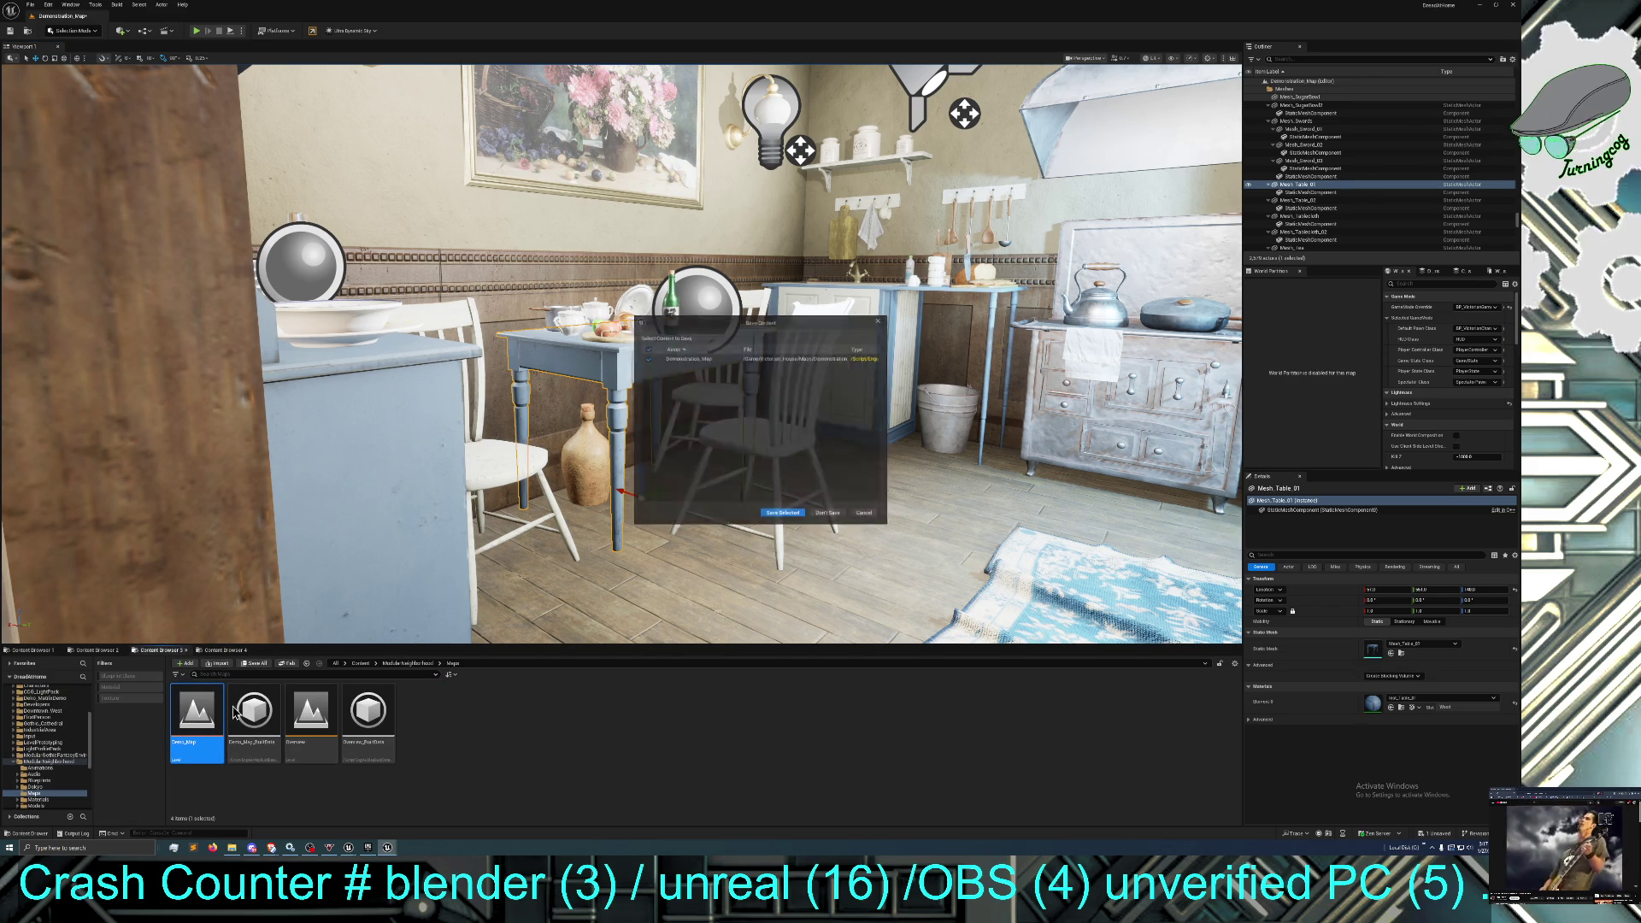
{"action": "left_click", "coordinate": [825, 515]}
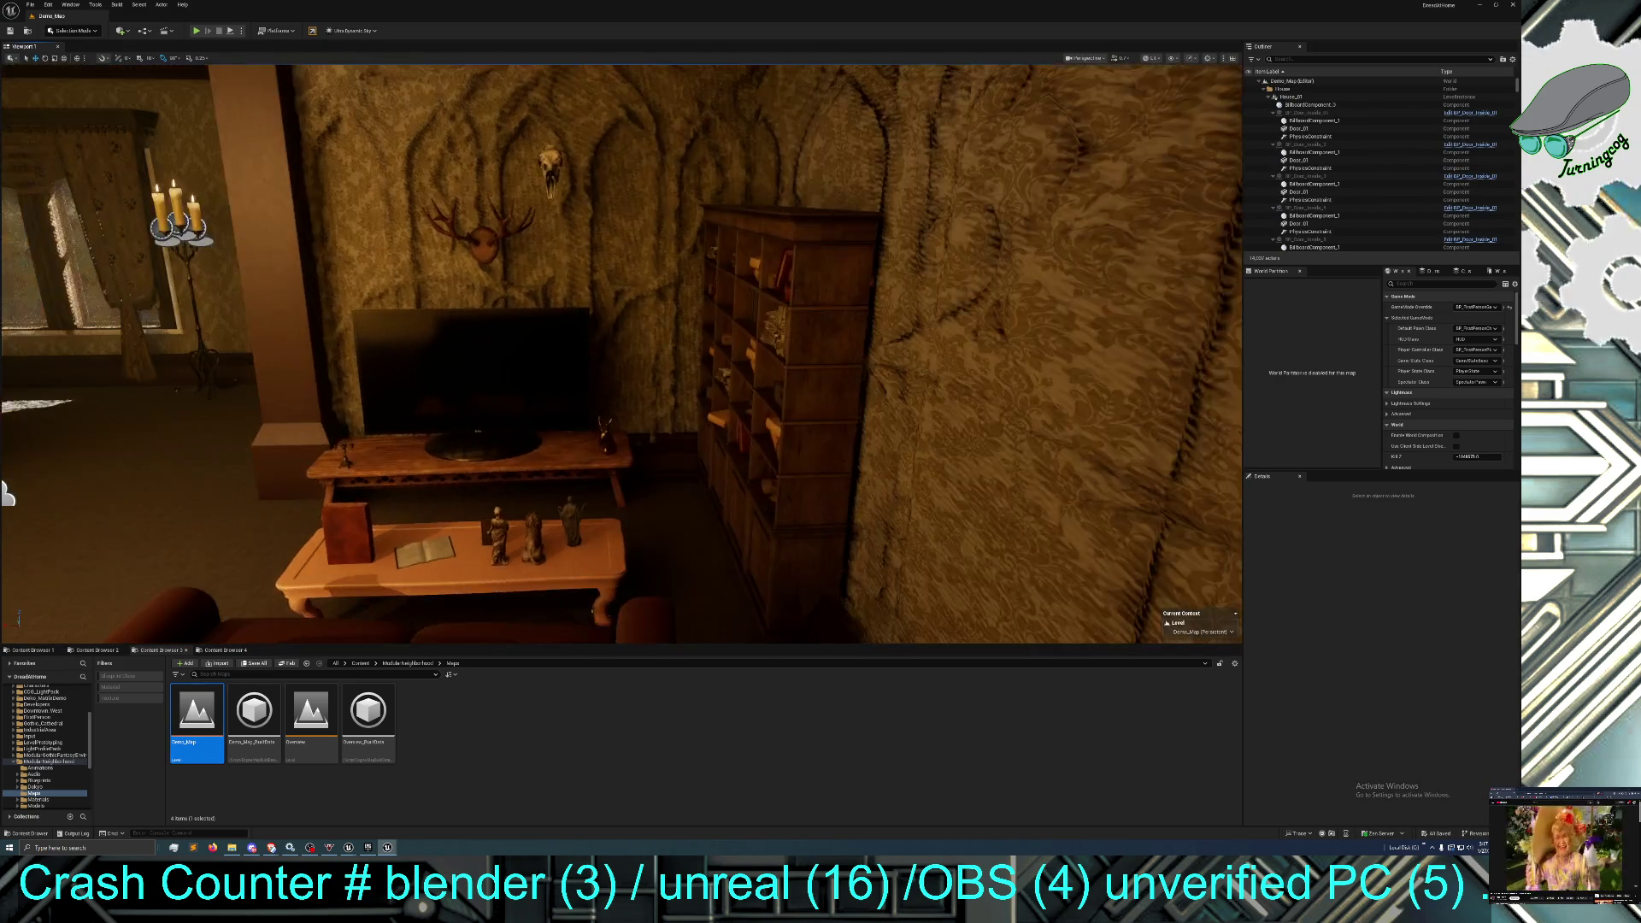
{"action": "left_click_drag", "start_coordinate": [716, 503], "coordinate": [680, 564]}
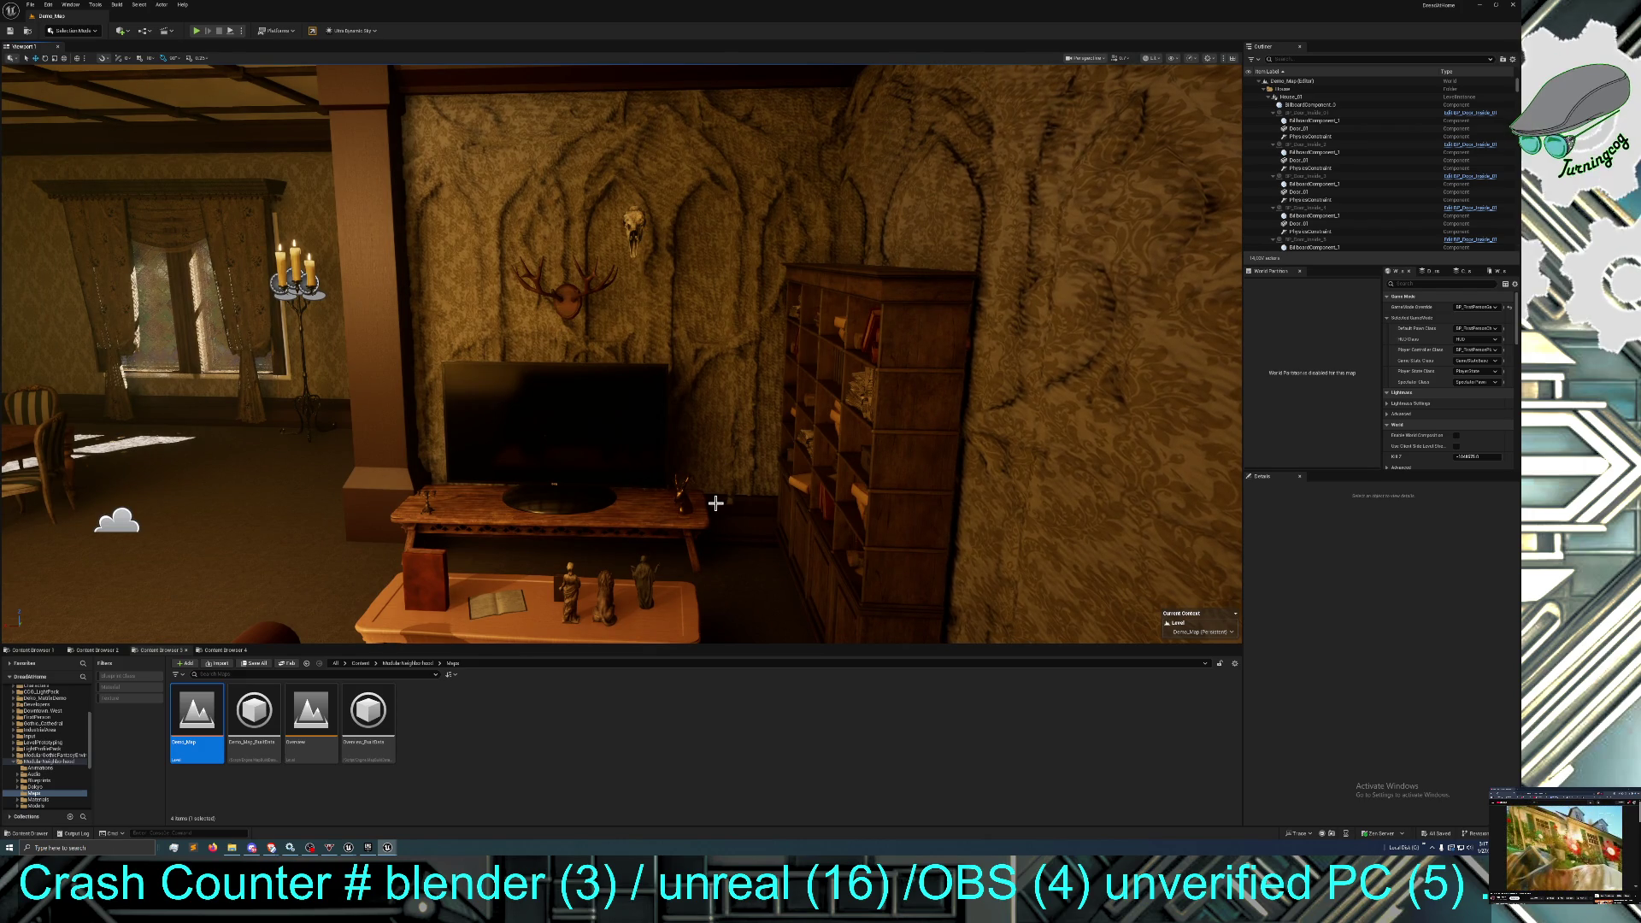
{"action": "key", "text": "F11"}
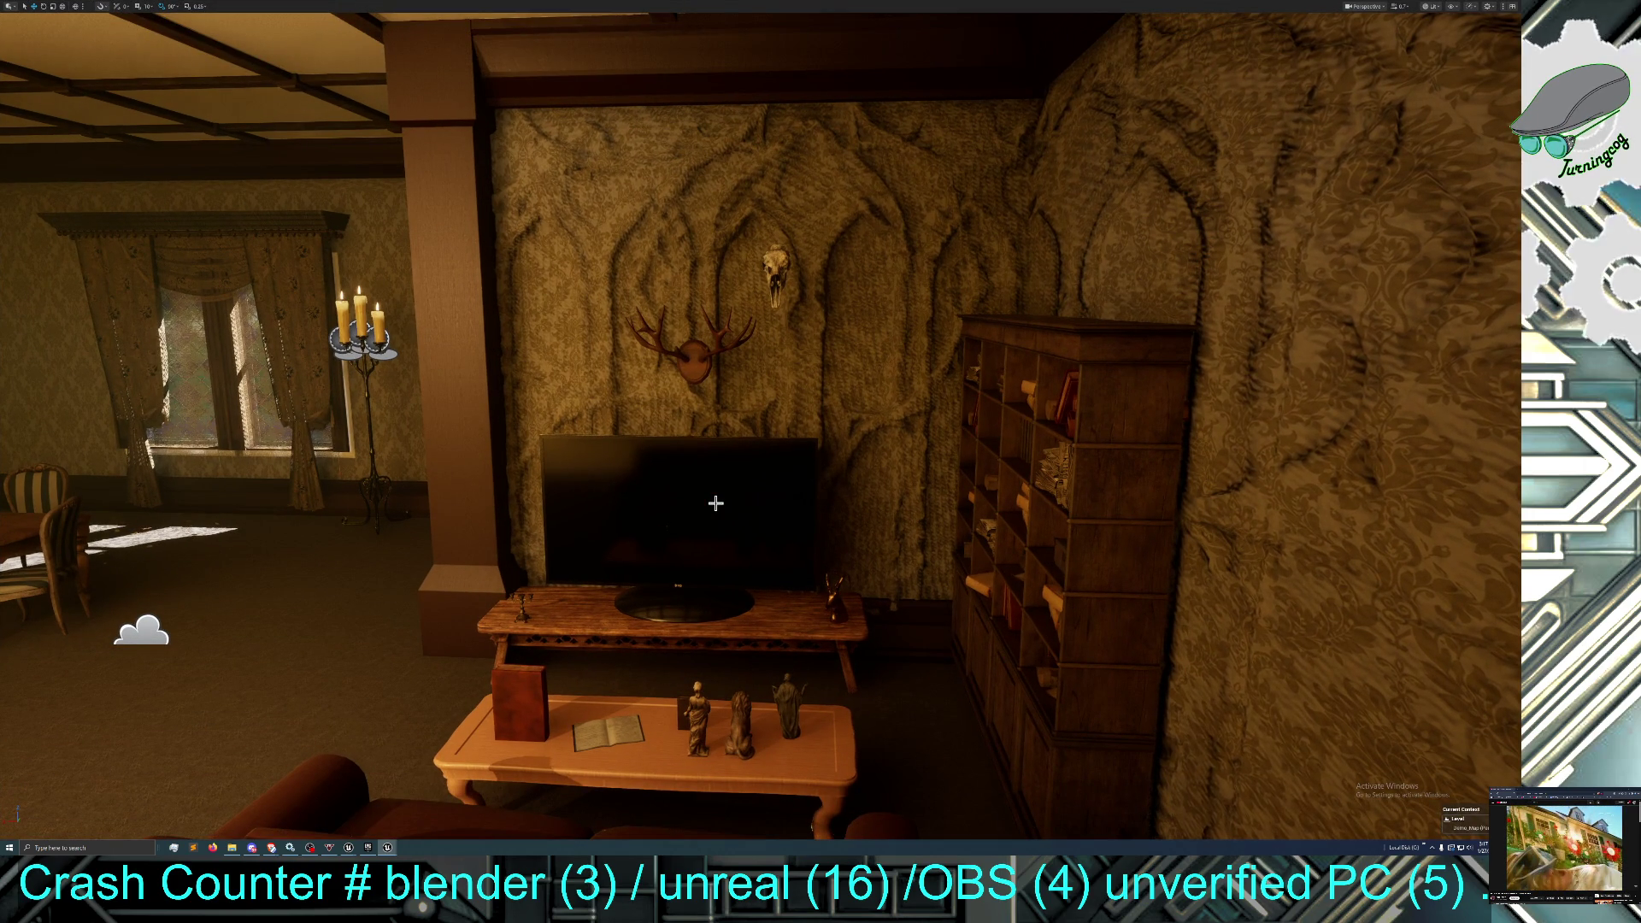
Switch to Game View with G and reframe the living room to include the sofa.
{"action": "key", "text": "g"}
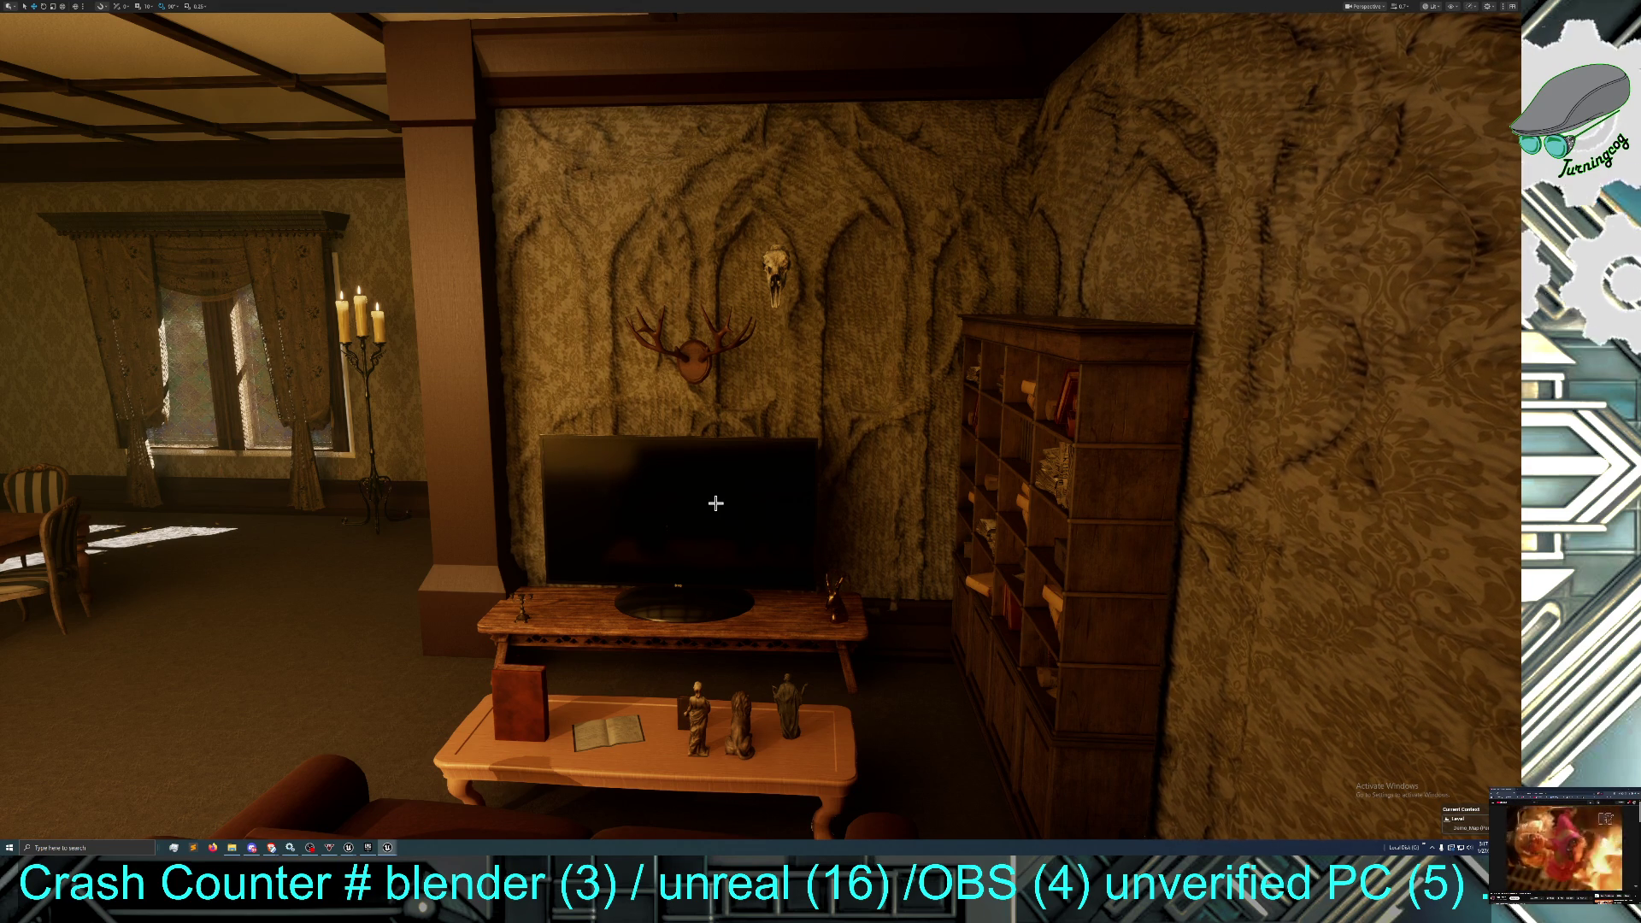
{"action": "mouse_move", "coordinate": [715, 503]}
{"action": "left_mouse_down"}
{"action": "mouse_move", "coordinate": [715, 555]}
{"action": "mouse_move", "coordinate": [711, 504]}
{"action": "left_mouse_up"}
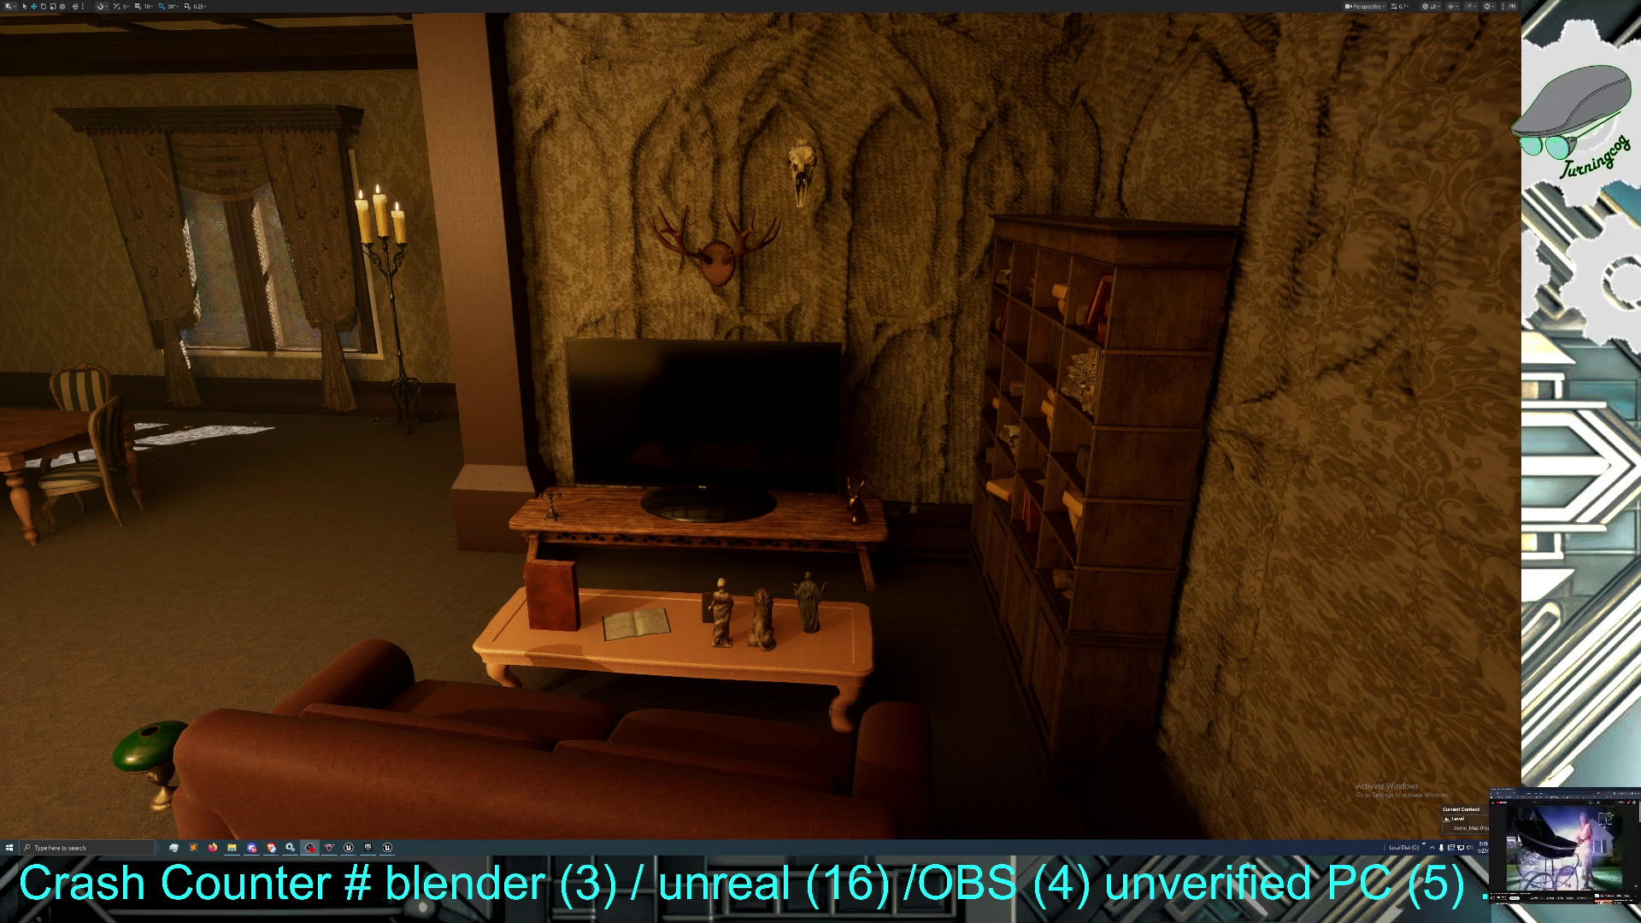
{"action": "left_click", "coordinate": [1202, 705]}
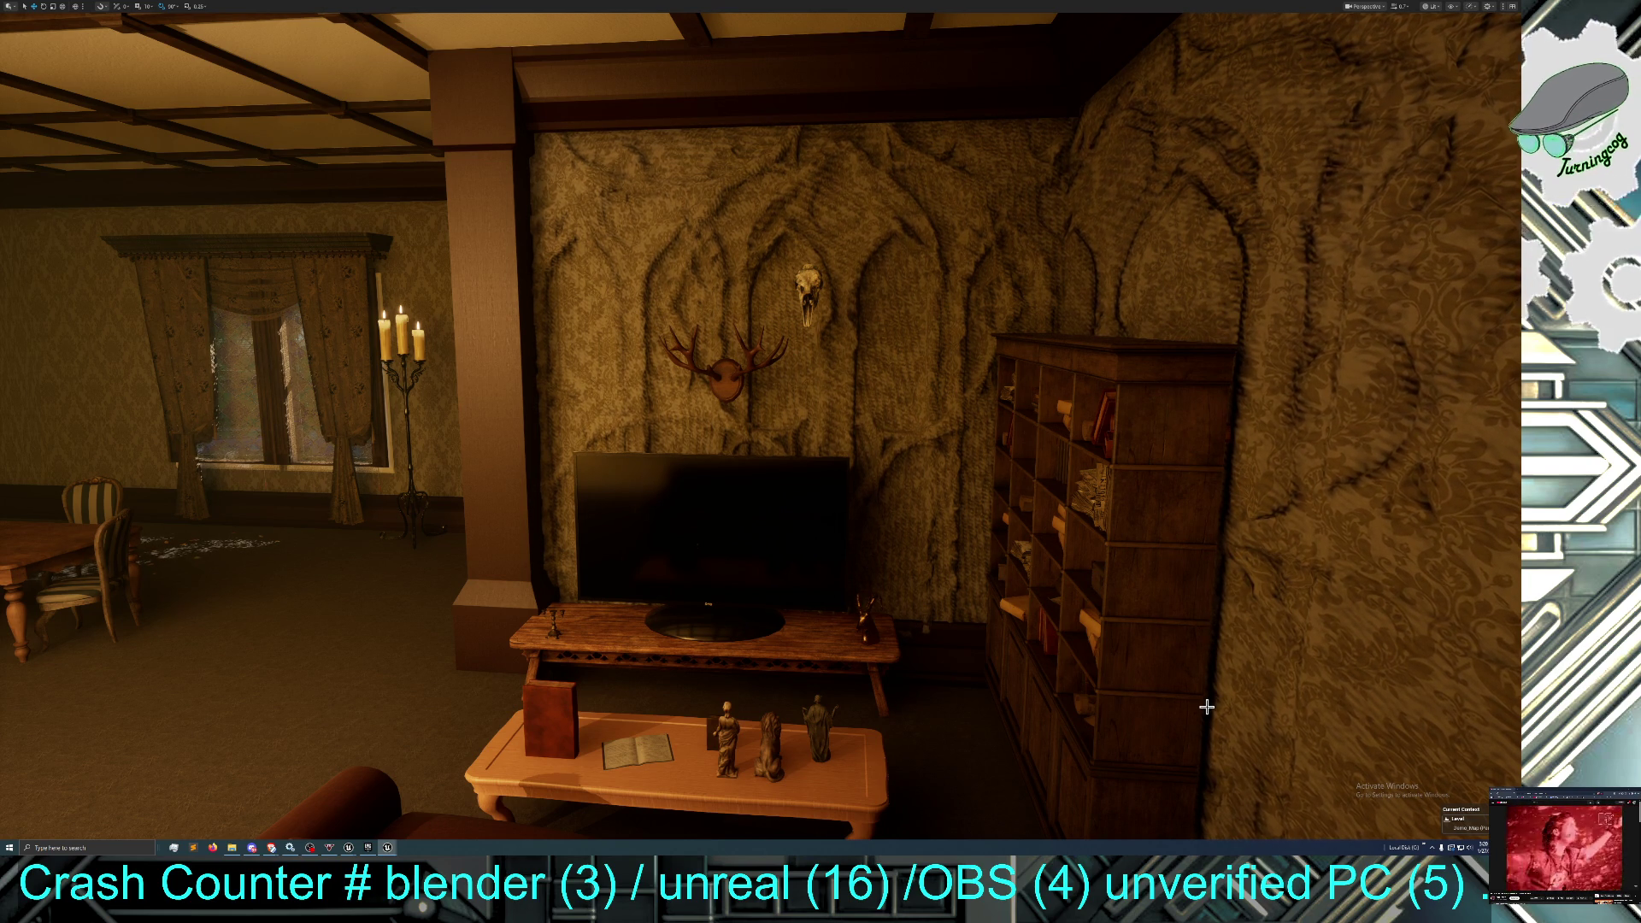
Slide the bookcase along X and pull the orange shelving unit out of the carved wall.
{"action": "left_click", "coordinate": [1125, 670]}
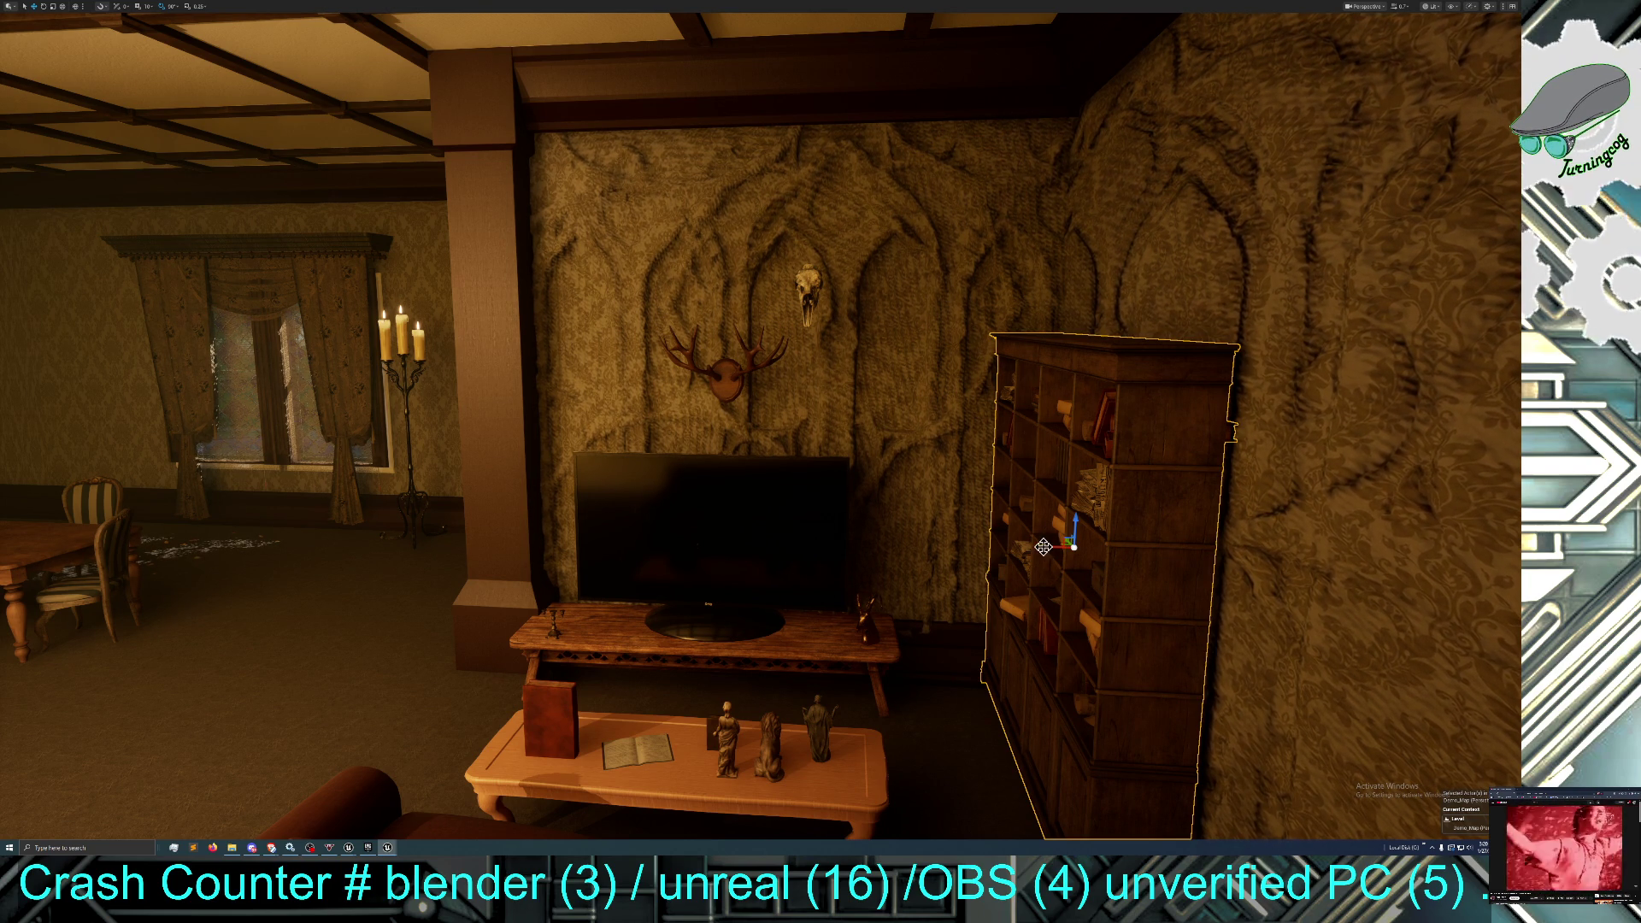
{"action": "mouse_move", "coordinate": [1042, 547]}
{"action": "left_mouse_down"}
{"action": "mouse_move", "coordinate": [1276, 536]}
{"action": "mouse_move", "coordinate": [1056, 505]}
{"action": "mouse_move", "coordinate": [598, 521]}
{"action": "mouse_move", "coordinate": [726, 517]}
{"action": "mouse_move", "coordinate": [703, 564]}
{"action": "mouse_move", "coordinate": [722, 512]}
{"action": "mouse_move", "coordinate": [1003, 531]}
{"action": "left_mouse_up"}
{"action": "left_click", "coordinate": [722, 524]}
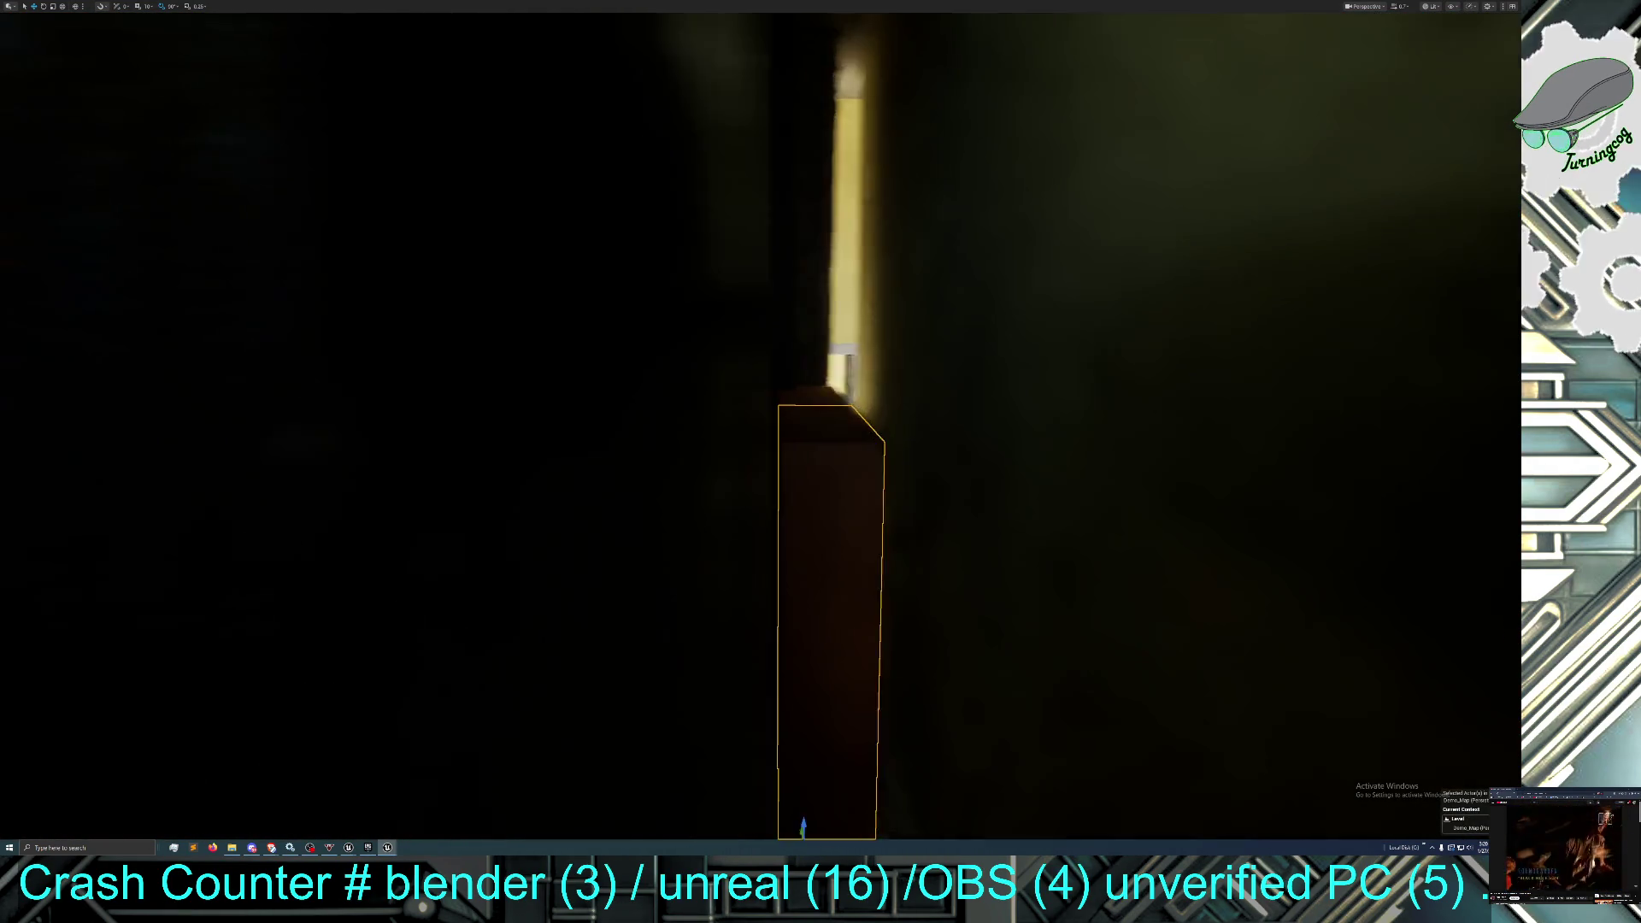
{"action": "left_click_drag", "start_coordinate": [769, 598], "coordinate": [747, 450]}
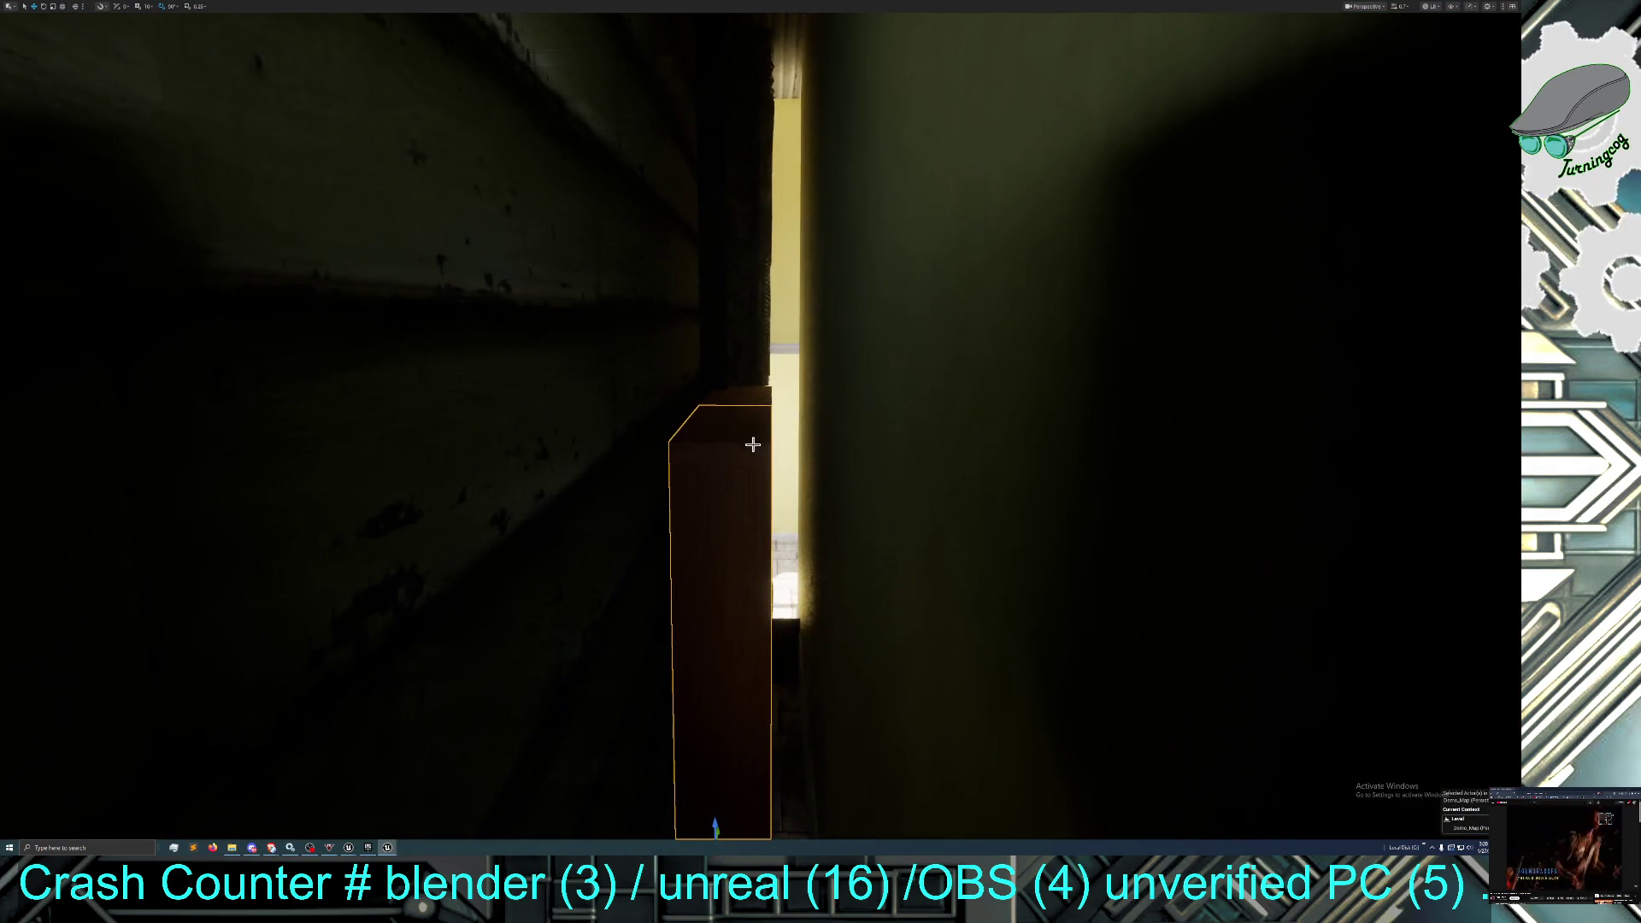
{"action": "mouse_move", "coordinate": [710, 670]}
{"action": "left_mouse_down"}
{"action": "mouse_move", "coordinate": [820, 709]}
{"action": "mouse_move", "coordinate": [835, 740]}
{"action": "left_mouse_up"}
{"action": "mouse_move", "coordinate": [805, 645]}
{"action": "left_mouse_down"}
{"action": "mouse_move", "coordinate": [720, 647]}
{"action": "mouse_move", "coordinate": [668, 625]}
{"action": "mouse_move", "coordinate": [706, 637]}
{"action": "mouse_move", "coordinate": [675, 671]}
{"action": "mouse_move", "coordinate": [723, 663]}
{"action": "left_mouse_up"}
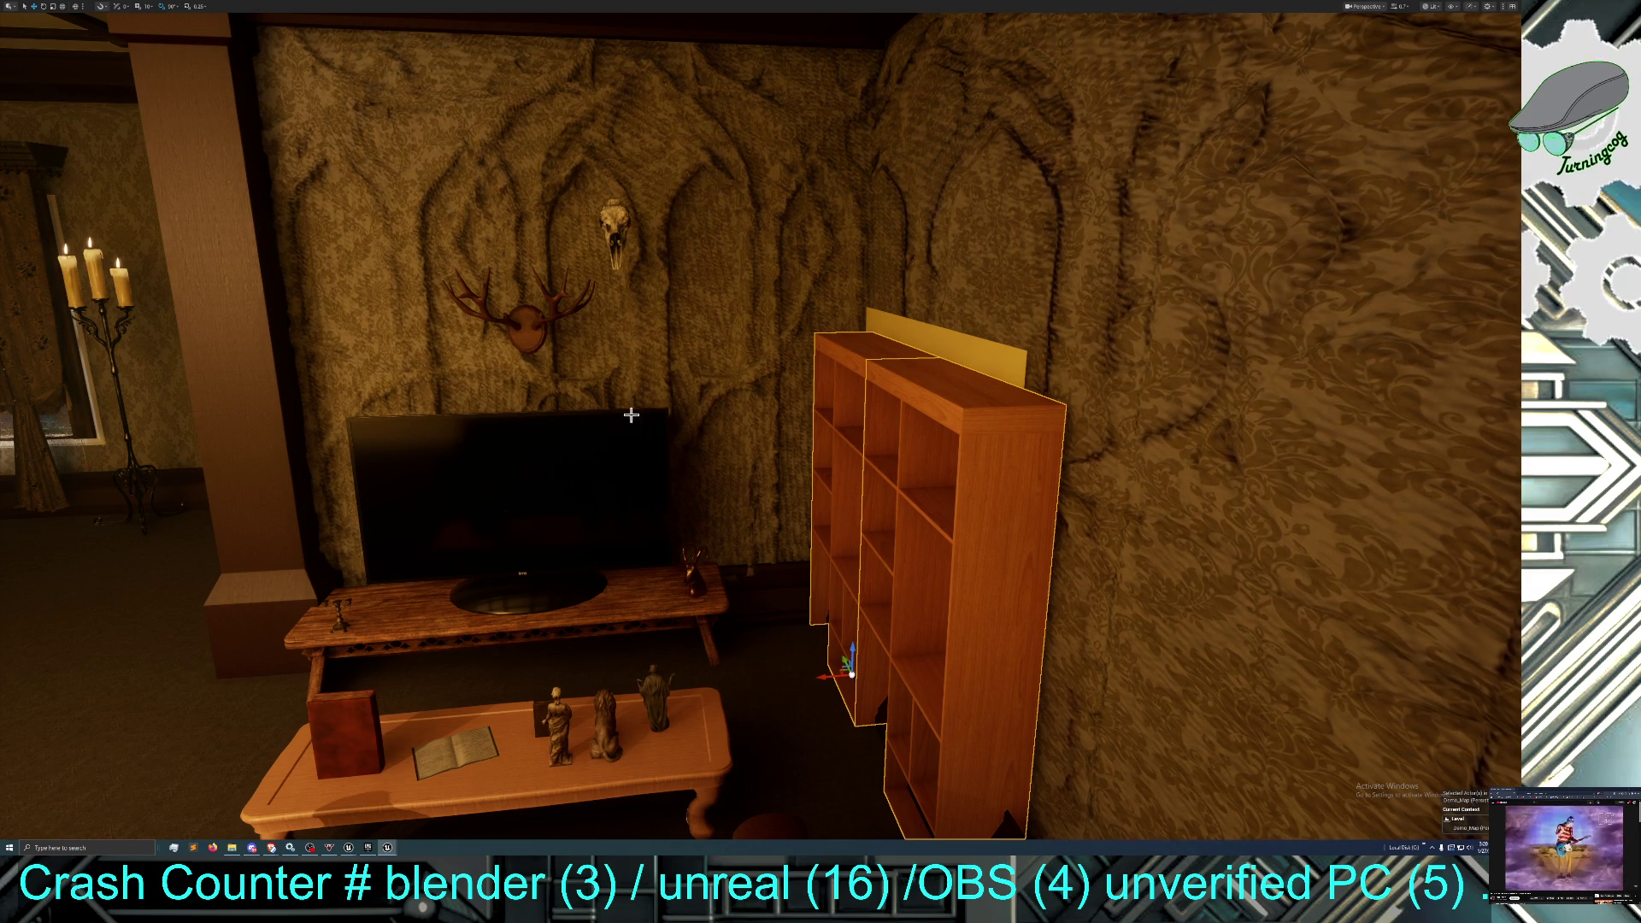
Dismiss the wall's context menu, reframe the living-room wall, and exit fullscreen with F11.
{"action": "right_click", "coordinate": [689, 387]}
{"action": "mouse_move", "coordinate": [769, 457]}
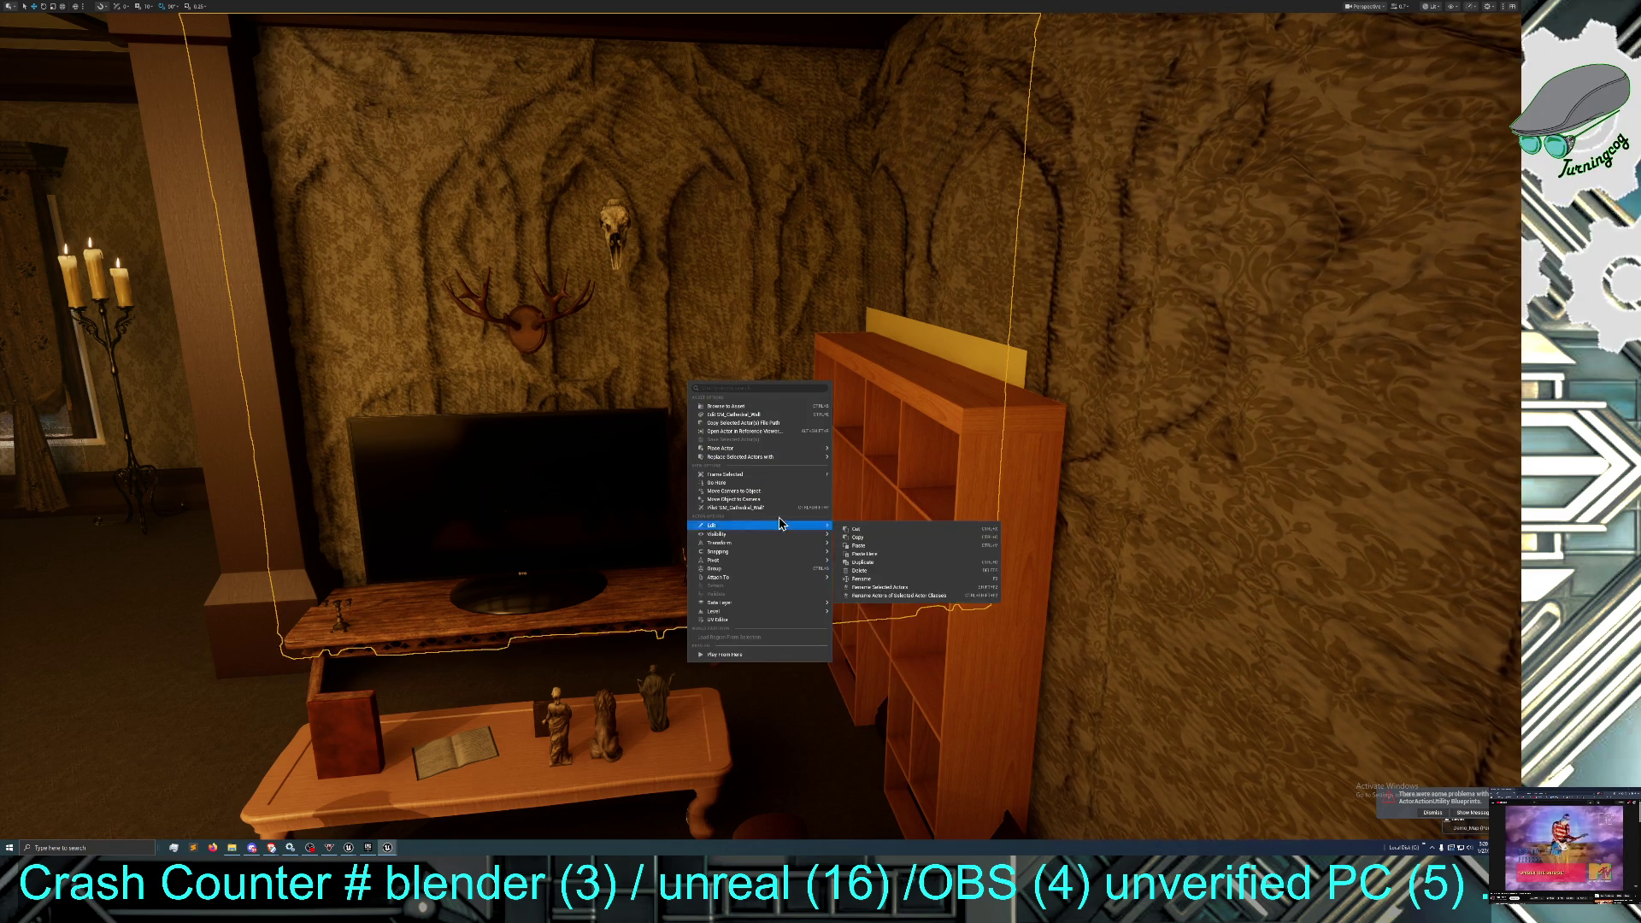
{"action": "right_click", "coordinate": [675, 318]}
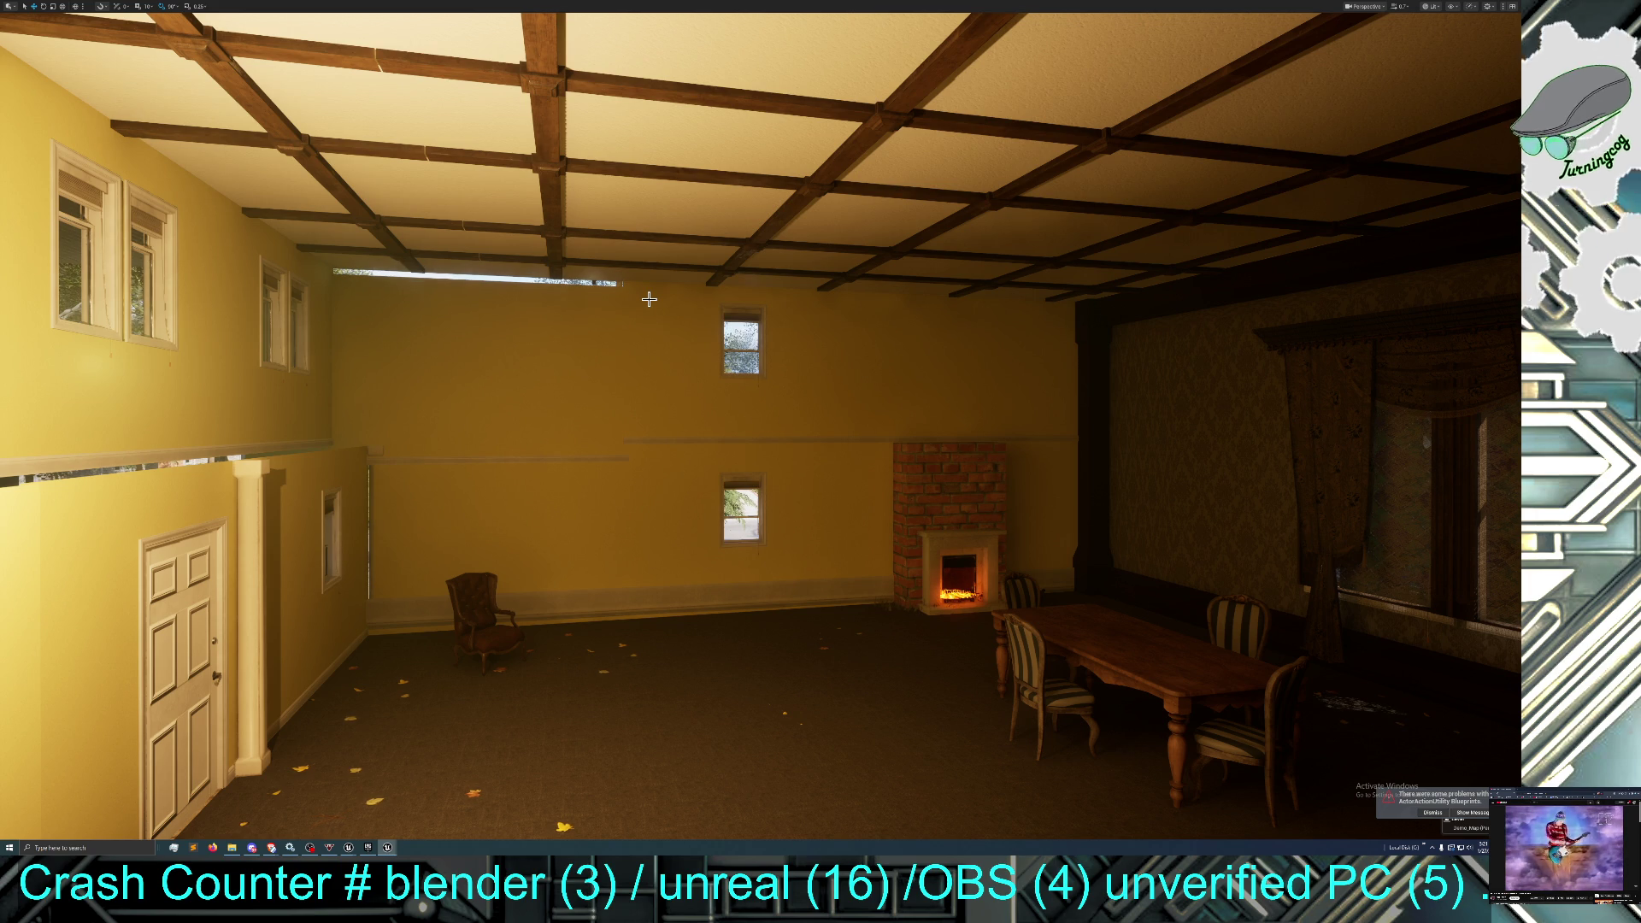
{"action": "key", "text": "f"}
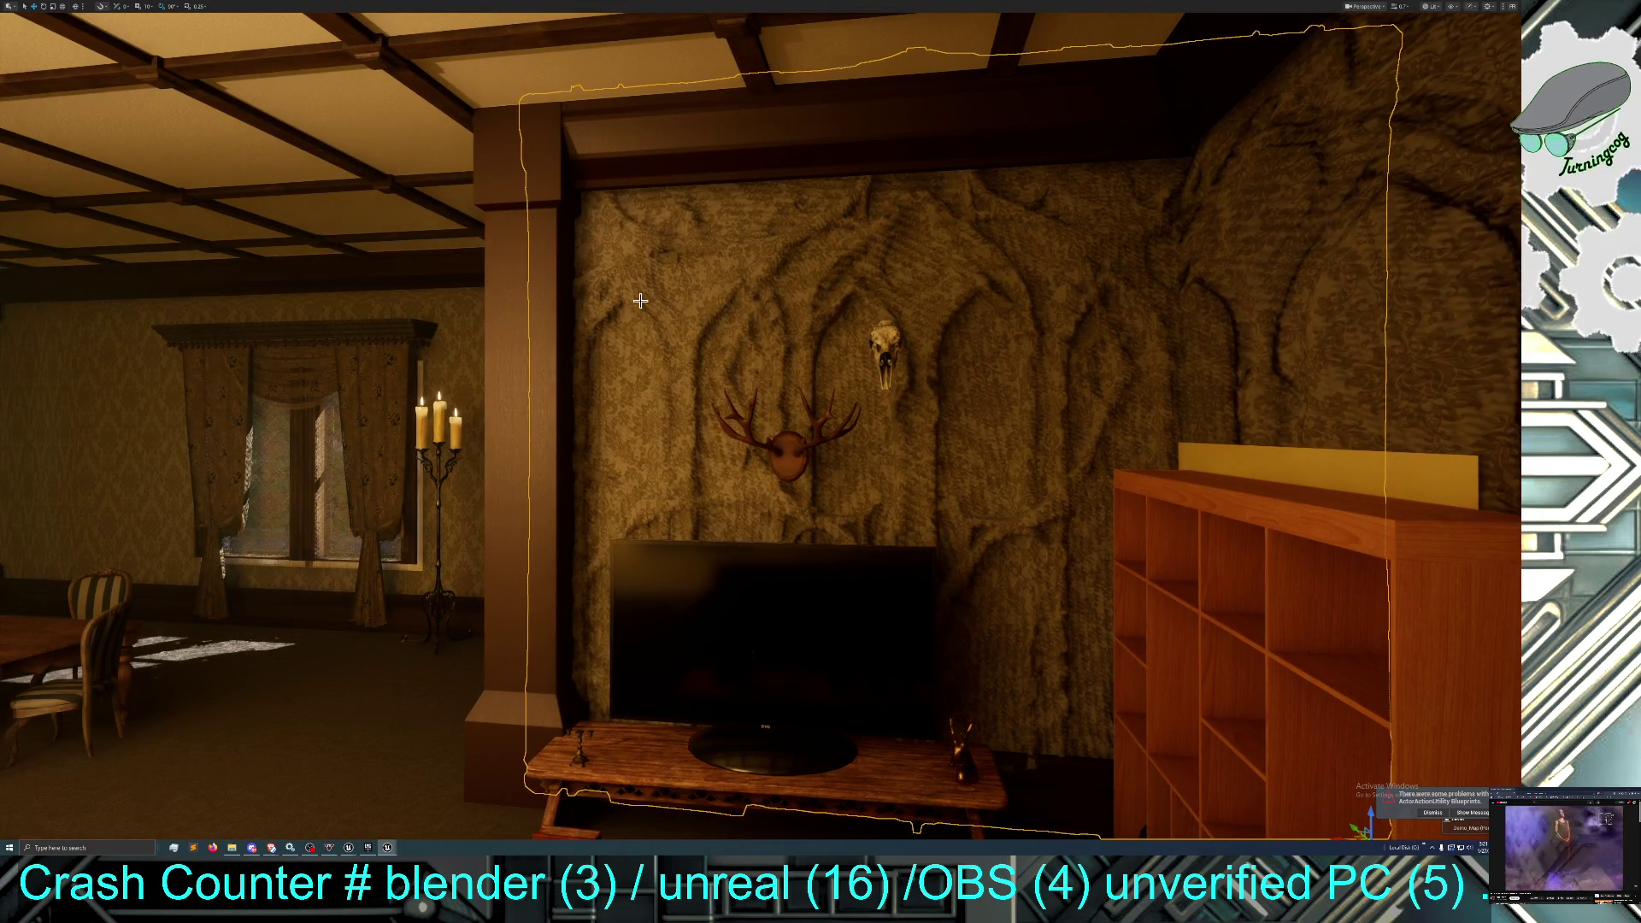
{"action": "mouse_move", "coordinate": [640, 301]}
{"action": "left_mouse_down"}
{"action": "mouse_move", "coordinate": [577, 376]}
{"action": "mouse_move", "coordinate": [617, 332]}
{"action": "left_mouse_up"}
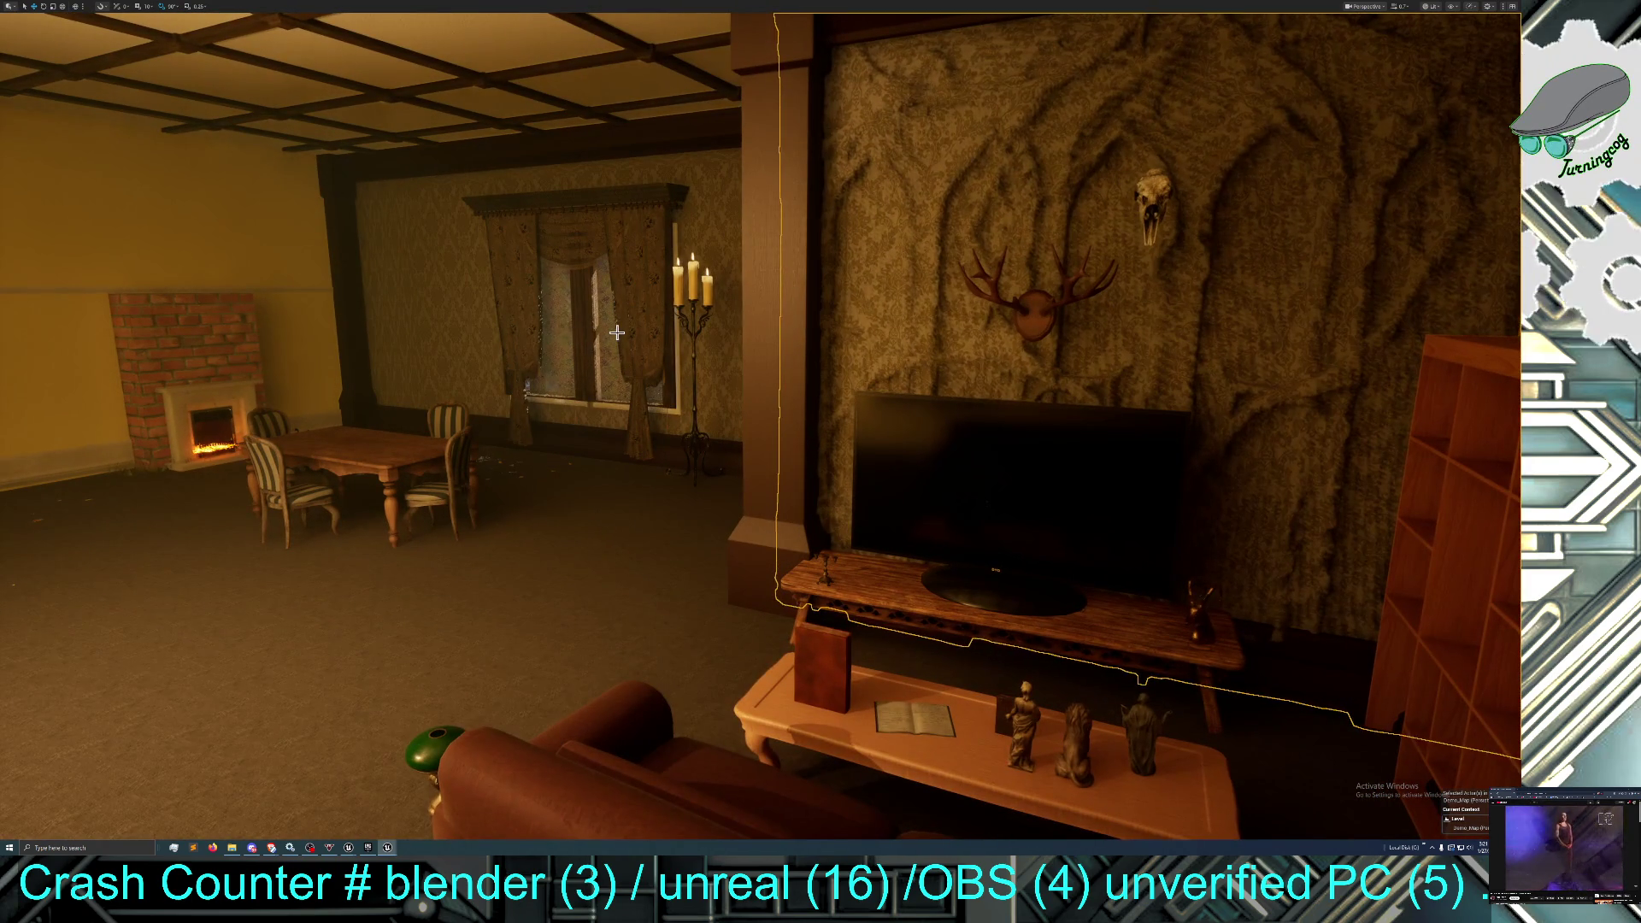
{"action": "key", "text": "F11"}
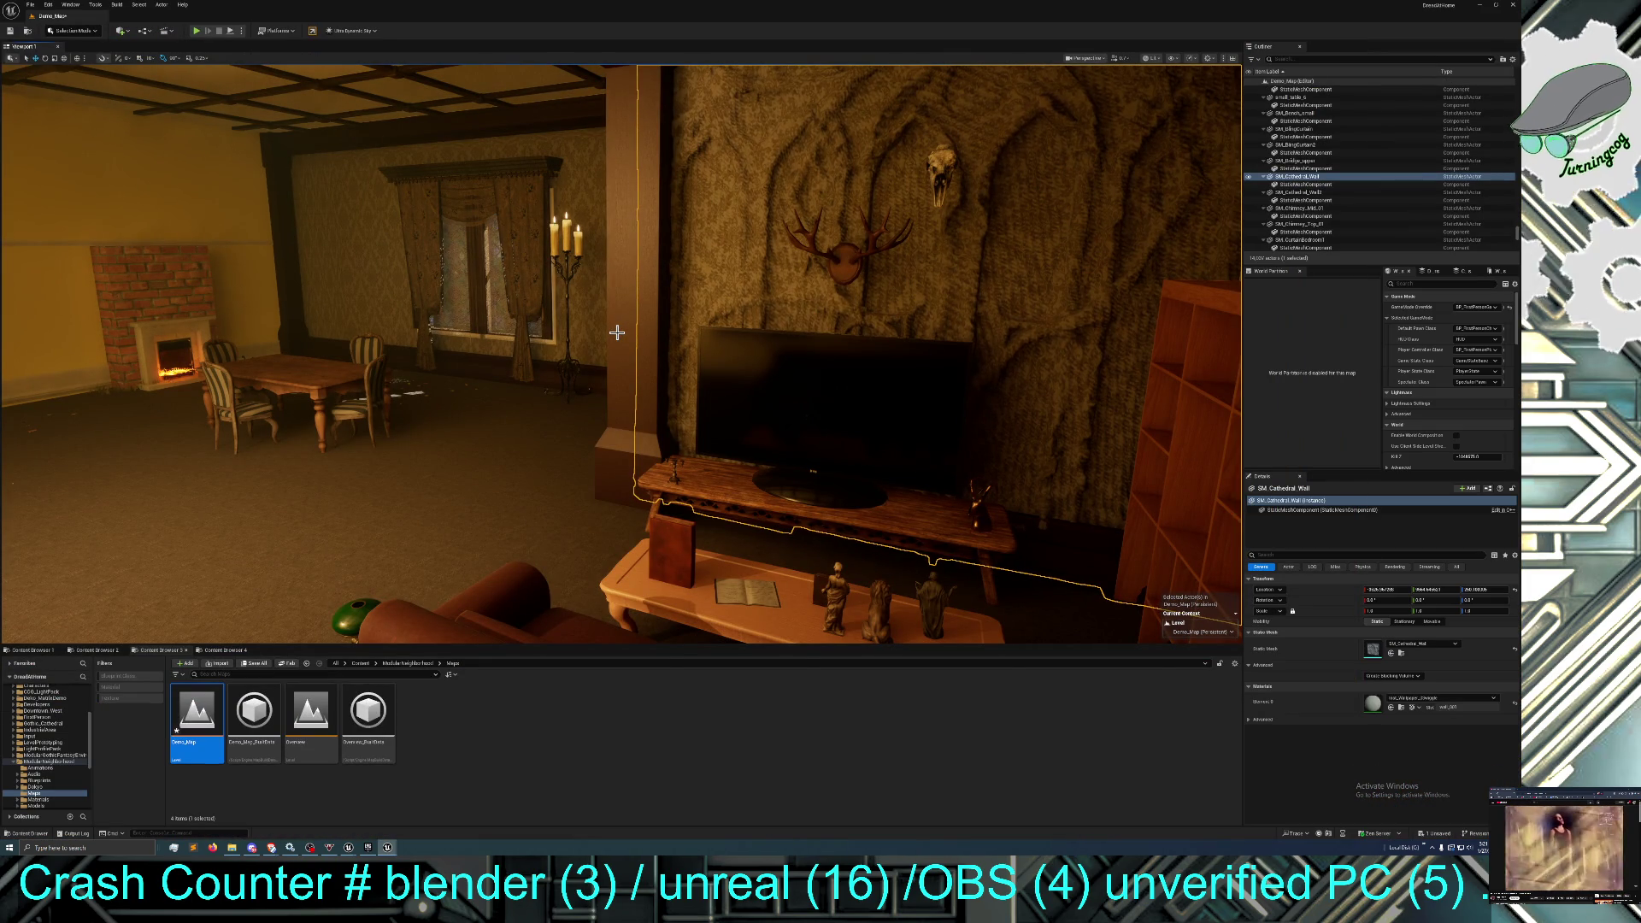
Place Mesh Table 01, Mesh Stool 01 and Mesh Stillage 01 from the Furniture folder into the room.
{"action": "left_click", "coordinate": [223, 650]}
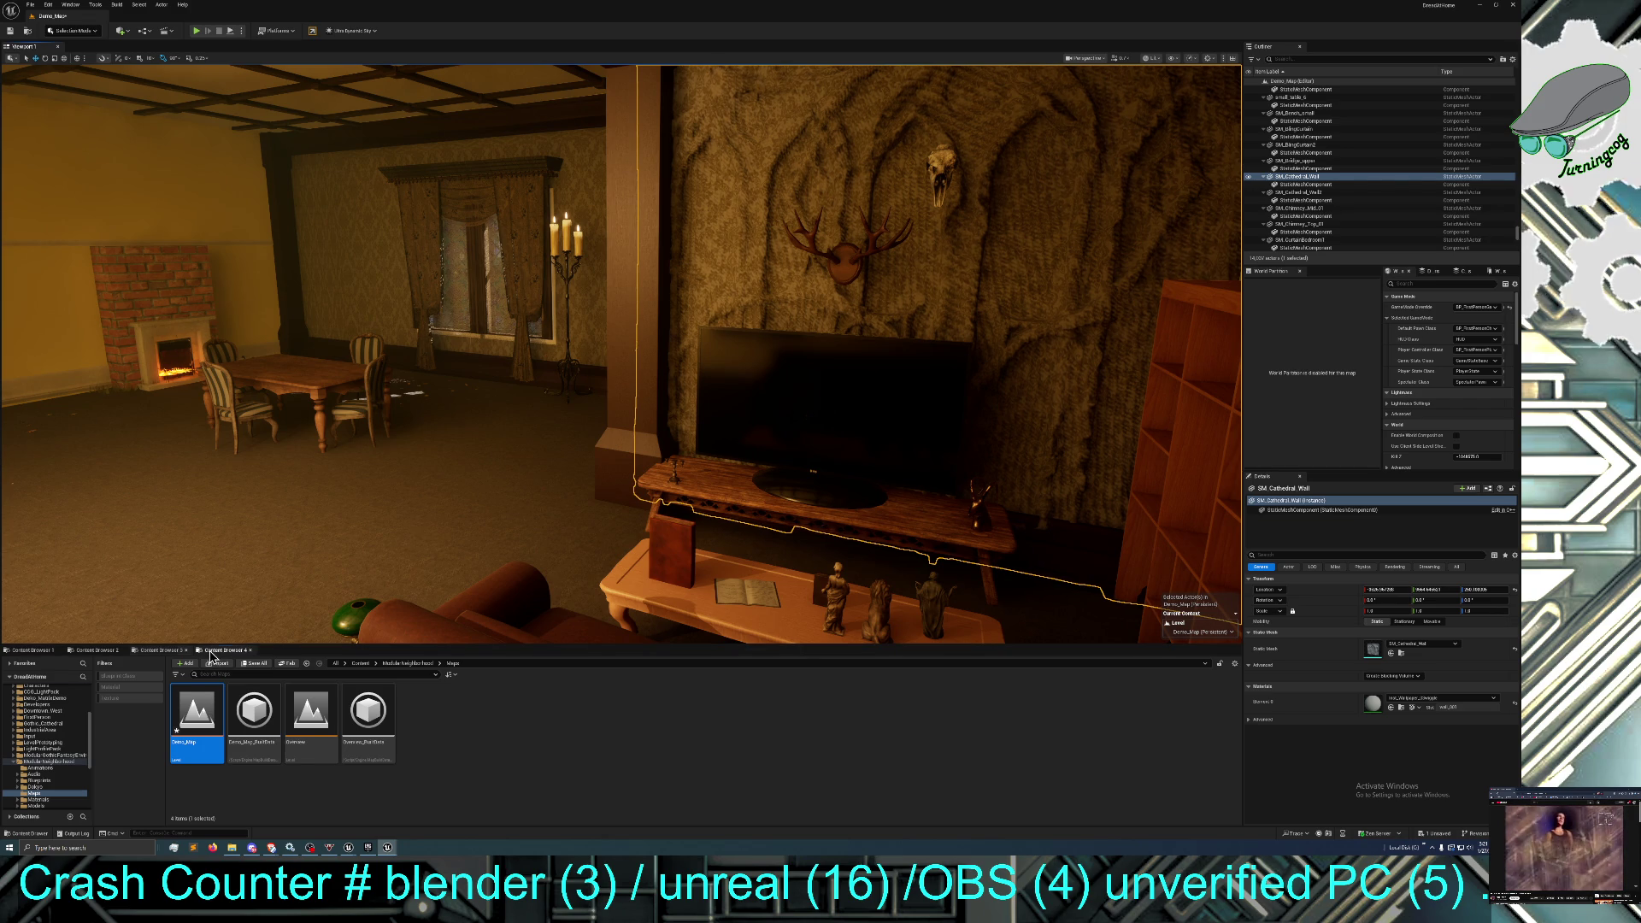
{"action": "left_click_drag", "start_coordinate": [405, 705], "coordinate": [225, 514]}
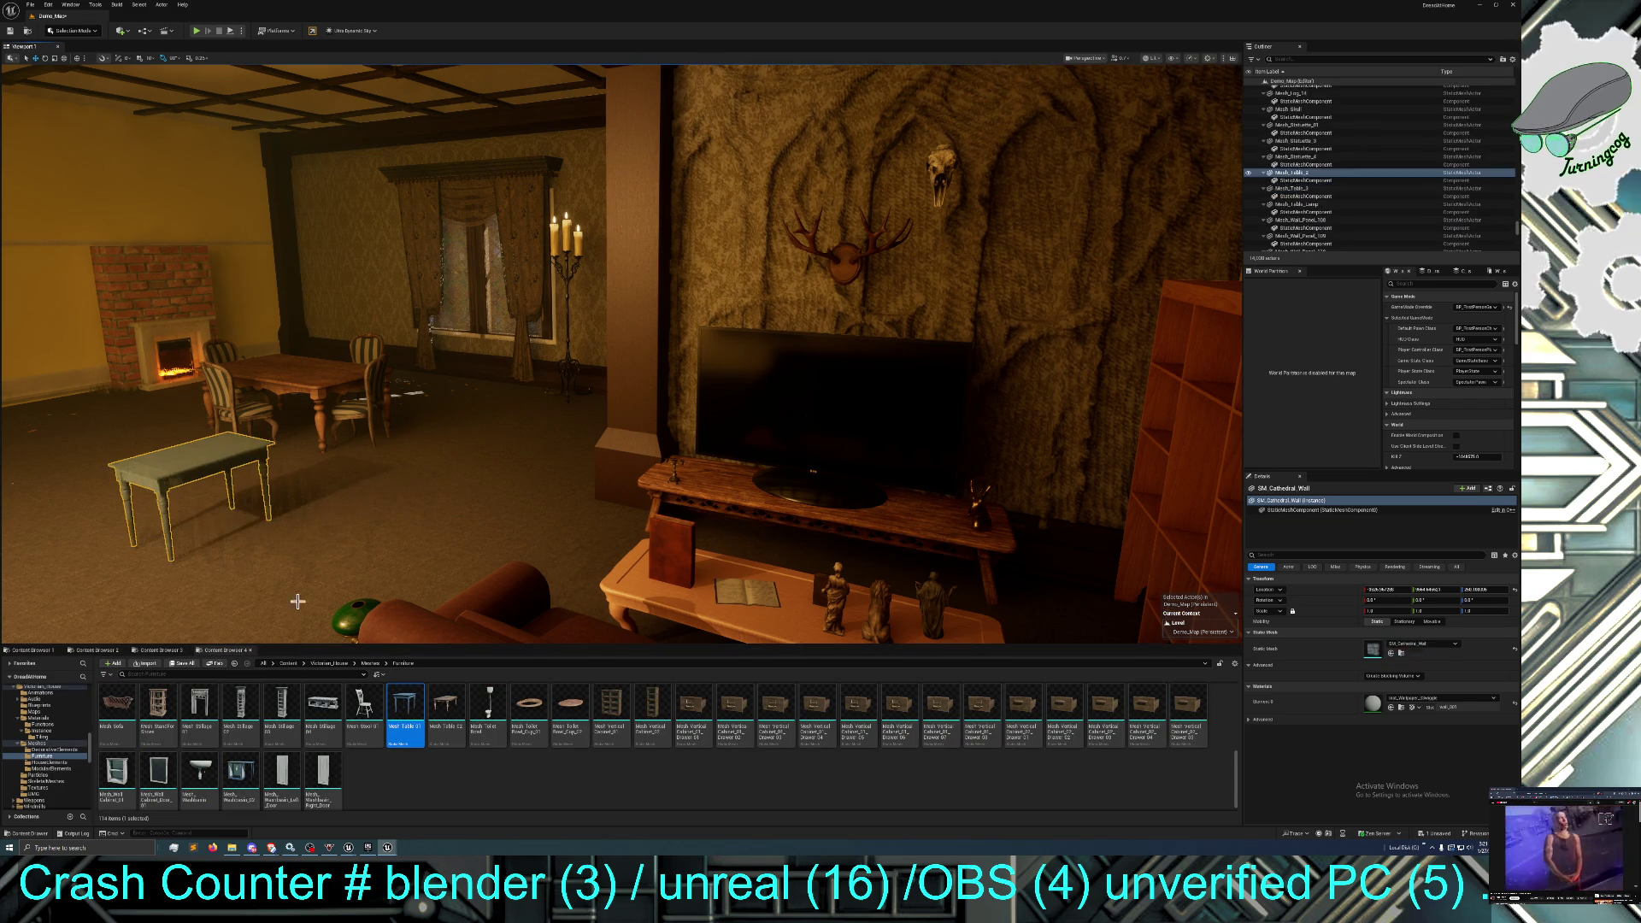
{"action": "left_click_drag", "start_coordinate": [363, 705], "coordinate": [252, 534]}
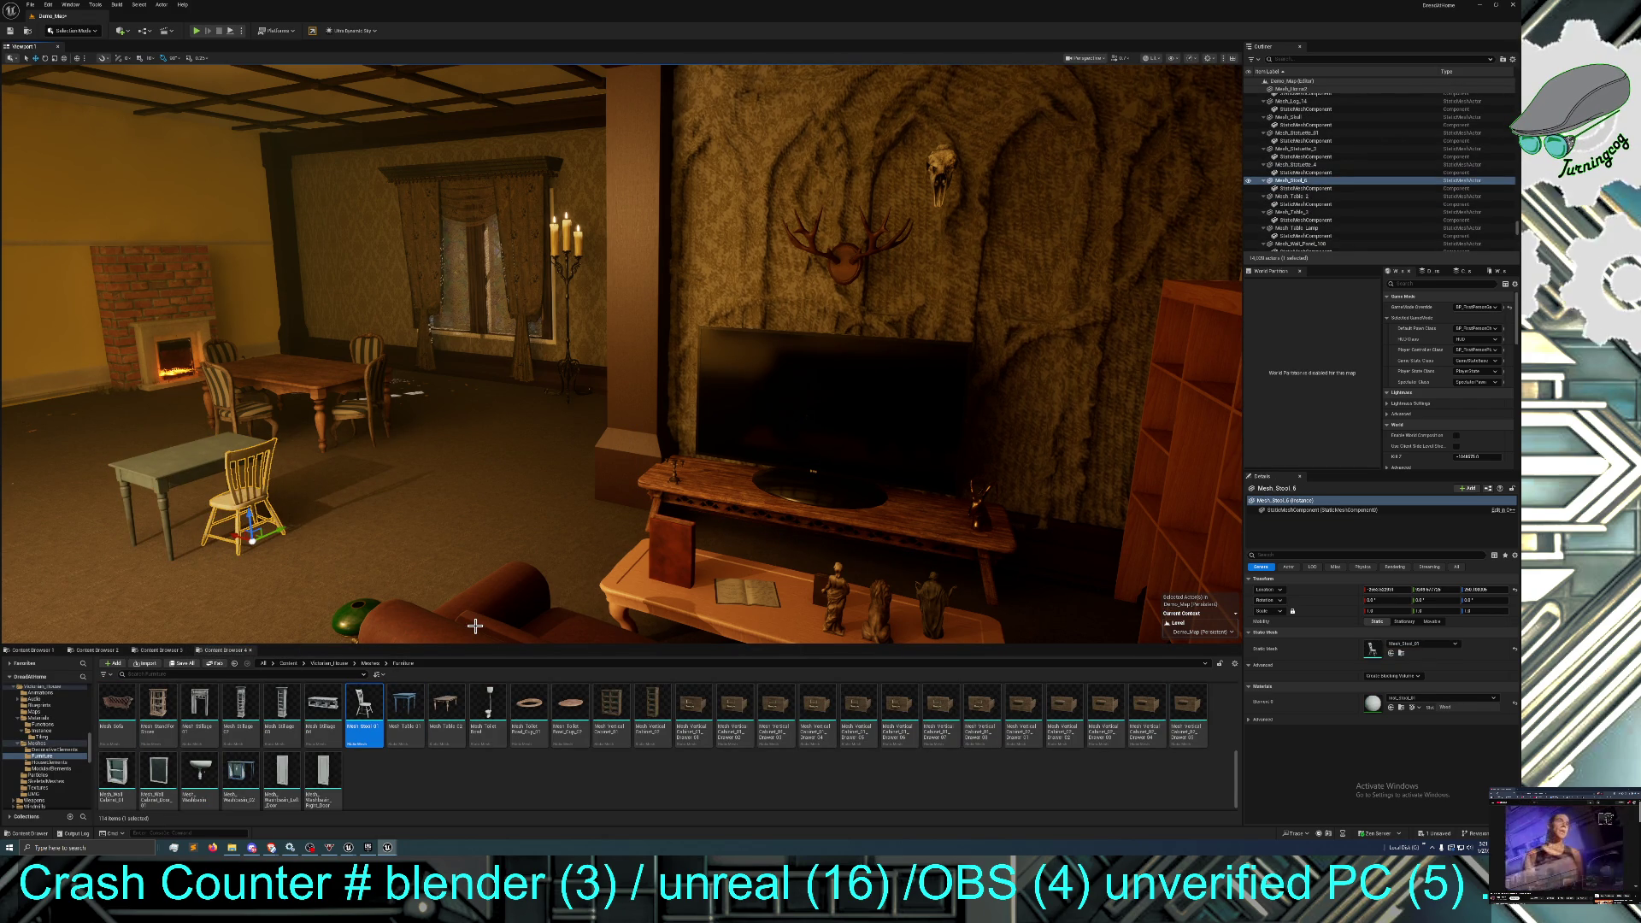
{"action": "mouse_move", "coordinate": [200, 705]}
{"action": "left_mouse_down"}
{"action": "mouse_move", "coordinate": [428, 367]}
{"action": "mouse_move", "coordinate": [896, 603]}
{"action": "mouse_move", "coordinate": [944, 652]}
{"action": "mouse_move", "coordinate": [1011, 652]}
{"action": "mouse_move", "coordinate": [512, 588]}
{"action": "mouse_move", "coordinate": [675, 583]}
{"action": "mouse_move", "coordinate": [539, 578]}
{"action": "left_mouse_up"}
Turn the Stillage mantel 180°, shorten its height, and slide it right to fit around the TV.
{"action": "left_click", "coordinate": [46, 58]}
{"action": "left_click_drag", "start_coordinate": [568, 614], "coordinate": [632, 586]}
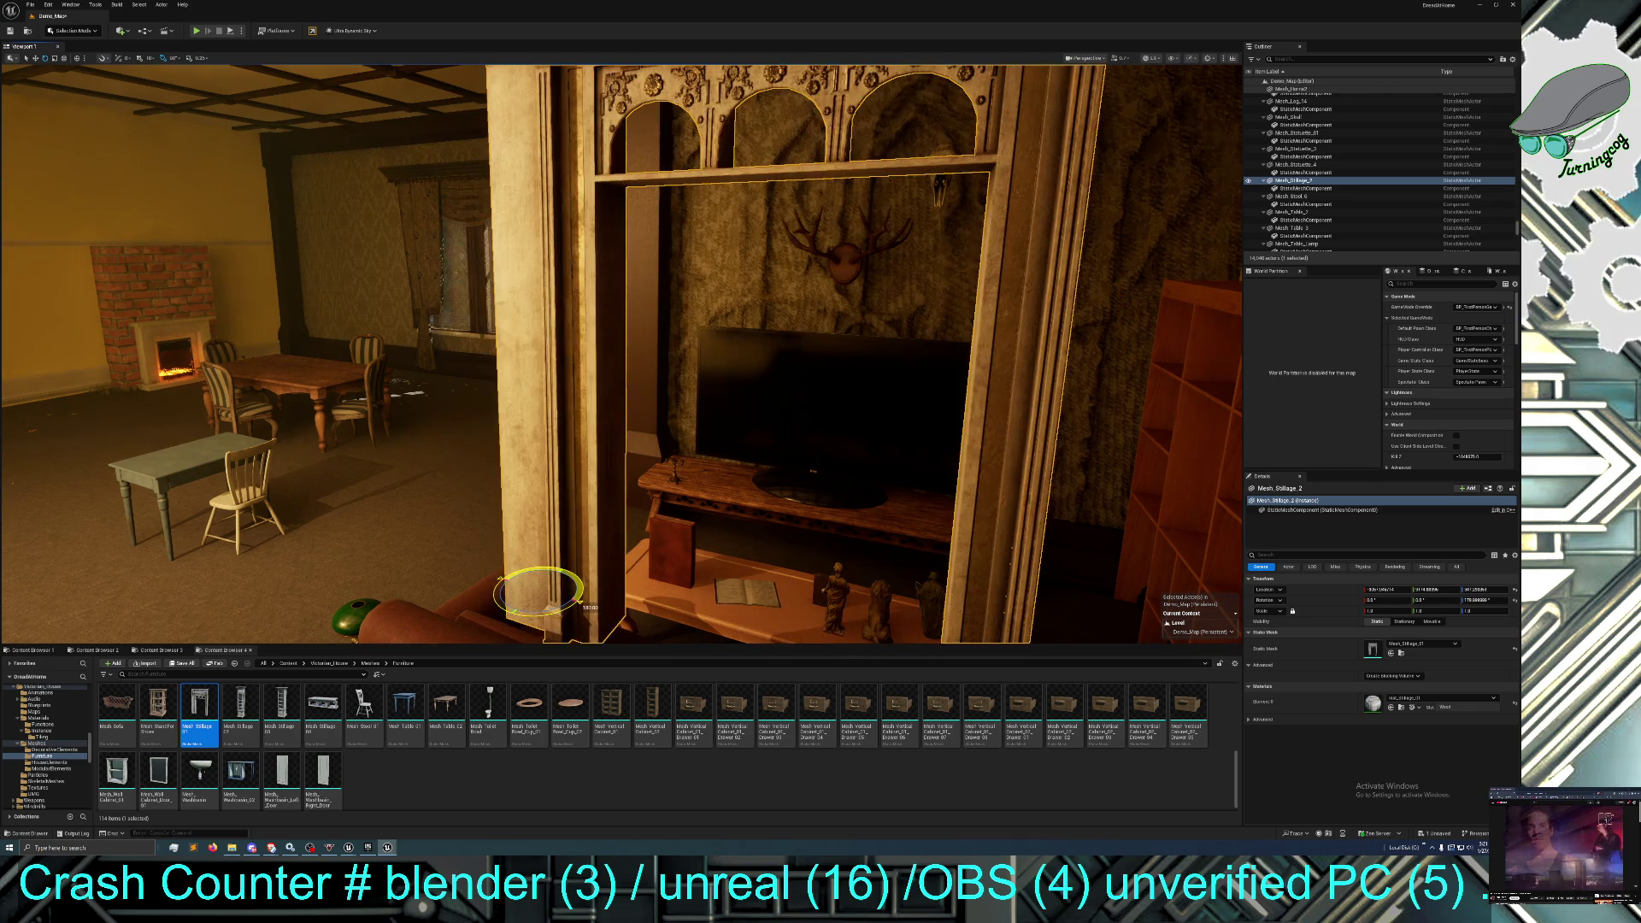
{"action": "scroll", "coordinate": [221, 208], "scroll_direction": "down", "scroll_amount": 3}
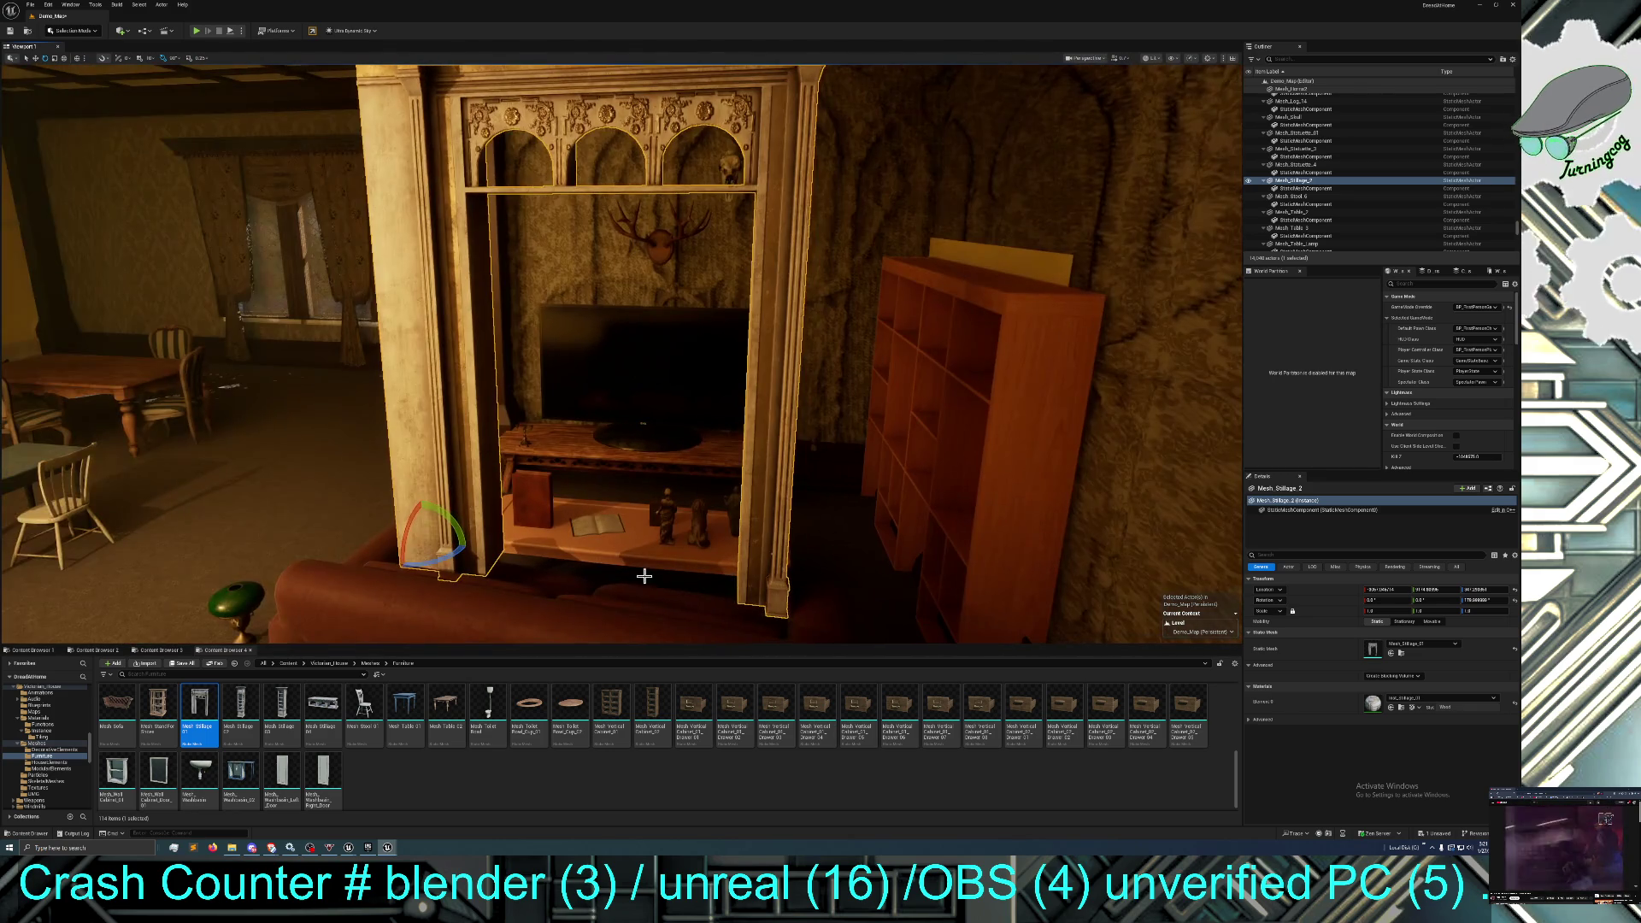
{"action": "left_click", "coordinate": [36, 60]}
{"action": "mouse_move", "coordinate": [422, 516]}
{"action": "left_mouse_down"}
{"action": "mouse_move", "coordinate": [422, 564]}
{"action": "mouse_move", "coordinate": [422, 521]}
{"action": "left_mouse_up"}
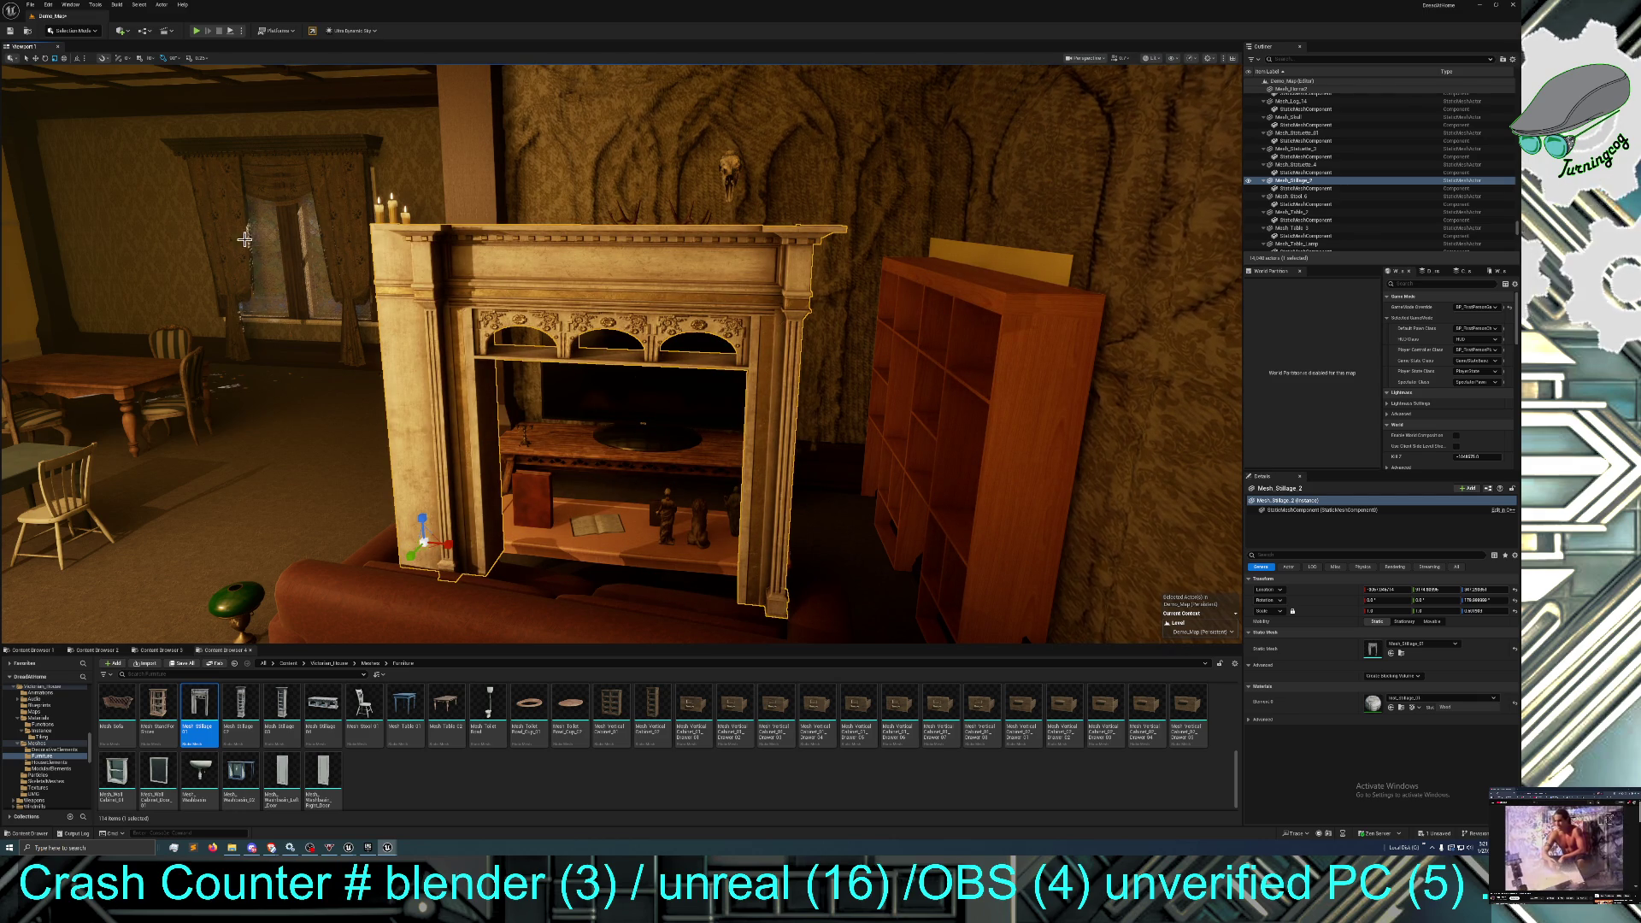
{"action": "left_click", "coordinate": [77, 58]}
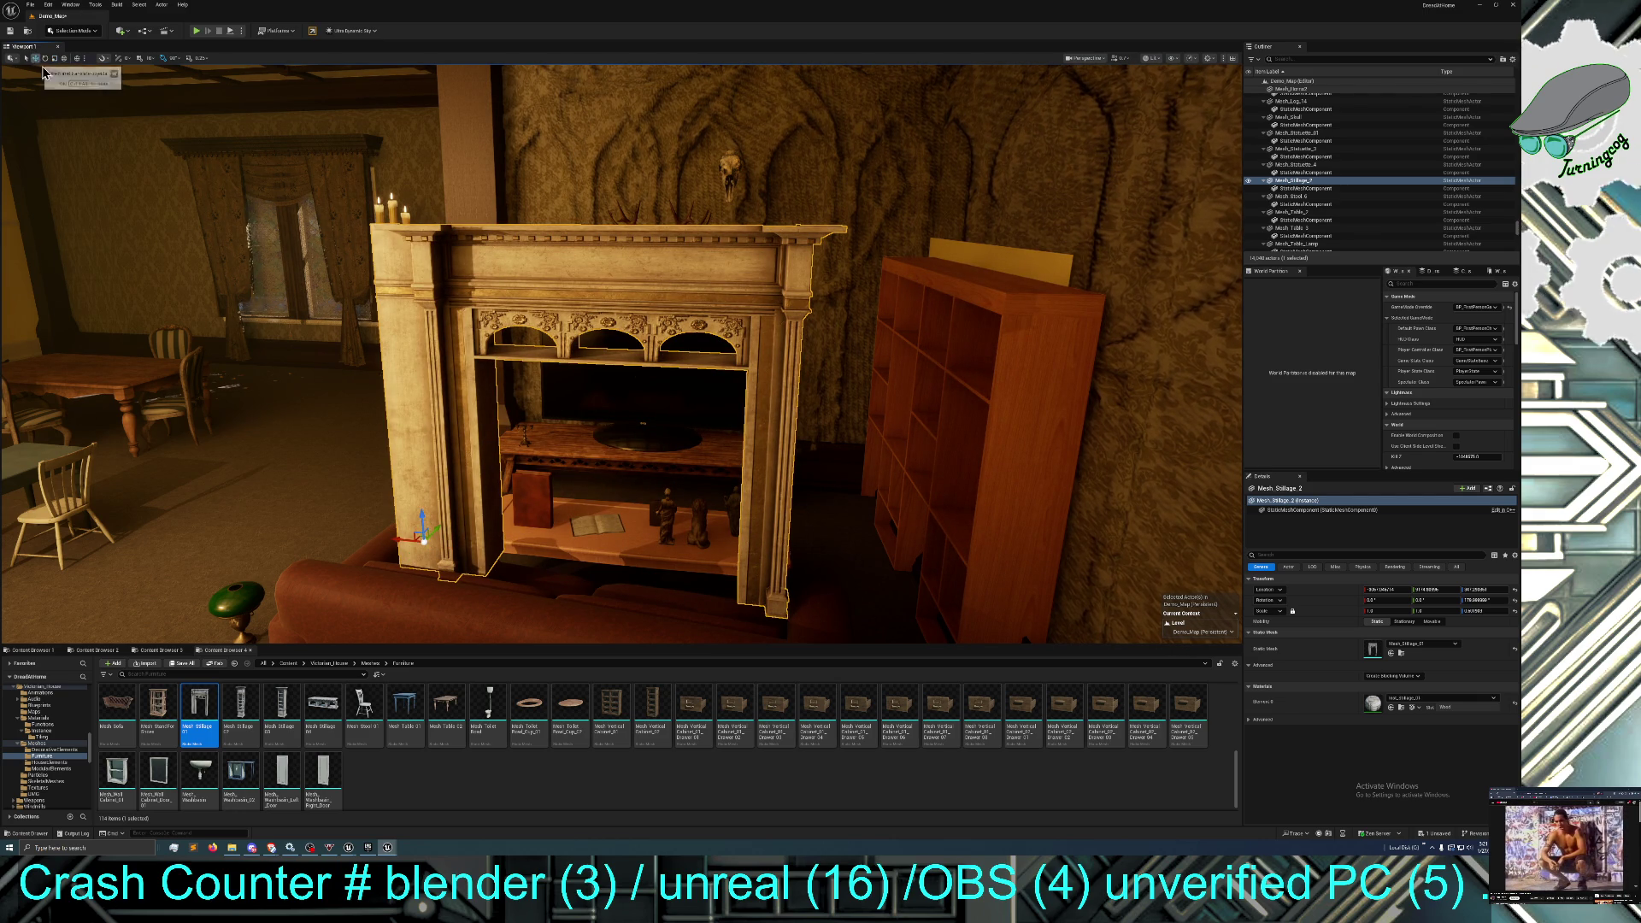
{"action": "mouse_move", "coordinate": [390, 543]}
{"action": "left_mouse_down"}
{"action": "mouse_move", "coordinate": [430, 531]}
{"action": "mouse_move", "coordinate": [506, 451]}
{"action": "left_mouse_up"}
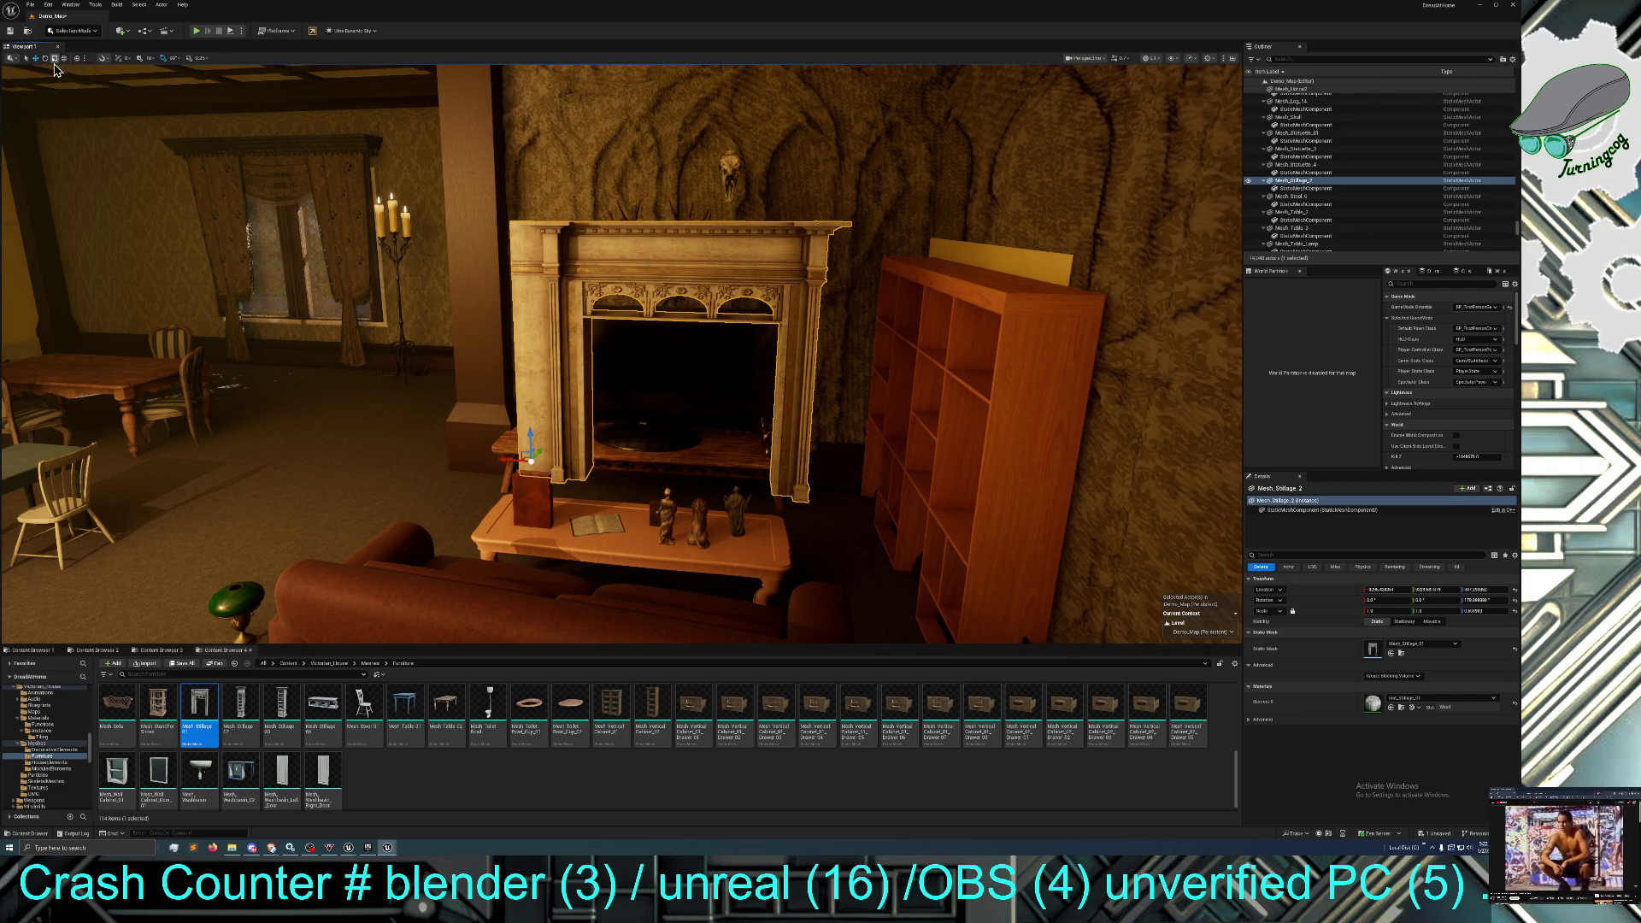
Stretch the fireplace surround along X to a scale of about 1.25.
{"action": "left_click", "coordinate": [47, 59]}
{"action": "mouse_move", "coordinate": [556, 463]}
{"action": "left_mouse_down"}
{"action": "mouse_move", "coordinate": [603, 464]}
{"action": "mouse_move", "coordinate": [173, 463]}
{"action": "left_mouse_up"}
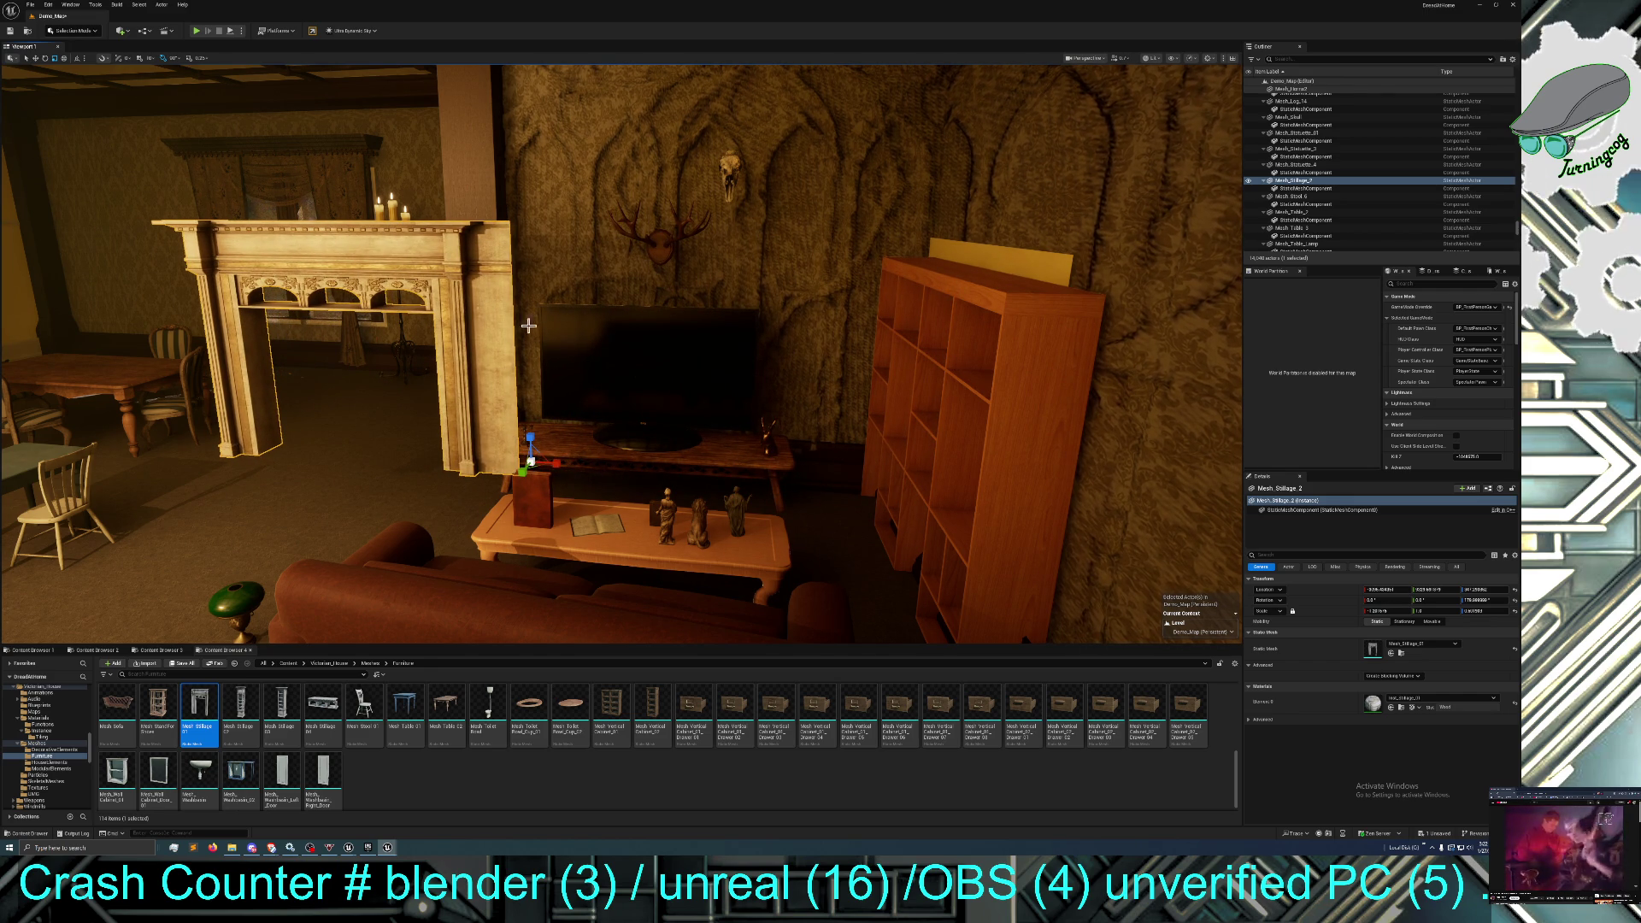
Move the fireplace surround over the TV, scale it taller, then lower it.
{"action": "left_click", "coordinate": [36, 58]}
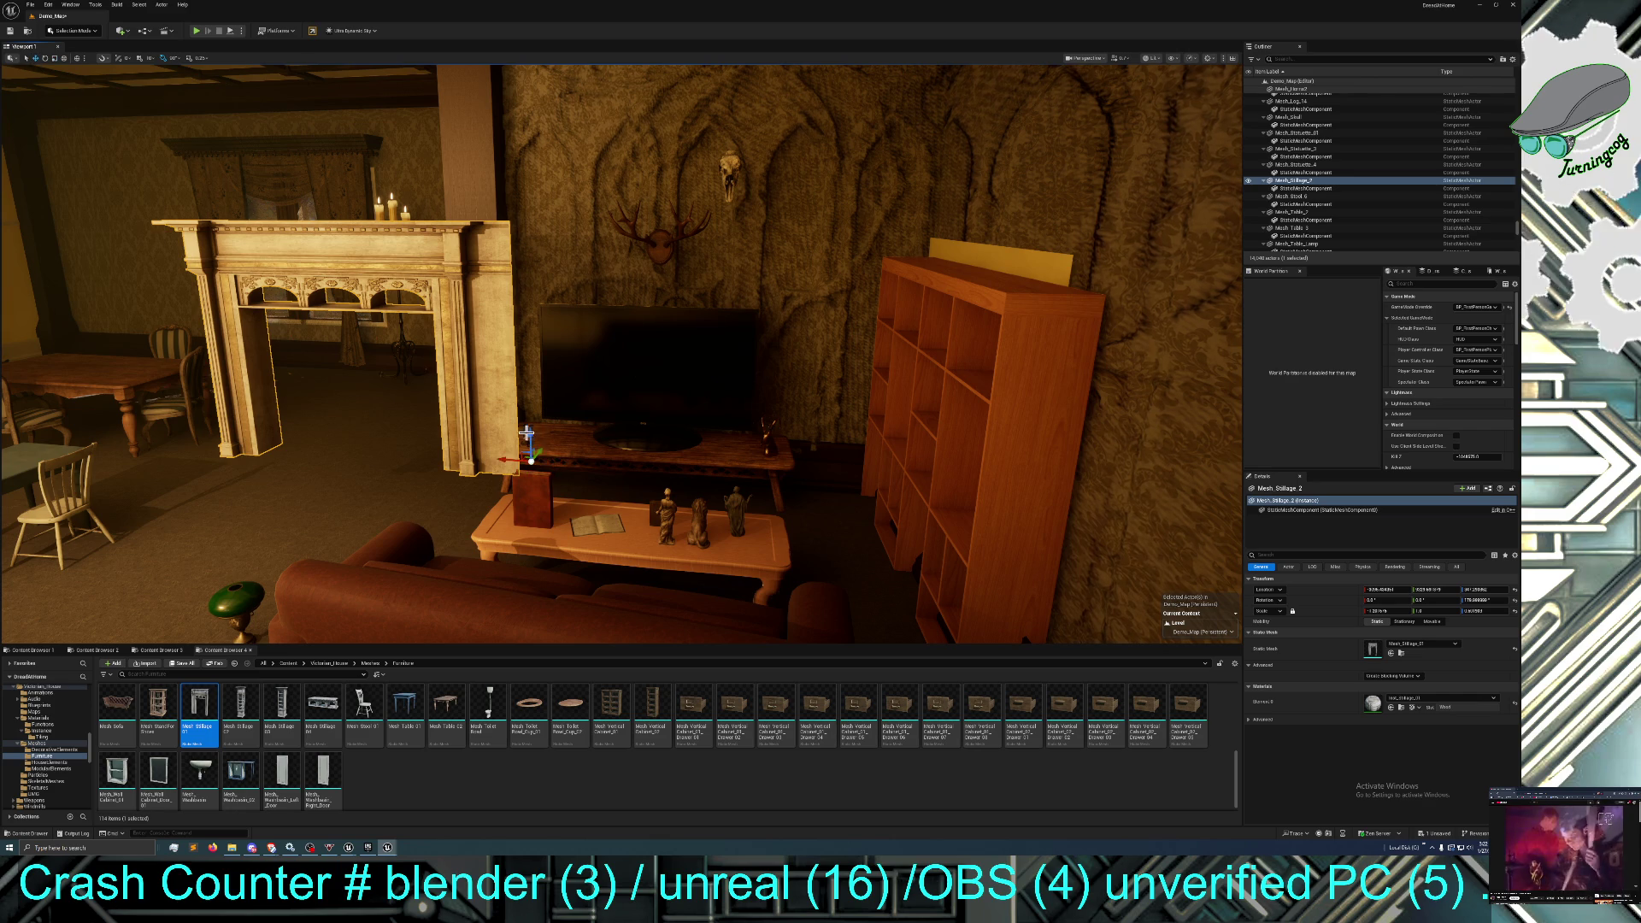
{"action": "mouse_move", "coordinate": [502, 459]}
{"action": "left_mouse_down"}
{"action": "mouse_move", "coordinate": [804, 469]}
{"action": "mouse_move", "coordinate": [830, 462]}
{"action": "mouse_move", "coordinate": [837, 411]}
{"action": "left_mouse_up"}
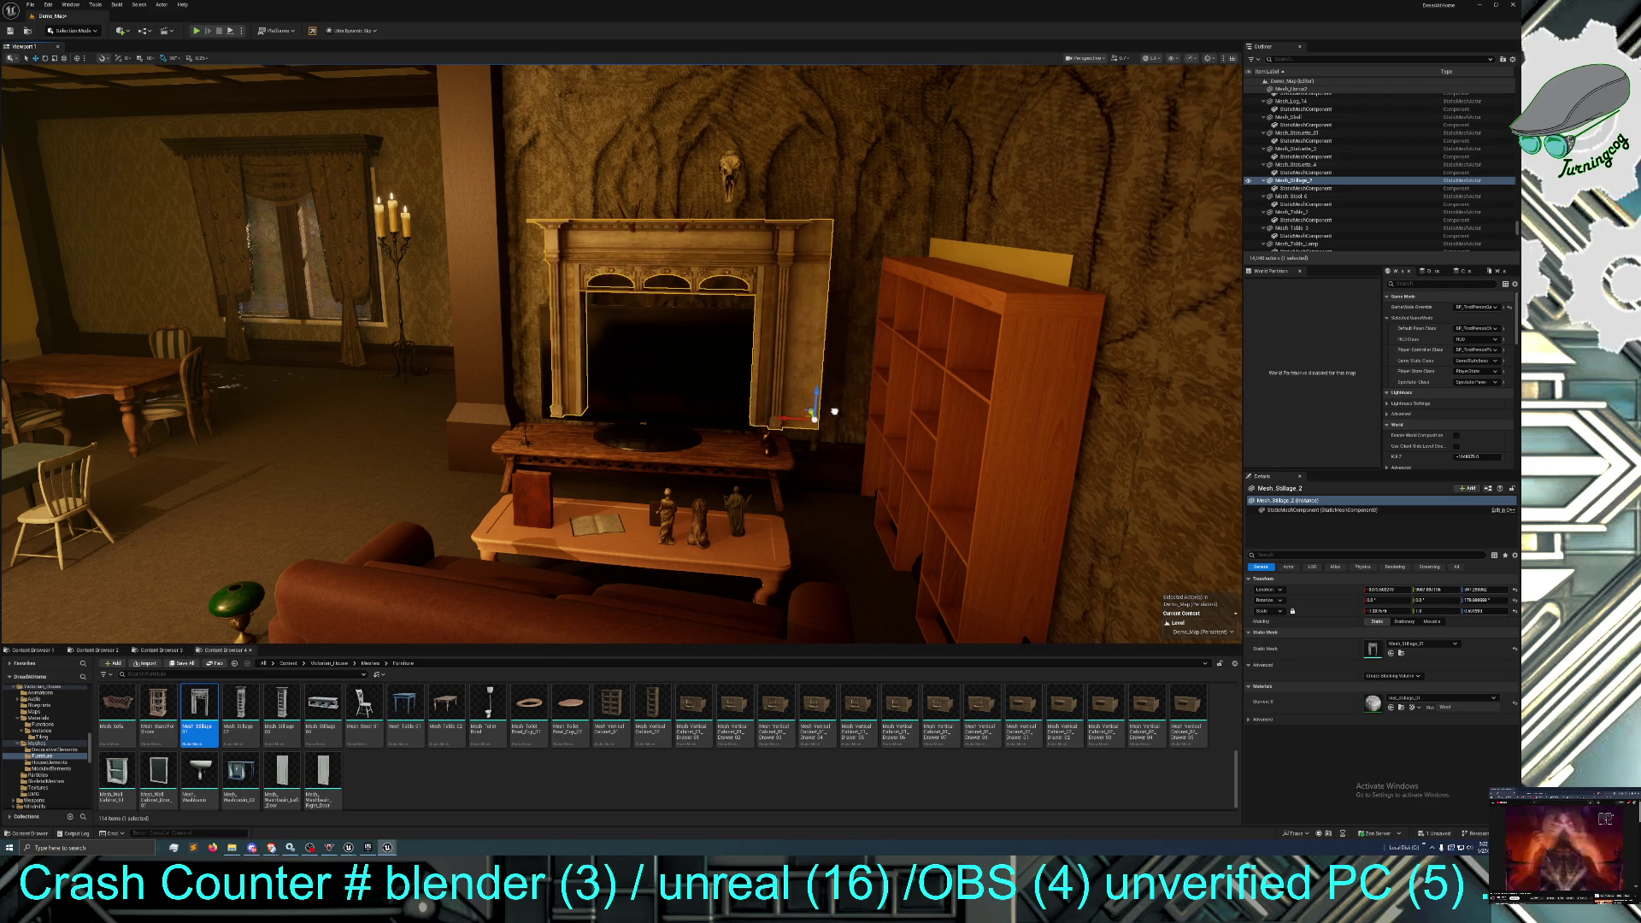
{"action": "left_click", "coordinate": [54, 57]}
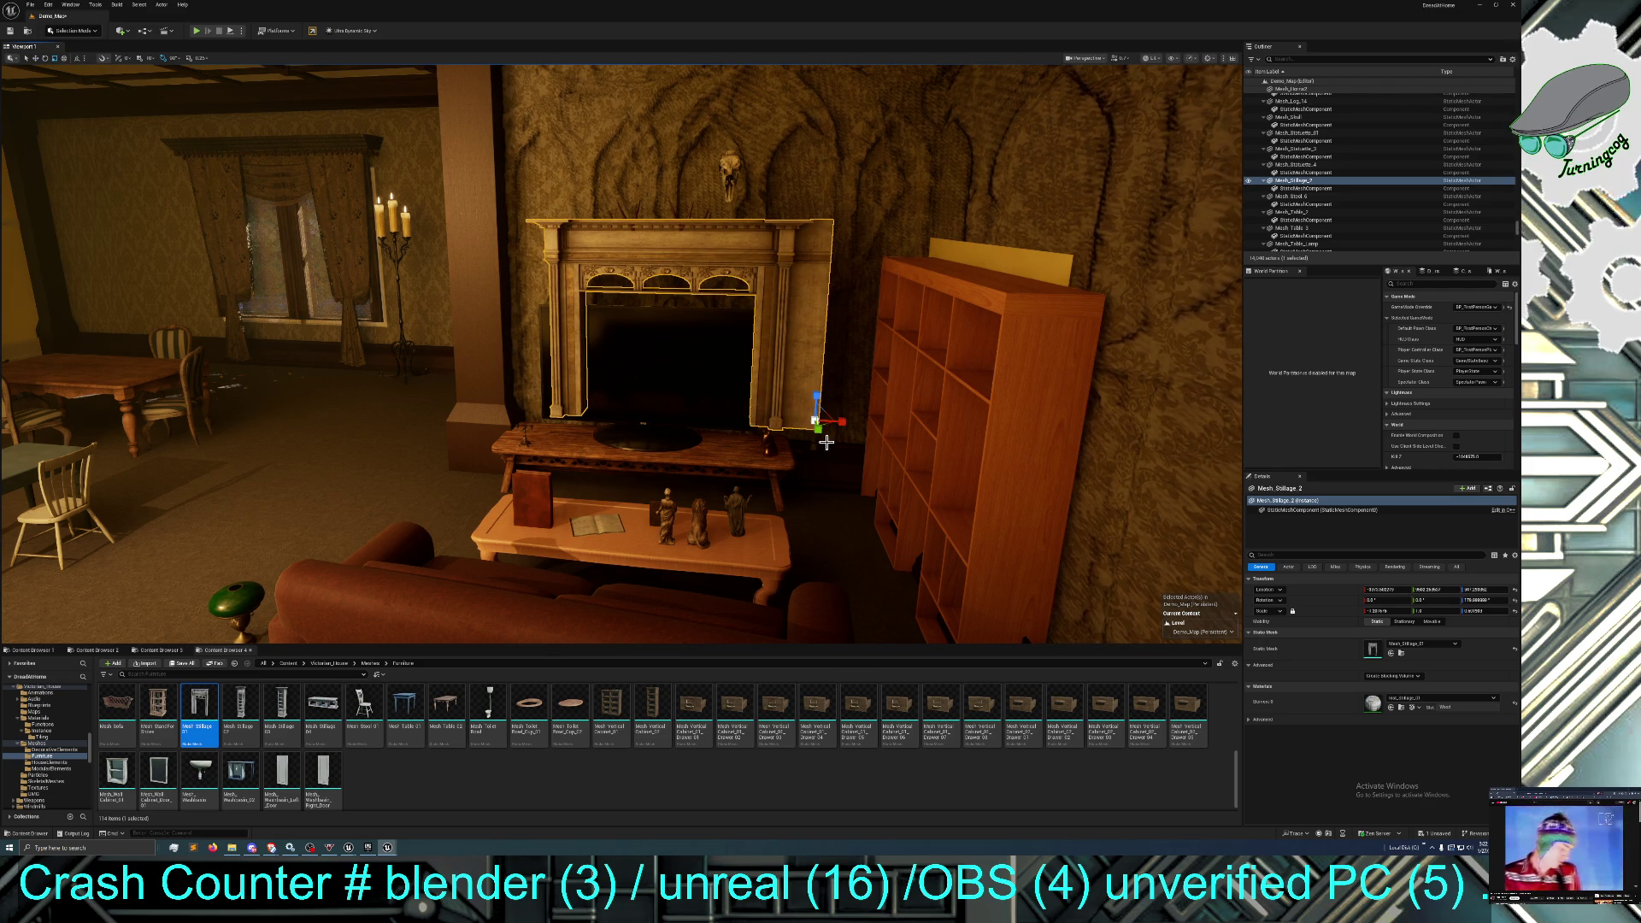
{"action": "left_click_drag", "start_coordinate": [816, 397], "coordinate": [816, 321]}
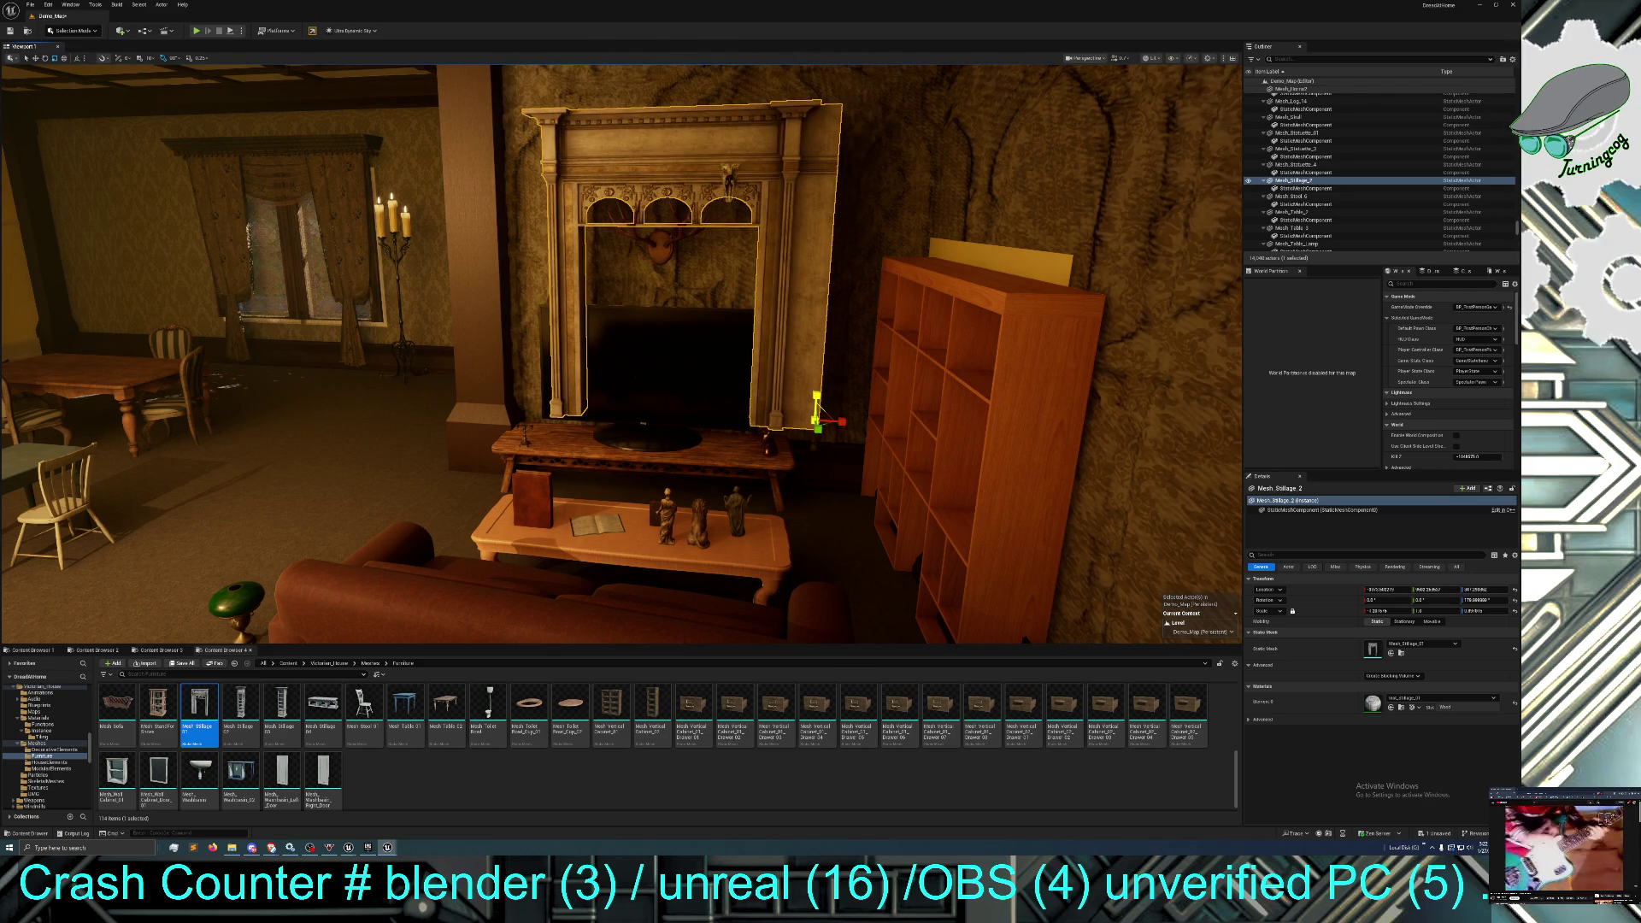
{"action": "left_click", "coordinate": [35, 58]}
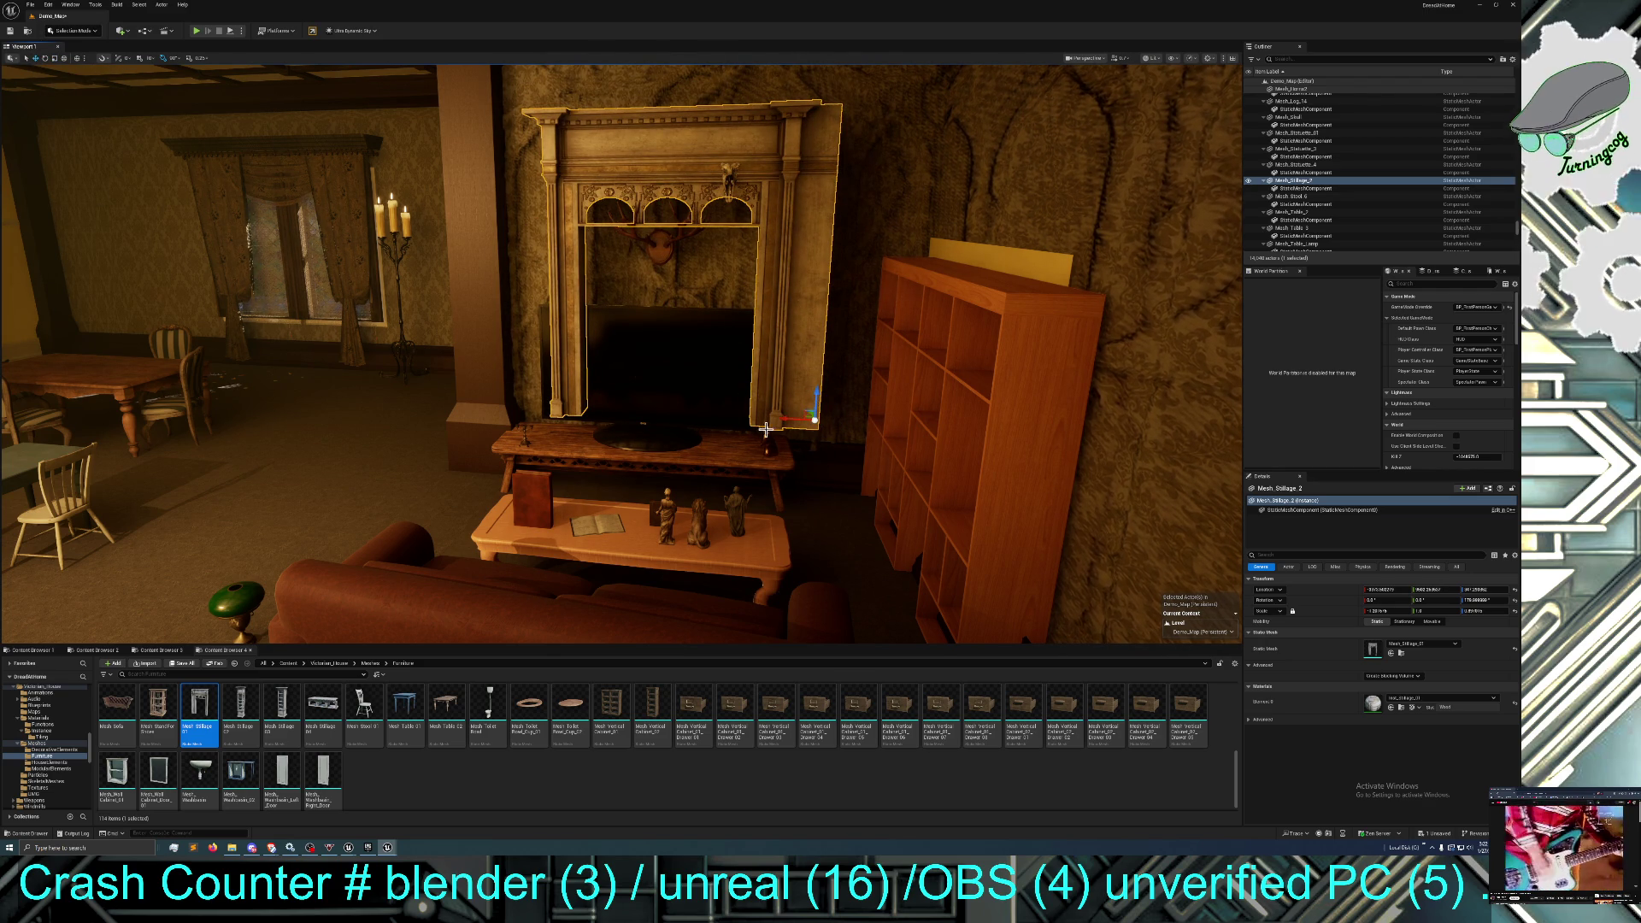
{"action": "mouse_move", "coordinate": [815, 398]}
{"action": "left_mouse_down"}
{"action": "mouse_move", "coordinate": [822, 475]}
{"action": "mouse_move", "coordinate": [572, 287]}
{"action": "left_mouse_up"}
Select the mounted antlers and skull together and move them forward toward the camera.
{"action": "left_click", "coordinate": [512, 291]}
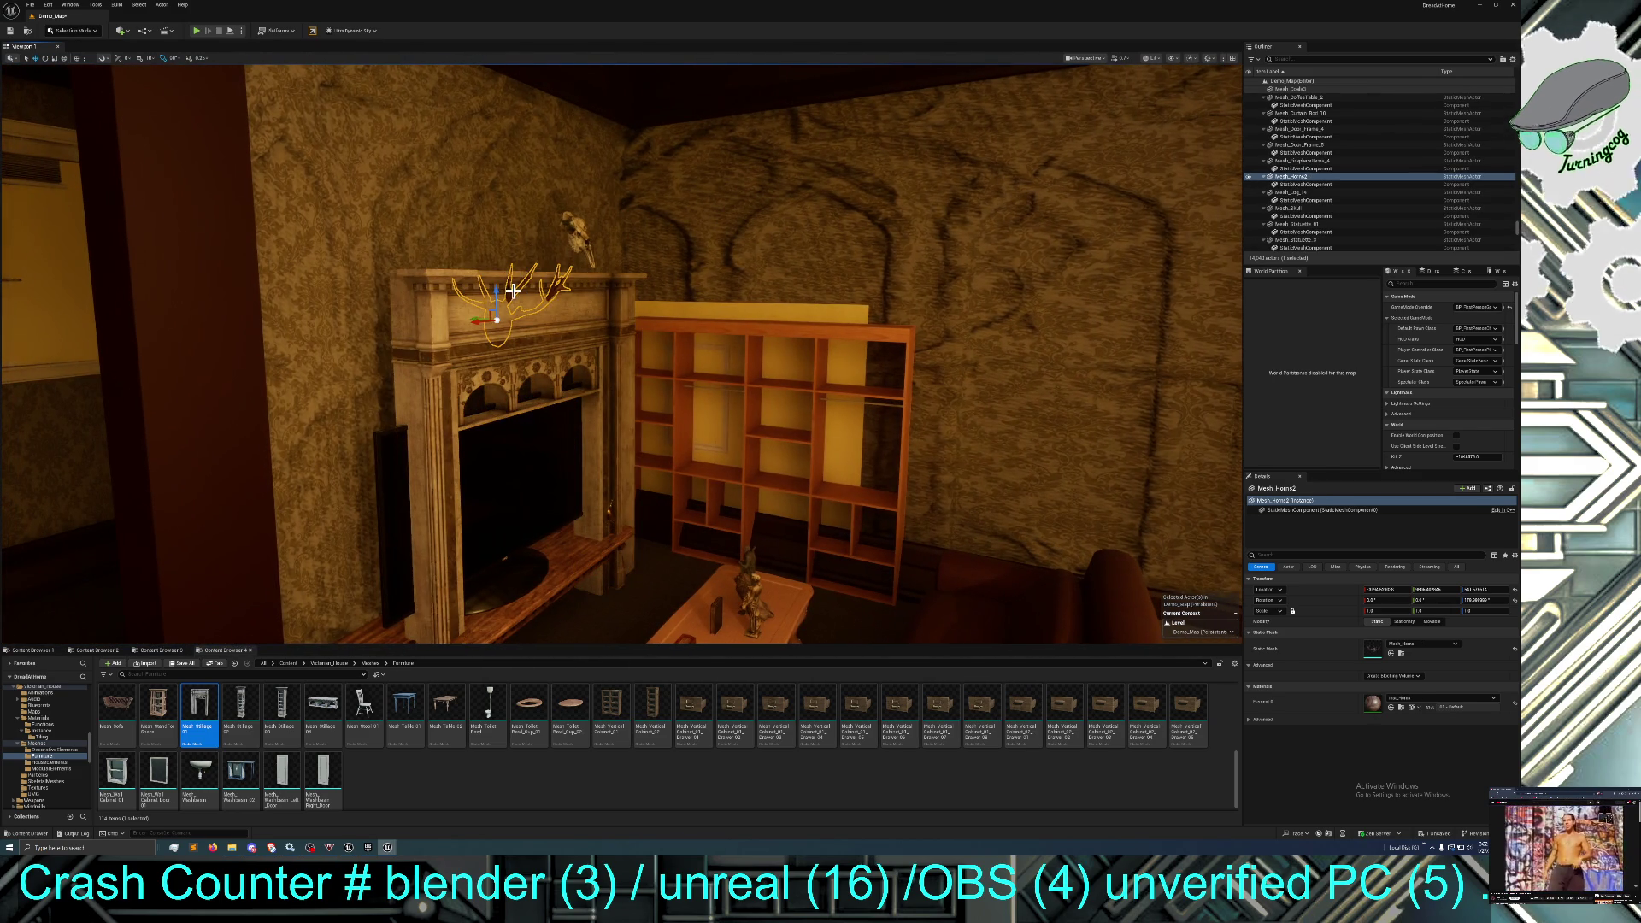
{"action": "left_click", "coordinate": [556, 240], "text": "ctrl"}
{"action": "mouse_move", "coordinate": [556, 240]}
{"action": "left_mouse_down"}
{"action": "mouse_move", "coordinate": [198, 215]}
{"action": "mouse_move", "coordinate": [294, 231]}
{"action": "mouse_move", "coordinate": [530, 218]}
{"action": "mouse_move", "coordinate": [1008, 152]}
{"action": "left_mouse_up"}
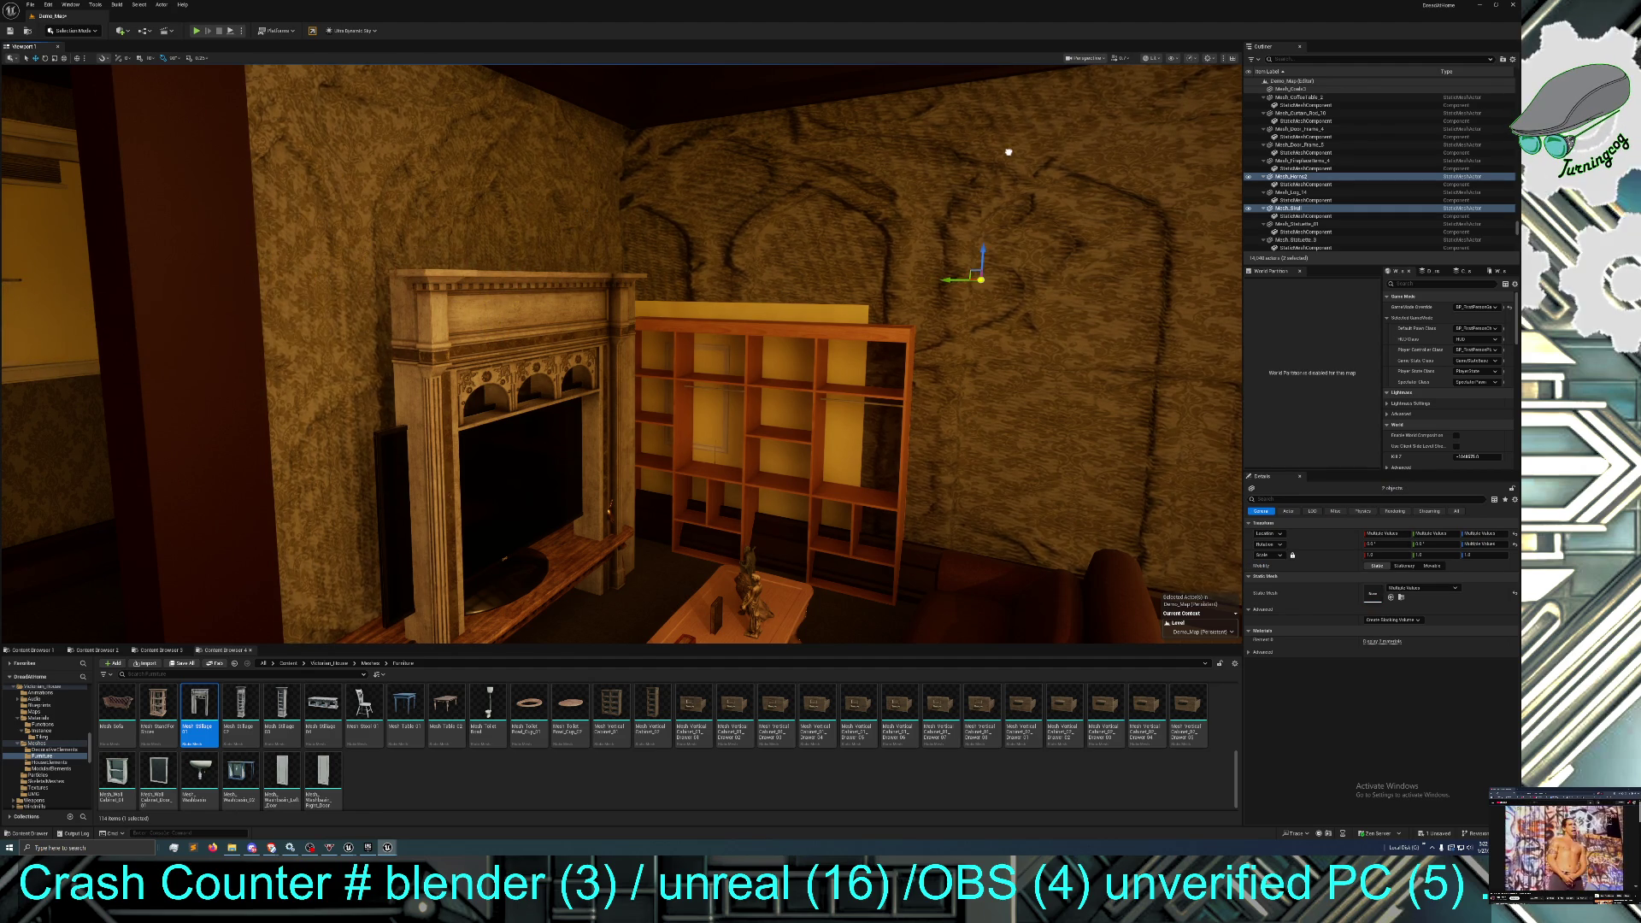
{"action": "left_click_drag", "start_coordinate": [834, 357], "coordinate": [752, 367]}
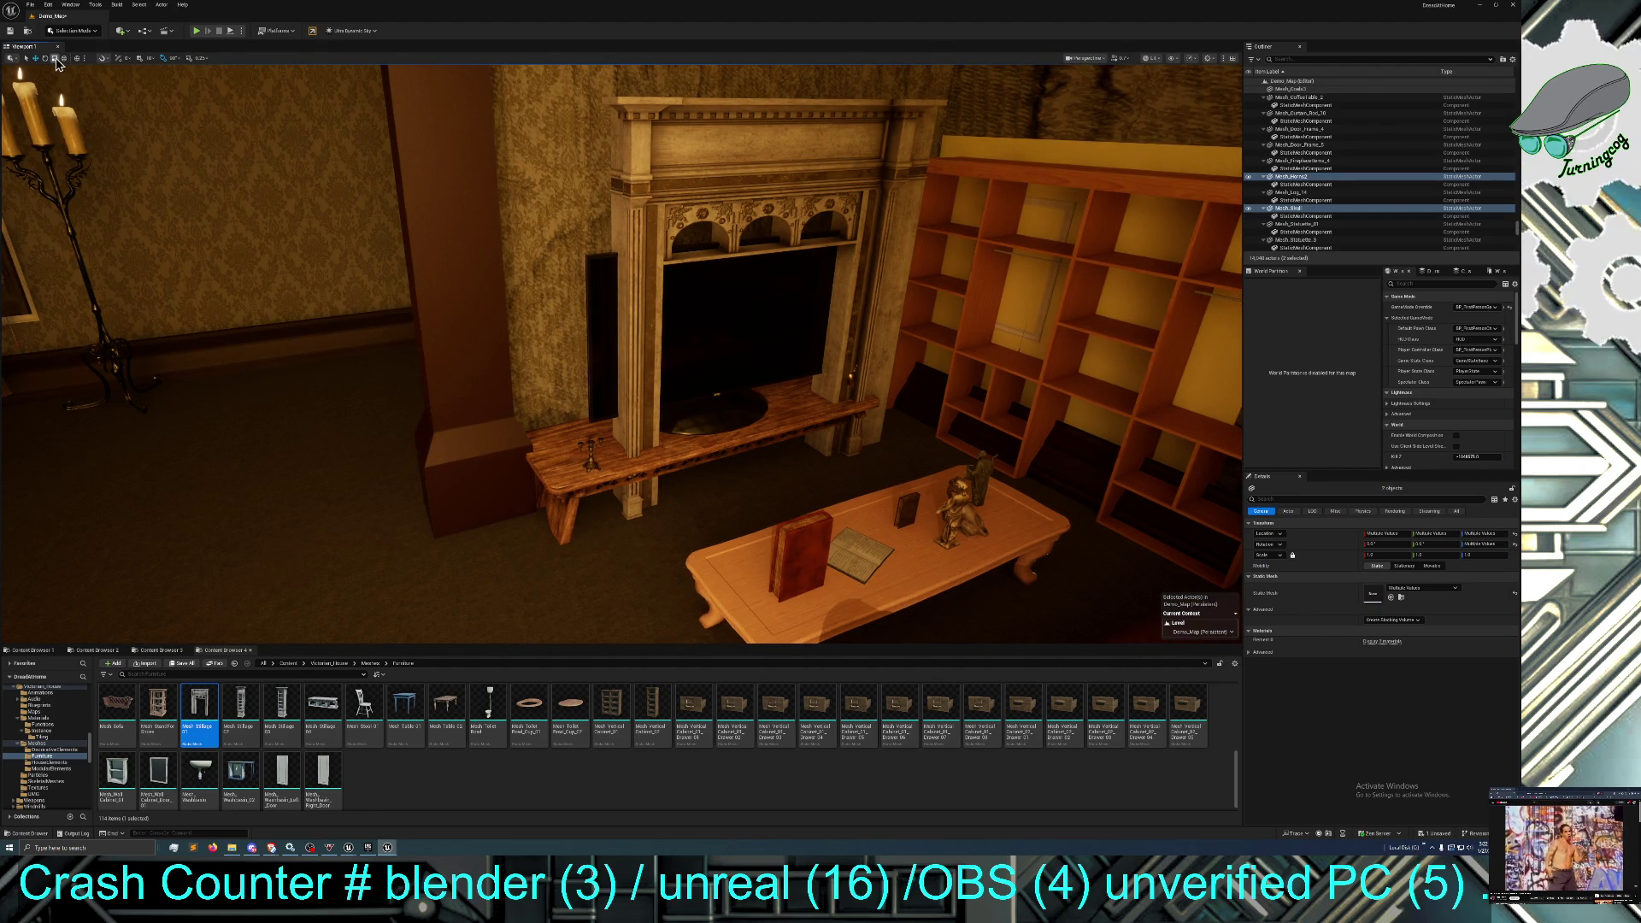
{"action": "left_click", "coordinate": [805, 149]}
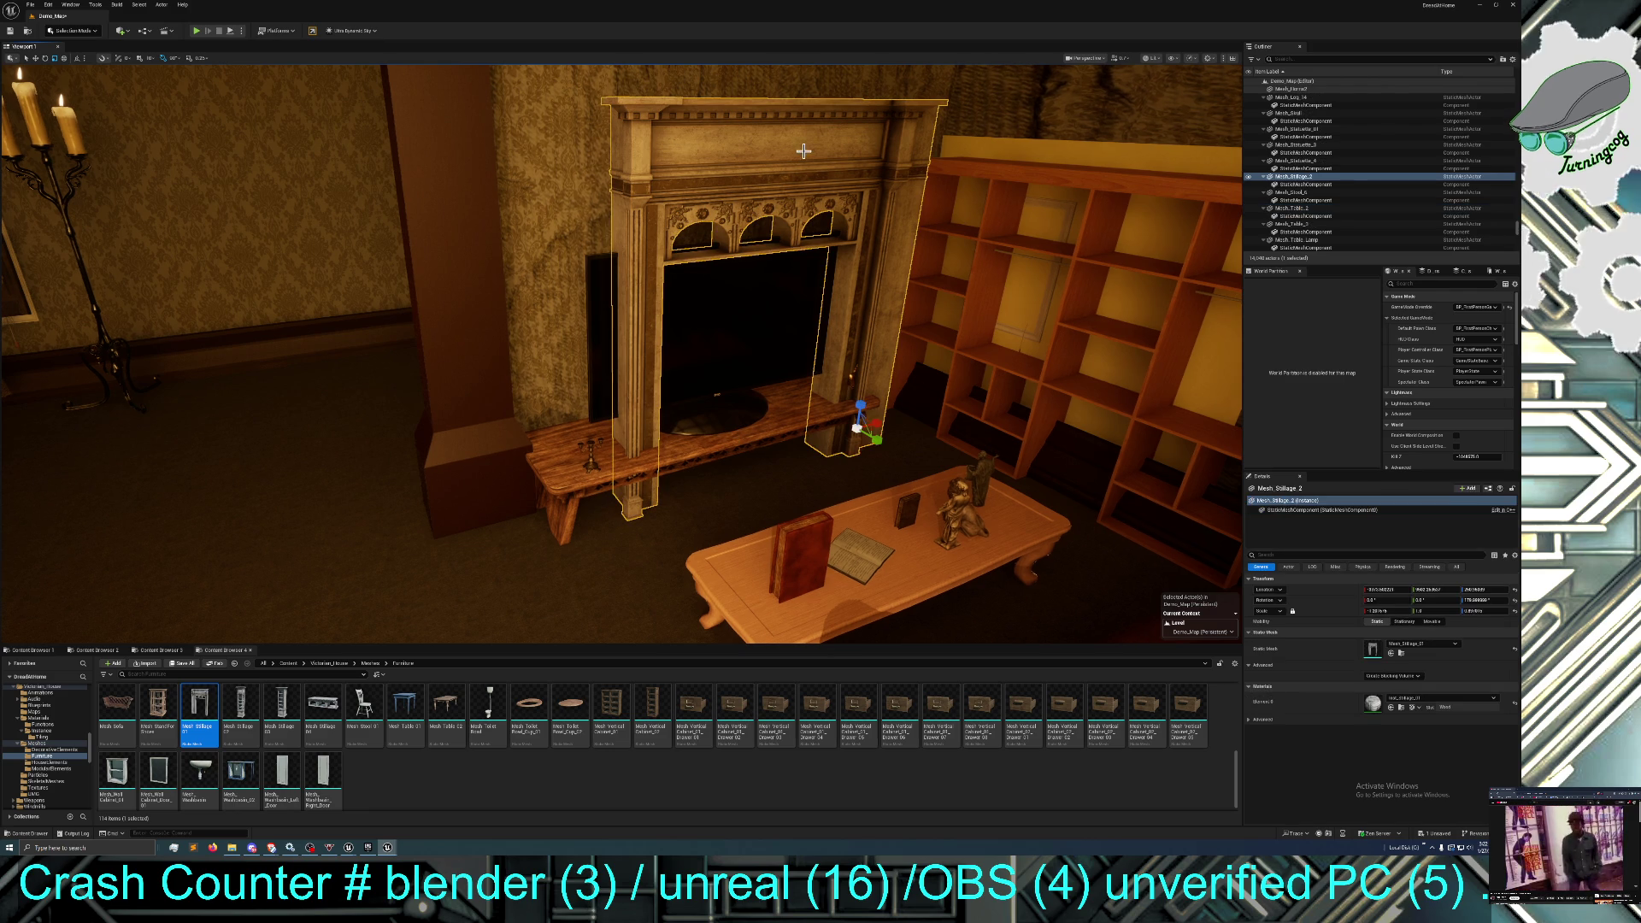
Widen the fireplace surround to the left and shift it back into position.
{"action": "scroll", "coordinate": [867, 421], "scroll_direction": "down", "scroll_amount": 2}
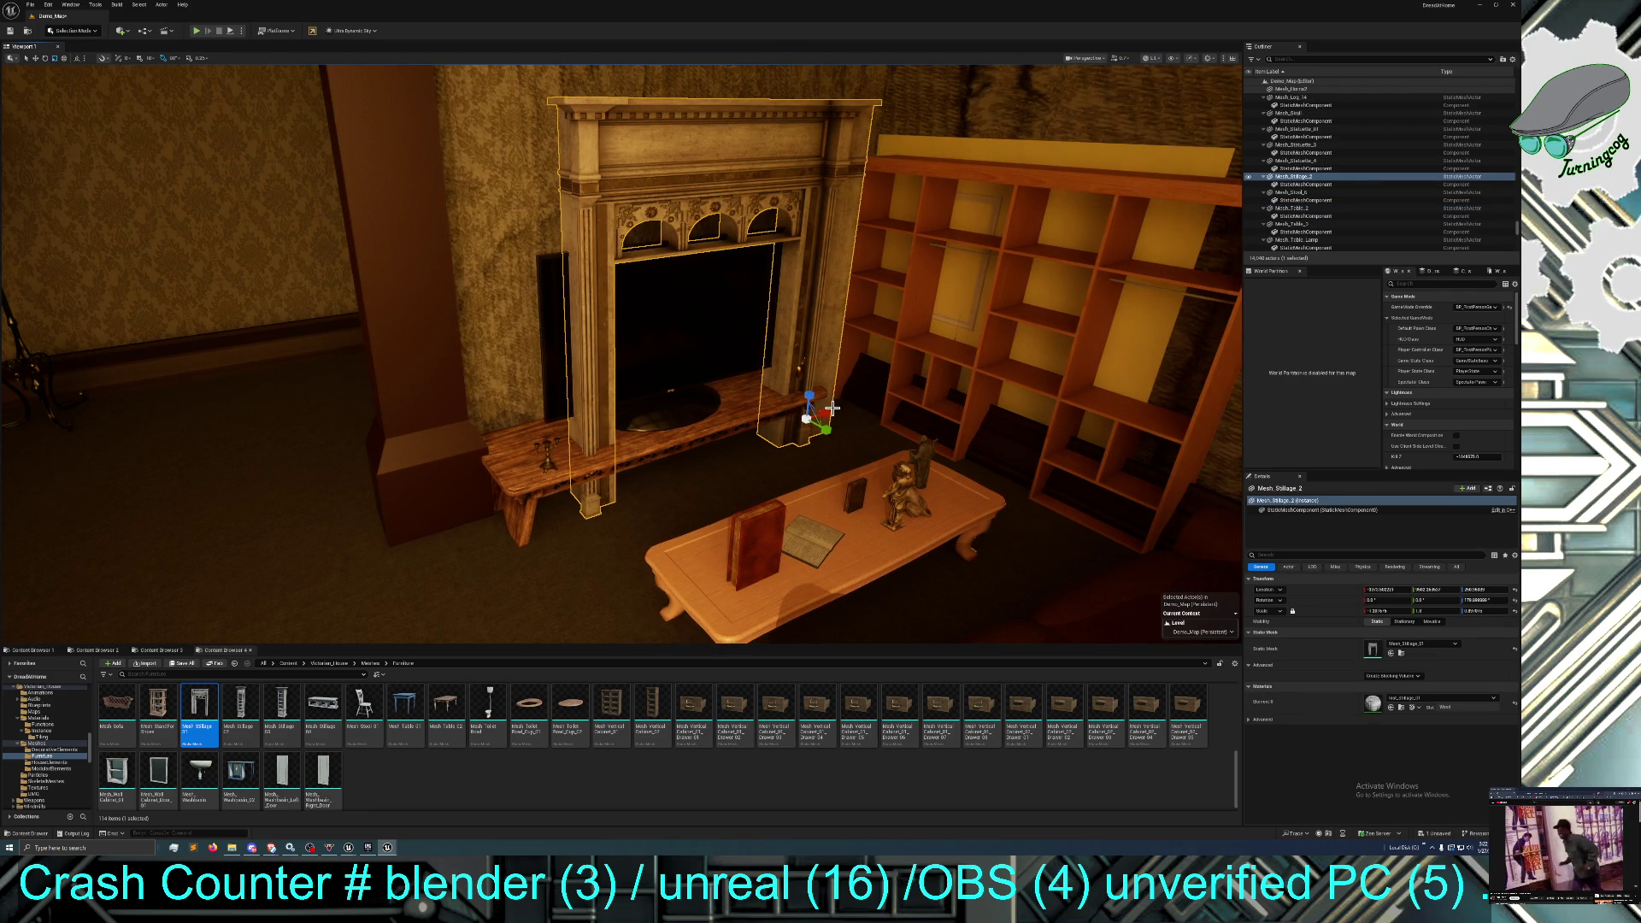
{"action": "left_click_drag", "start_coordinate": [822, 415], "coordinate": [731, 400]}
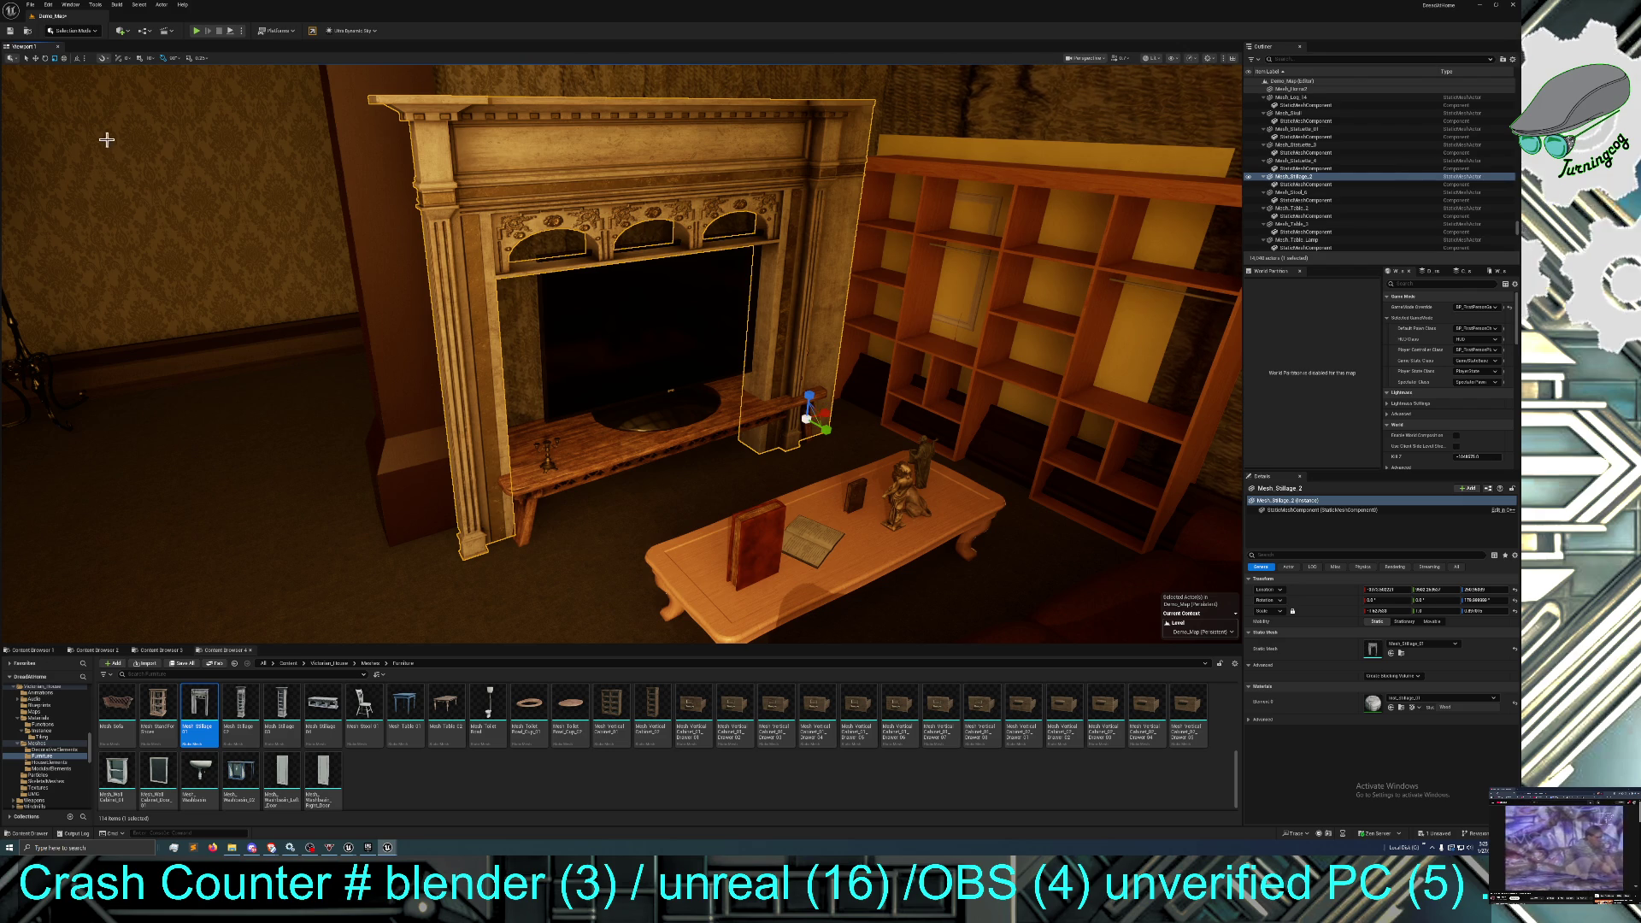
{"action": "left_click", "coordinate": [35, 59]}
{"action": "mouse_move", "coordinate": [787, 413]}
{"action": "left_mouse_down"}
{"action": "mouse_move", "coordinate": [765, 375]}
{"action": "mouse_move", "coordinate": [763, 406]}
{"action": "mouse_move", "coordinate": [781, 402]}
{"action": "left_mouse_up"}
{"action": "mouse_move", "coordinate": [780, 402]}
{"action": "left_mouse_down"}
{"action": "mouse_move", "coordinate": [779, 370]}
{"action": "mouse_move", "coordinate": [726, 374]}
{"action": "left_mouse_up"}
Drop the mantel a little lower and nudge it snugly around the TV.
{"action": "left_click_drag", "start_coordinate": [616, 428], "coordinate": [599, 463]}
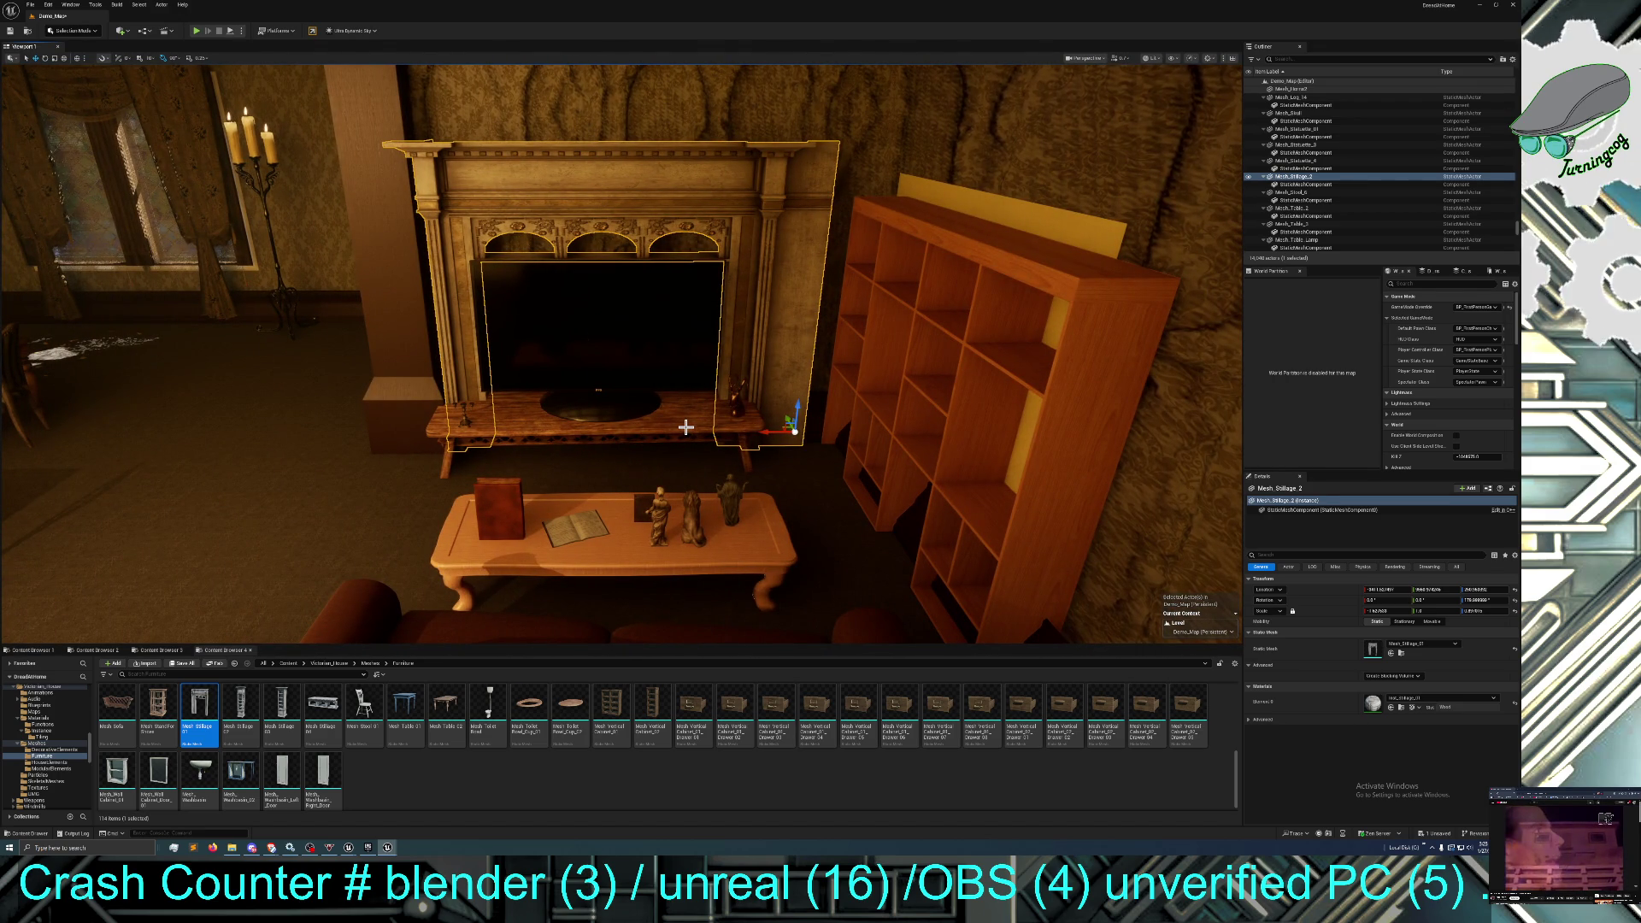
{"action": "left_click_drag", "start_coordinate": [686, 426], "coordinate": [687, 415]}
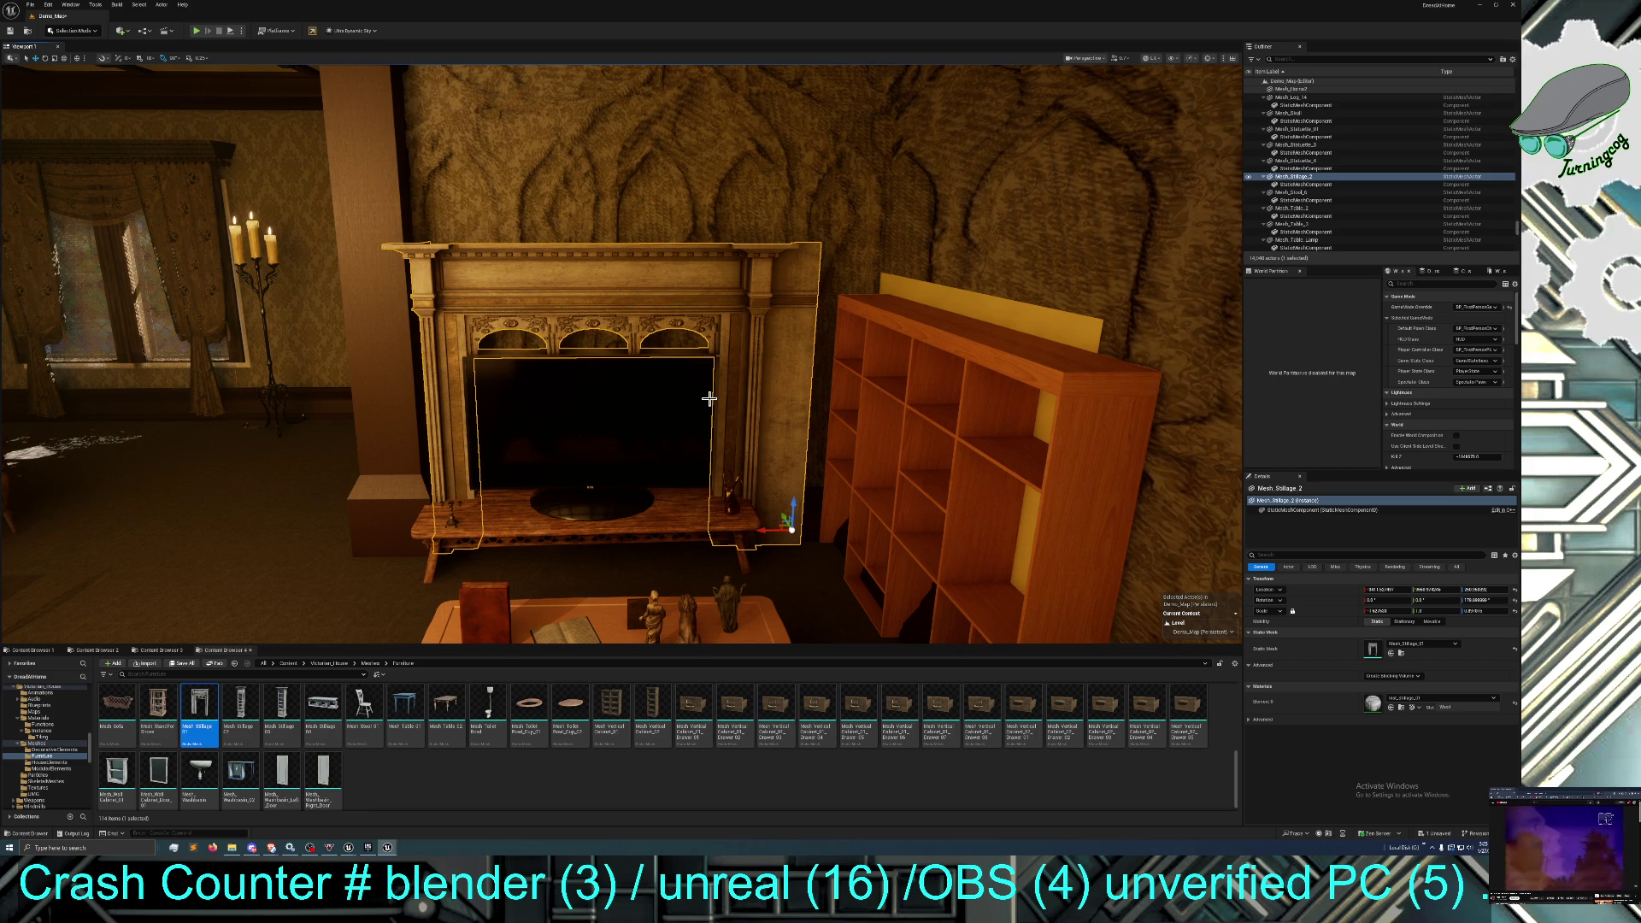
{"action": "left_click_drag", "start_coordinate": [712, 404], "coordinate": [713, 405]}
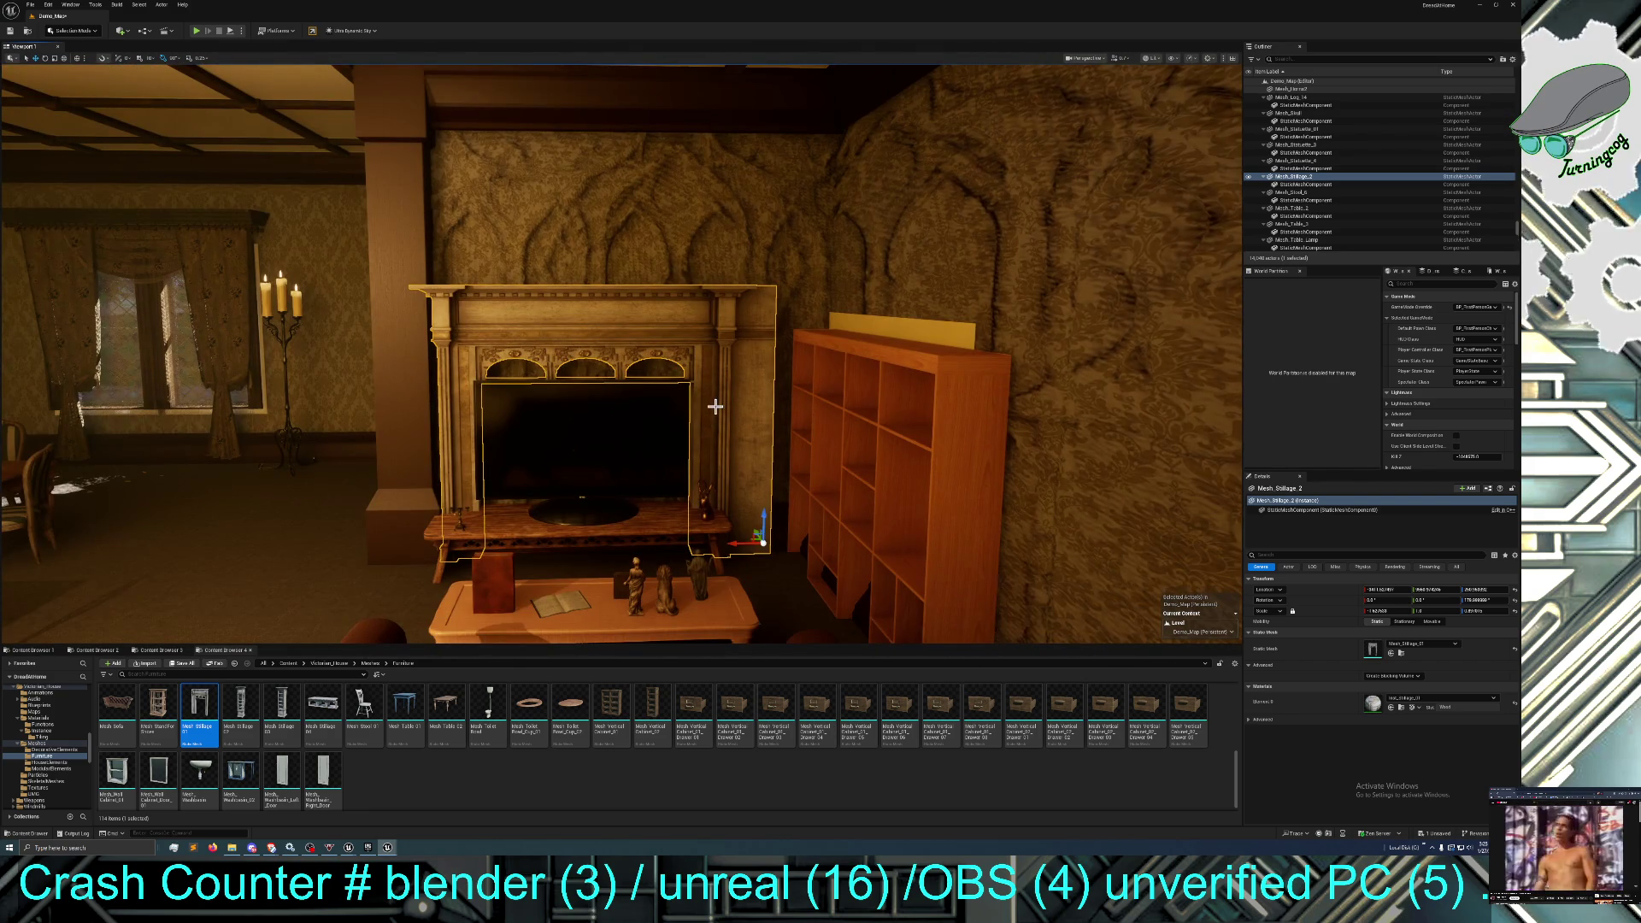
{"action": "left_click_drag", "start_coordinate": [761, 515], "coordinate": [763, 547]}
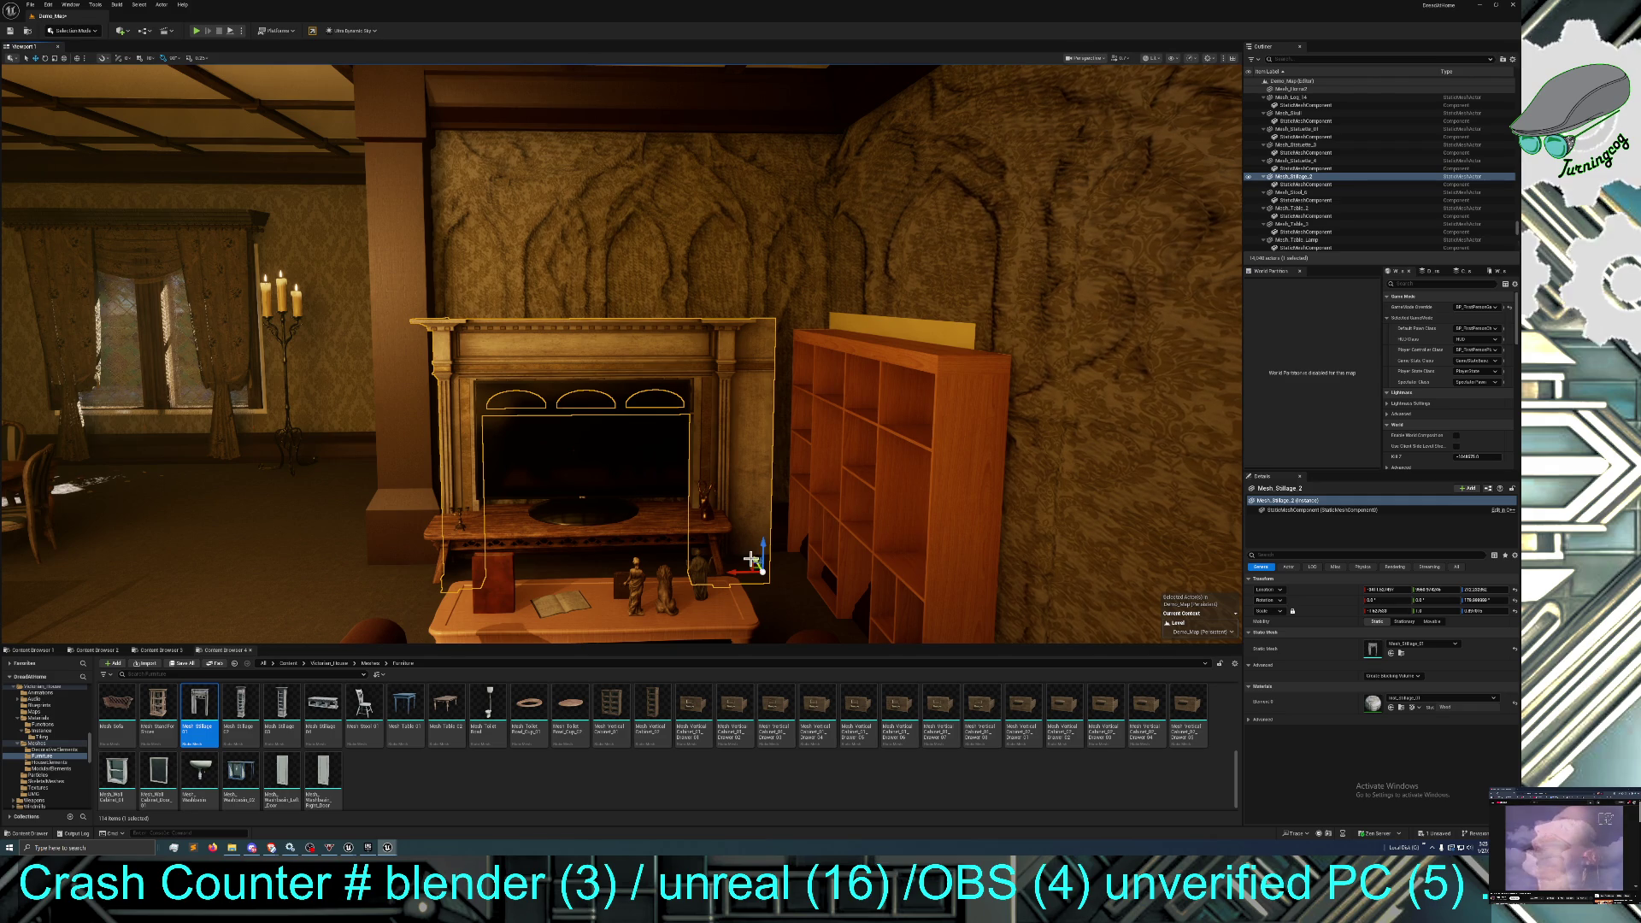
{"action": "left_click_drag", "start_coordinate": [751, 558], "coordinate": [751, 554]}
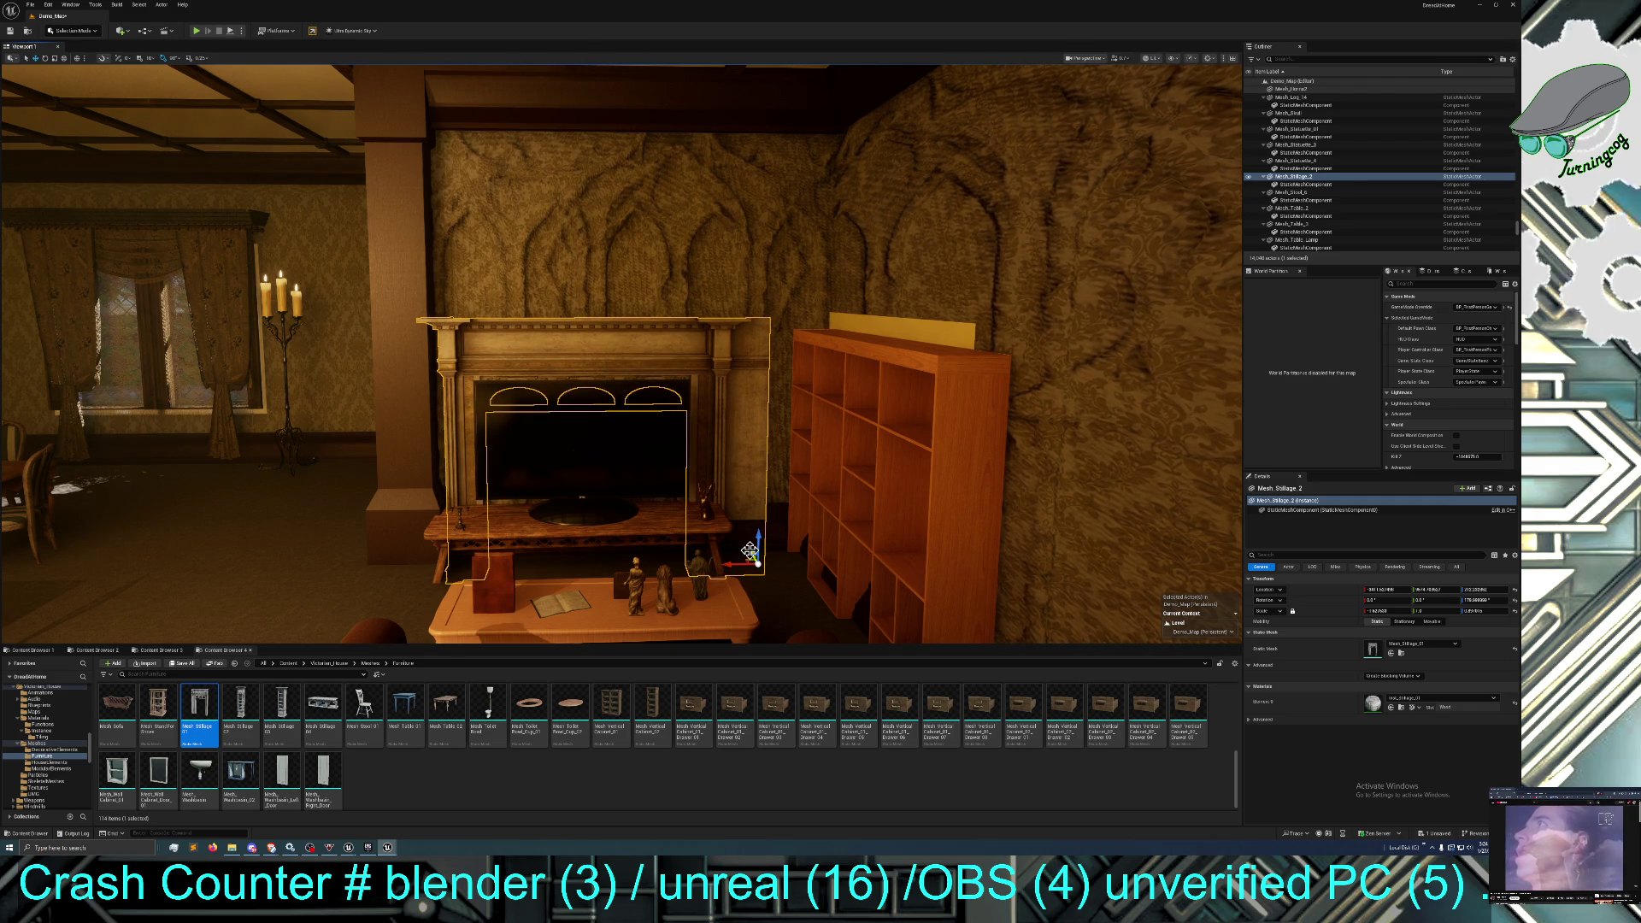
{"action": "left_click", "coordinate": [522, 531]}
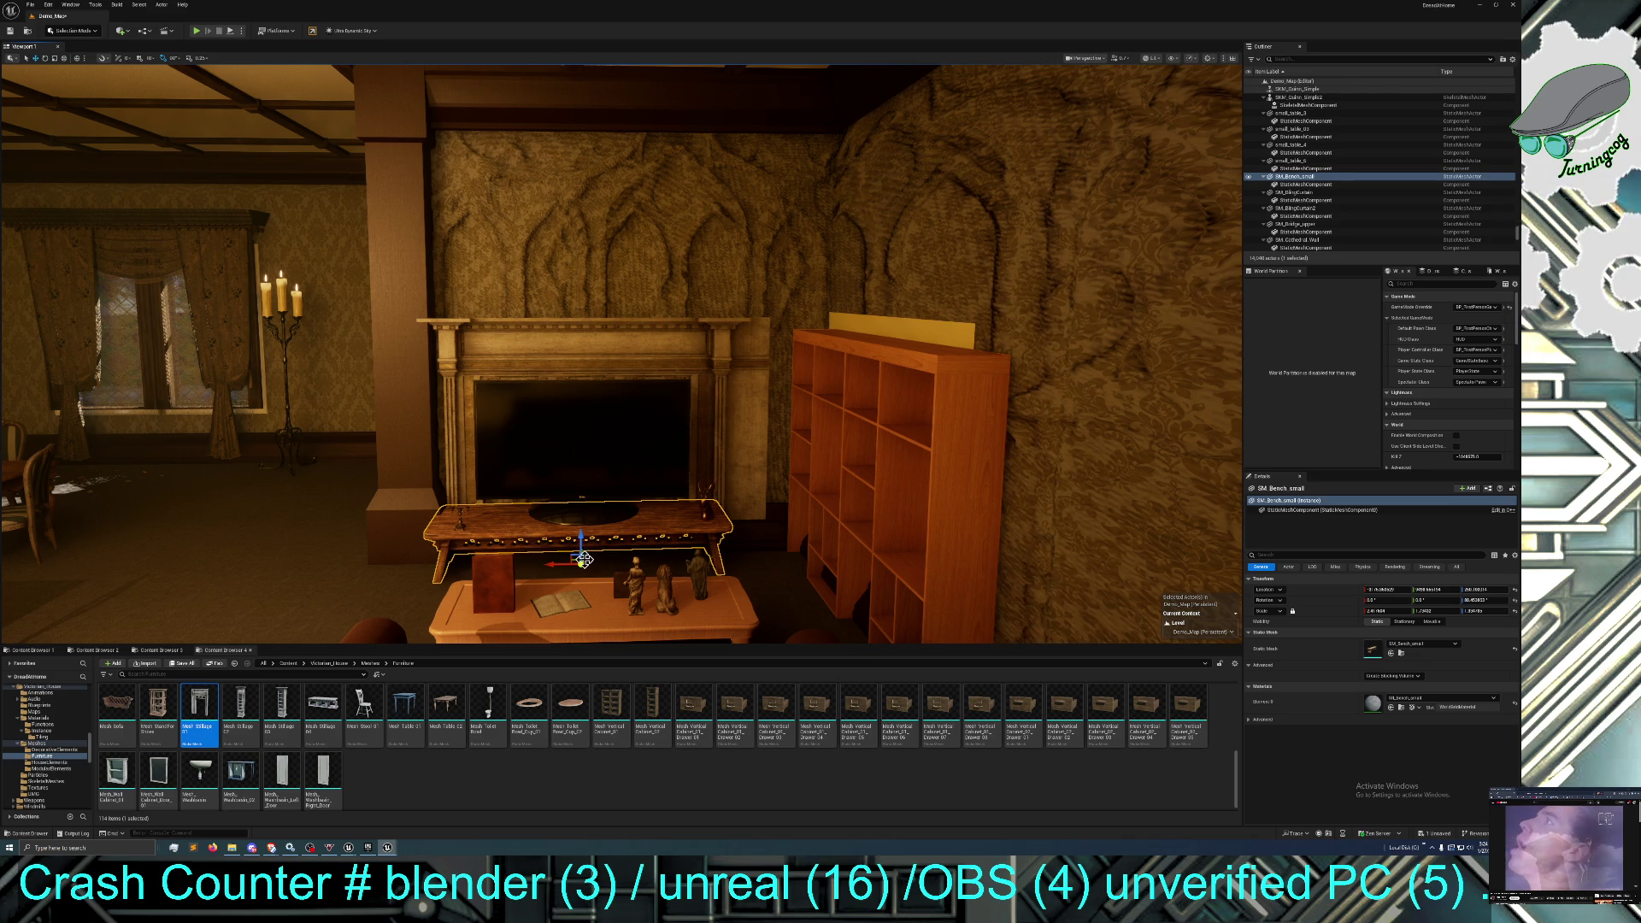
{"action": "left_click", "coordinate": [578, 518], "text": "ctrl"}
{"action": "left_click_drag", "start_coordinate": [571, 542], "coordinate": [628, 503]}
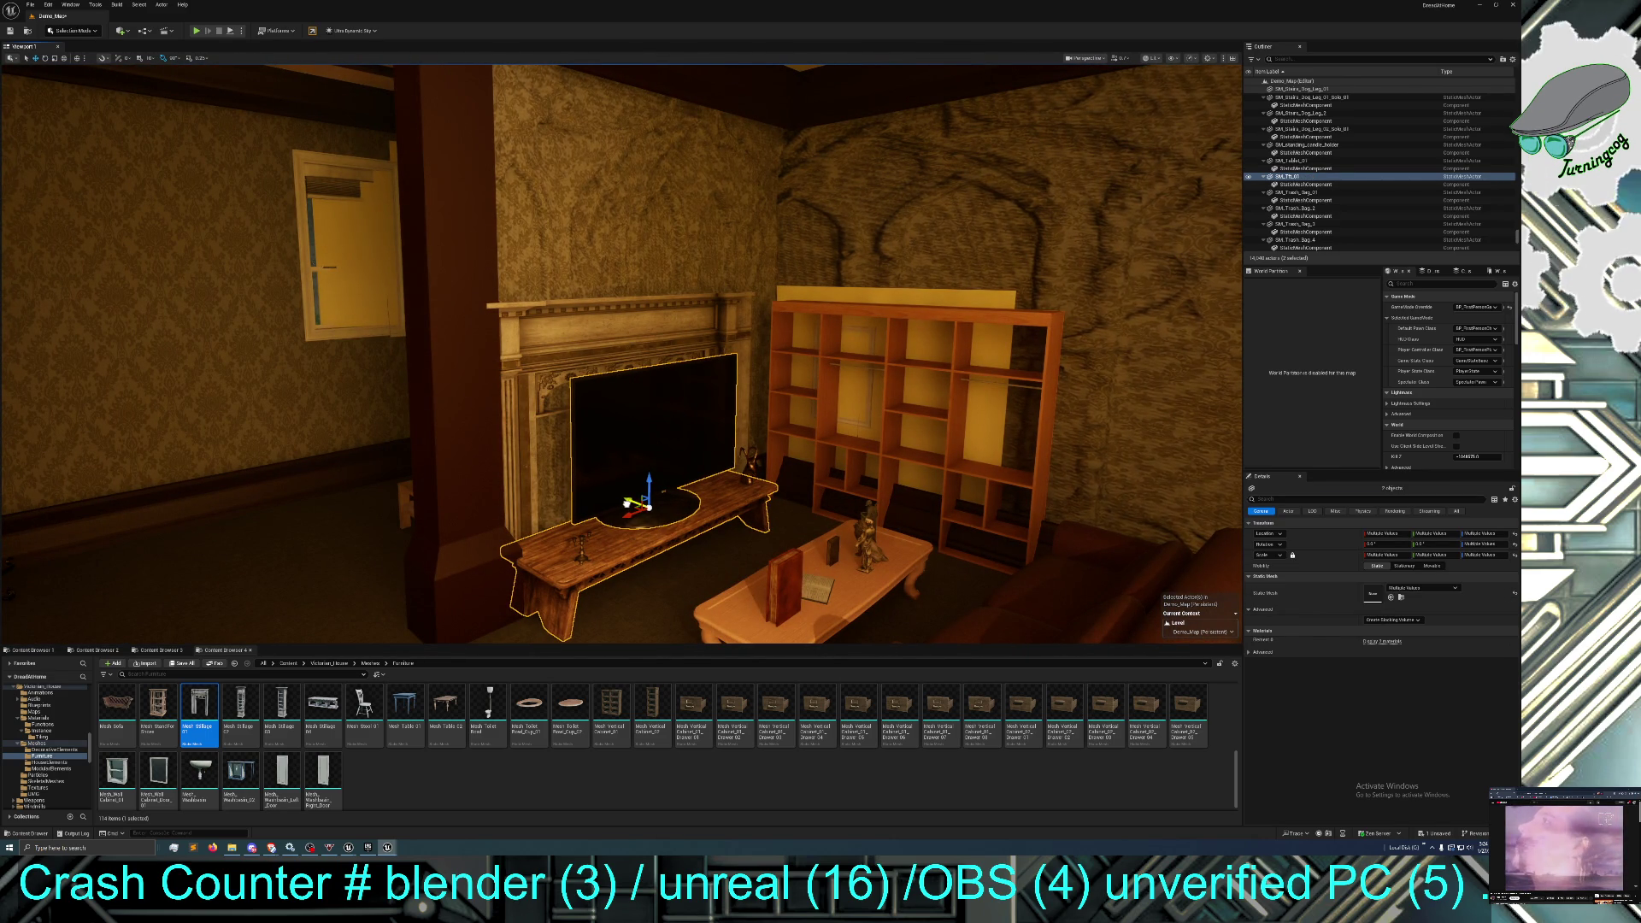
{"action": "mouse_move", "coordinate": [636, 509]}
{"action": "left_mouse_down"}
{"action": "mouse_move", "coordinate": [602, 440]}
{"action": "mouse_move", "coordinate": [603, 513]}
{"action": "mouse_move", "coordinate": [602, 462]}
{"action": "left_mouse_up"}
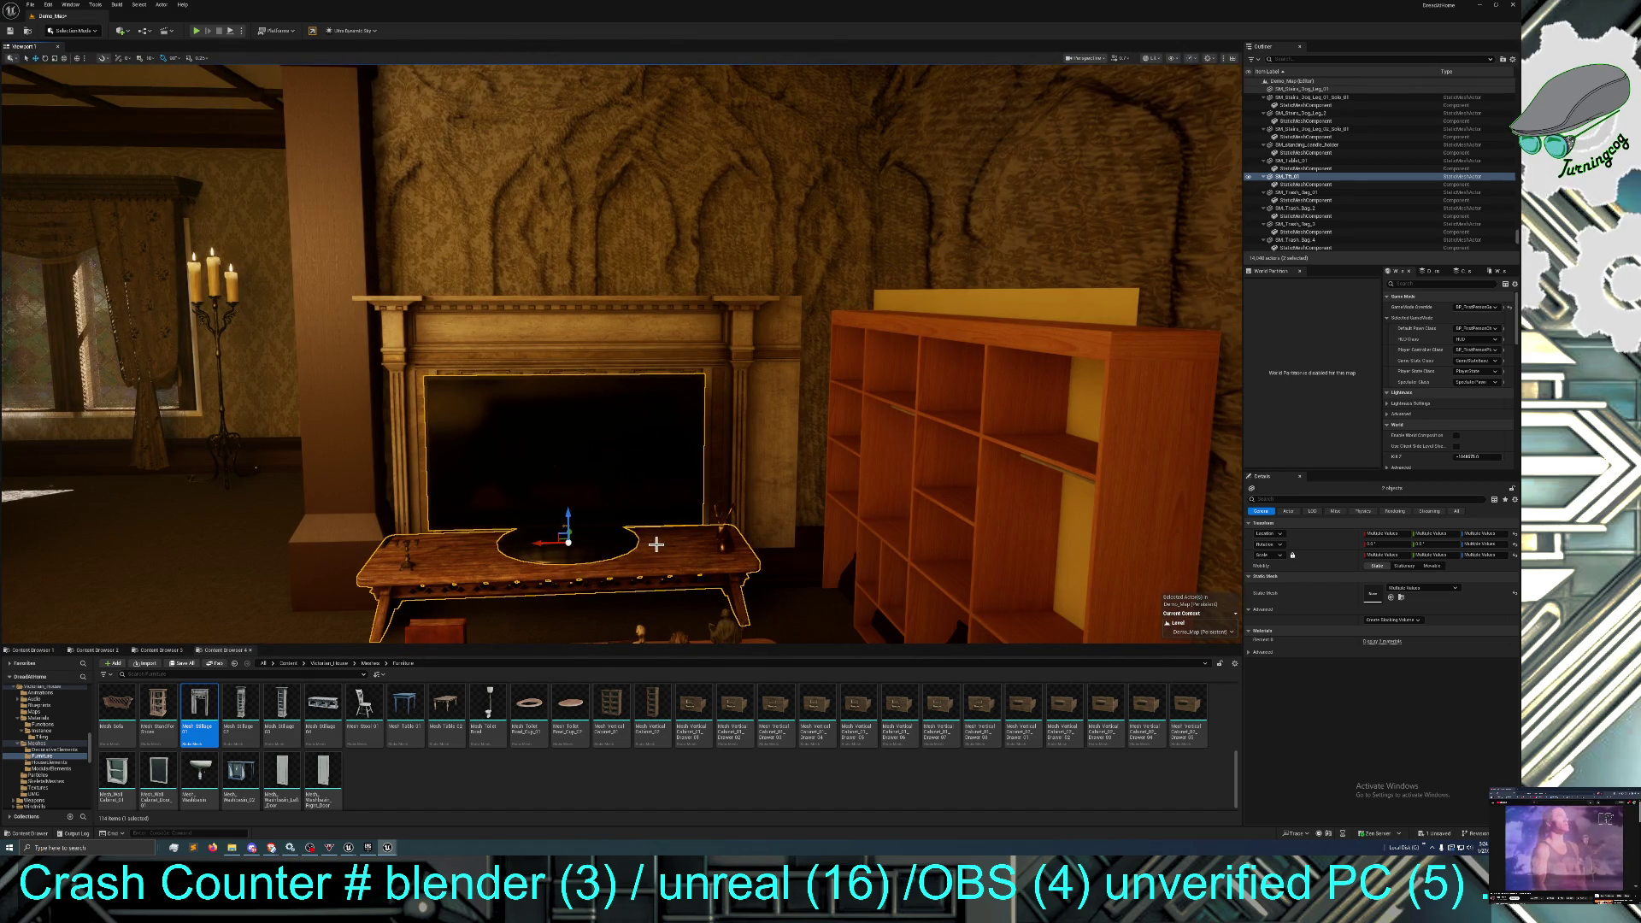
{"action": "left_click", "coordinate": [940, 478]}
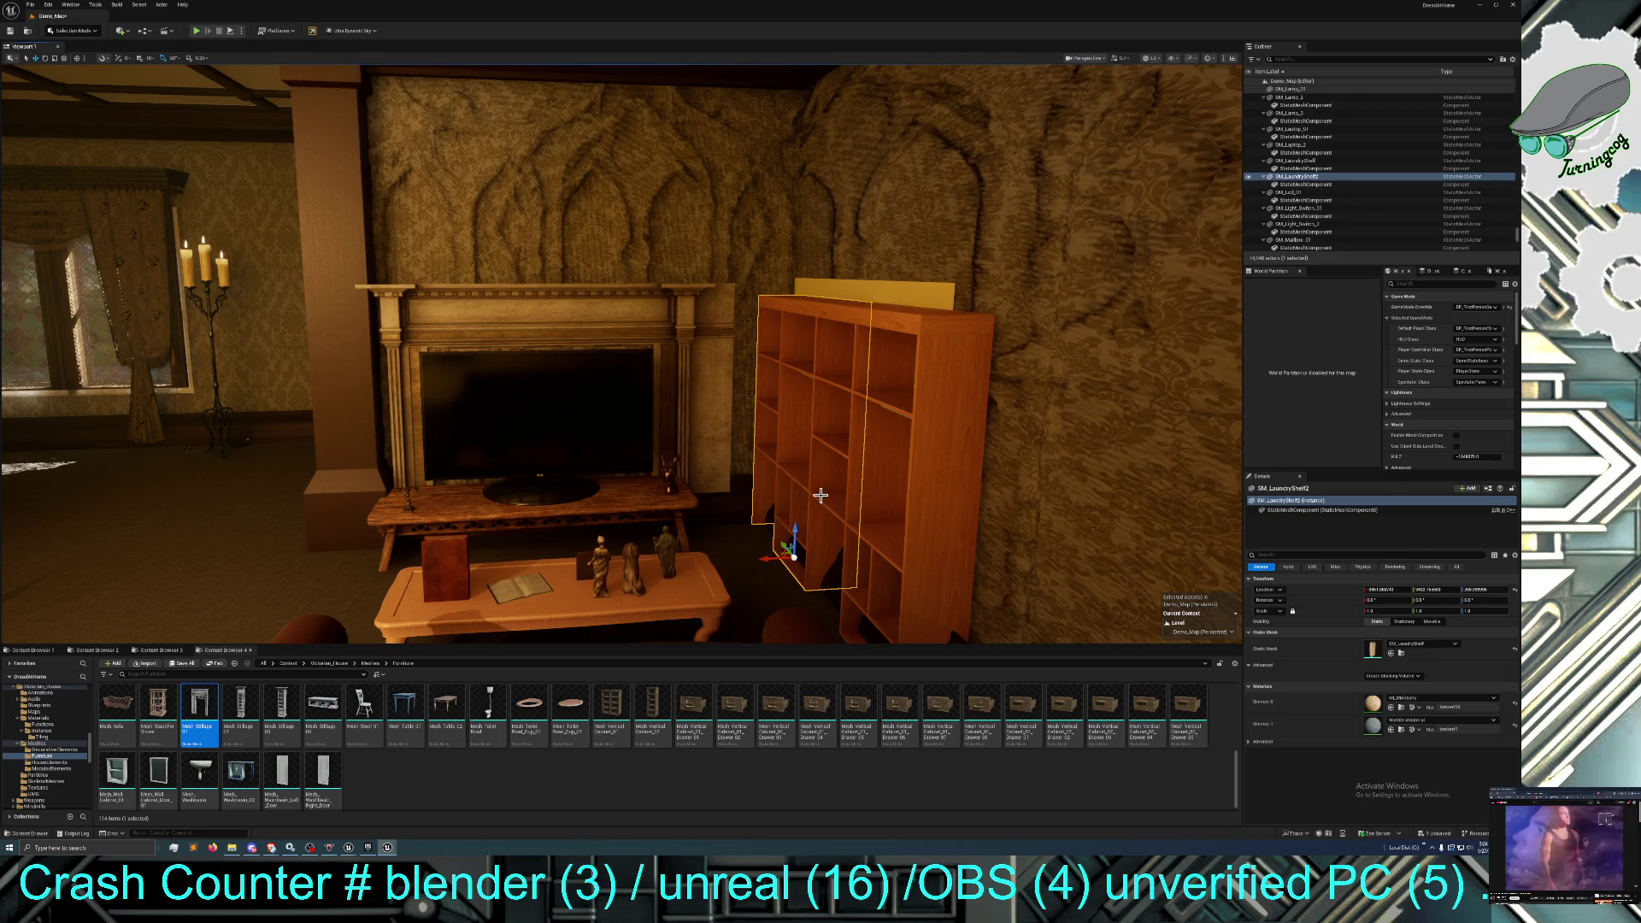
Pull BP_BookcaseCom out of the wall beside the fireplace, nudging it slightly left.
{"action": "left_click_drag", "start_coordinate": [776, 512], "coordinate": [776, 484]}
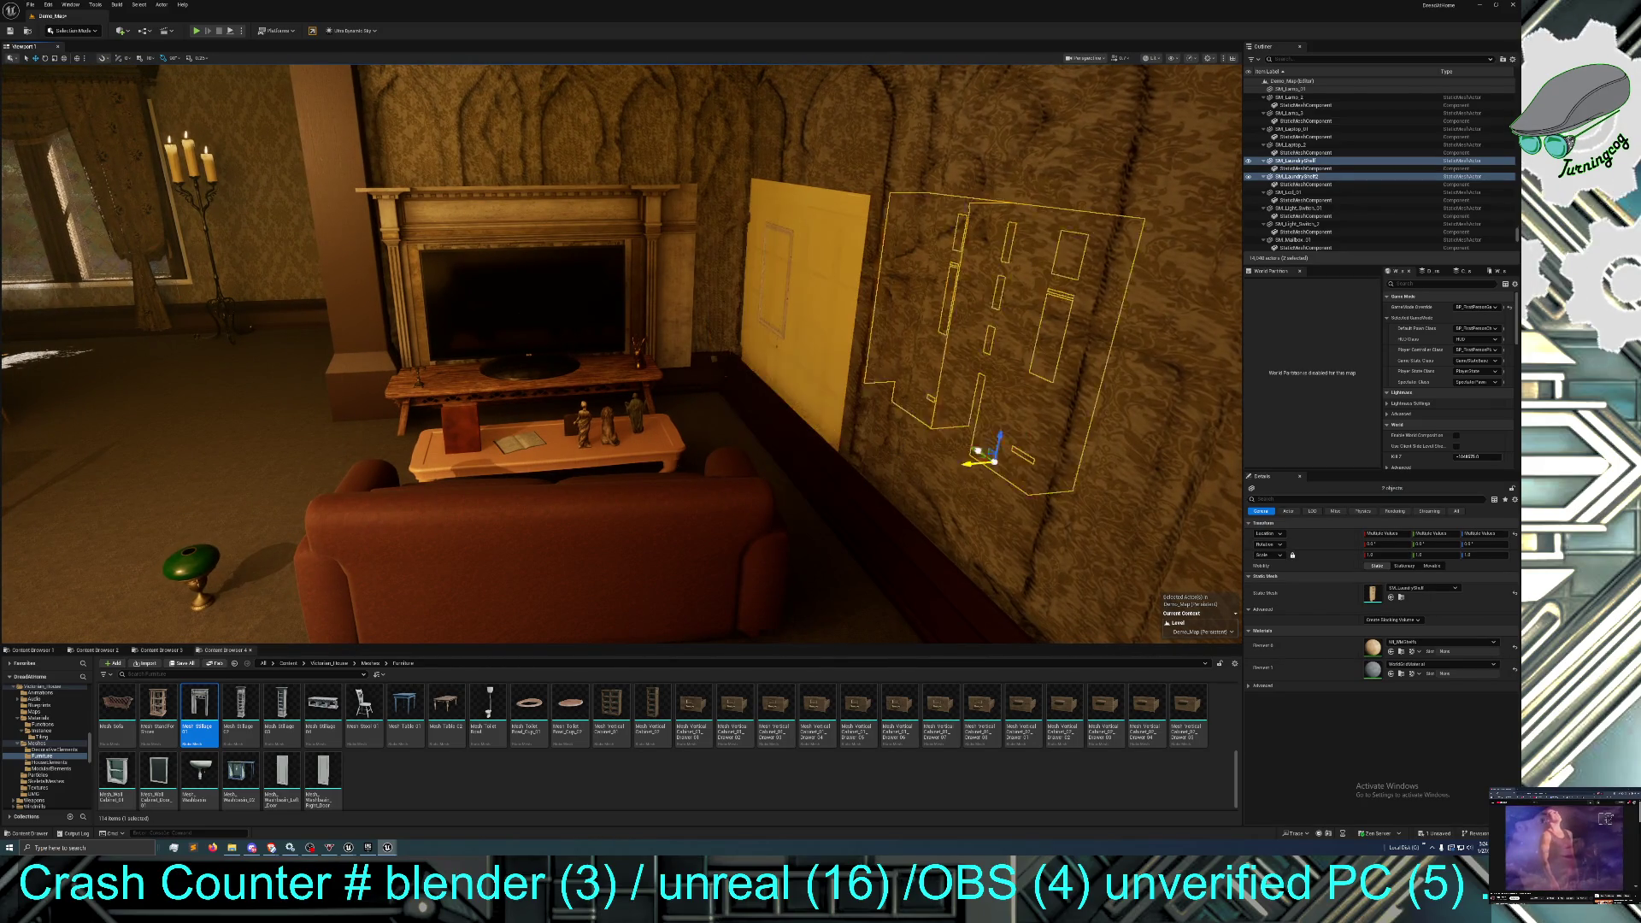
{"action": "key", "text": "f"}
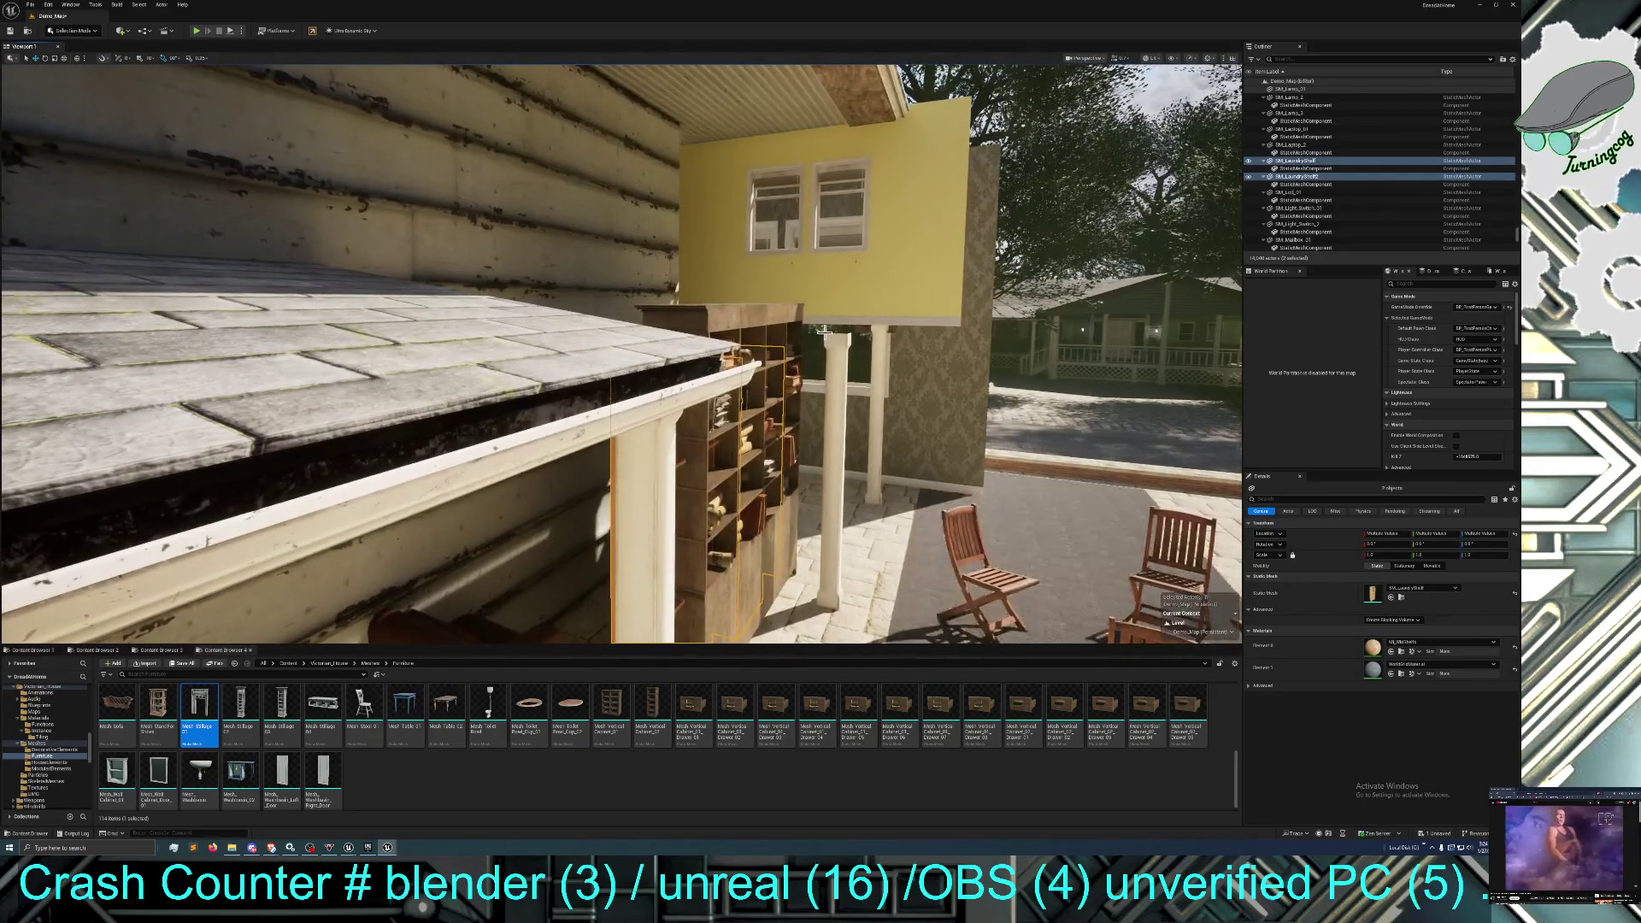
{"action": "left_click", "coordinate": [755, 325]}
{"action": "key", "text": "f"}
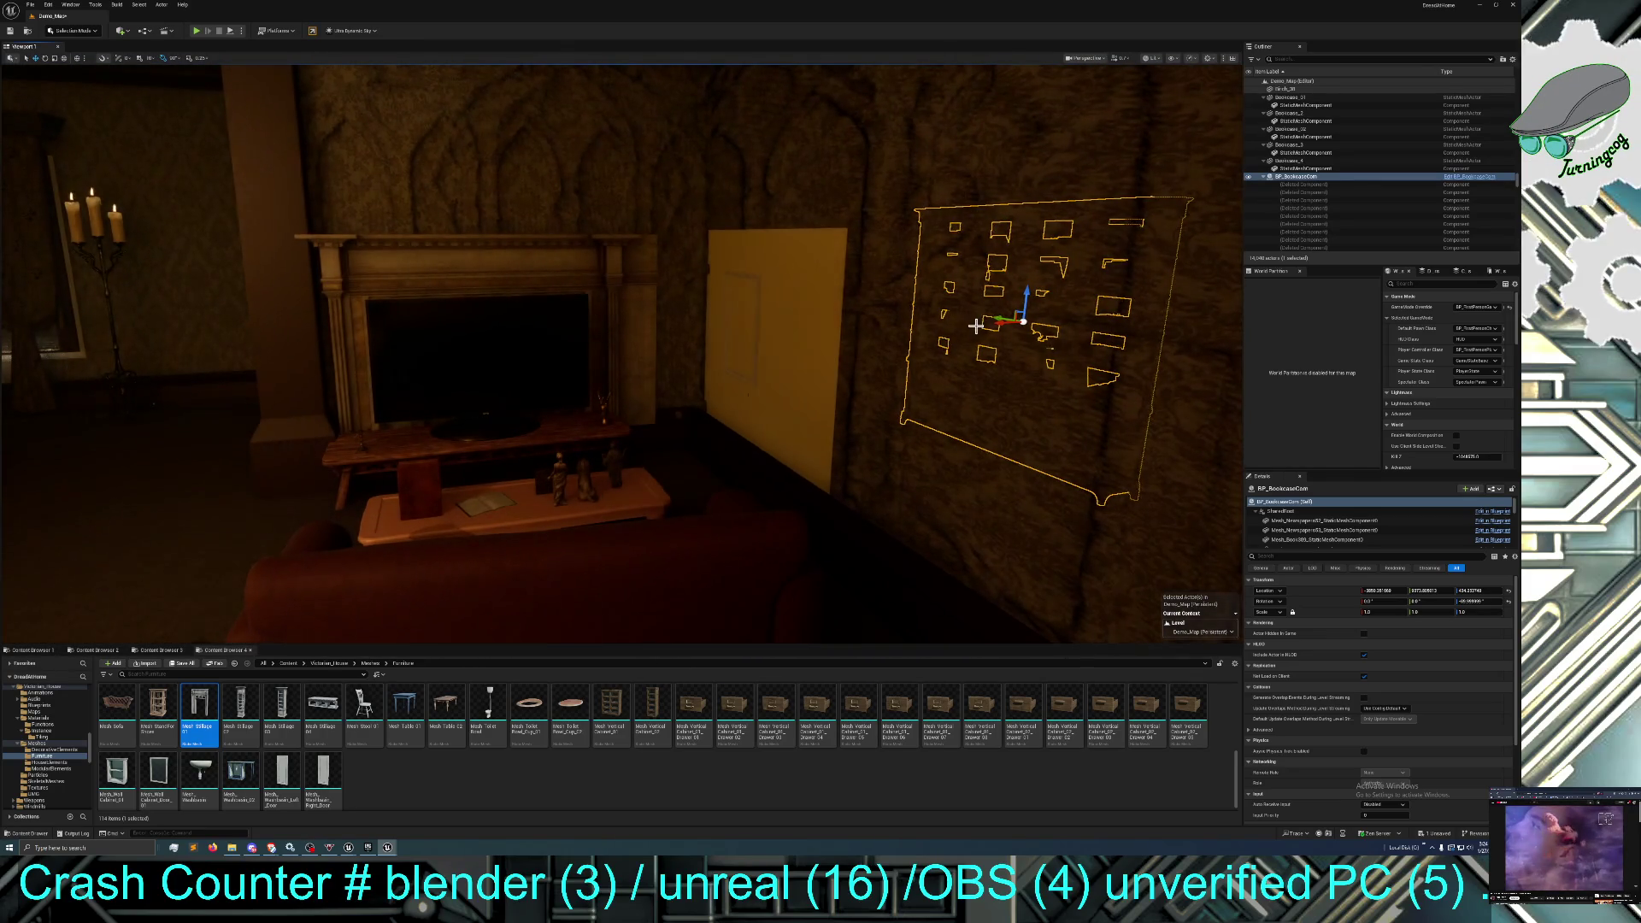
{"action": "left_click_drag", "start_coordinate": [1000, 323], "coordinate": [727, 339]}
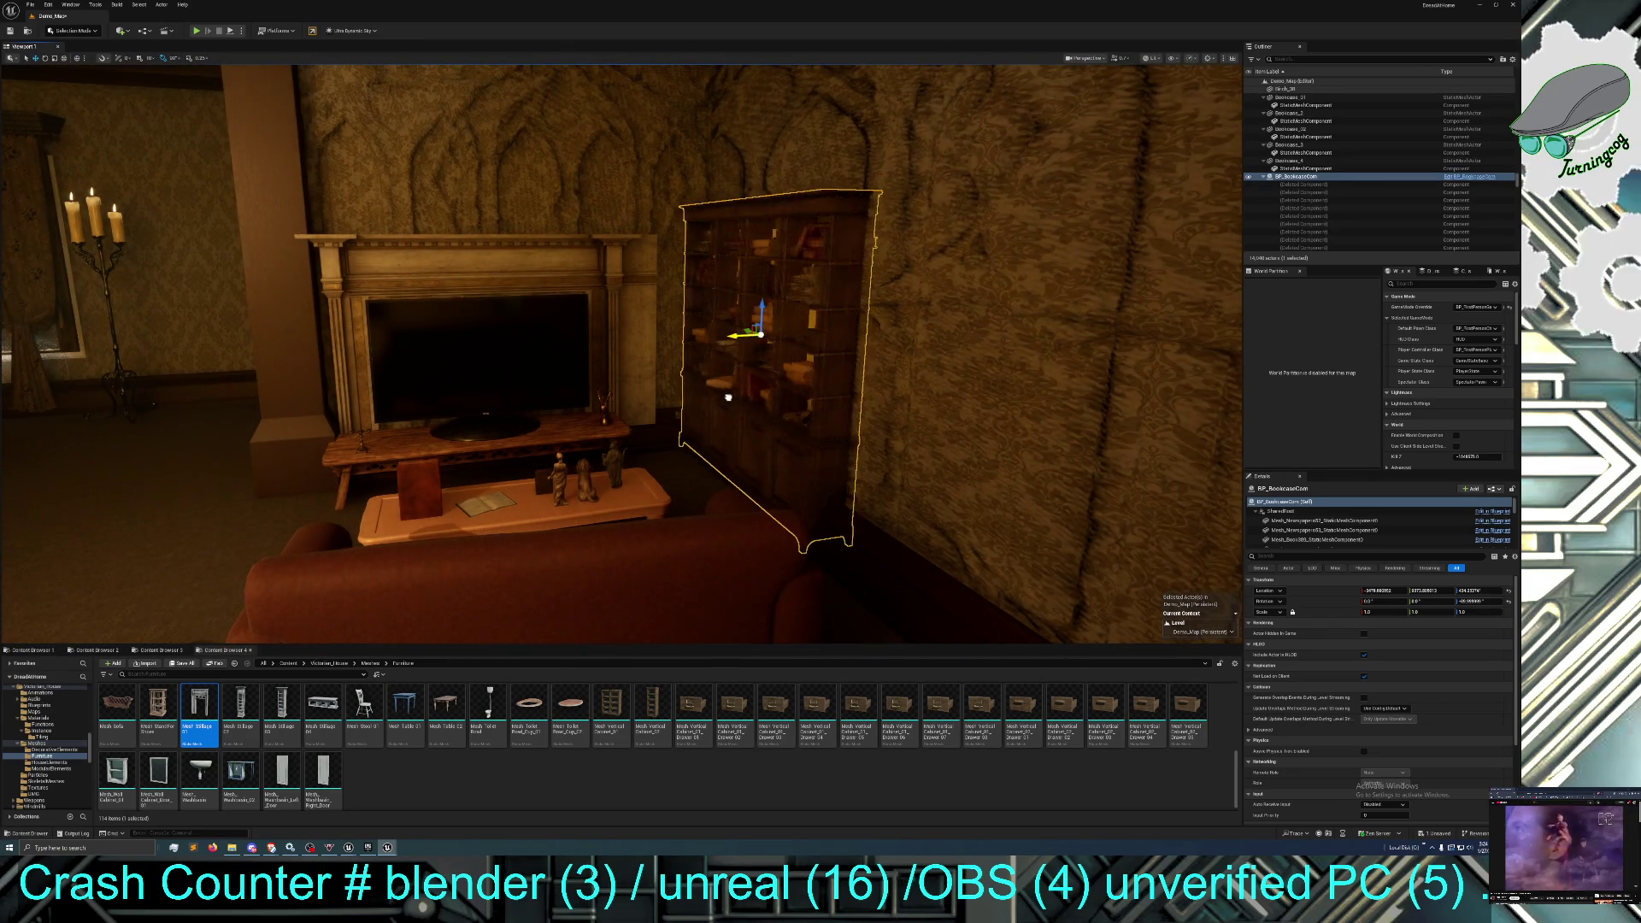
{"action": "left_click_drag", "start_coordinate": [719, 397], "coordinate": [709, 417]}
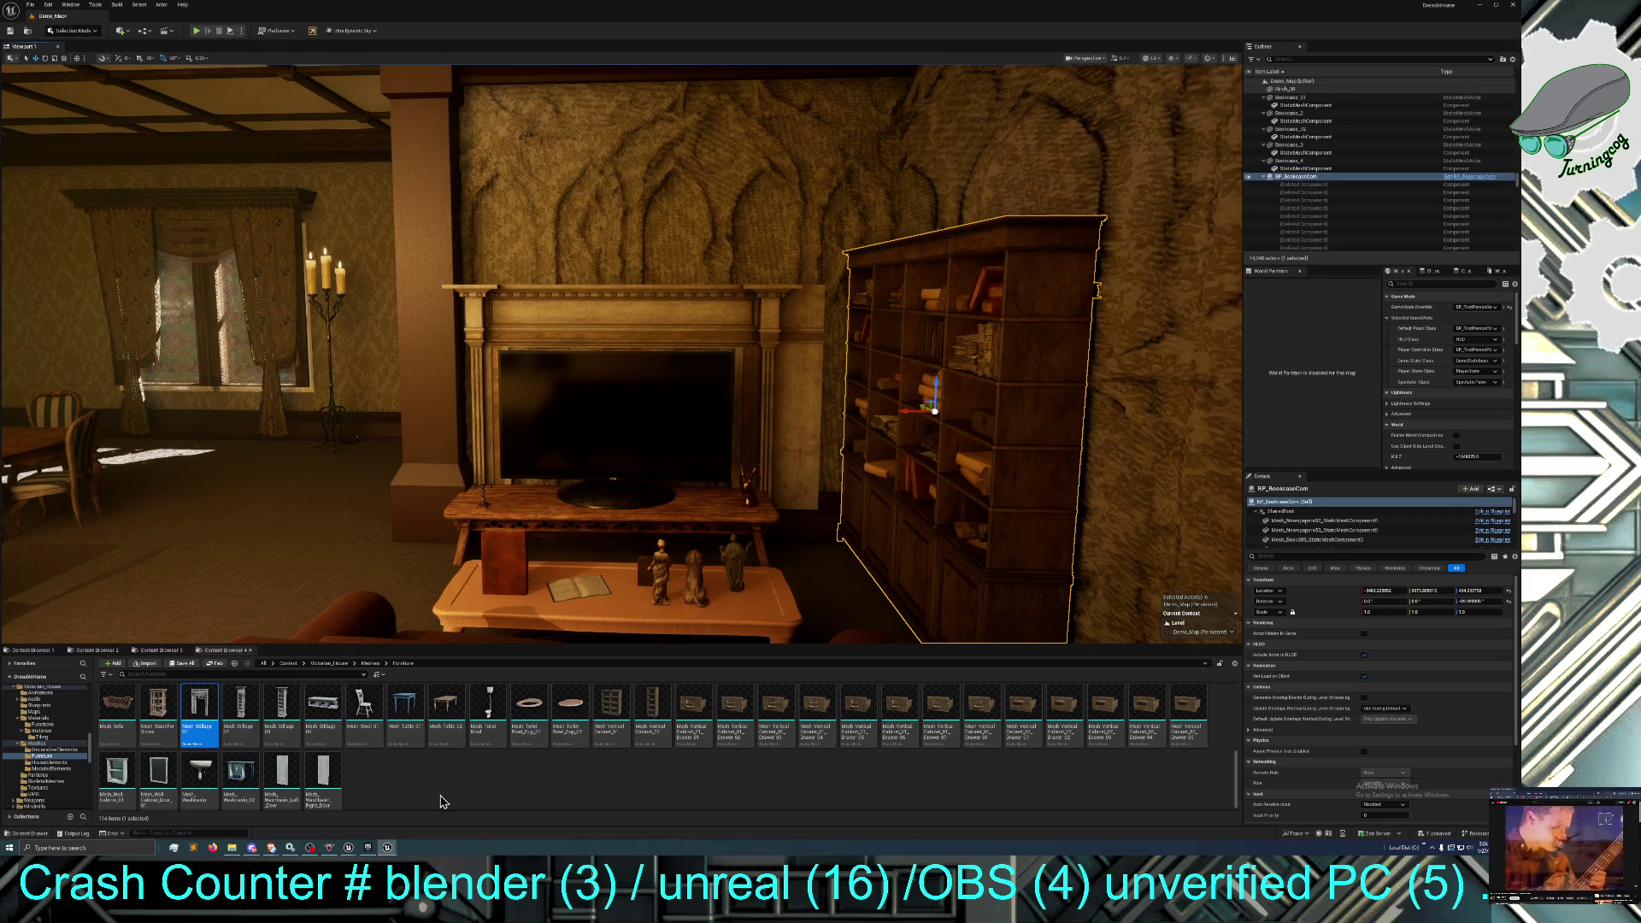
Open Victorian_House > Blueprints in the Content Browser and pick BP_Clock, clearing the bookcase selection.
{"action": "scroll", "coordinate": [440, 801], "scroll_direction": "up", "scroll_amount": 1}
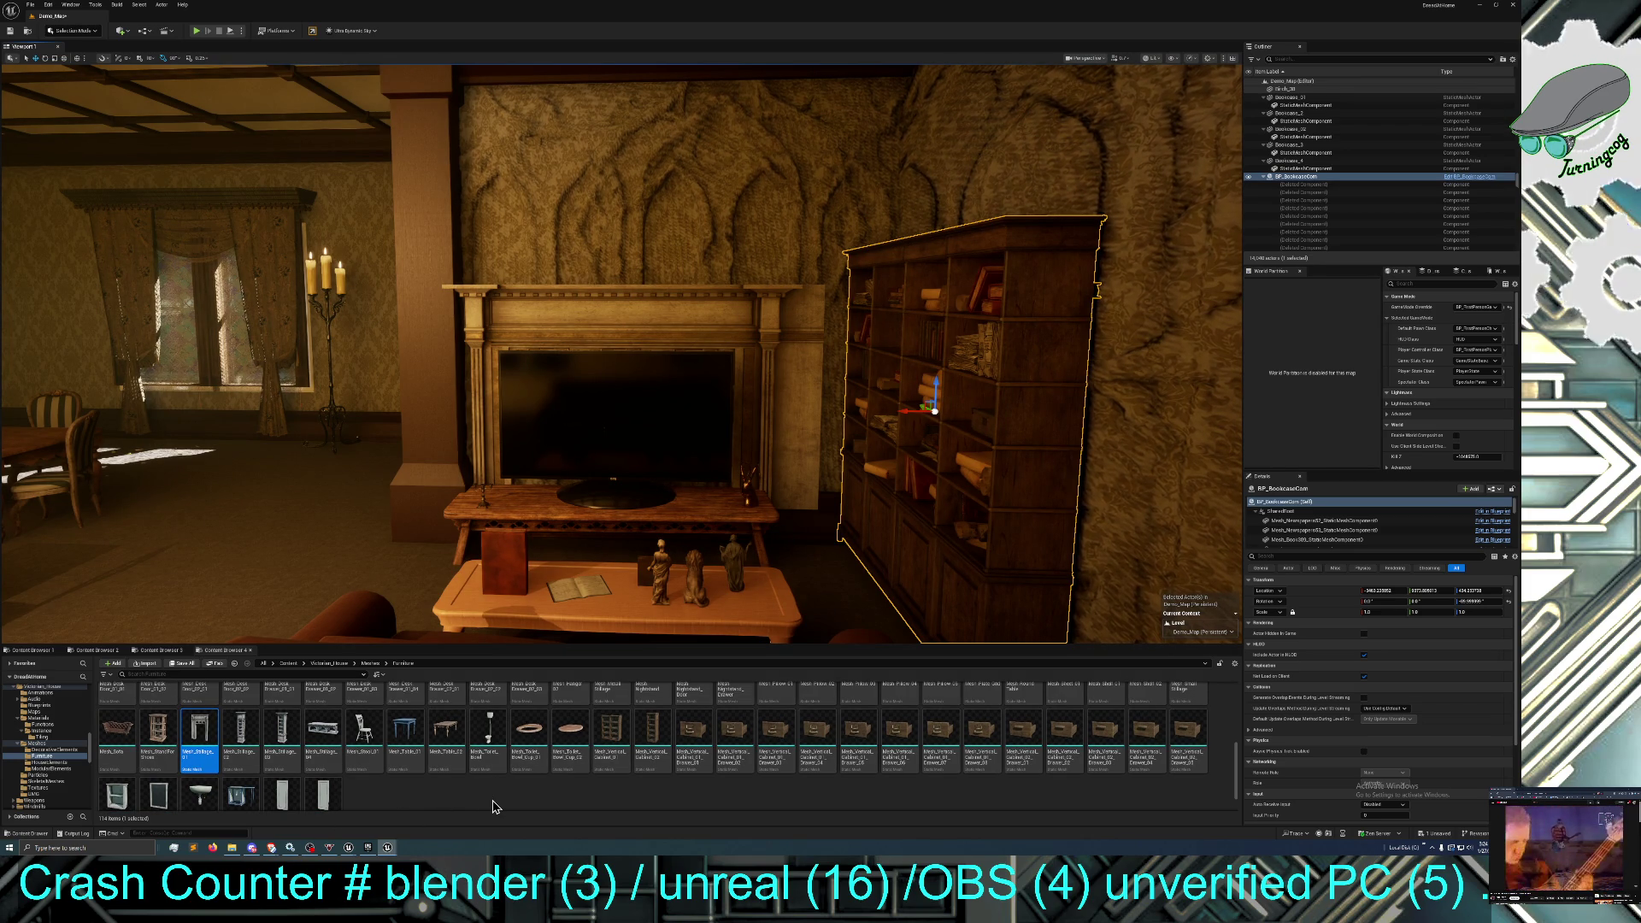
{"action": "scroll", "coordinate": [493, 806], "scroll_direction": "up", "scroll_amount": 1}
{"action": "scroll", "coordinate": [493, 806], "scroll_direction": "up", "scroll_amount": 3}
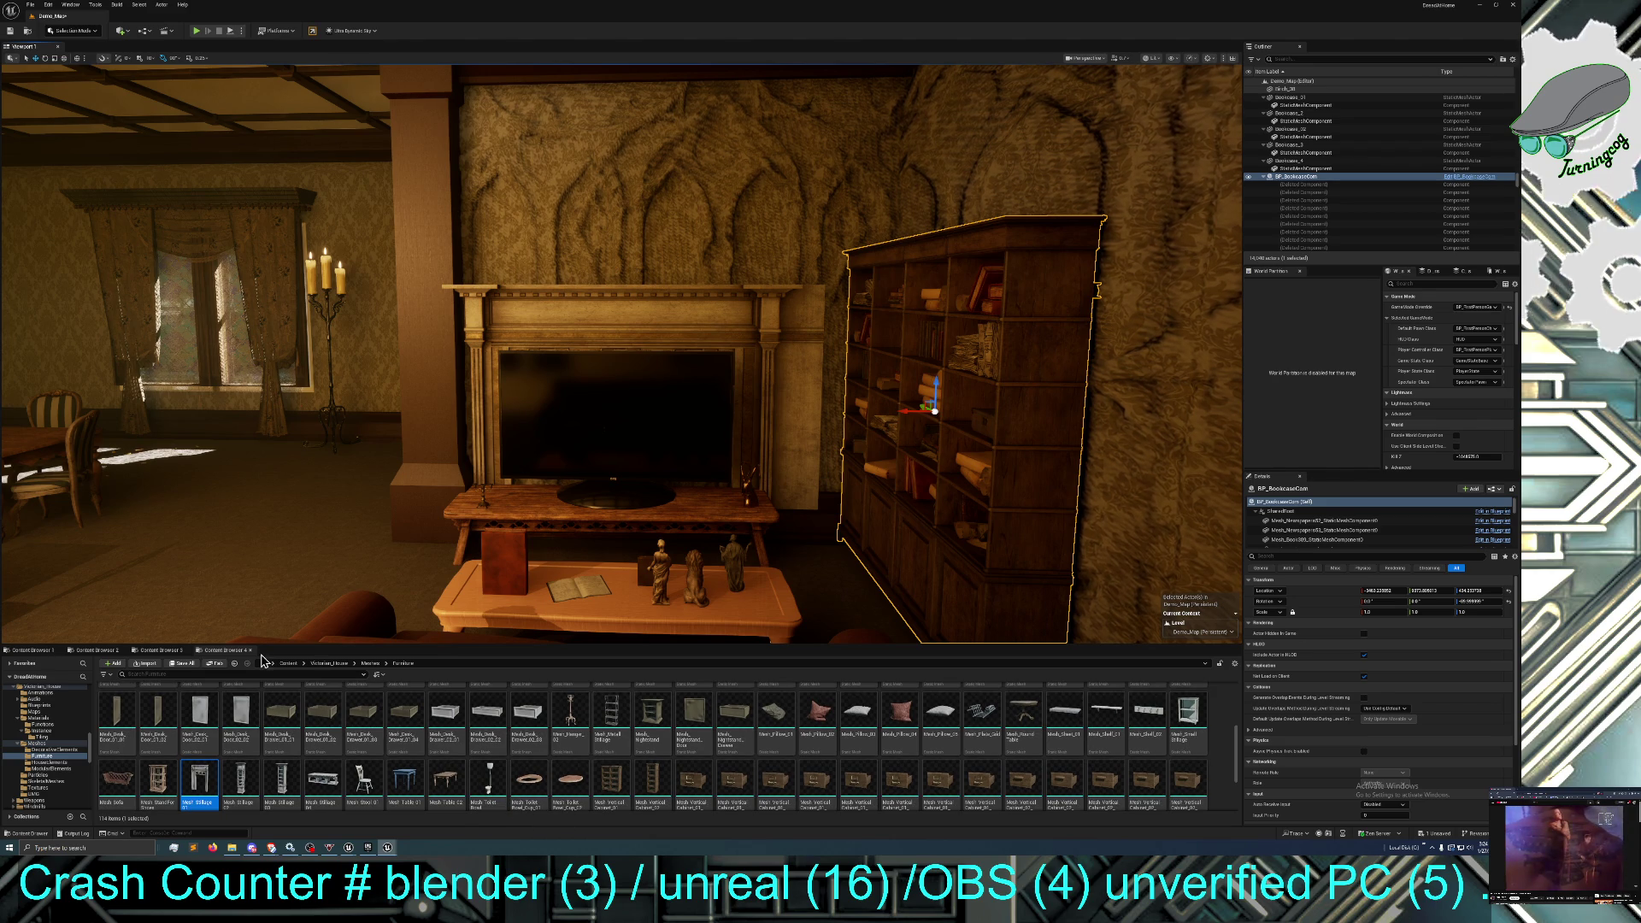
{"action": "left_click", "coordinate": [329, 663]}
{"action": "double_click", "coordinate": [199, 702]}
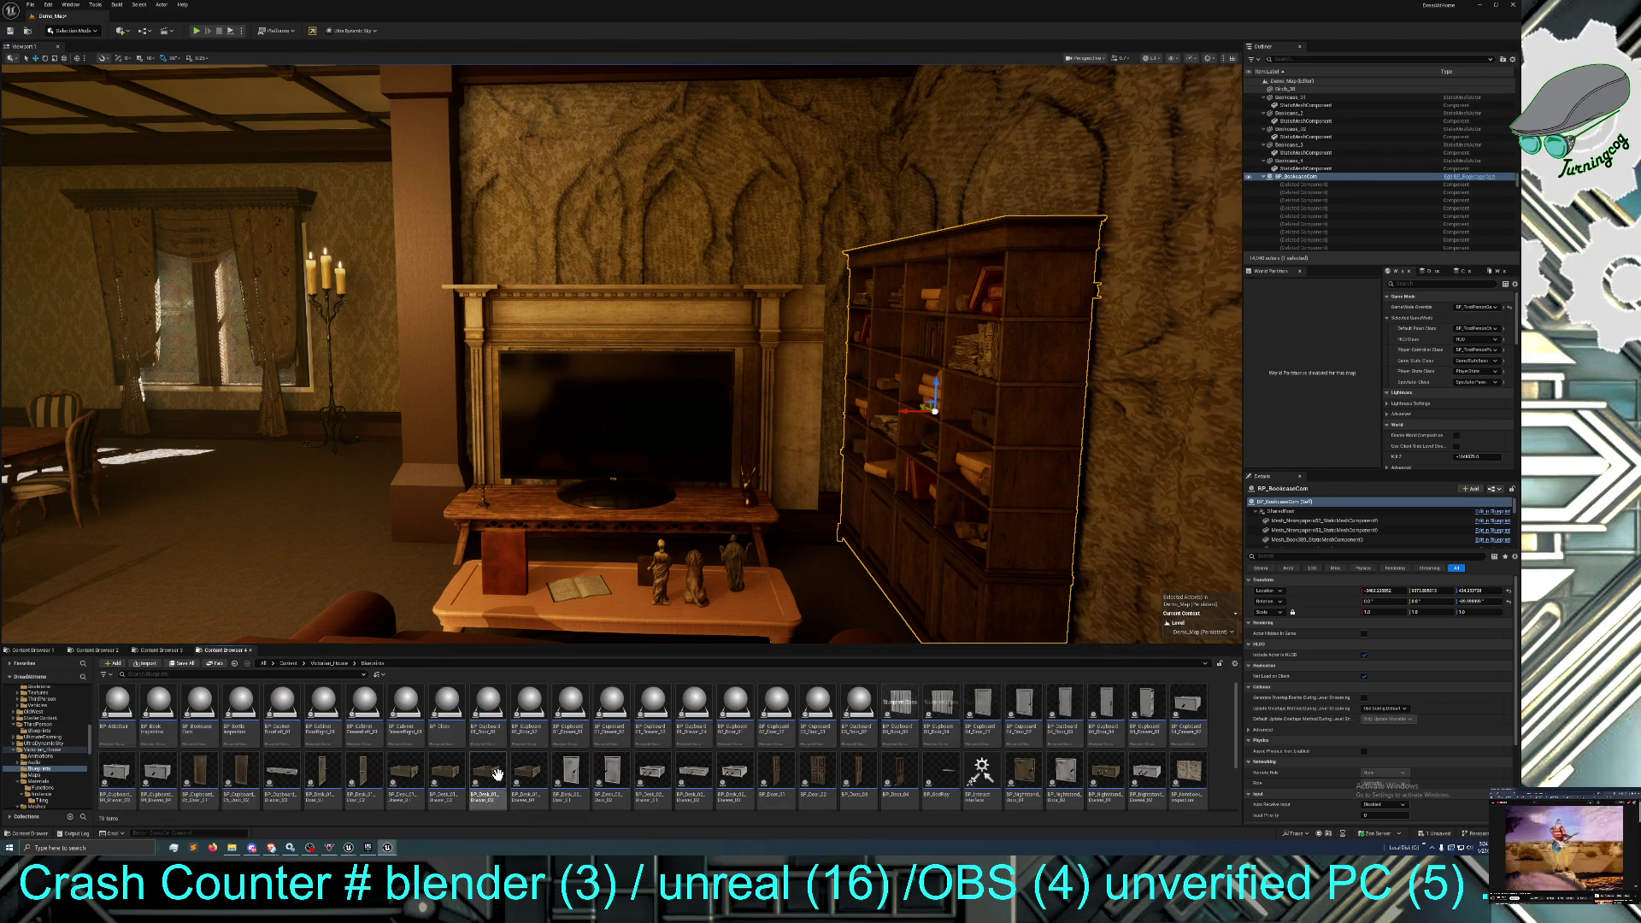
{"action": "left_click", "coordinate": [446, 709]}
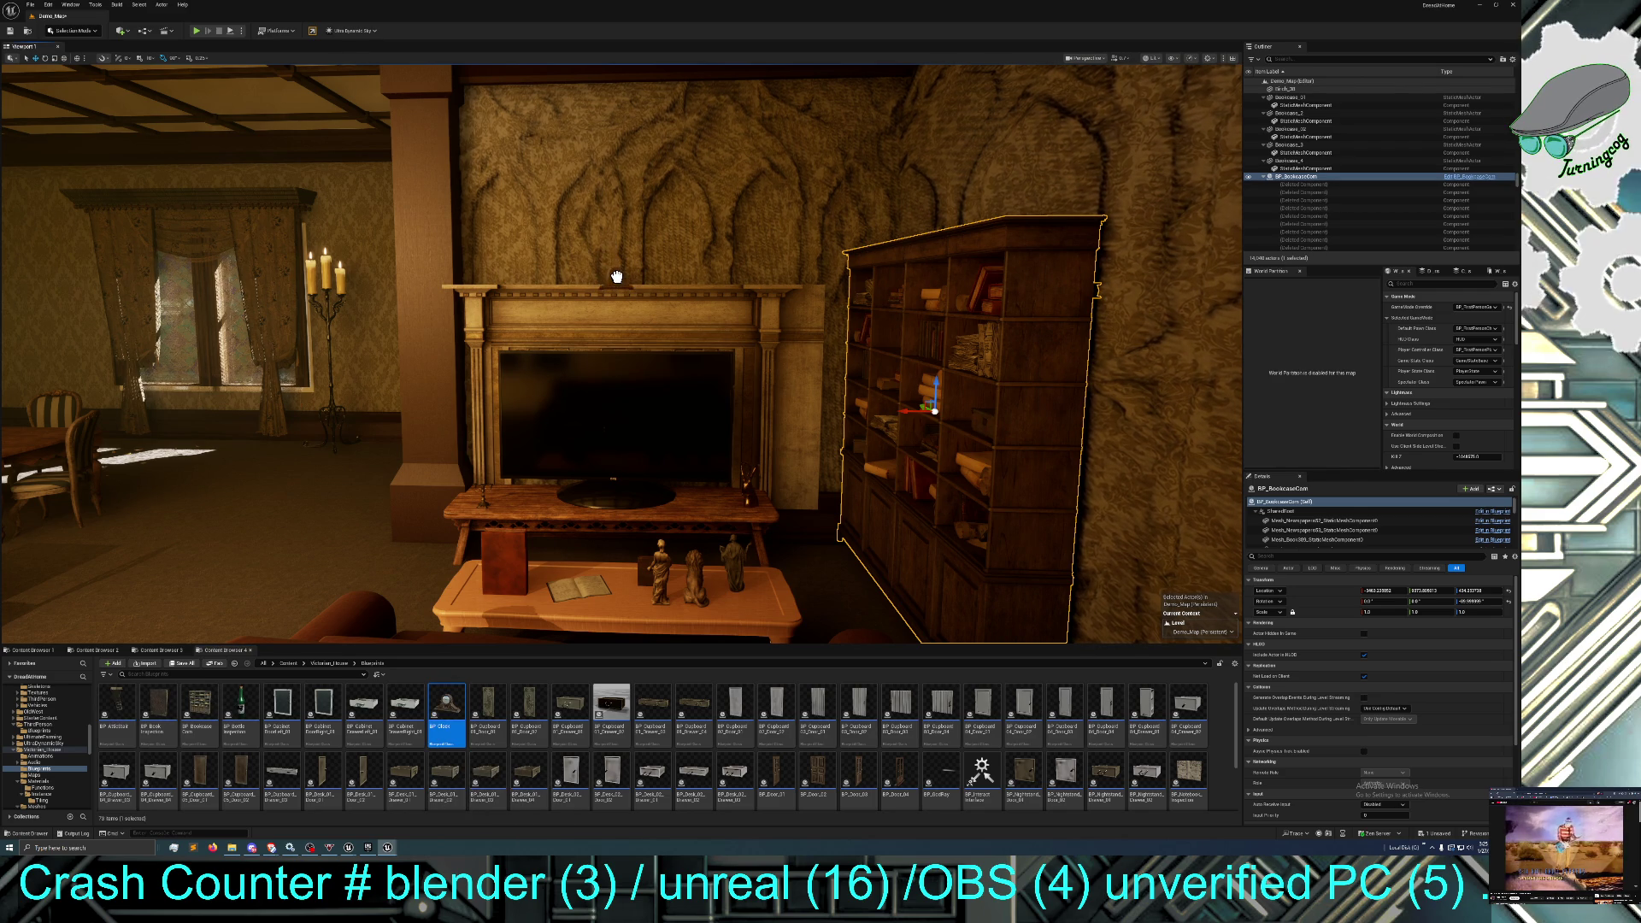
{"action": "key", "text": "Escape"}
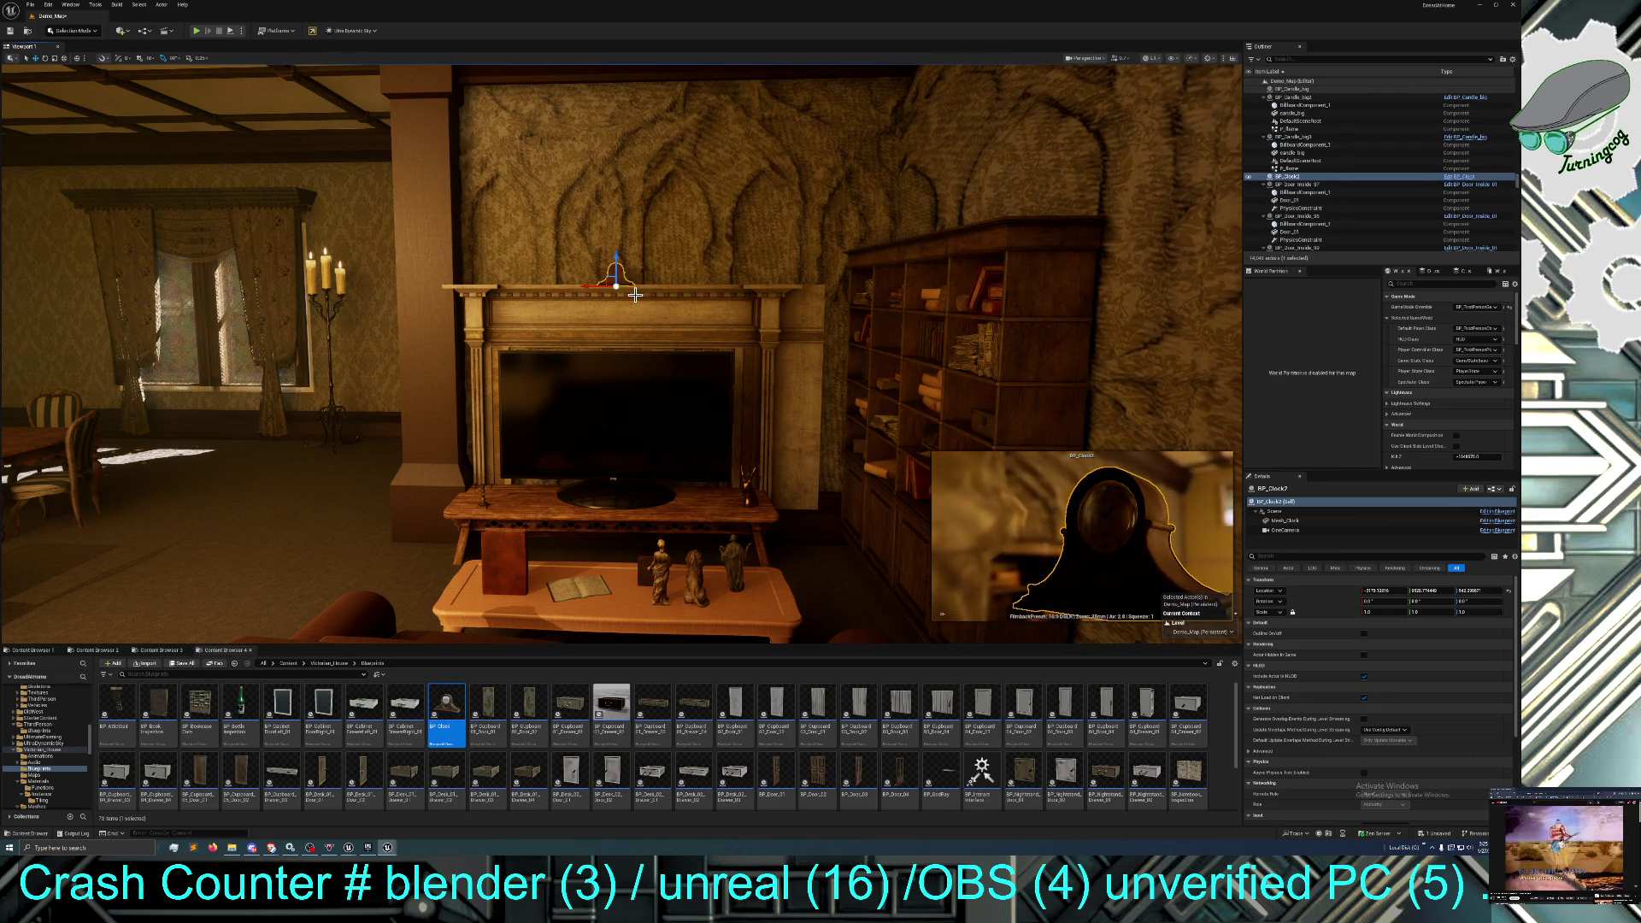
Place BP_Clock on the fireplace mantel and rotate it 180° to face the room.
{"action": "mouse_move", "coordinate": [635, 294]}
{"action": "left_mouse_down"}
{"action": "mouse_move", "coordinate": [635, 248]}
{"action": "mouse_move", "coordinate": [524, 545]}
{"action": "left_mouse_up"}
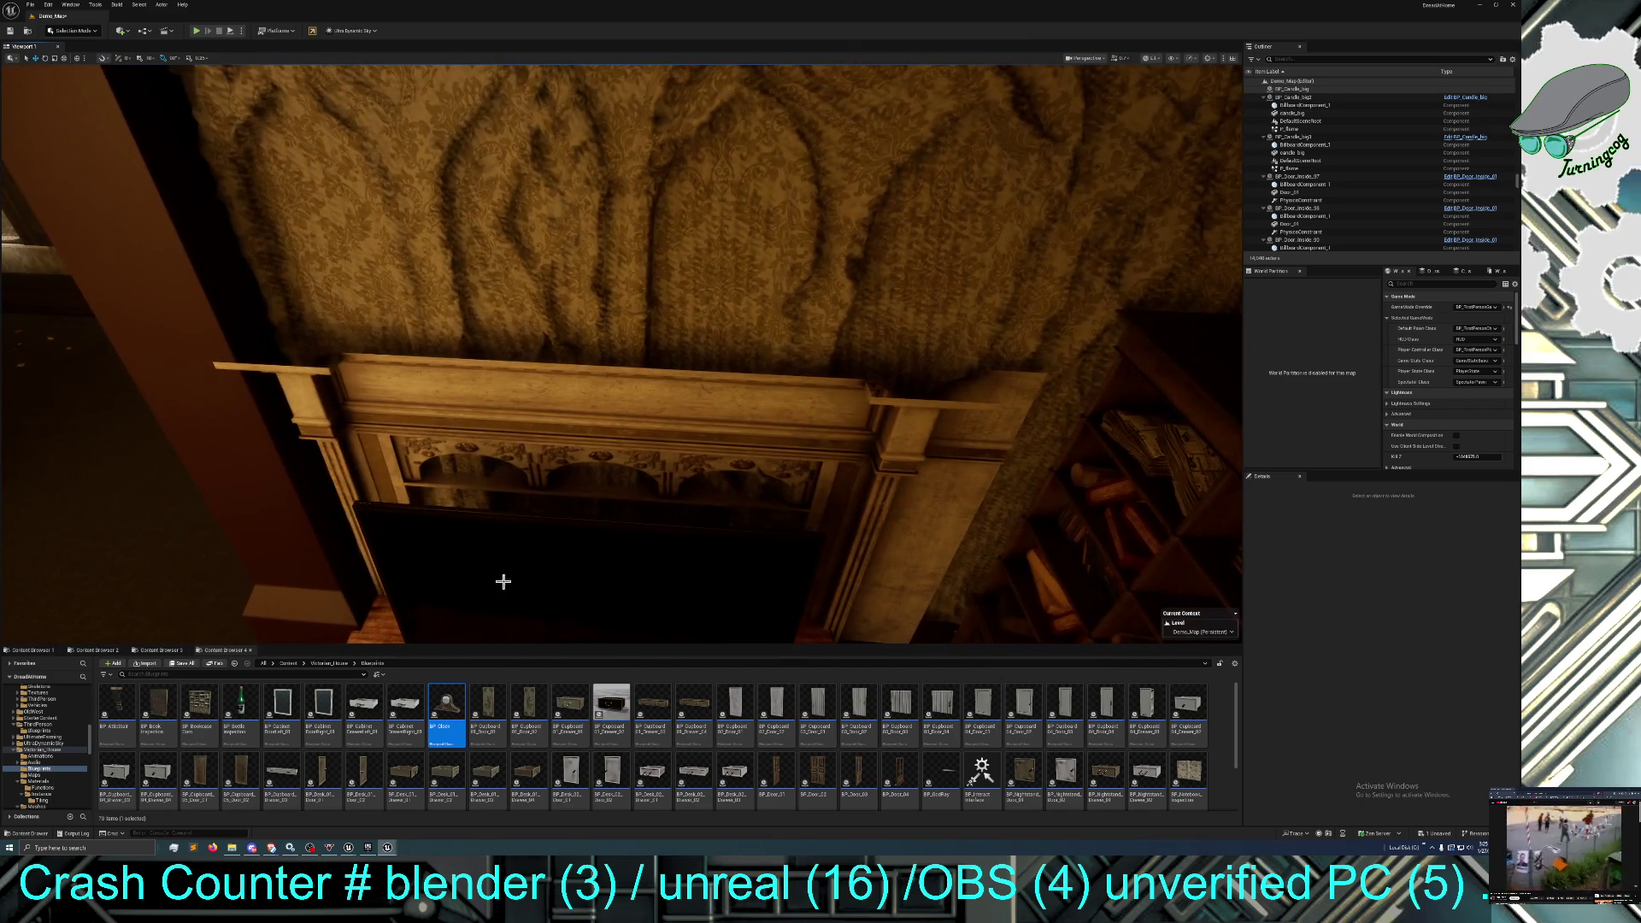
{"action": "left_click_drag", "start_coordinate": [446, 702], "coordinate": [613, 353]}
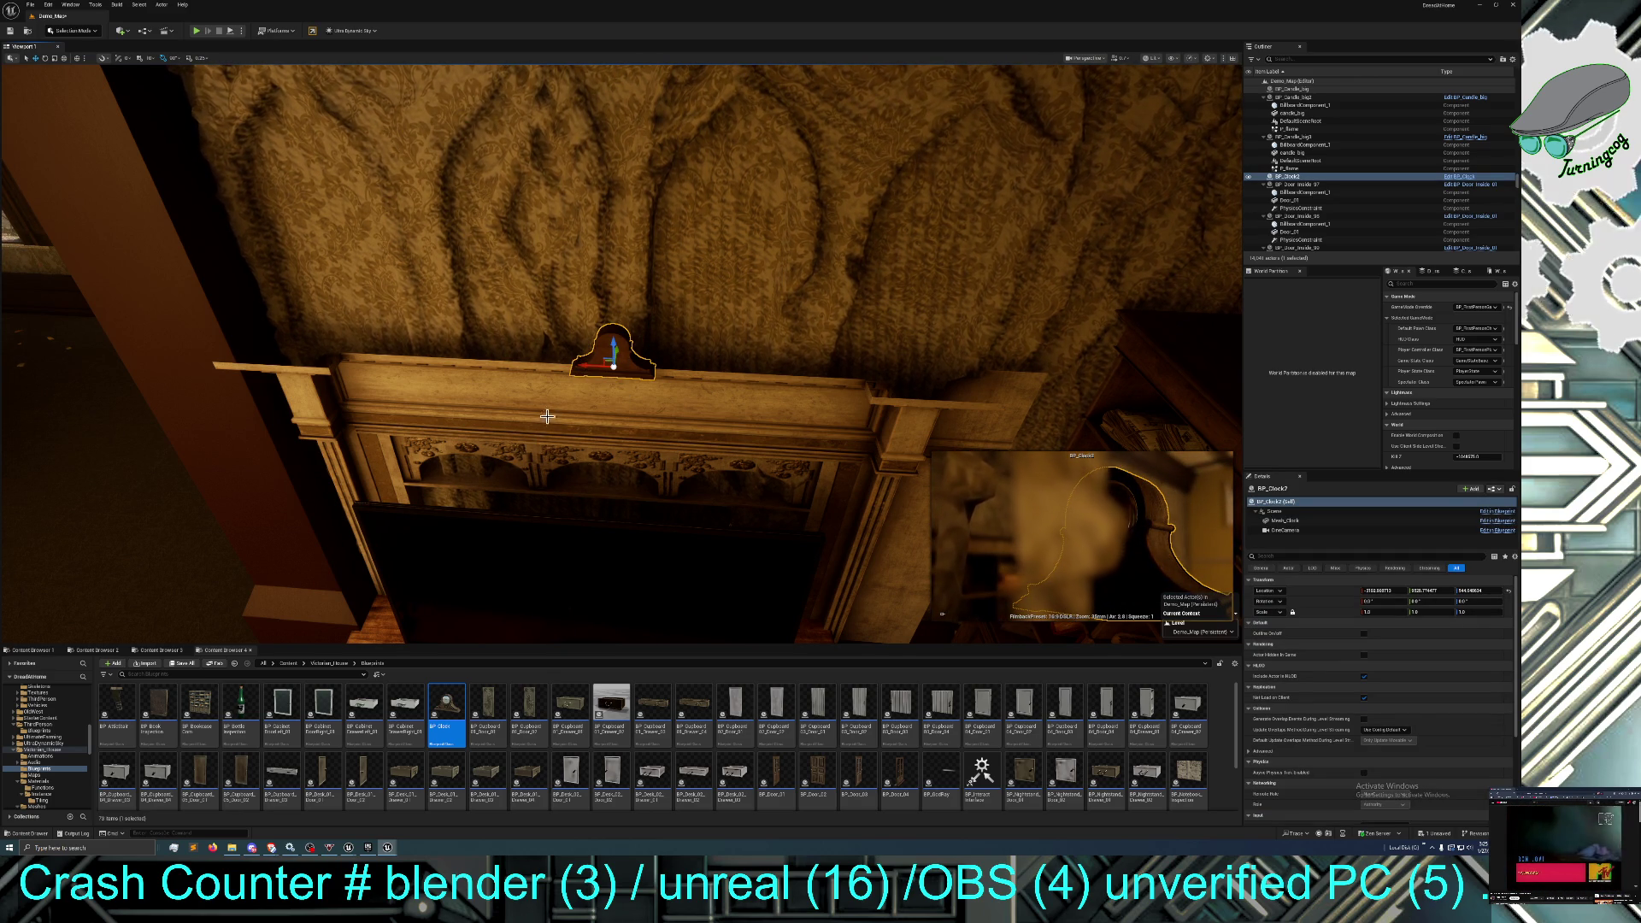
{"action": "left_click", "coordinate": [45, 59]}
{"action": "left_click_drag", "start_coordinate": [633, 390], "coordinate": [691, 449]}
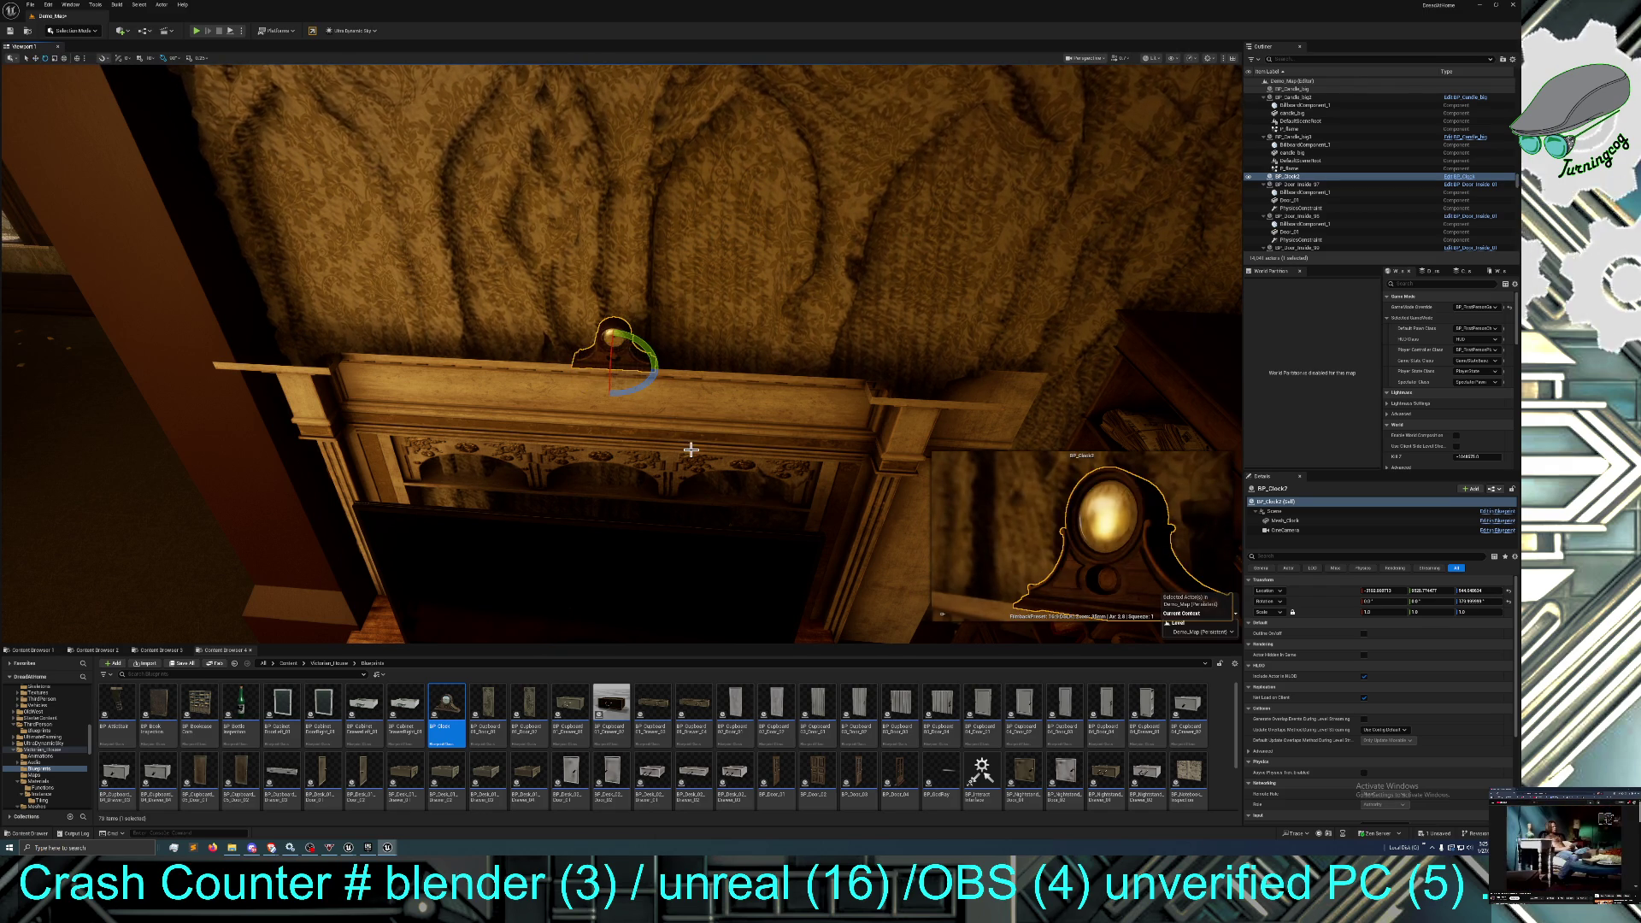
Scale the clock up to about 2.7, undoing an earlier scaling attempt first.
{"action": "left_click", "coordinate": [54, 60]}
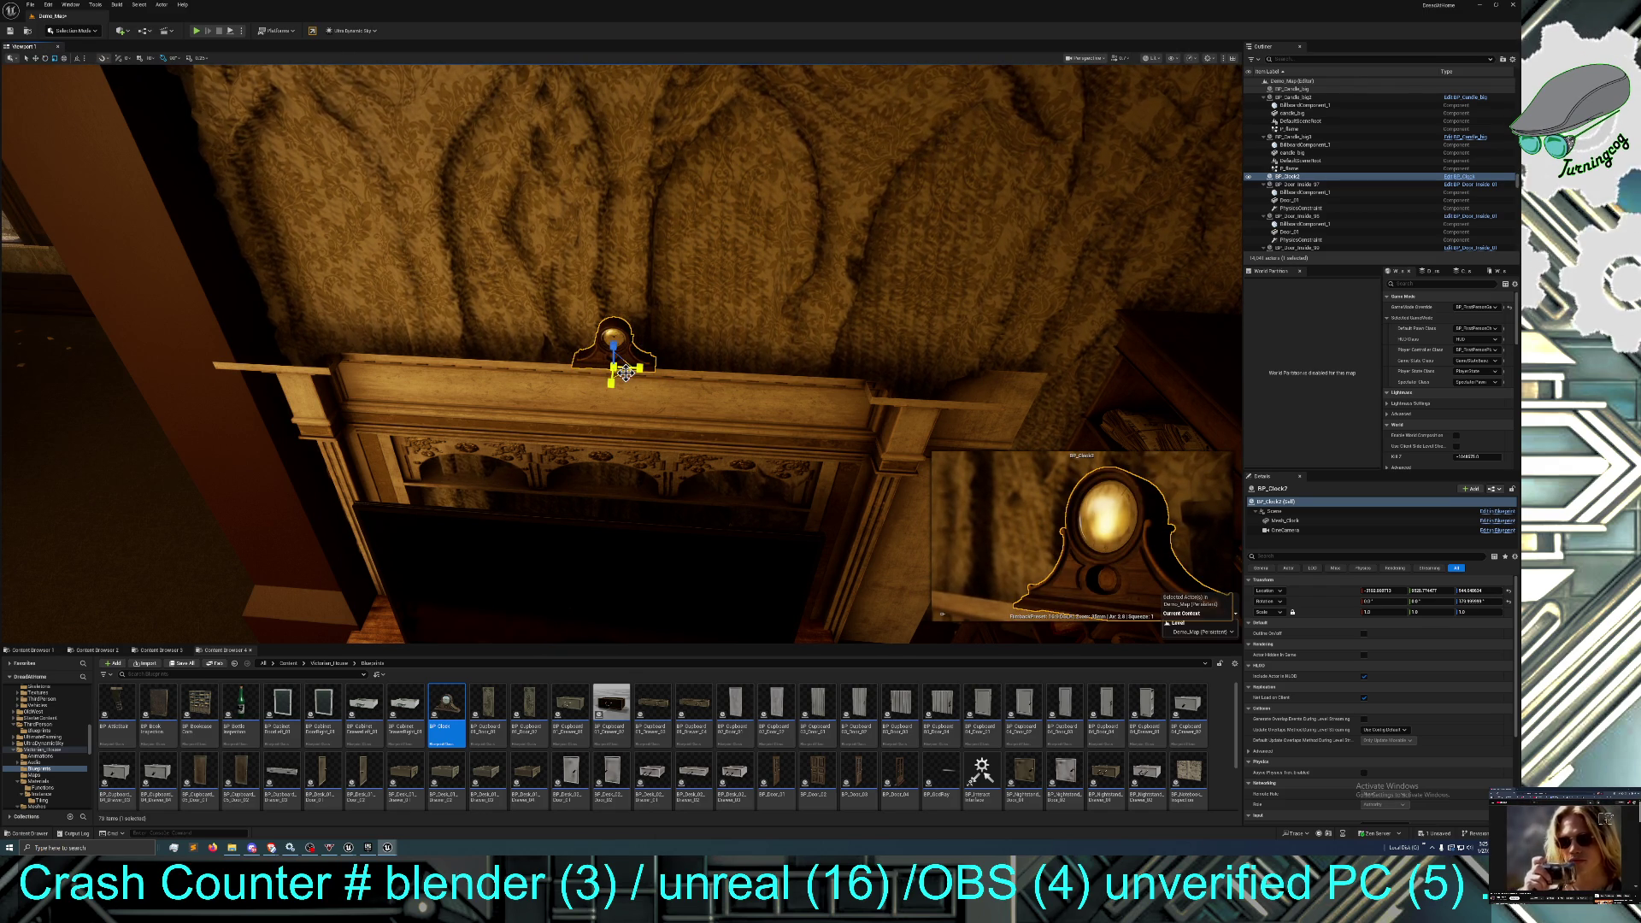
{"action": "left_click_drag", "start_coordinate": [617, 367], "coordinate": [616, 354]}
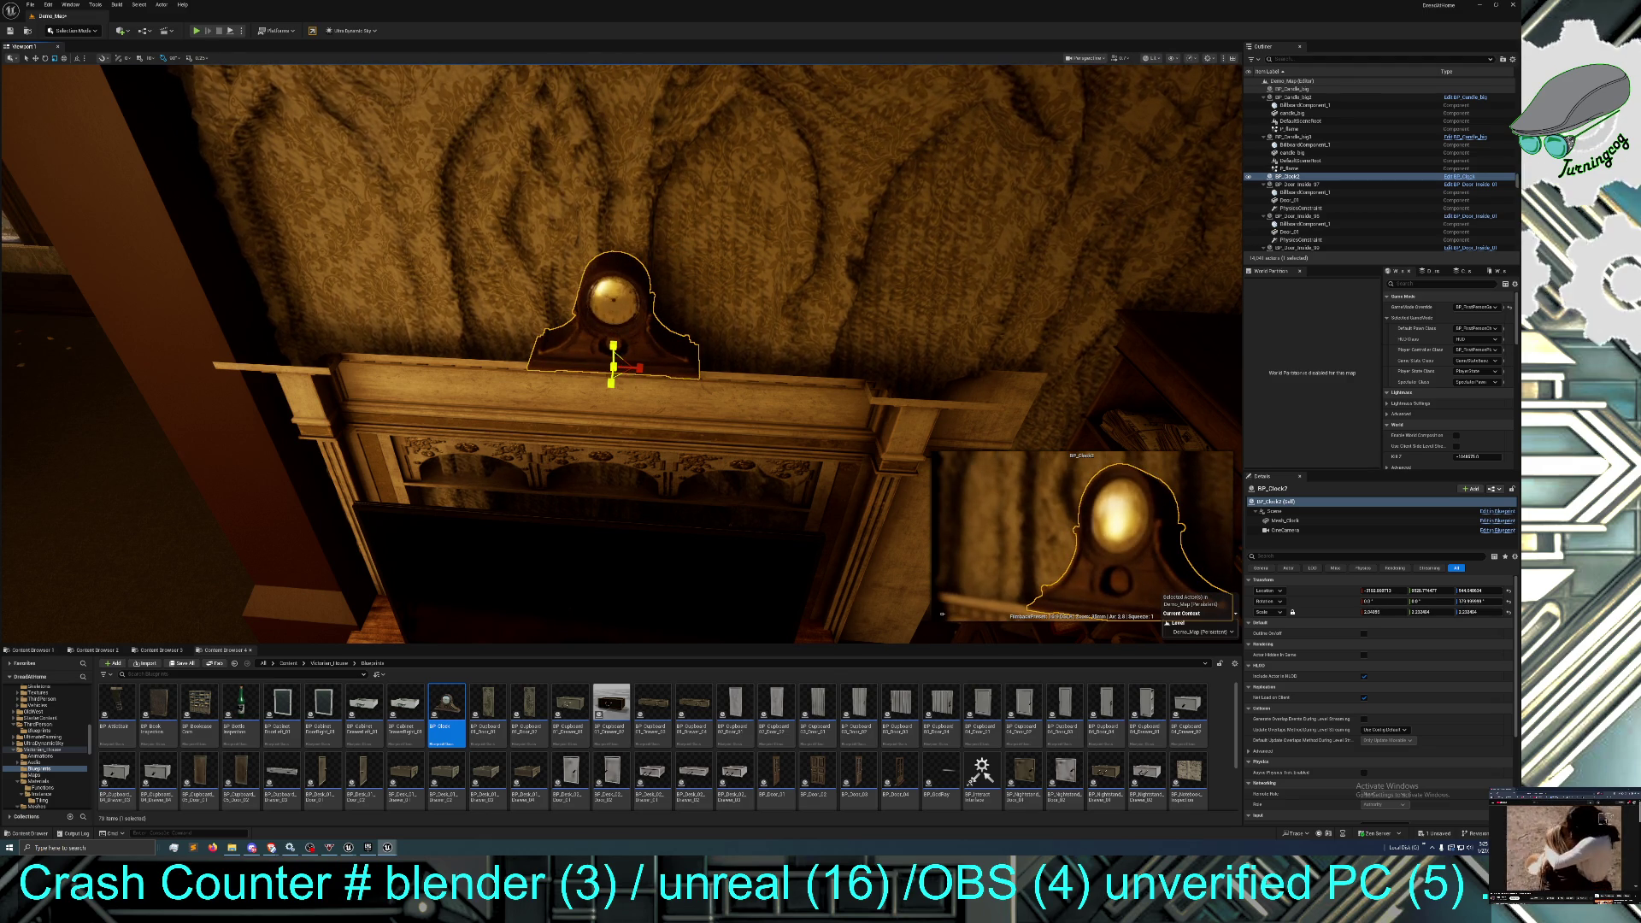
{"action": "left_click", "coordinate": [48, 4]}
{"action": "left_click", "coordinate": [68, 36]}
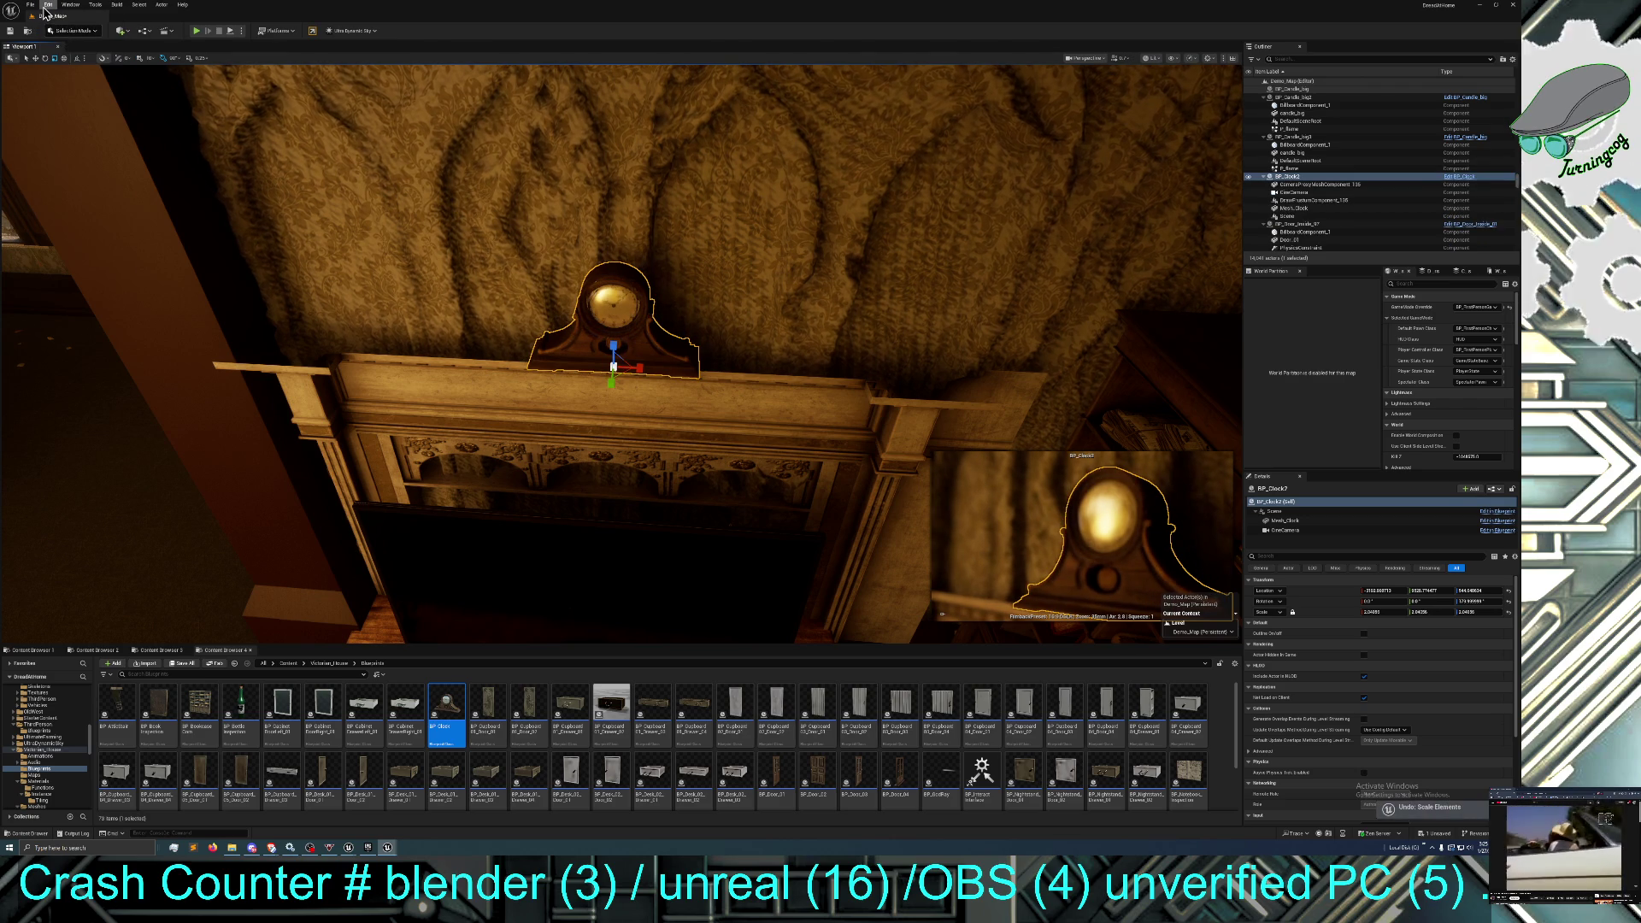
{"action": "left_click", "coordinate": [48, 4]}
{"action": "left_click", "coordinate": [67, 36]}
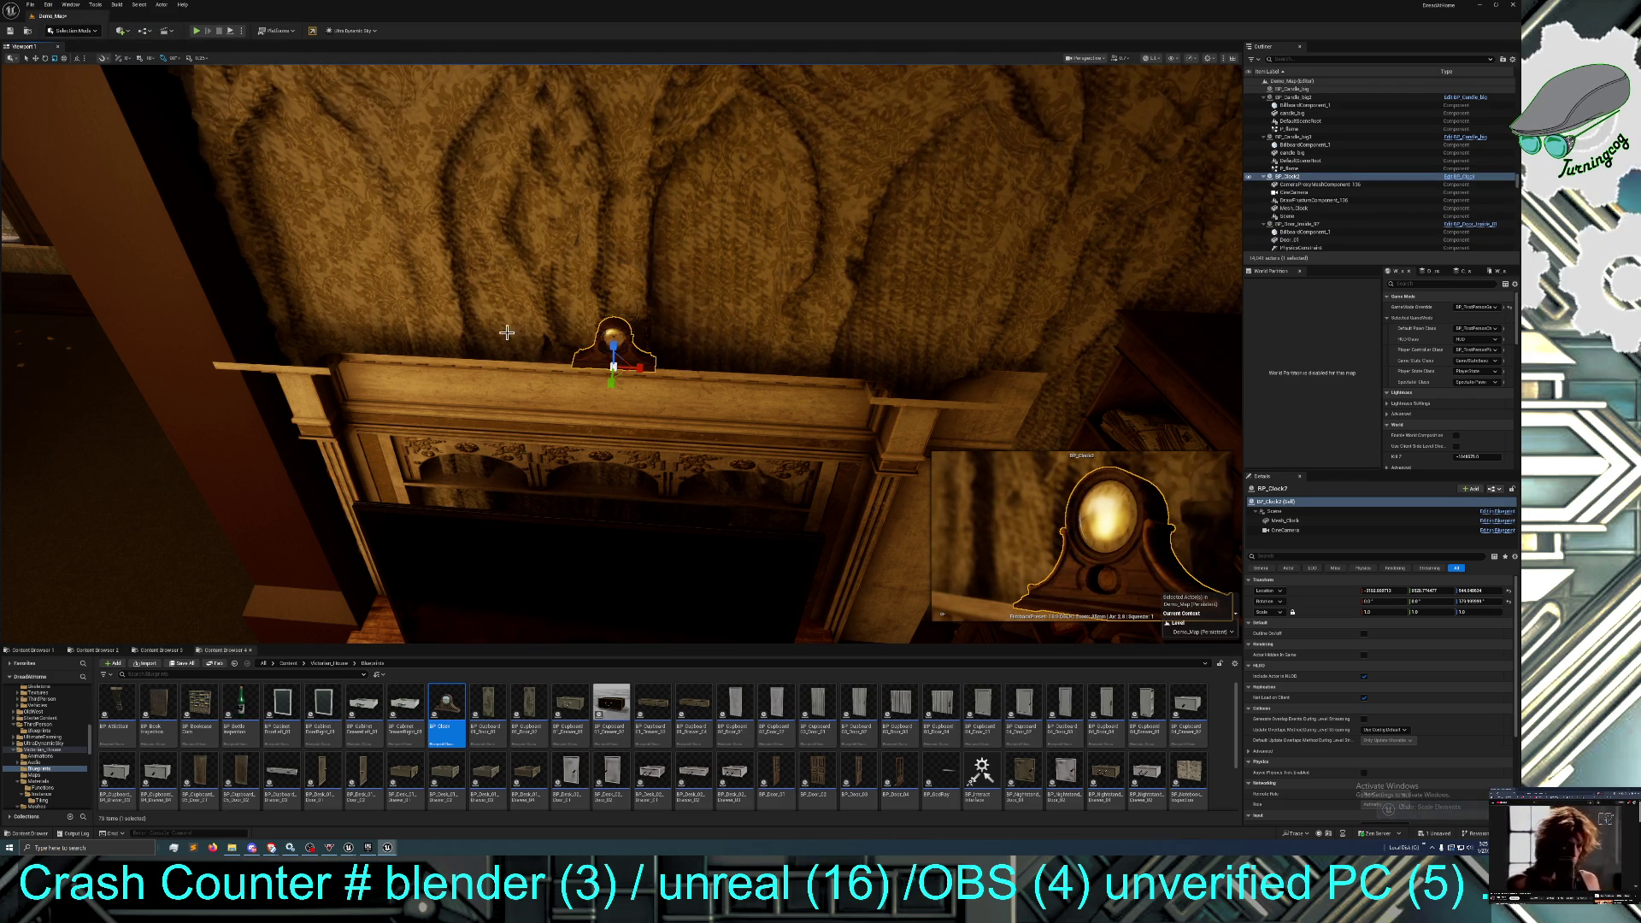
{"action": "key", "text": "r"}
{"action": "left_click_drag", "start_coordinate": [614, 367], "coordinate": [615, 342]}
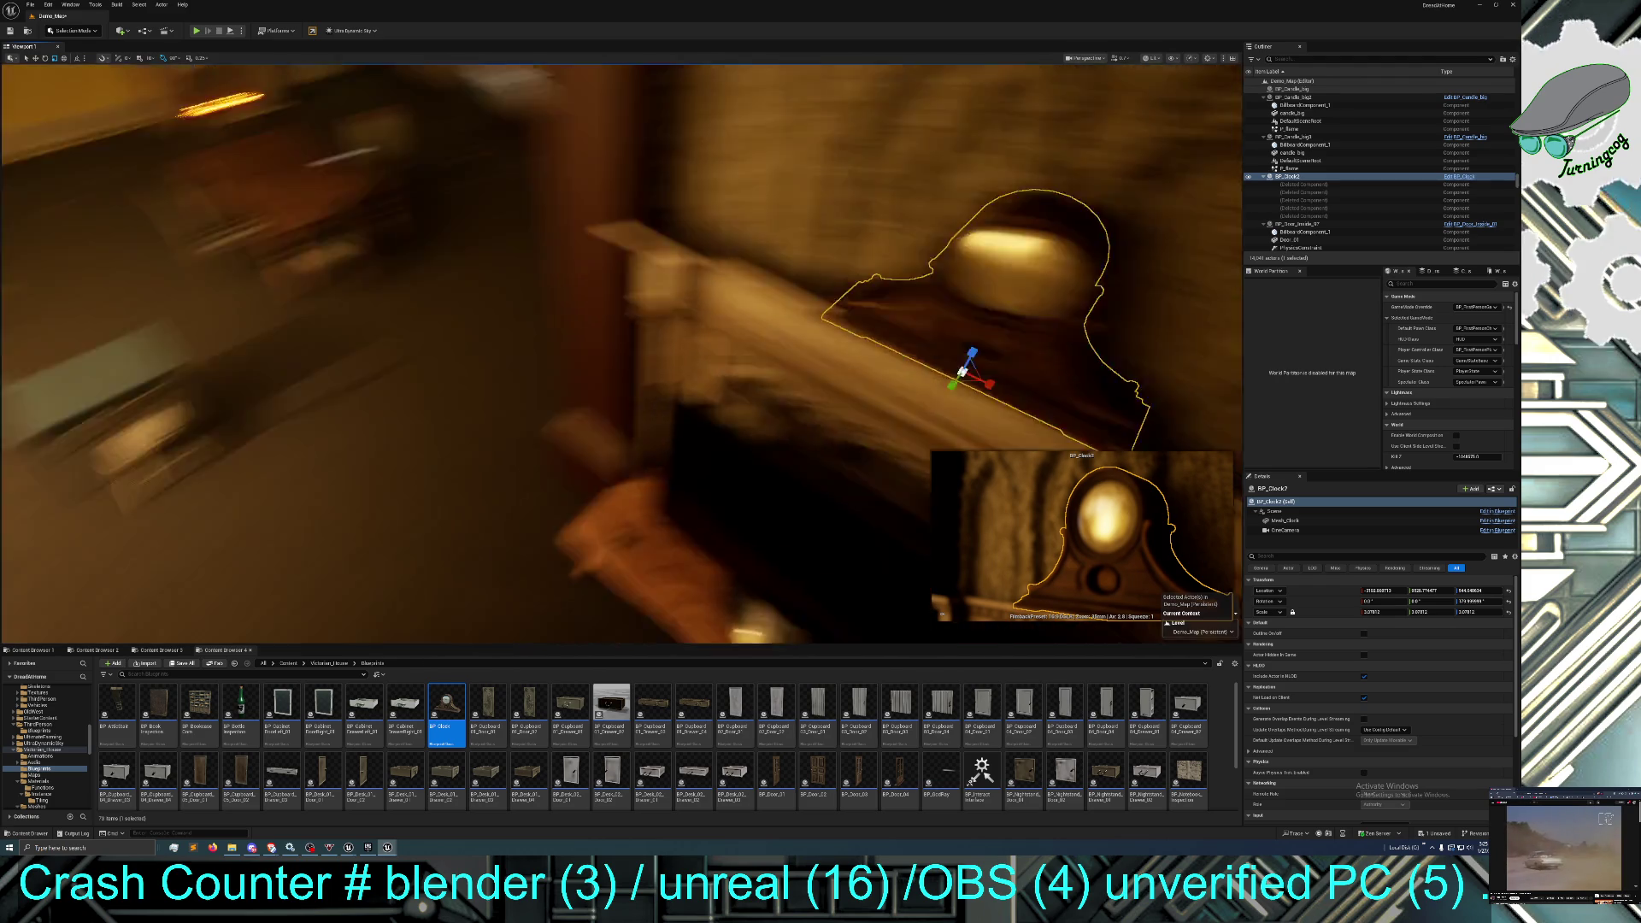
{"action": "mouse_move", "coordinate": [469, 427]}
{"action": "left_mouse_down"}
{"action": "mouse_move", "coordinate": [469, 530]}
{"action": "mouse_move", "coordinate": [469, 431]}
{"action": "mouse_move", "coordinate": [469, 465]}
{"action": "left_mouse_up"}
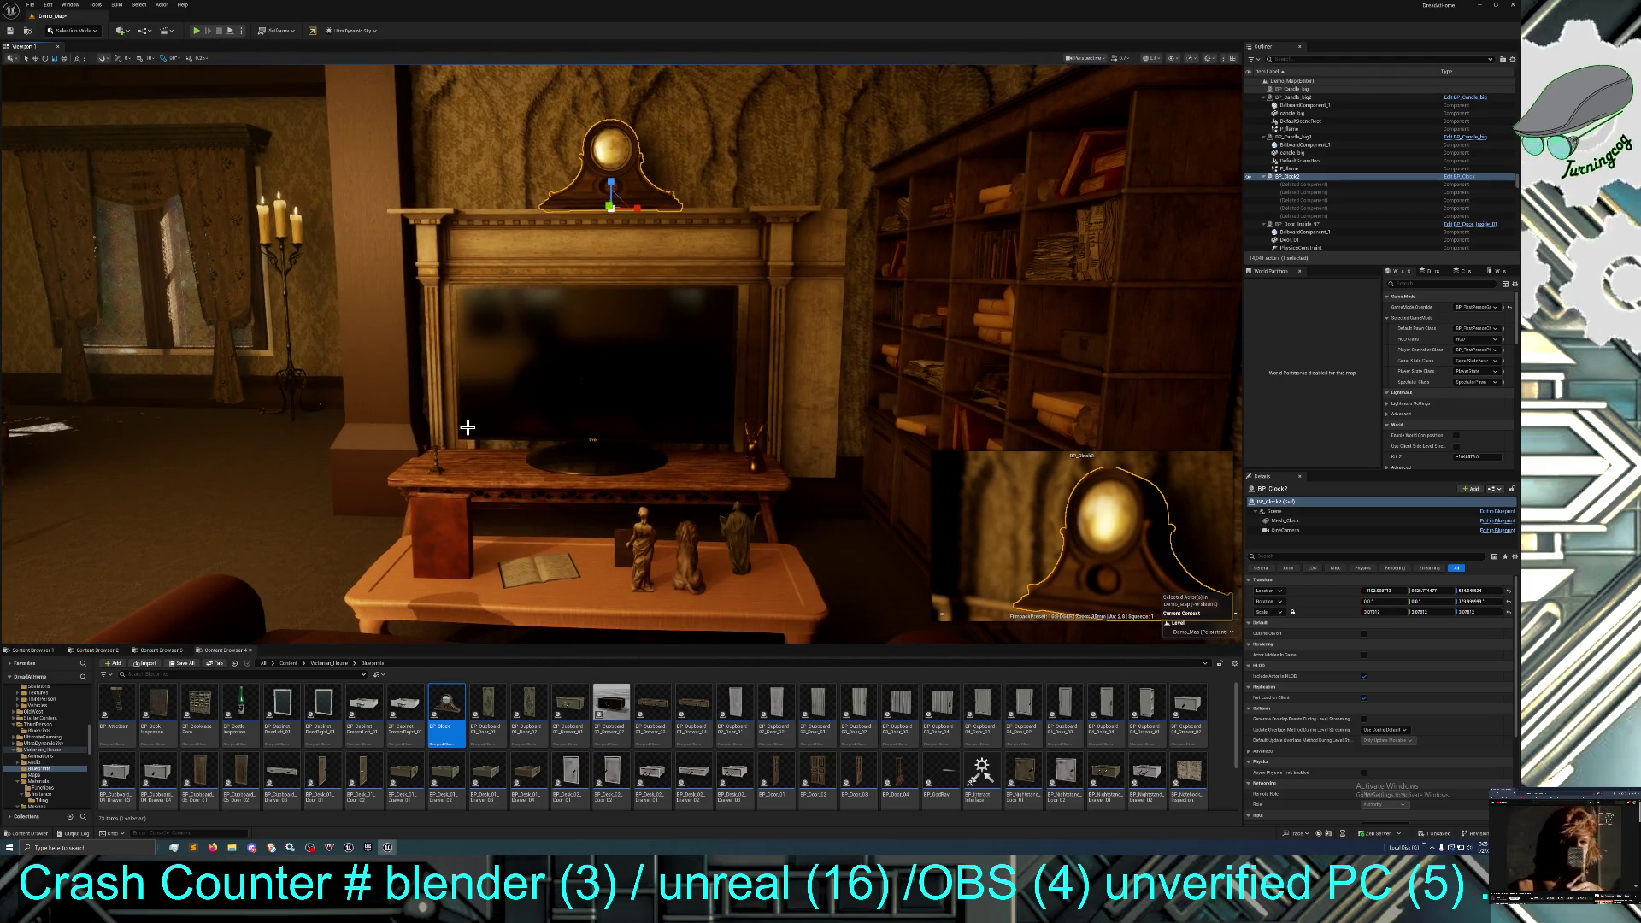
Select BP_Clock2 on the mantel, then pull the view back across the yellow room.
{"action": "left_click", "coordinate": [280, 386]}
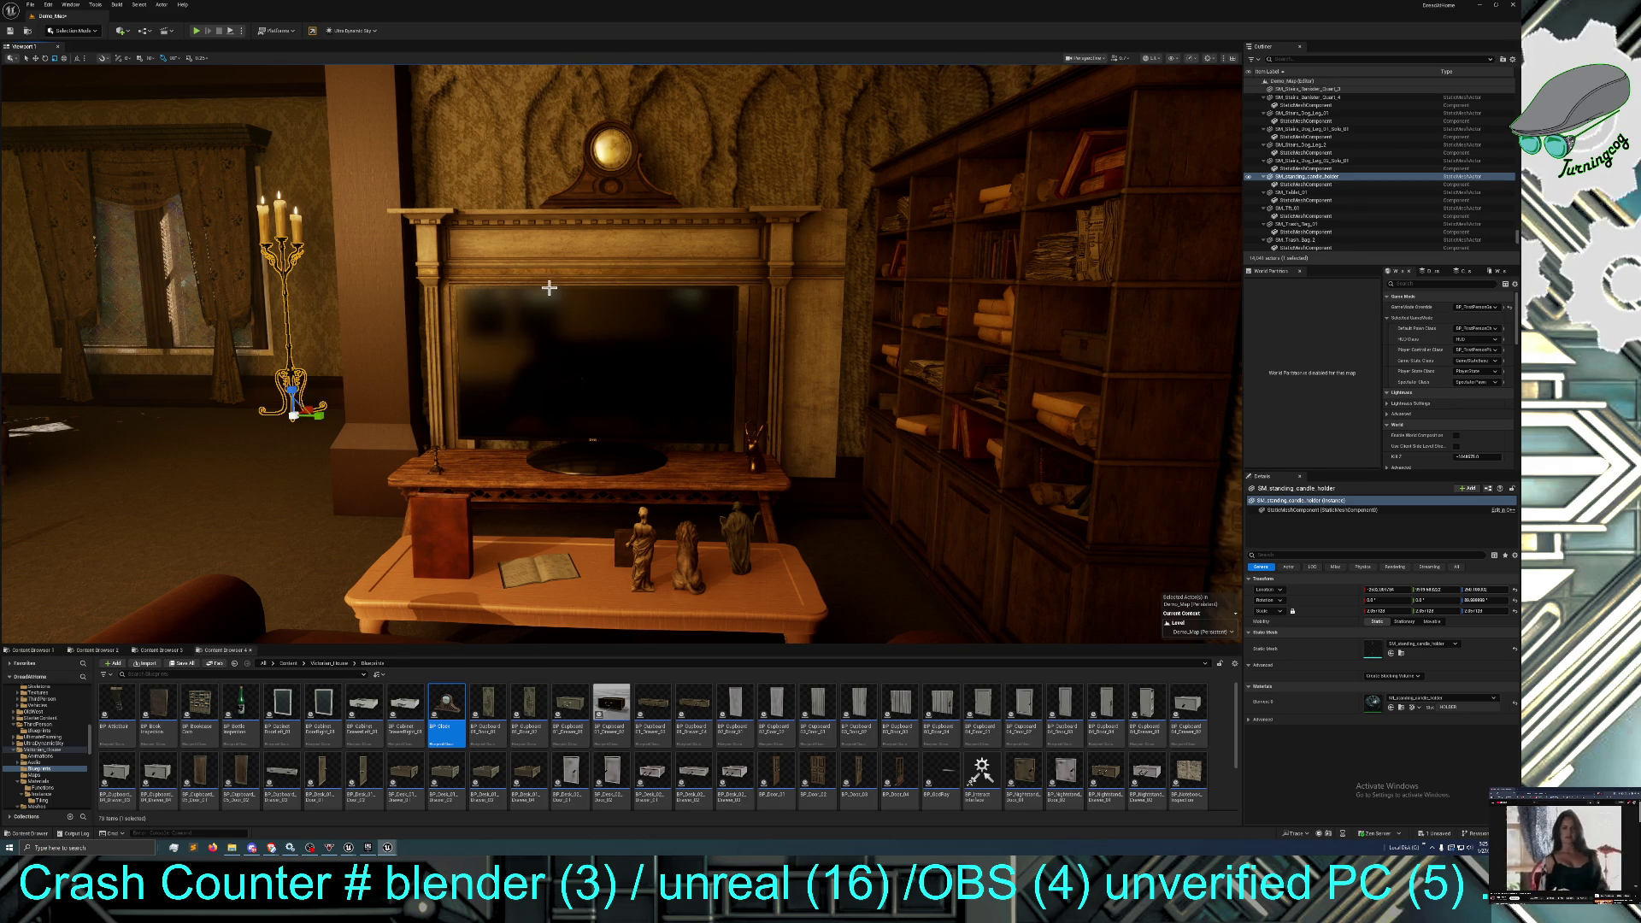
{"action": "mouse_move", "coordinate": [441, 415]}
{"action": "left_mouse_down"}
{"action": "mouse_move", "coordinate": [479, 414]}
{"action": "mouse_move", "coordinate": [478, 444]}
{"action": "mouse_move", "coordinate": [444, 453]}
{"action": "mouse_move", "coordinate": [427, 431]}
{"action": "left_mouse_up"}
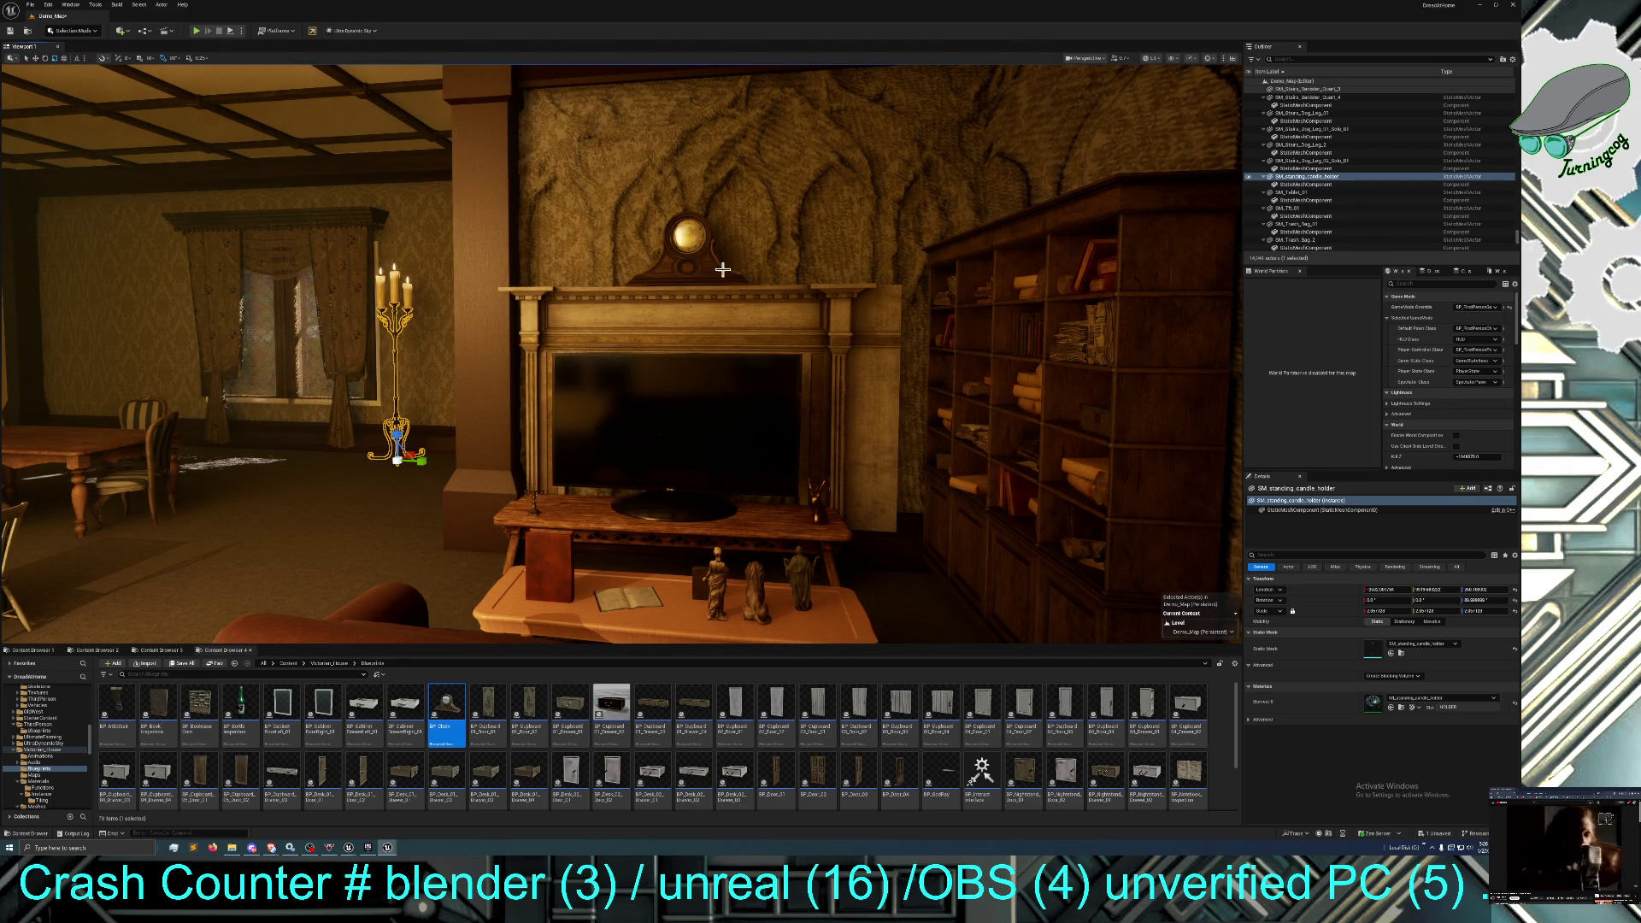
{"action": "left_click", "coordinate": [659, 270]}
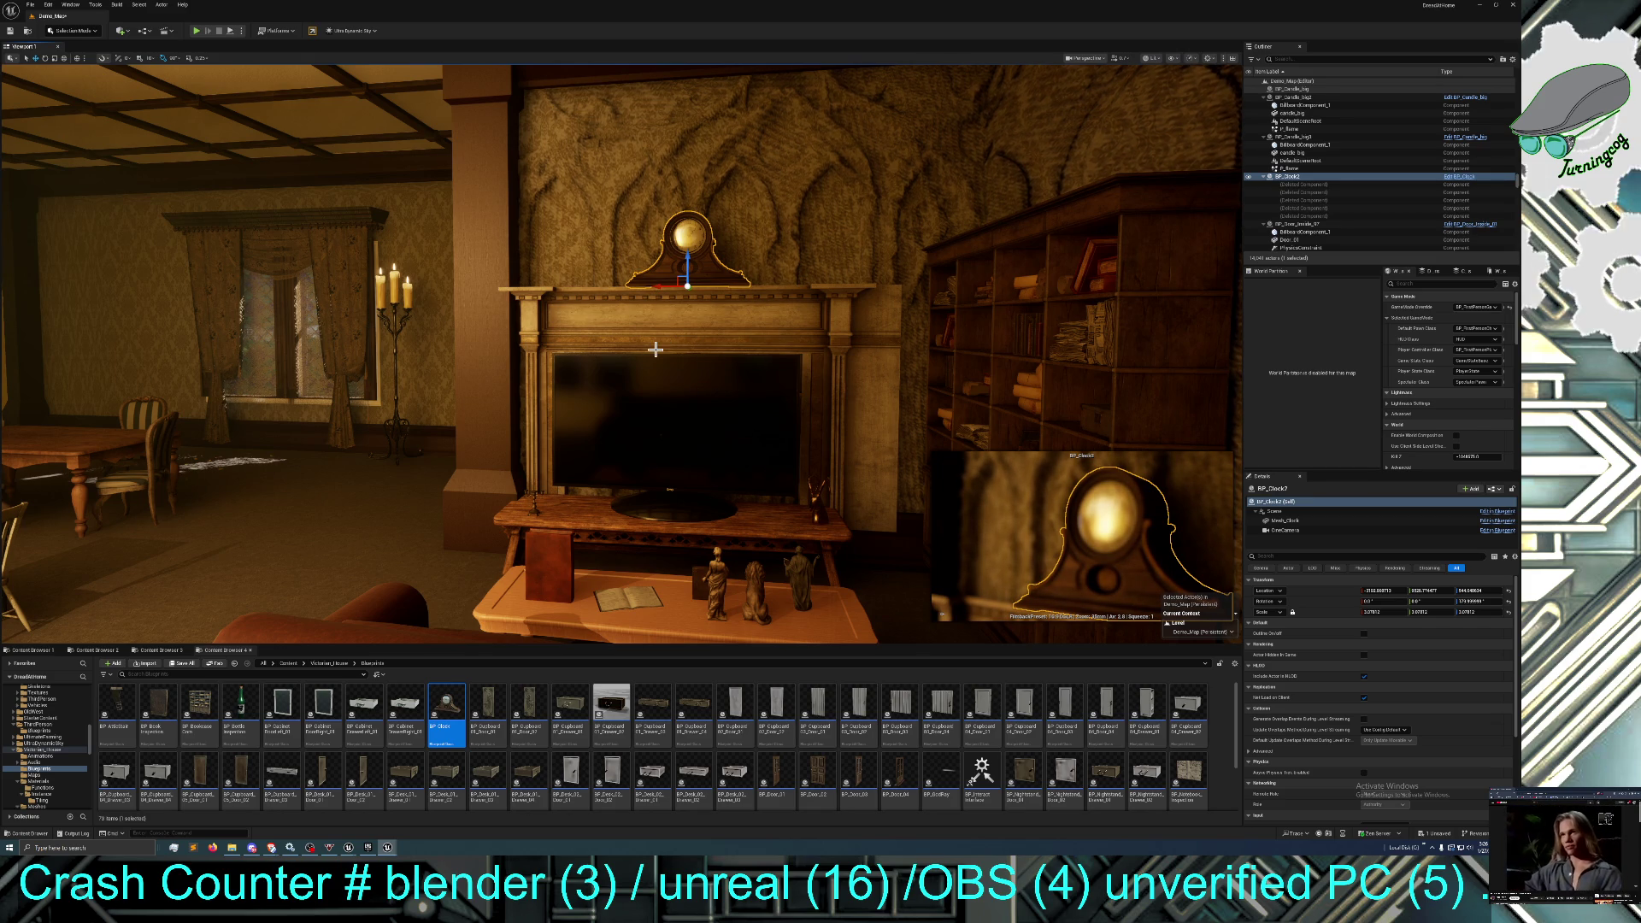
{"action": "left_click_drag", "start_coordinate": [658, 349], "coordinate": [367, 350]}
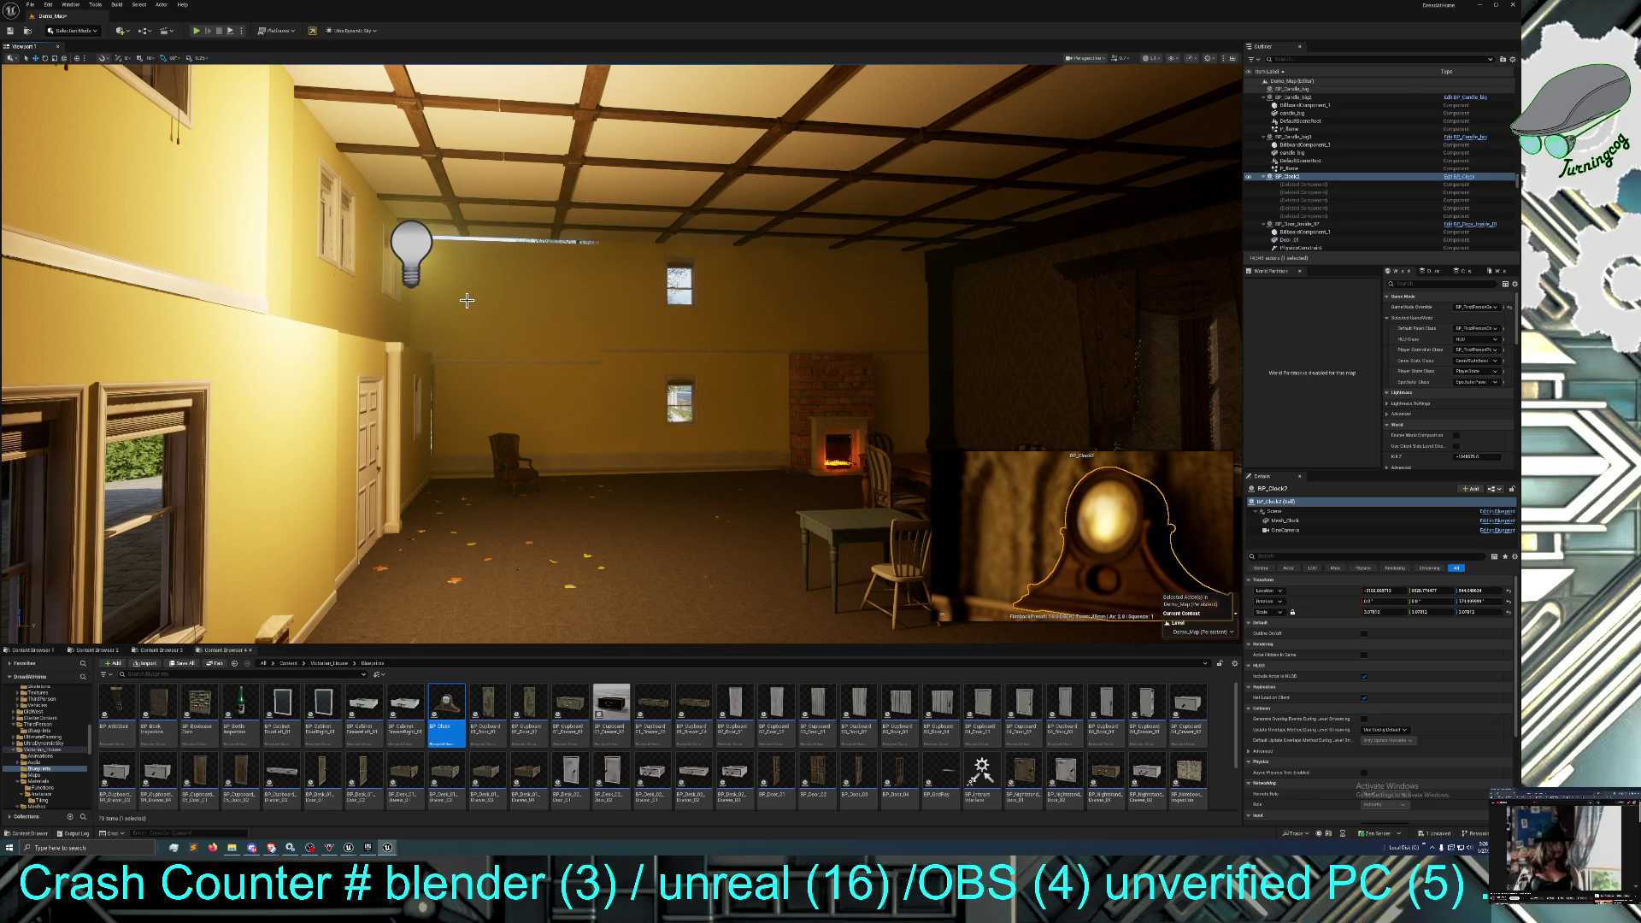
Lower PointLight31 from the ceiling down to mid-wall height.
{"action": "left_click", "coordinate": [404, 247]}
{"action": "mouse_move", "coordinate": [410, 245]}
{"action": "left_mouse_down"}
{"action": "mouse_move", "coordinate": [416, 402]}
{"action": "mouse_move", "coordinate": [530, 410]}
{"action": "left_mouse_up"}
{"action": "mouse_move", "coordinate": [675, 396]}
{"action": "left_mouse_down"}
{"action": "mouse_move", "coordinate": [598, 428]}
{"action": "mouse_move", "coordinate": [667, 401]}
{"action": "mouse_move", "coordinate": [675, 359]}
{"action": "mouse_move", "coordinate": [649, 376]}
{"action": "mouse_move", "coordinate": [718, 381]}
{"action": "left_mouse_up"}
Drop BP_Clock2 lower on the mantel, then remove it.
{"action": "left_click", "coordinate": [740, 366]}
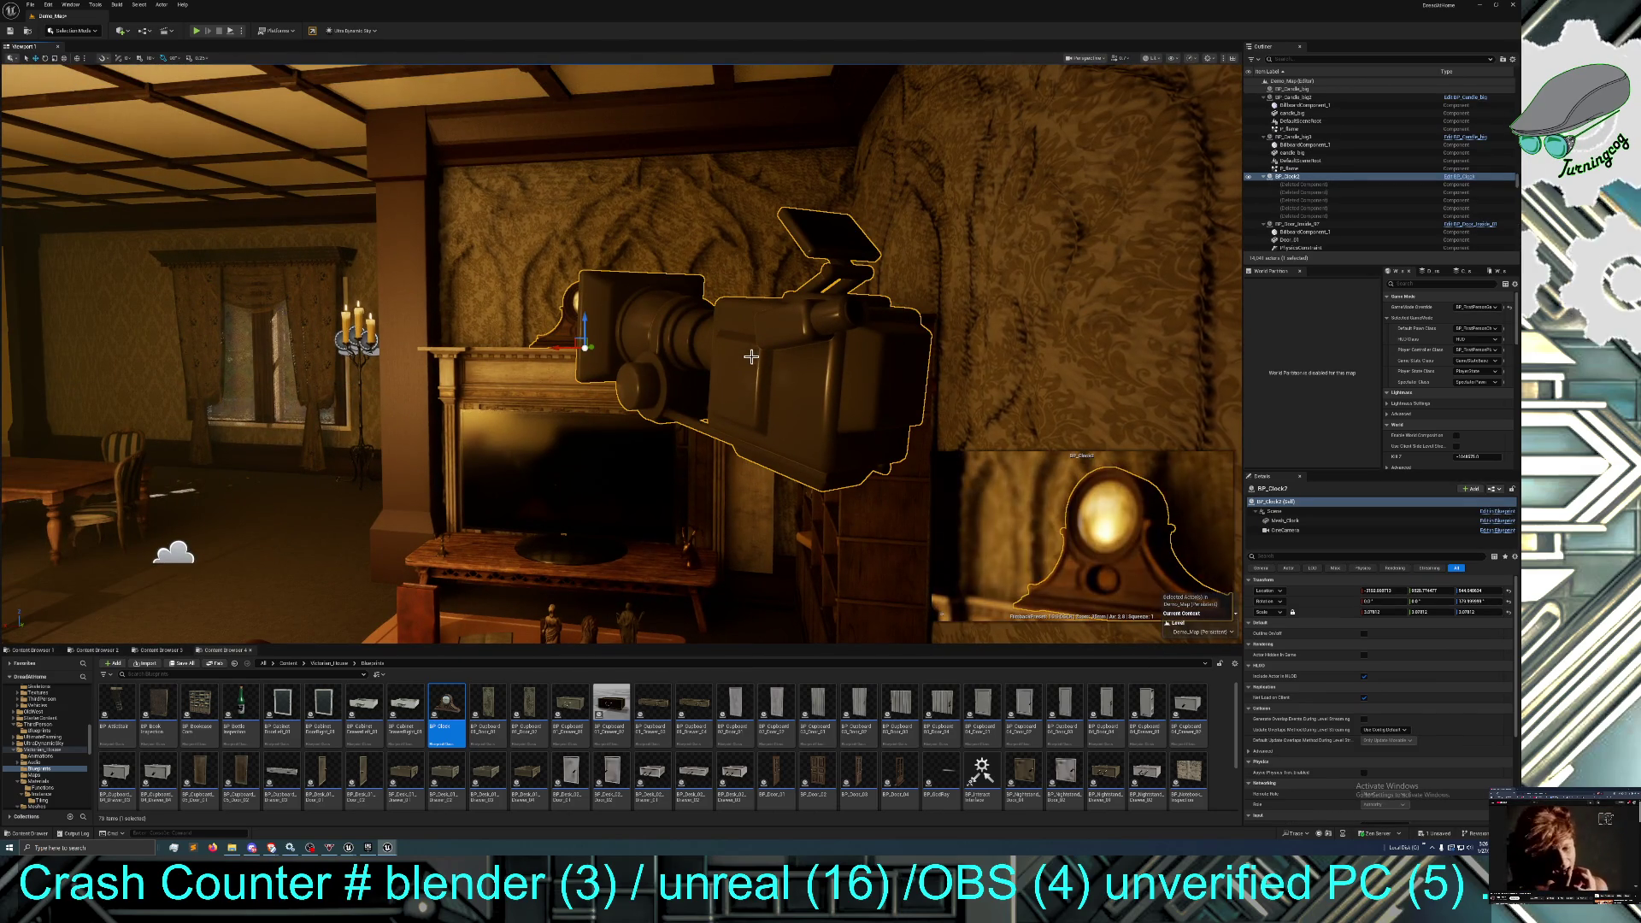
{"action": "scroll", "coordinate": [580, 313], "scroll_direction": "down", "scroll_amount": 3}
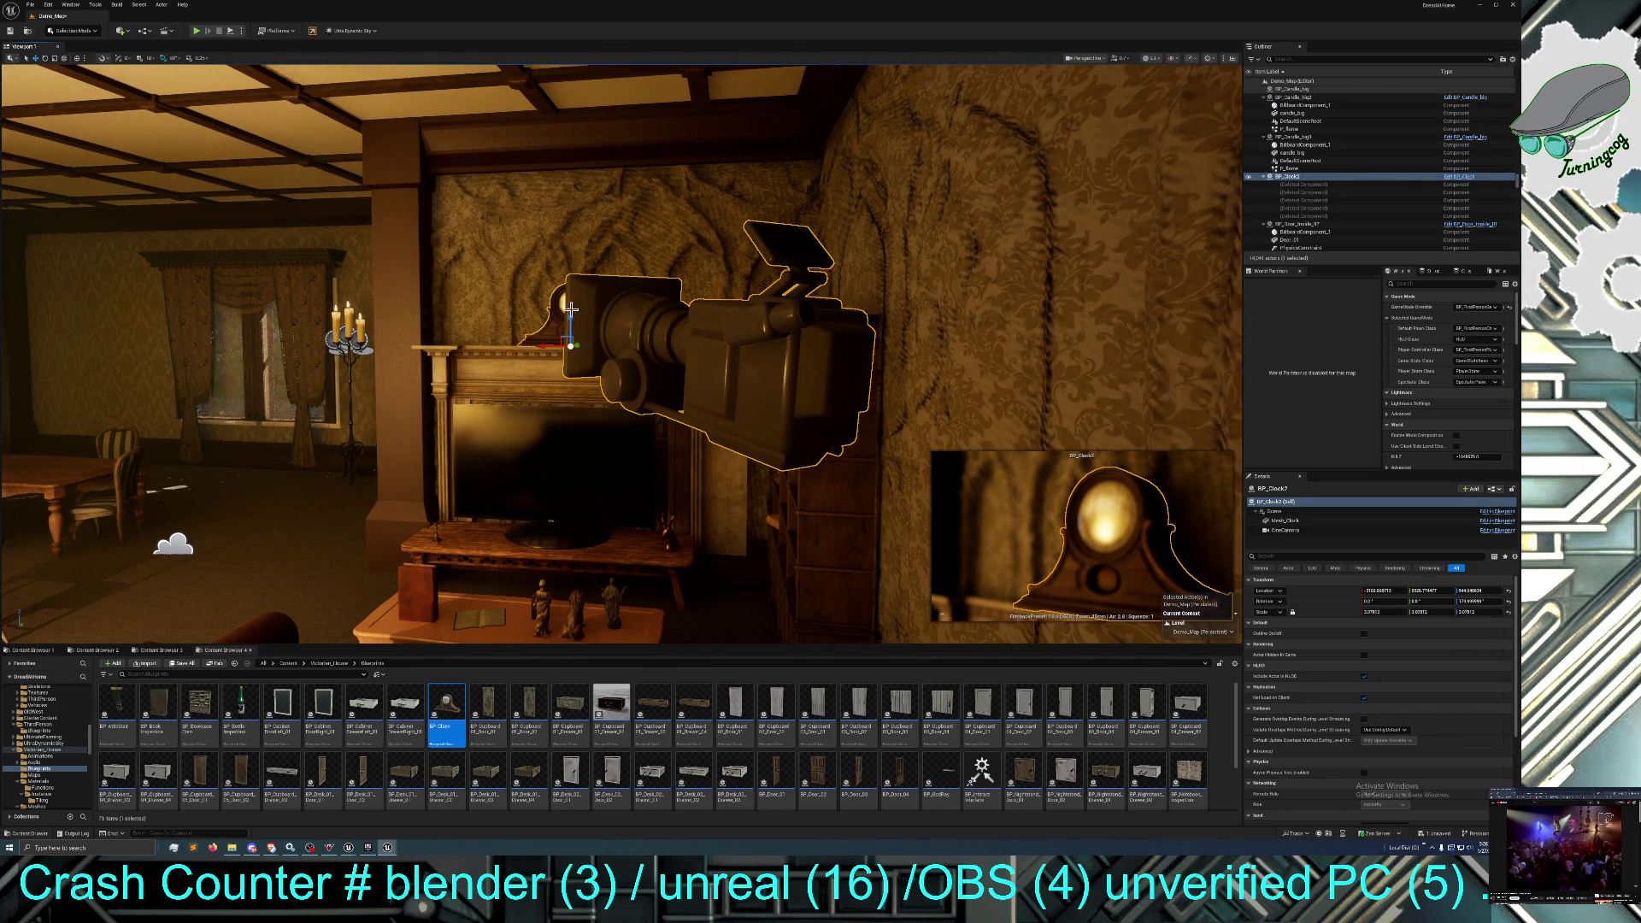
{"action": "mouse_move", "coordinate": [569, 320]}
{"action": "left_mouse_down"}
{"action": "mouse_move", "coordinate": [572, 390]}
{"action": "mouse_move", "coordinate": [577, 316]}
{"action": "mouse_move", "coordinate": [526, 309]}
{"action": "left_mouse_up"}
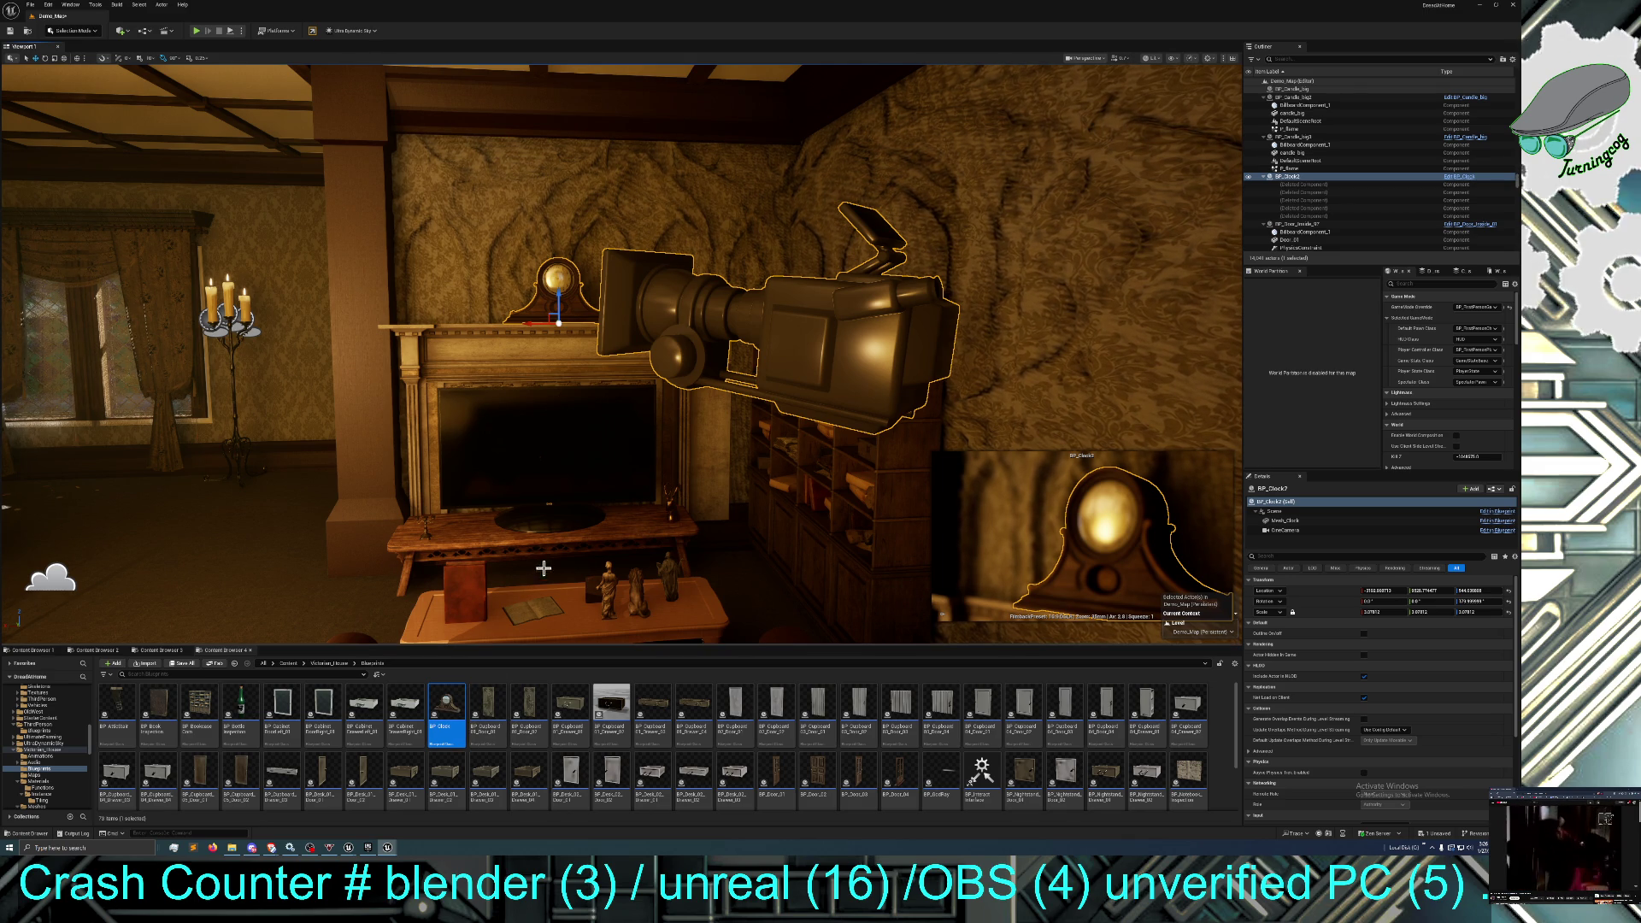
{"action": "mouse_move", "coordinate": [561, 509]}
{"action": "left_mouse_down"}
{"action": "mouse_move", "coordinate": [547, 423]}
{"action": "mouse_move", "coordinate": [530, 483]}
{"action": "mouse_move", "coordinate": [607, 451]}
{"action": "left_mouse_up"}
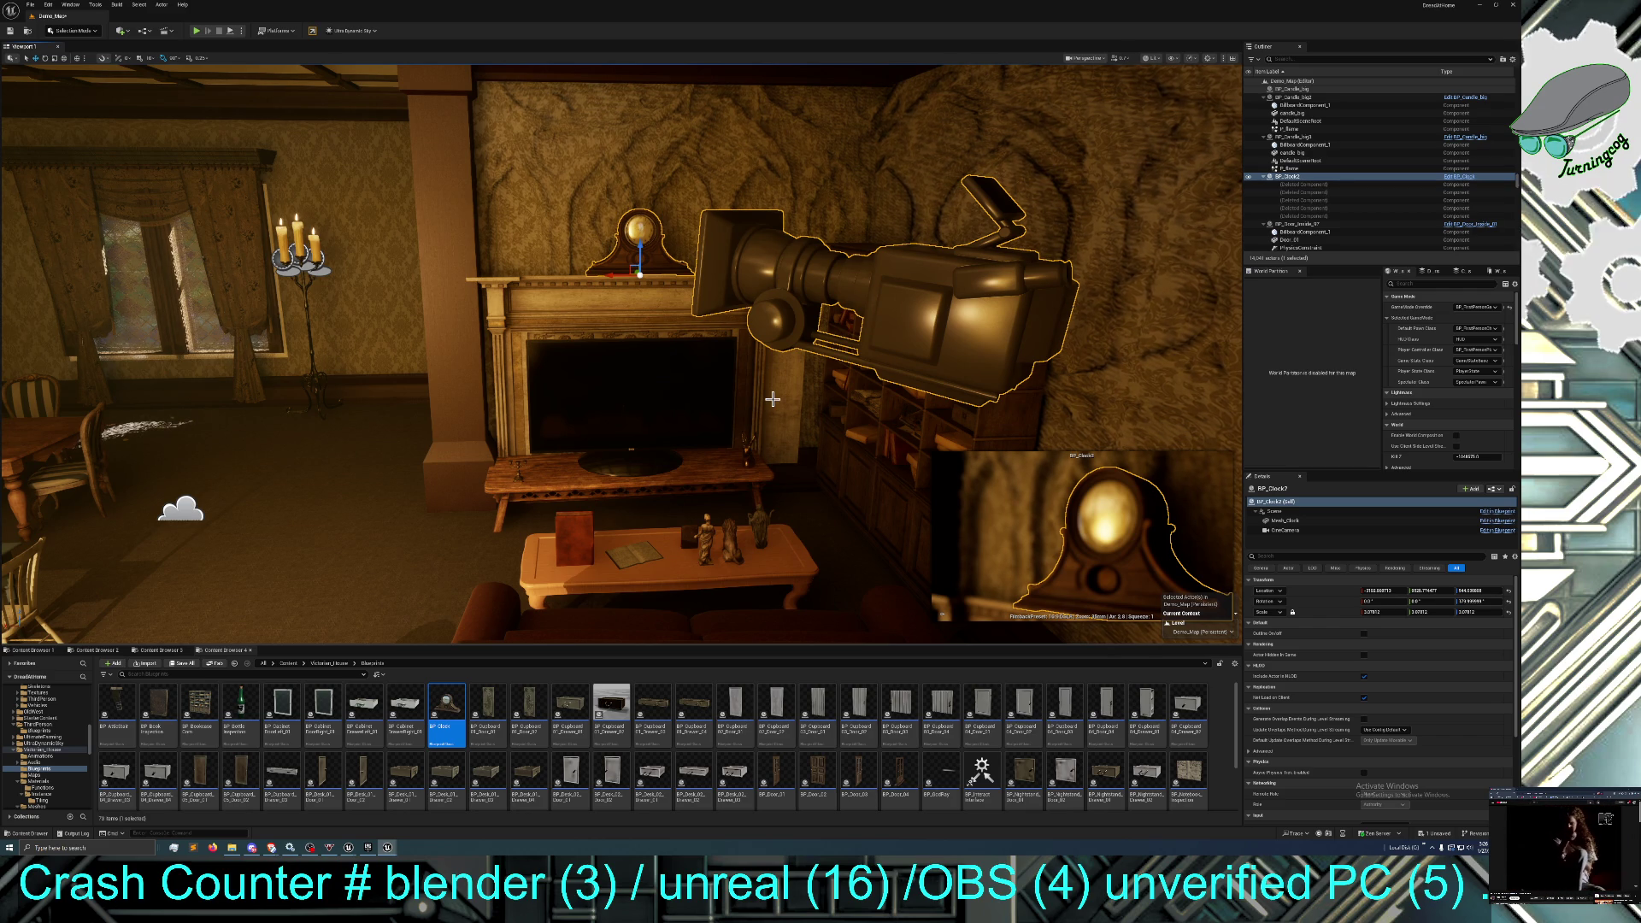
{"action": "key", "text": "Escape"}
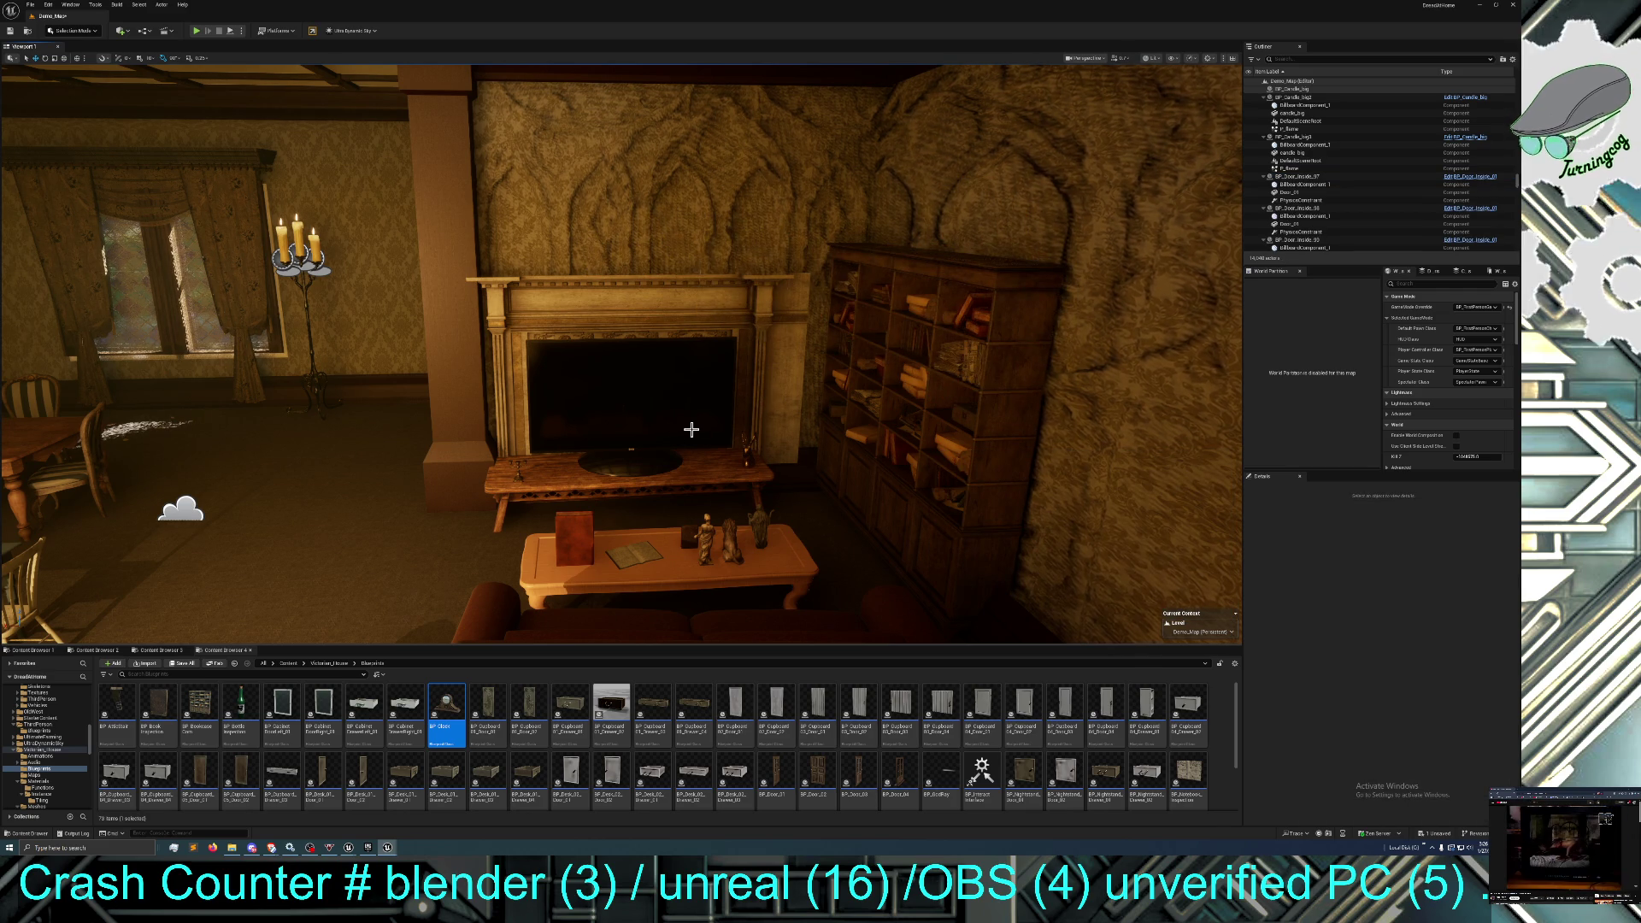
{"action": "scroll", "coordinate": [691, 430], "scroll_direction": "down", "scroll_amount": 3}
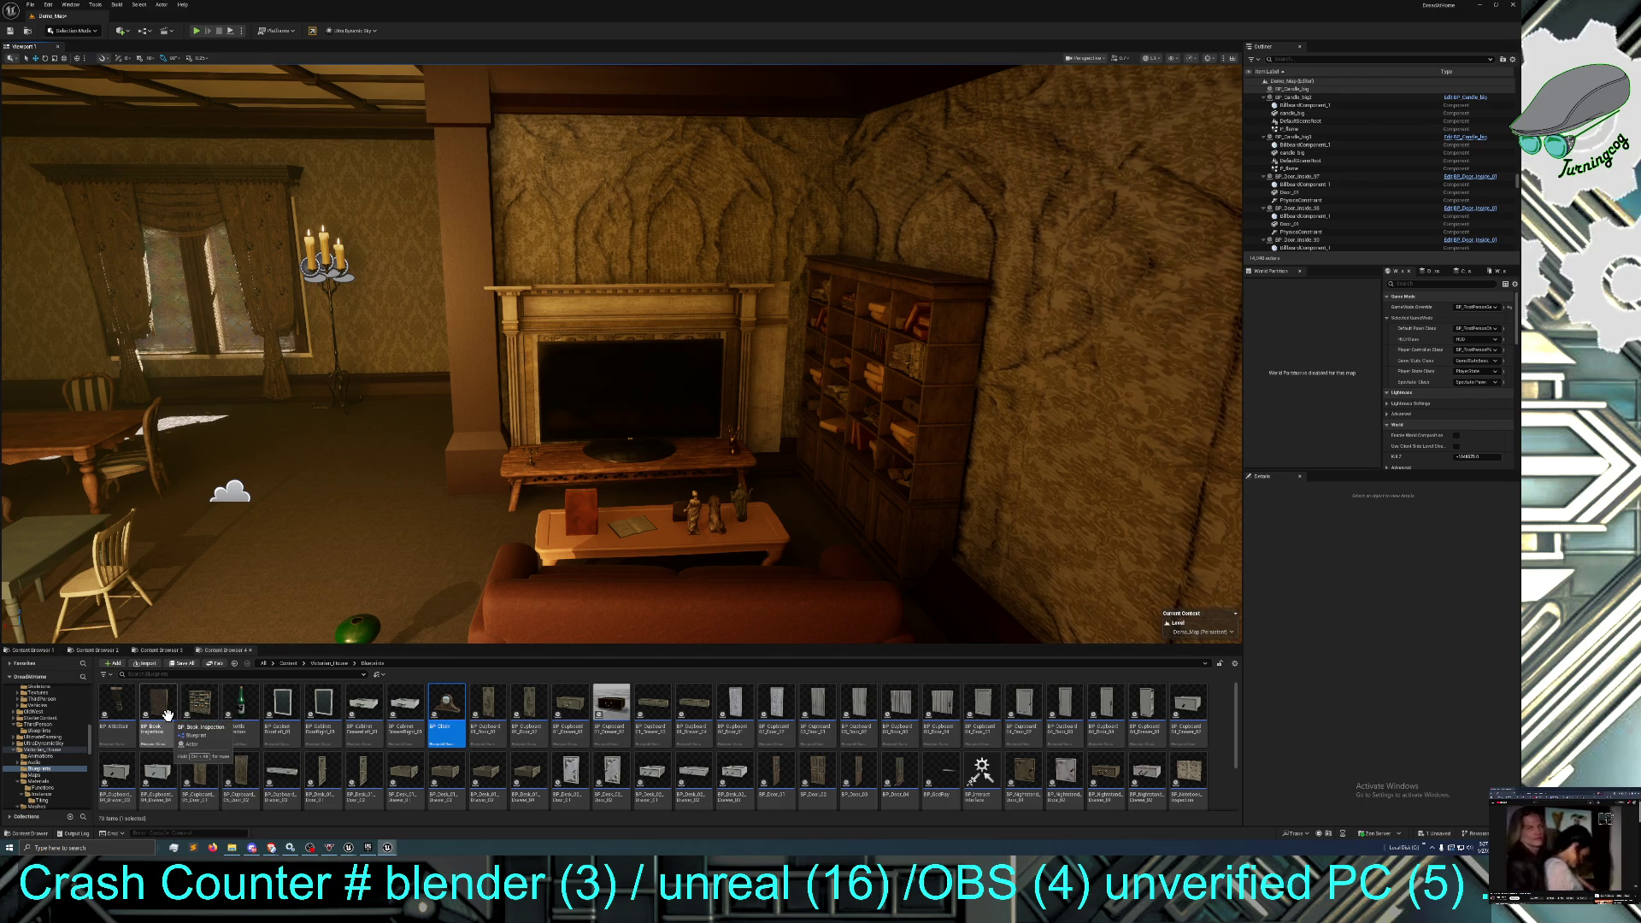
{"action": "scroll", "coordinate": [491, 734], "scroll_direction": "down", "scroll_amount": 1}
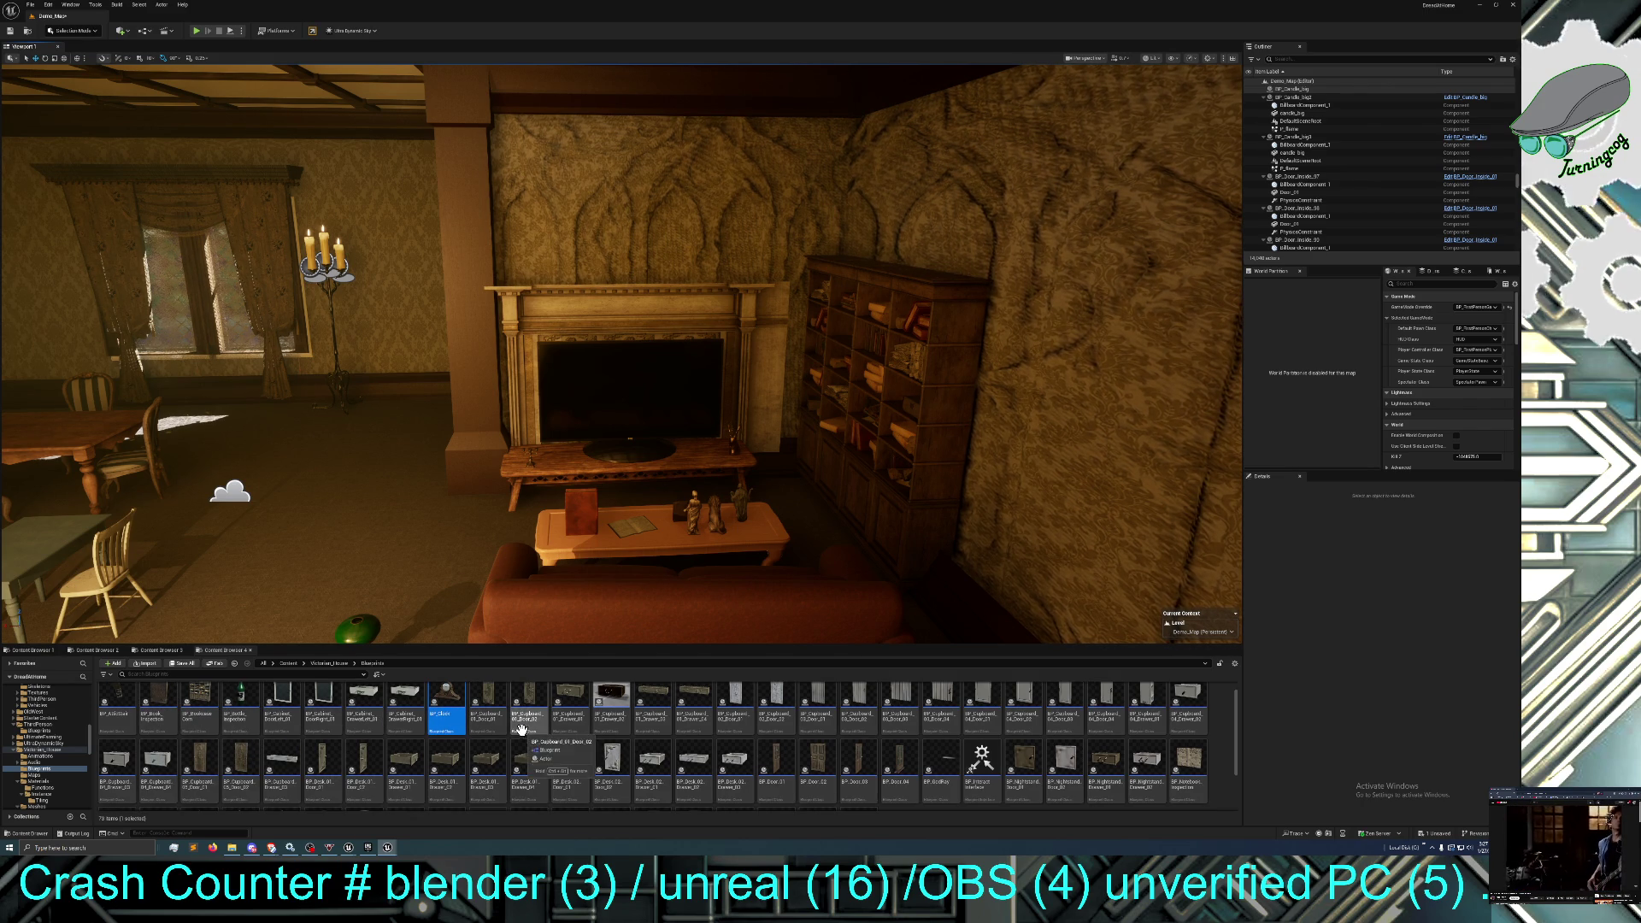
{"action": "scroll", "coordinate": [732, 779], "scroll_direction": "down", "scroll_amount": 1}
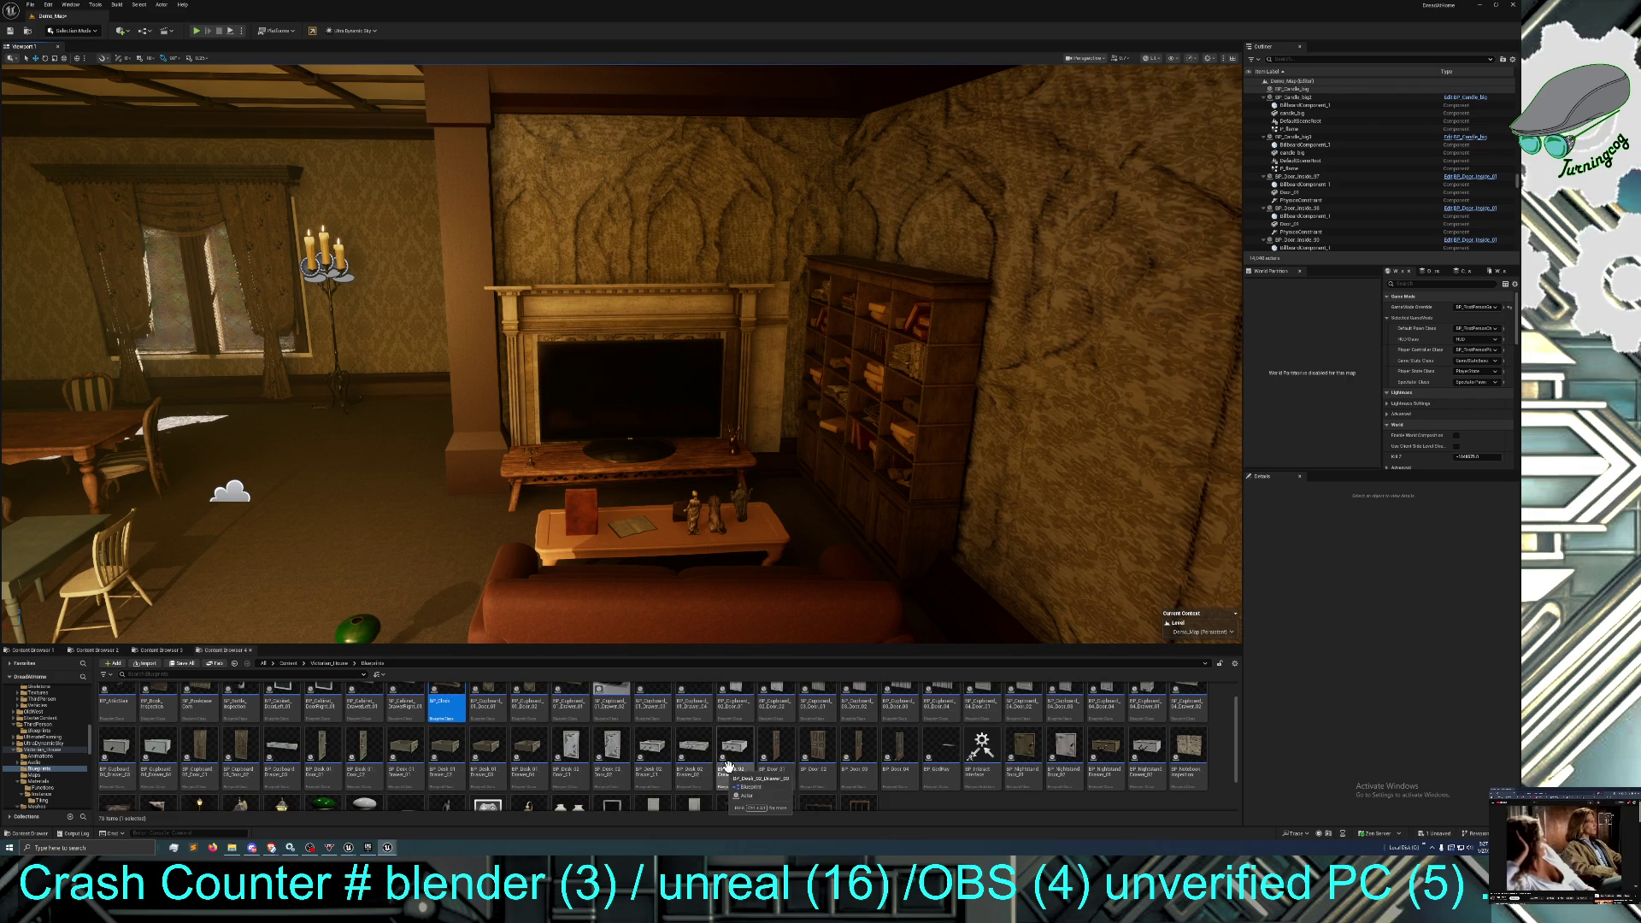
{"action": "scroll", "coordinate": [832, 777], "scroll_direction": "down", "scroll_amount": 2}
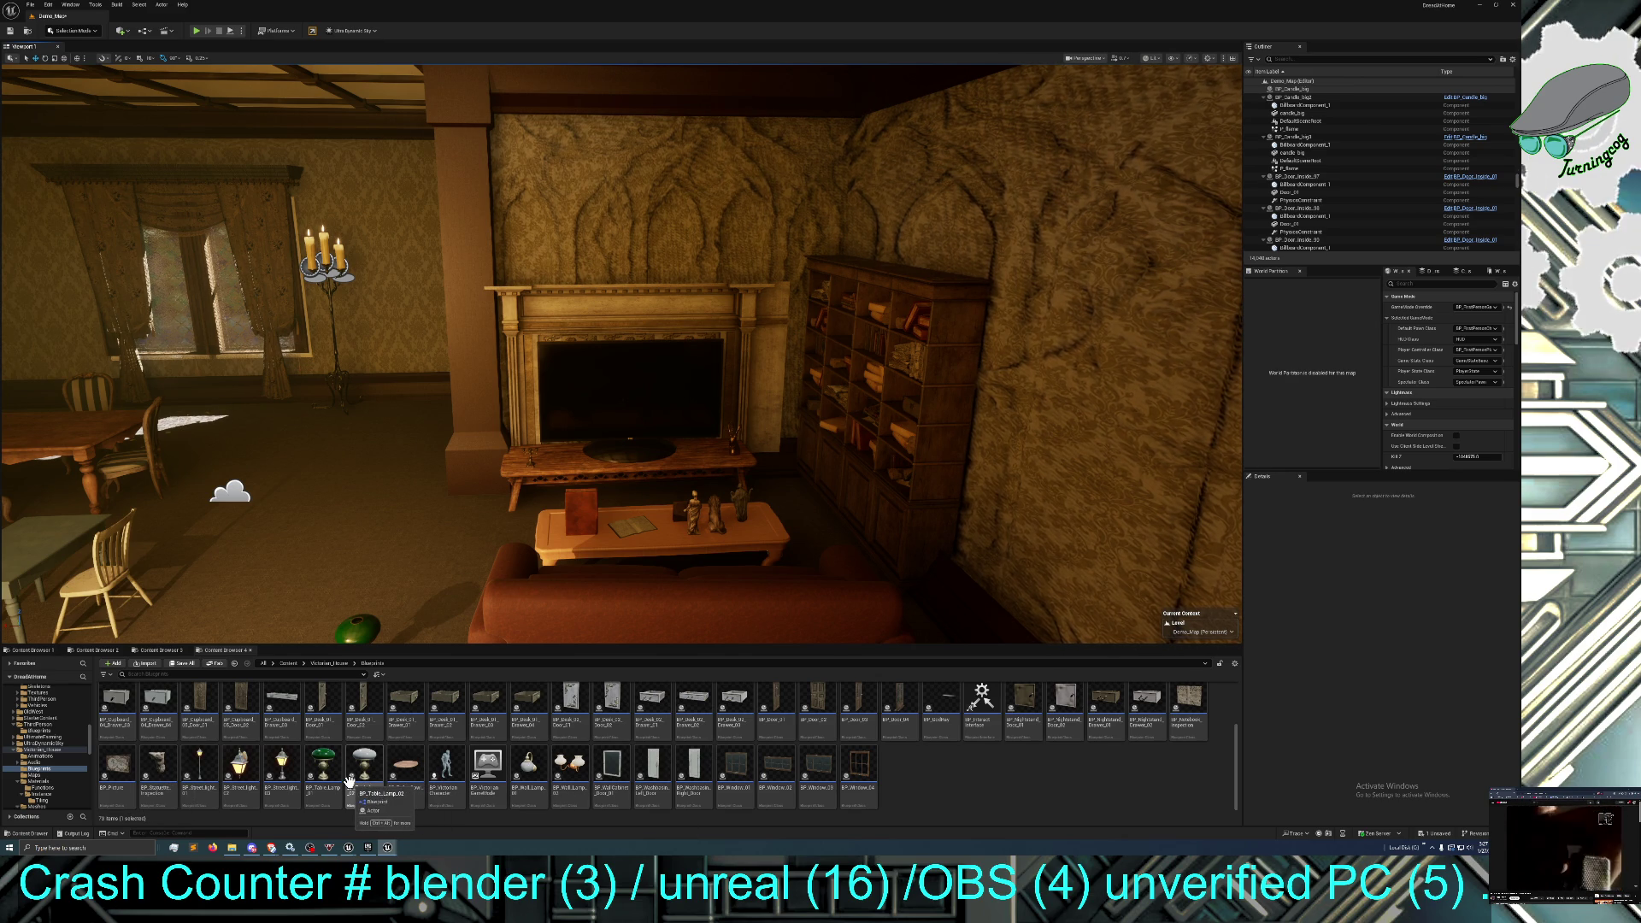
{"action": "left_click", "coordinate": [367, 630]}
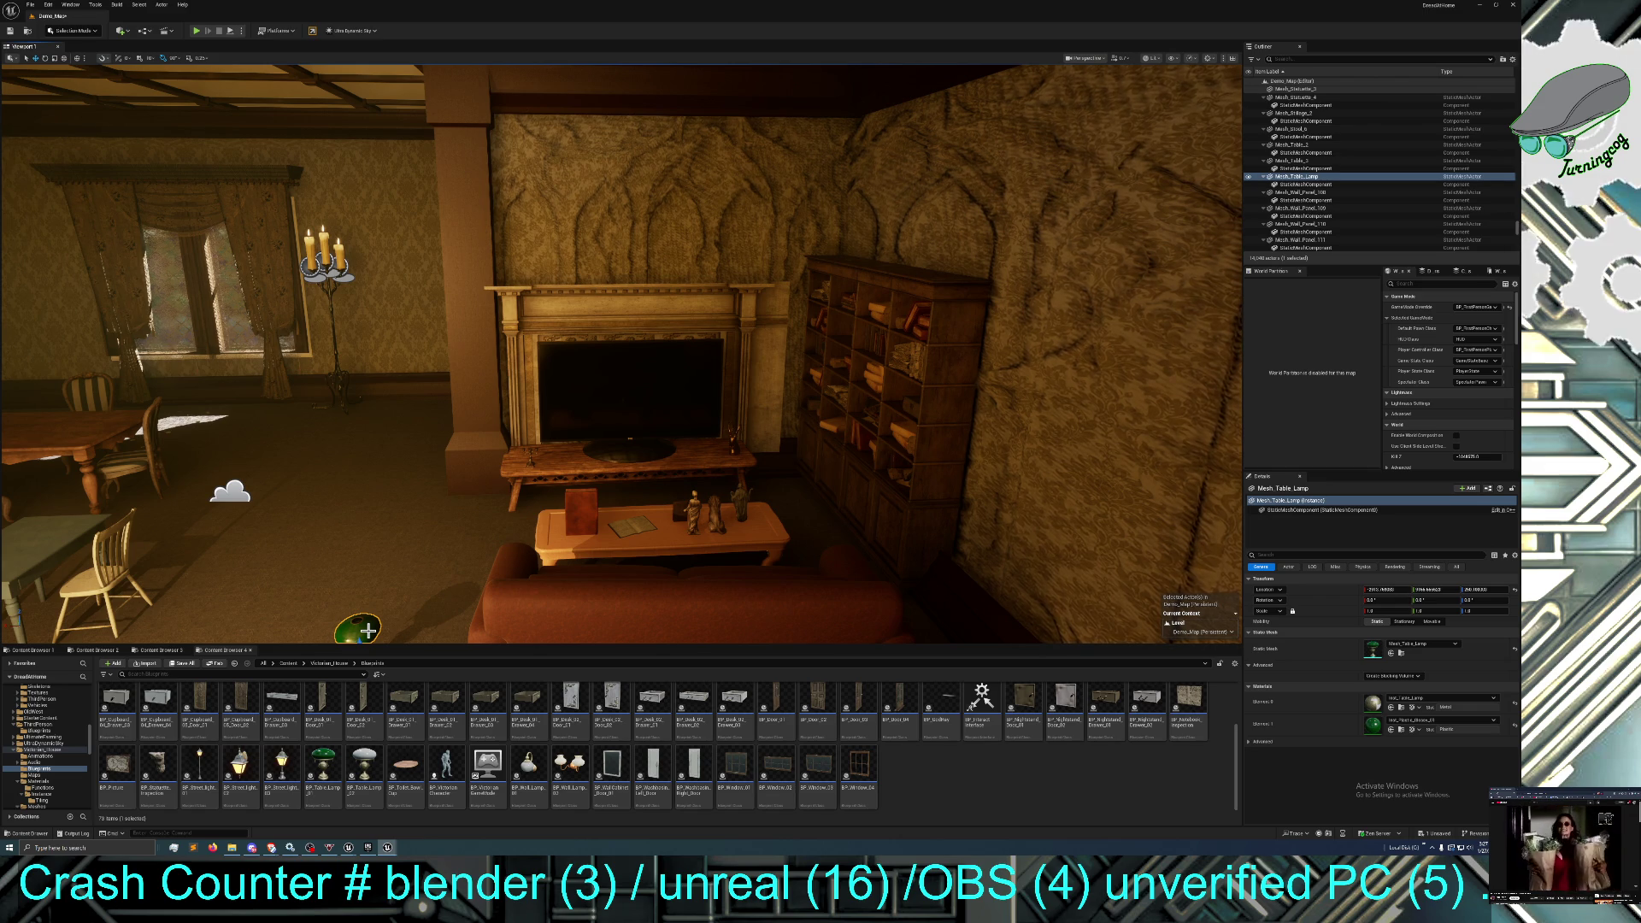
Place BP_Table_Lamp_01 on the floor by the sofa and a BP_GodRay light shaft by the window.
{"action": "key", "text": "Delete"}
{"action": "left_click_drag", "start_coordinate": [323, 765], "coordinate": [335, 631]}
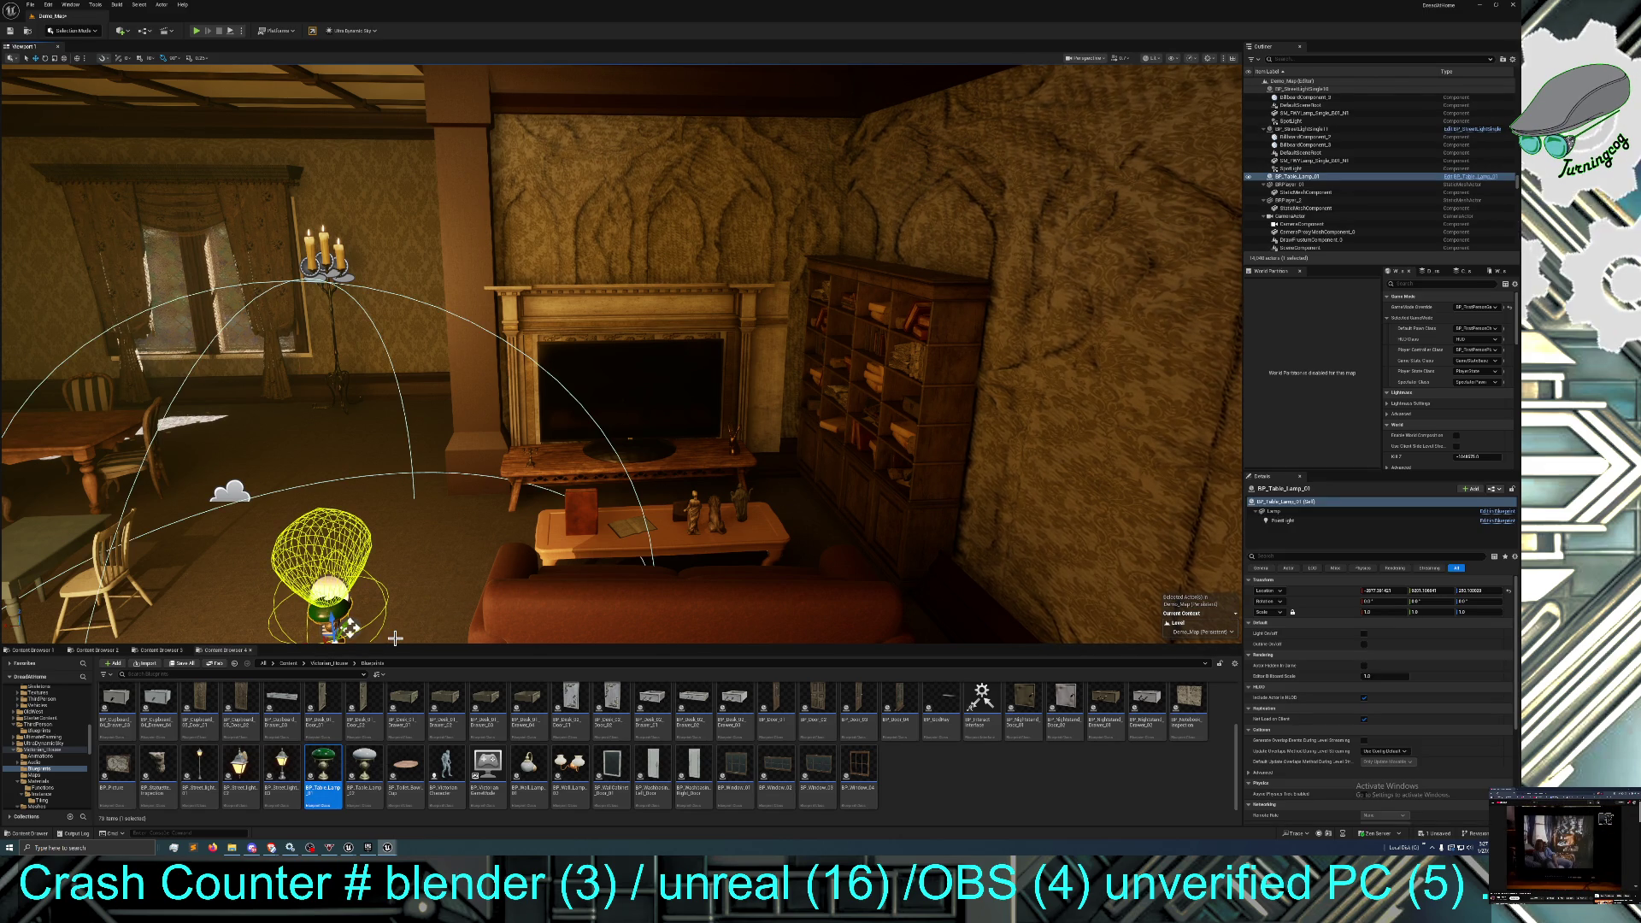
{"action": "scroll", "coordinate": [568, 773], "scroll_direction": "up", "scroll_amount": 1}
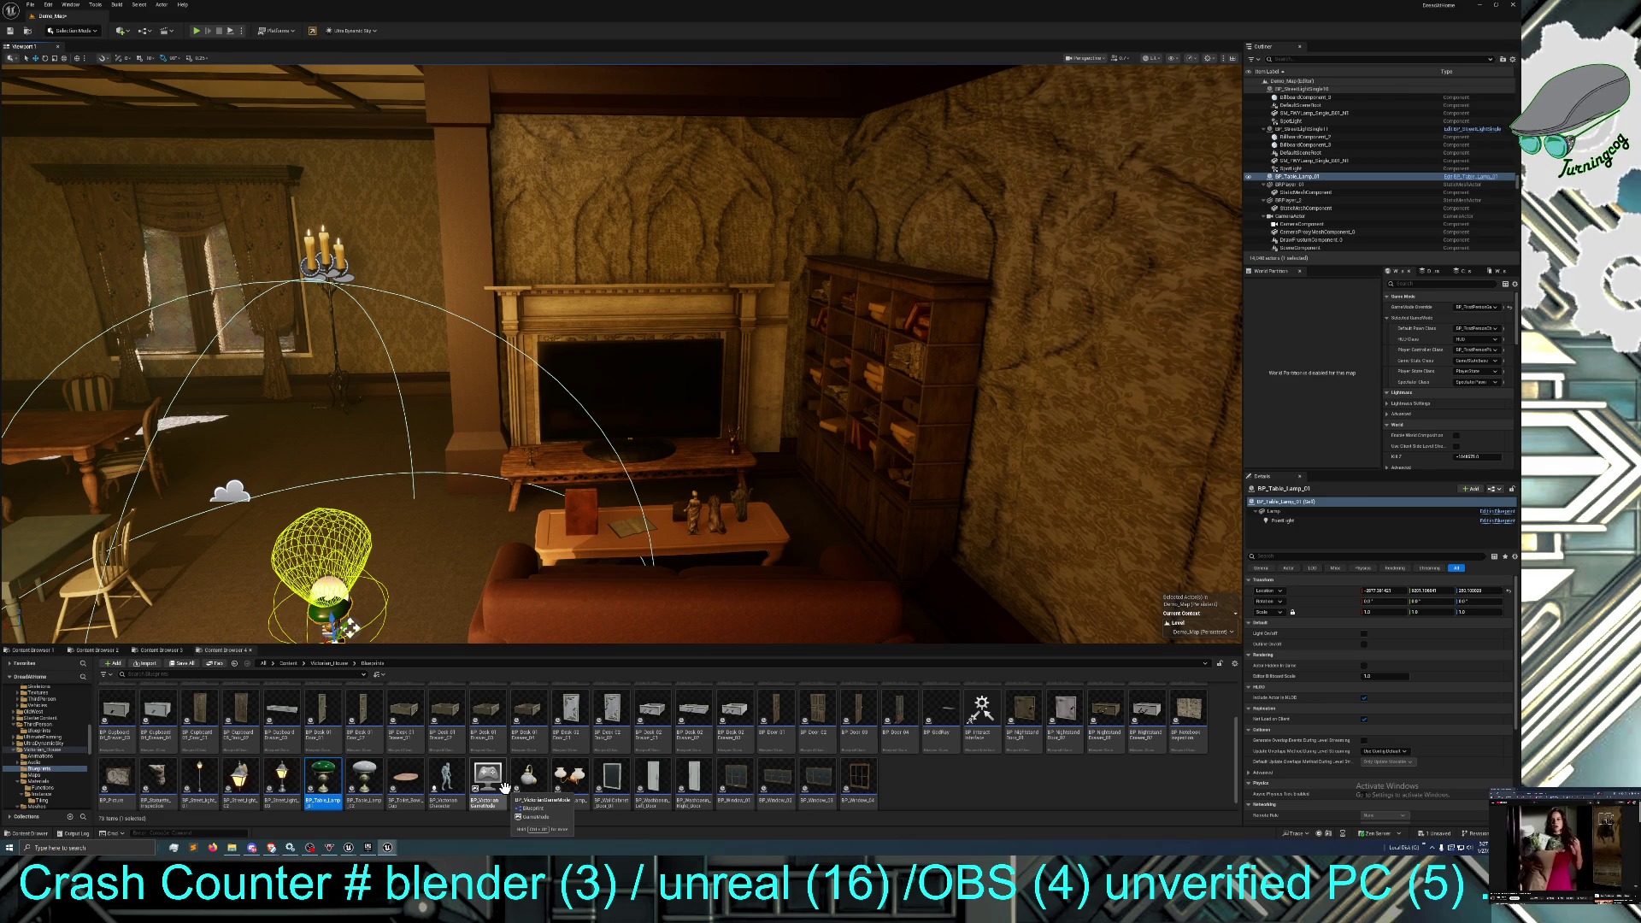
{"action": "left_click", "coordinate": [935, 716]}
{"action": "mouse_move", "coordinate": [269, 407]}
{"action": "left_mouse_down"}
{"action": "mouse_move", "coordinate": [221, 408]}
{"action": "mouse_move", "coordinate": [225, 367]}
{"action": "mouse_move", "coordinate": [221, 419]}
{"action": "mouse_move", "coordinate": [209, 369]}
{"action": "mouse_move", "coordinate": [366, 404]}
{"action": "left_mouse_up"}
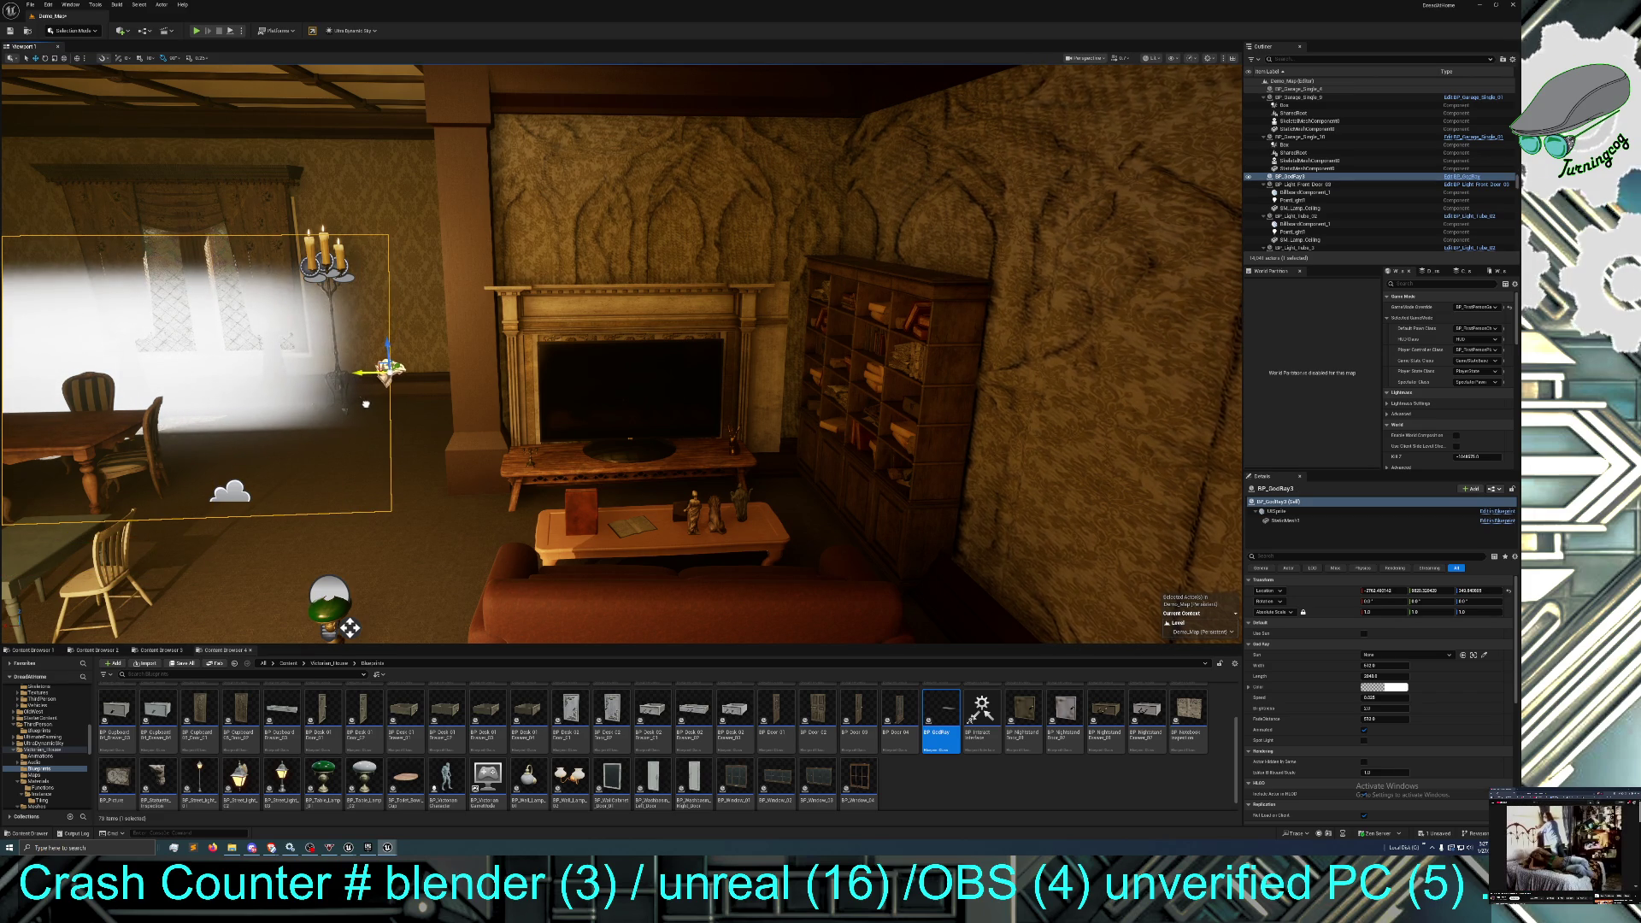
Move the ExponentialHeightFog down toward the table.
{"action": "right_click", "coordinate": [362, 422]}
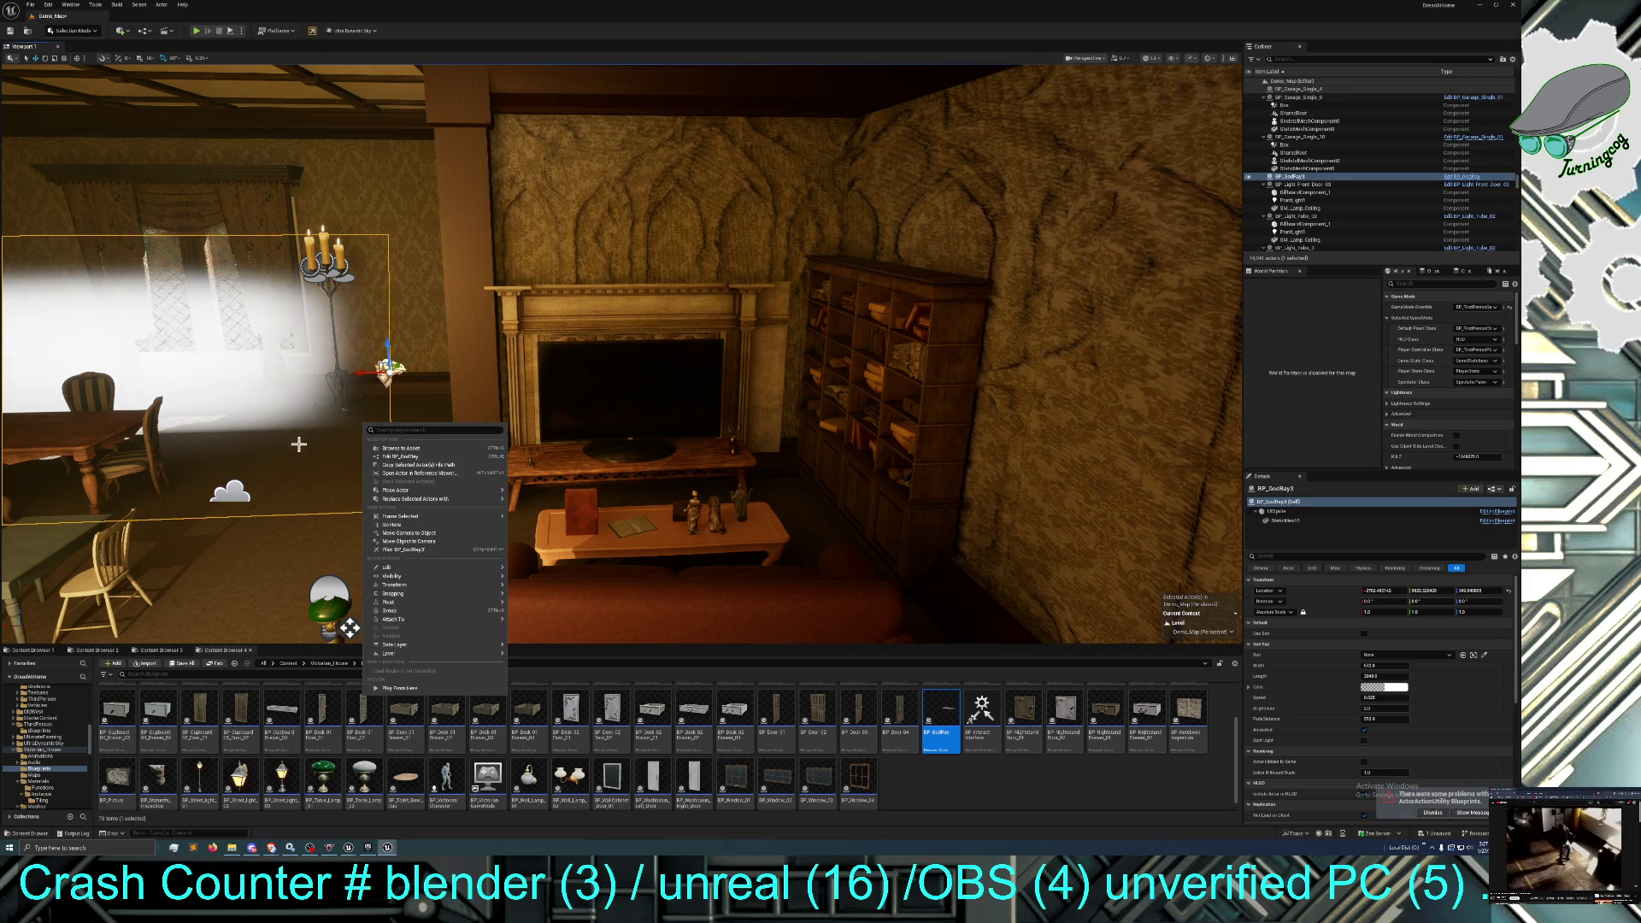
{"action": "left_click", "coordinate": [235, 493]}
{"action": "mouse_move", "coordinate": [238, 485]}
{"action": "left_mouse_down"}
{"action": "mouse_move", "coordinate": [175, 565]}
{"action": "mouse_move", "coordinate": [193, 547]}
{"action": "left_mouse_up"}
Frame BP_GodRay and turn it about 90° to angle across the room.
{"action": "left_click", "coordinate": [389, 370]}
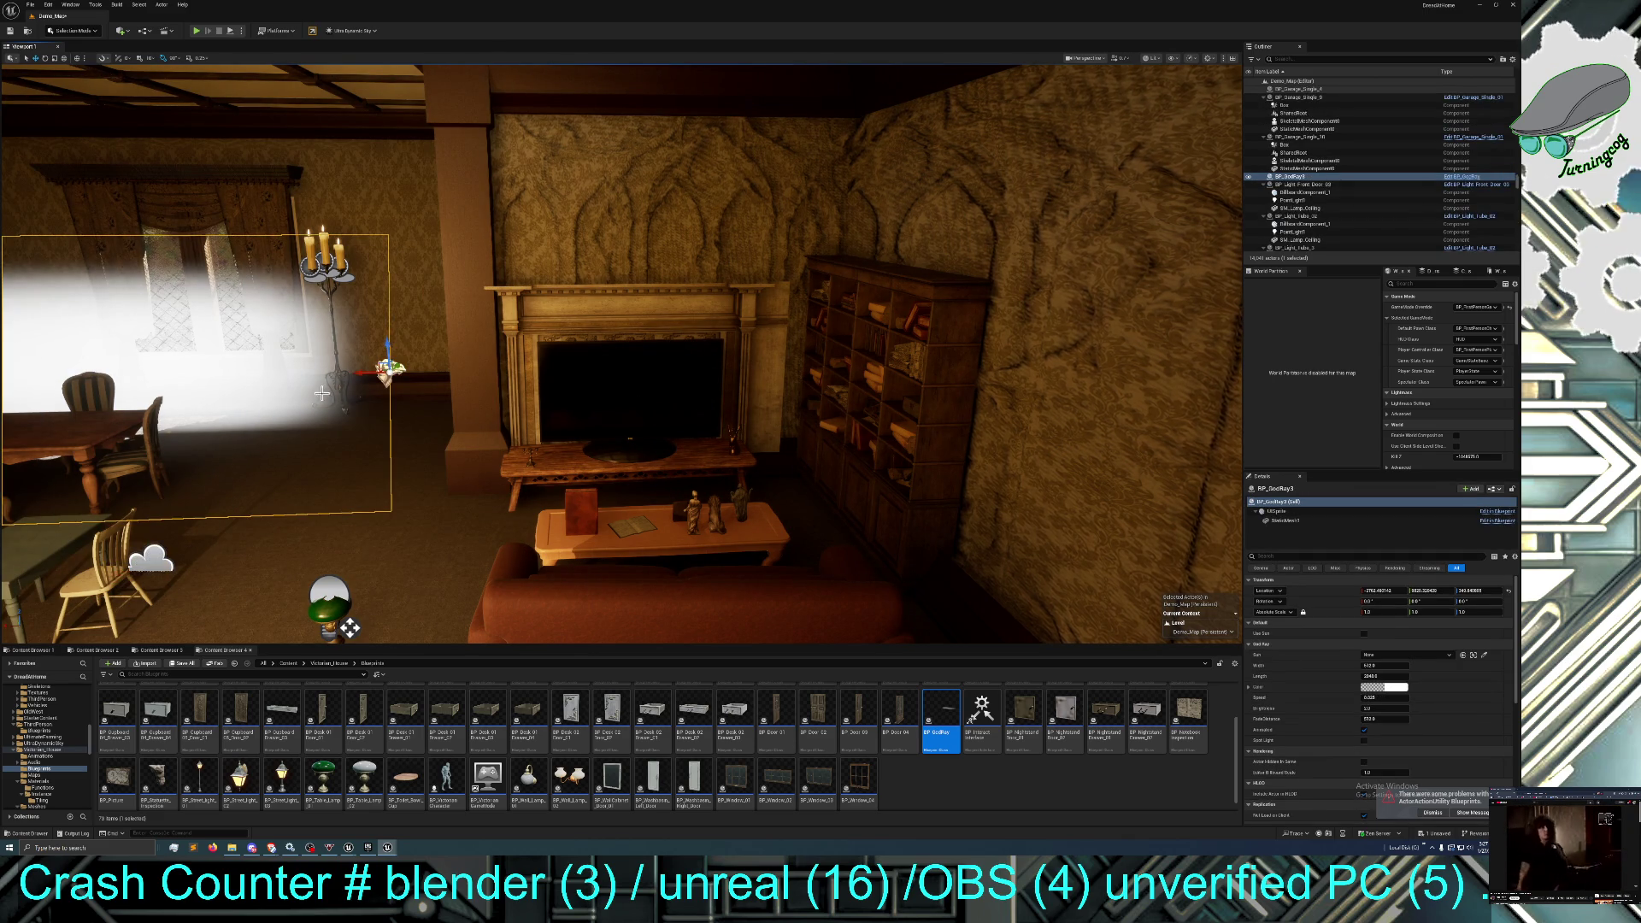
{"action": "key", "text": "f"}
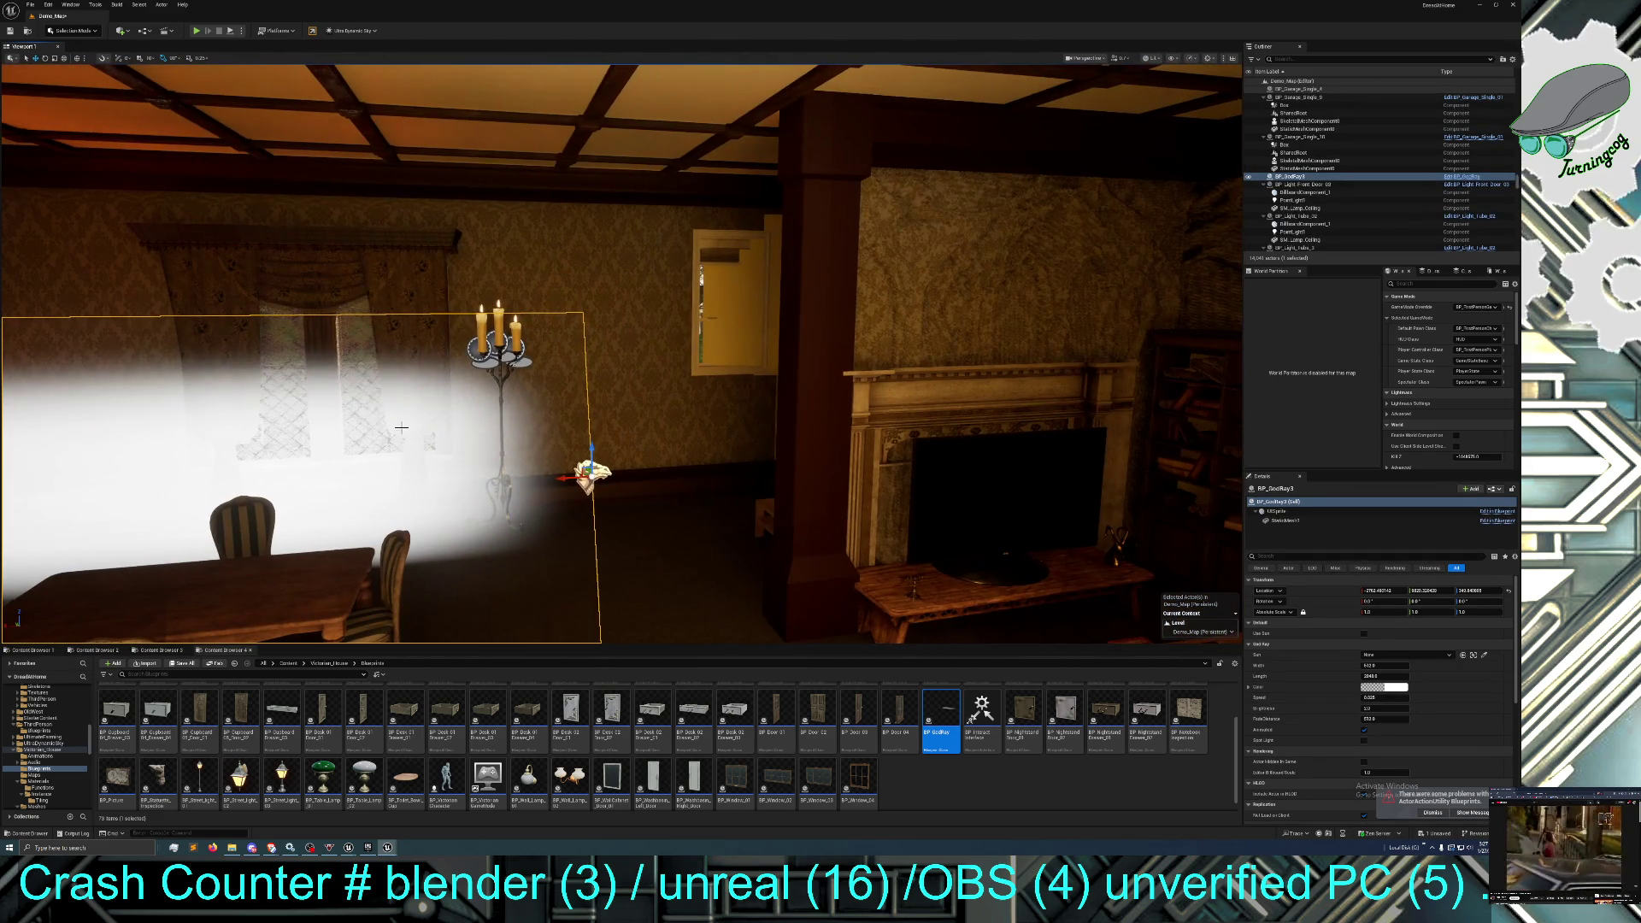
{"action": "mouse_move", "coordinate": [527, 508]}
{"action": "left_mouse_down"}
{"action": "mouse_move", "coordinate": [994, 420]}
{"action": "mouse_move", "coordinate": [1230, 487]}
{"action": "mouse_move", "coordinate": [783, 496]}
{"action": "left_mouse_up"}
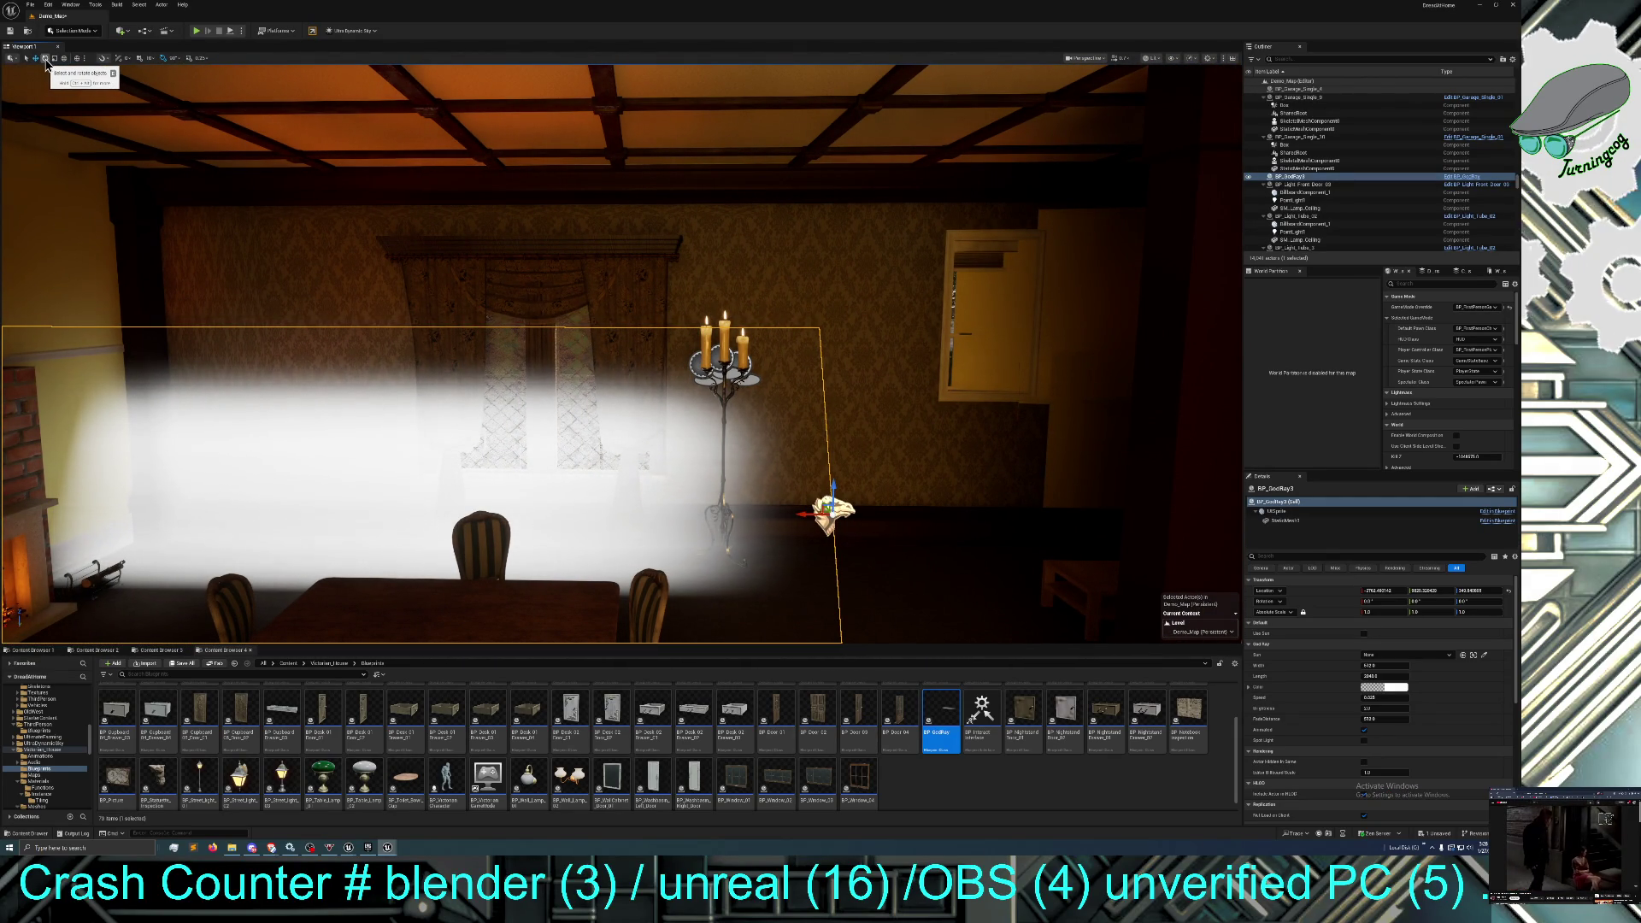
{"action": "left_click", "coordinate": [45, 60]}
{"action": "left_click_drag", "start_coordinate": [811, 524], "coordinate": [813, 525]}
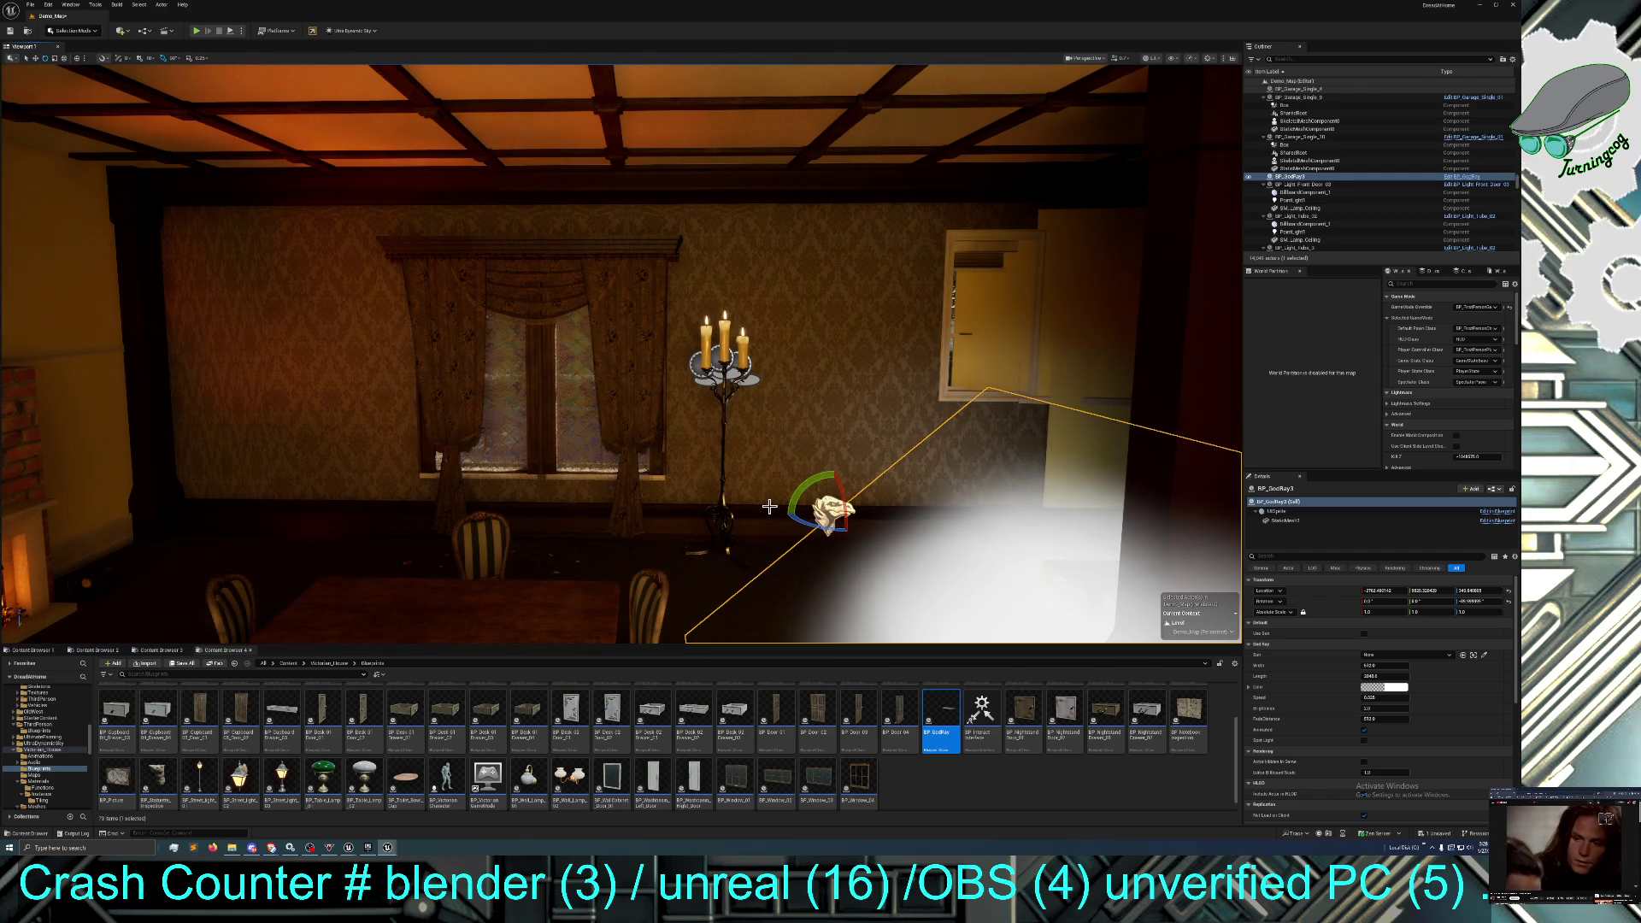
{"action": "left_click", "coordinate": [35, 58]}
{"action": "left_click_drag", "start_coordinate": [619, 342], "coordinate": [739, 342]}
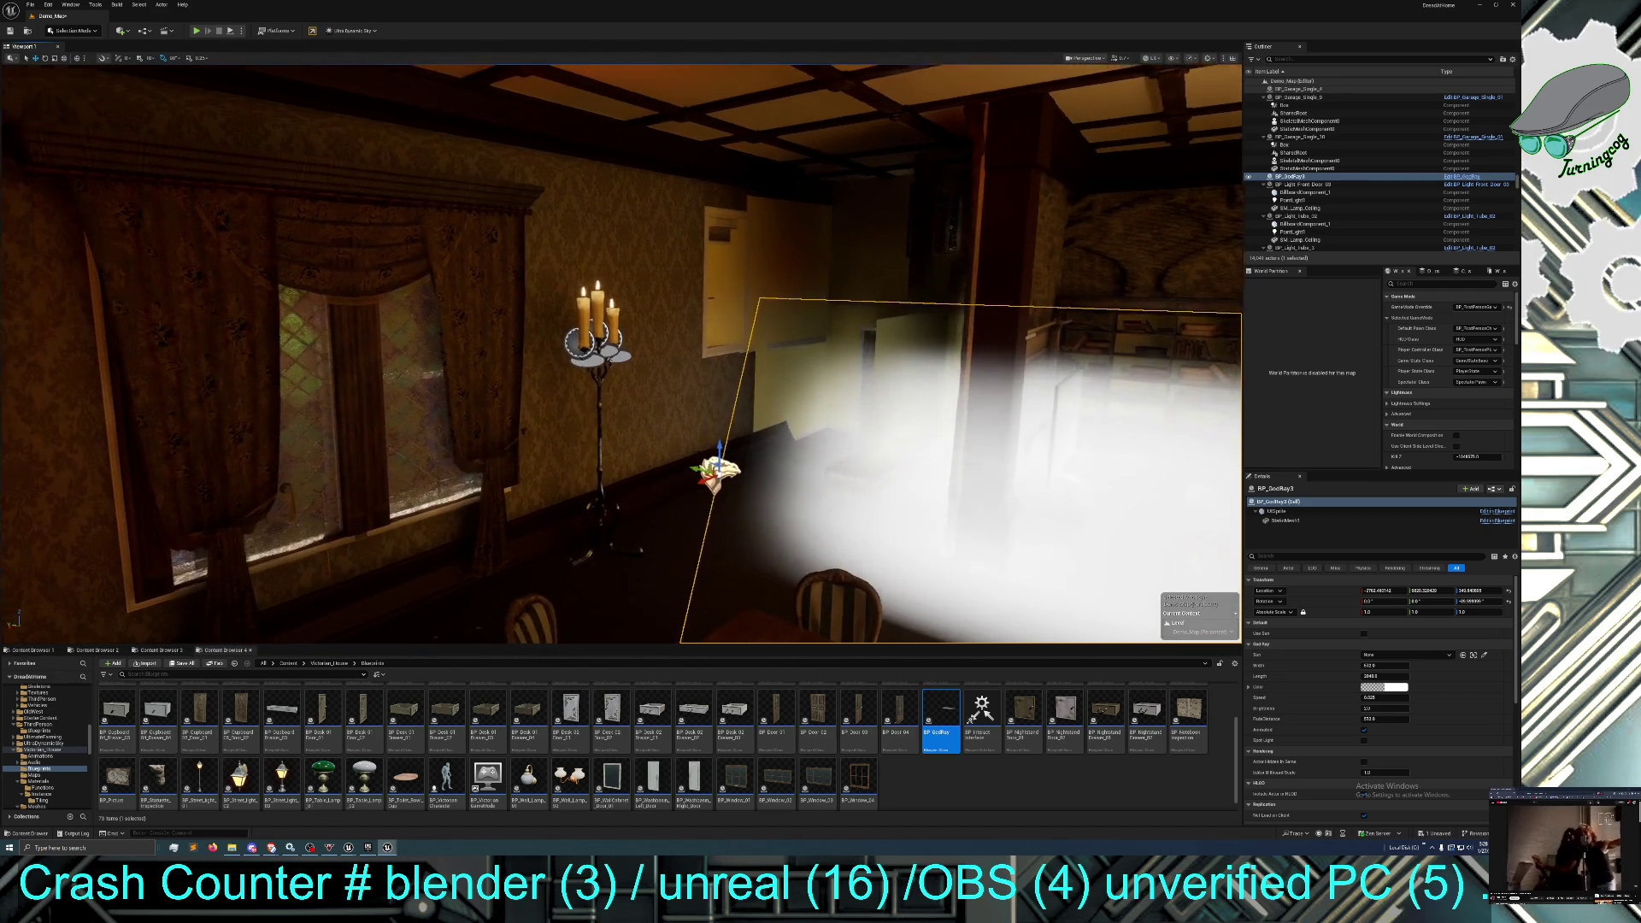
{"action": "mouse_move", "coordinate": [689, 479]}
{"action": "left_mouse_down"}
{"action": "mouse_move", "coordinate": [238, 330]}
{"action": "mouse_move", "coordinate": [282, 363]}
{"action": "mouse_move", "coordinate": [29, 386]}
{"action": "mouse_move", "coordinate": [54, 402]}
{"action": "mouse_move", "coordinate": [70, 305]}
{"action": "left_mouse_up"}
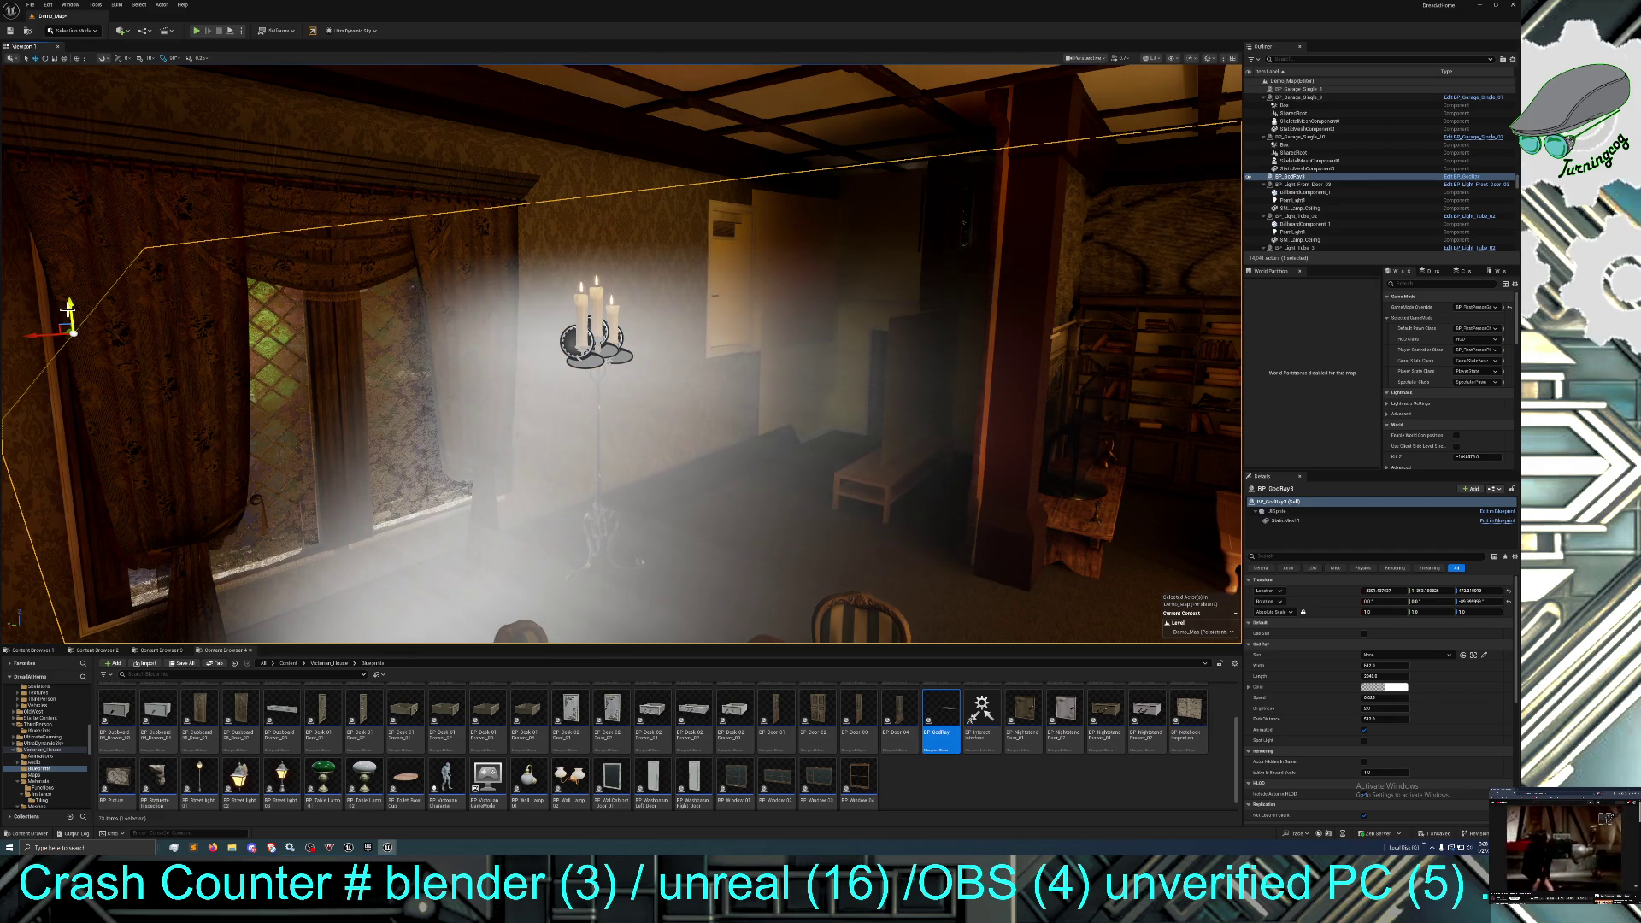
Set rotation snapping to 45° and start rotating the god-ray shaft again.
{"action": "left_click", "coordinate": [46, 61]}
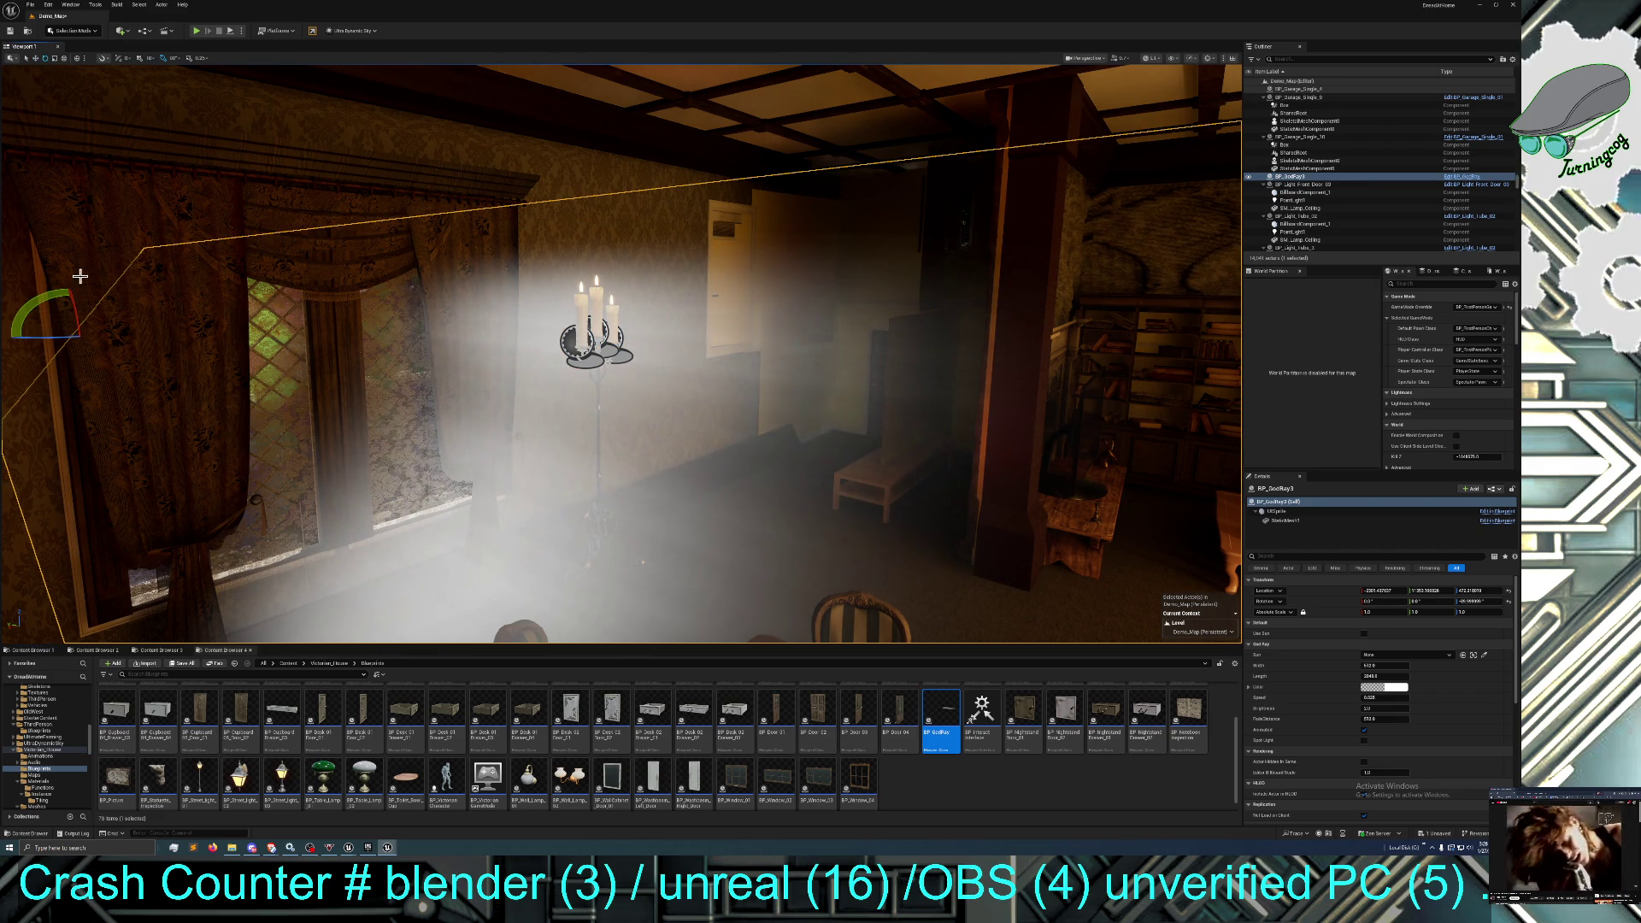
{"action": "left_click", "coordinate": [174, 58]}
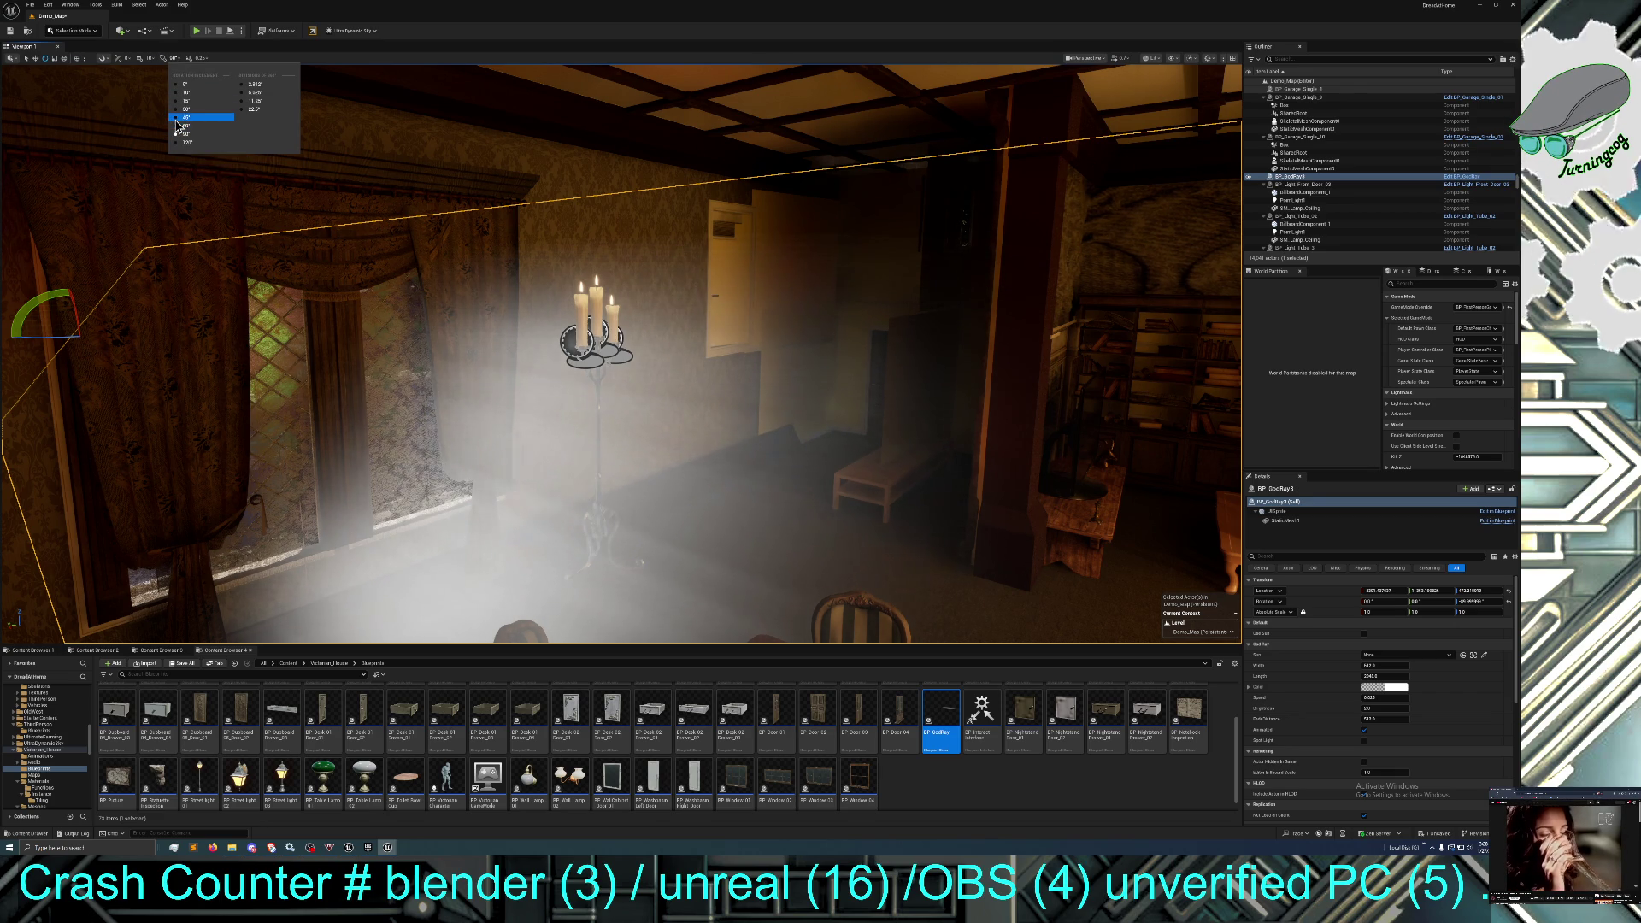
{"action": "left_click", "coordinate": [176, 121]}
{"action": "left_click_drag", "start_coordinate": [81, 306], "coordinate": [77, 308]}
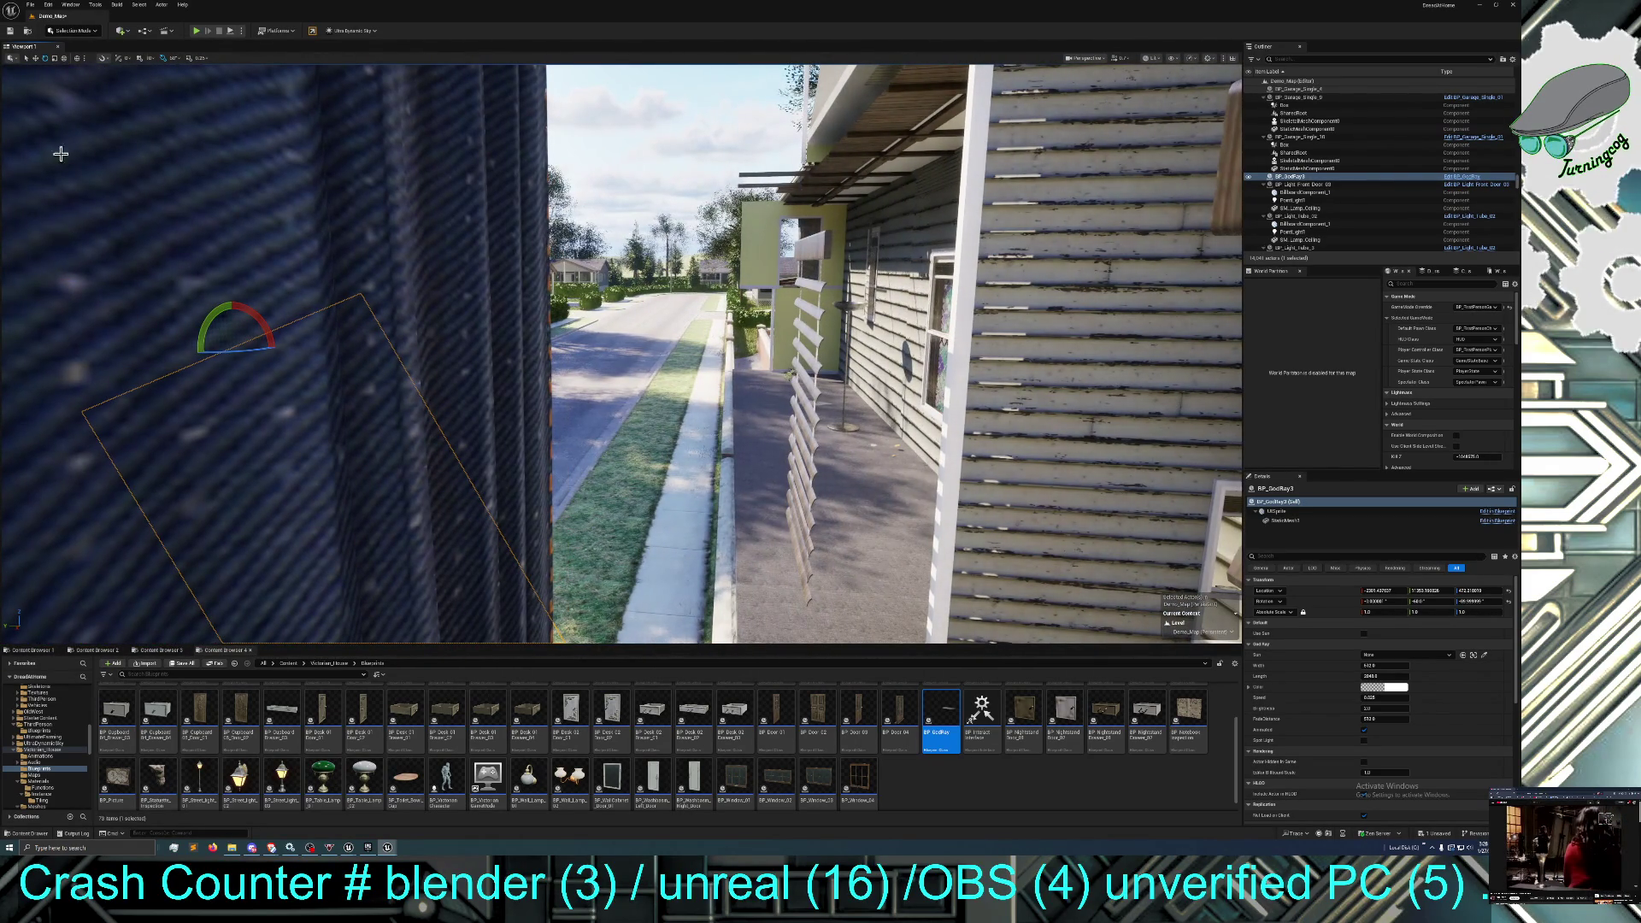
Undo the last rotation, switch rotation snapping to 30°, and tilt the god-ray box -30°.
{"action": "left_click", "coordinate": [48, 5]}
{"action": "left_click", "coordinate": [67, 36]}
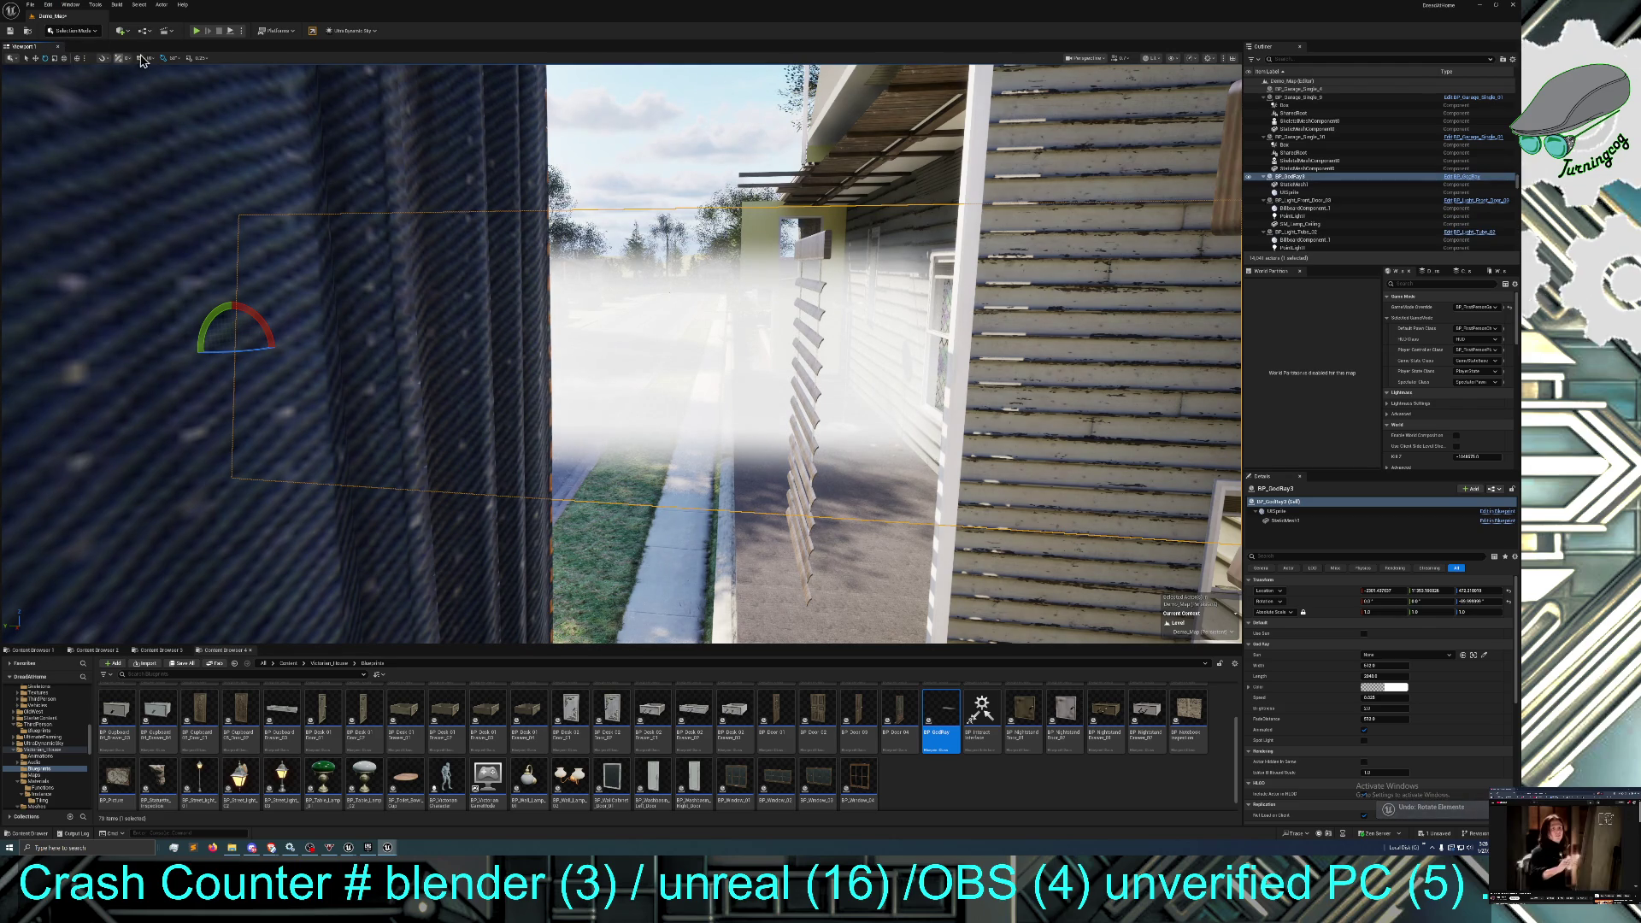
{"action": "left_click", "coordinate": [170, 58]}
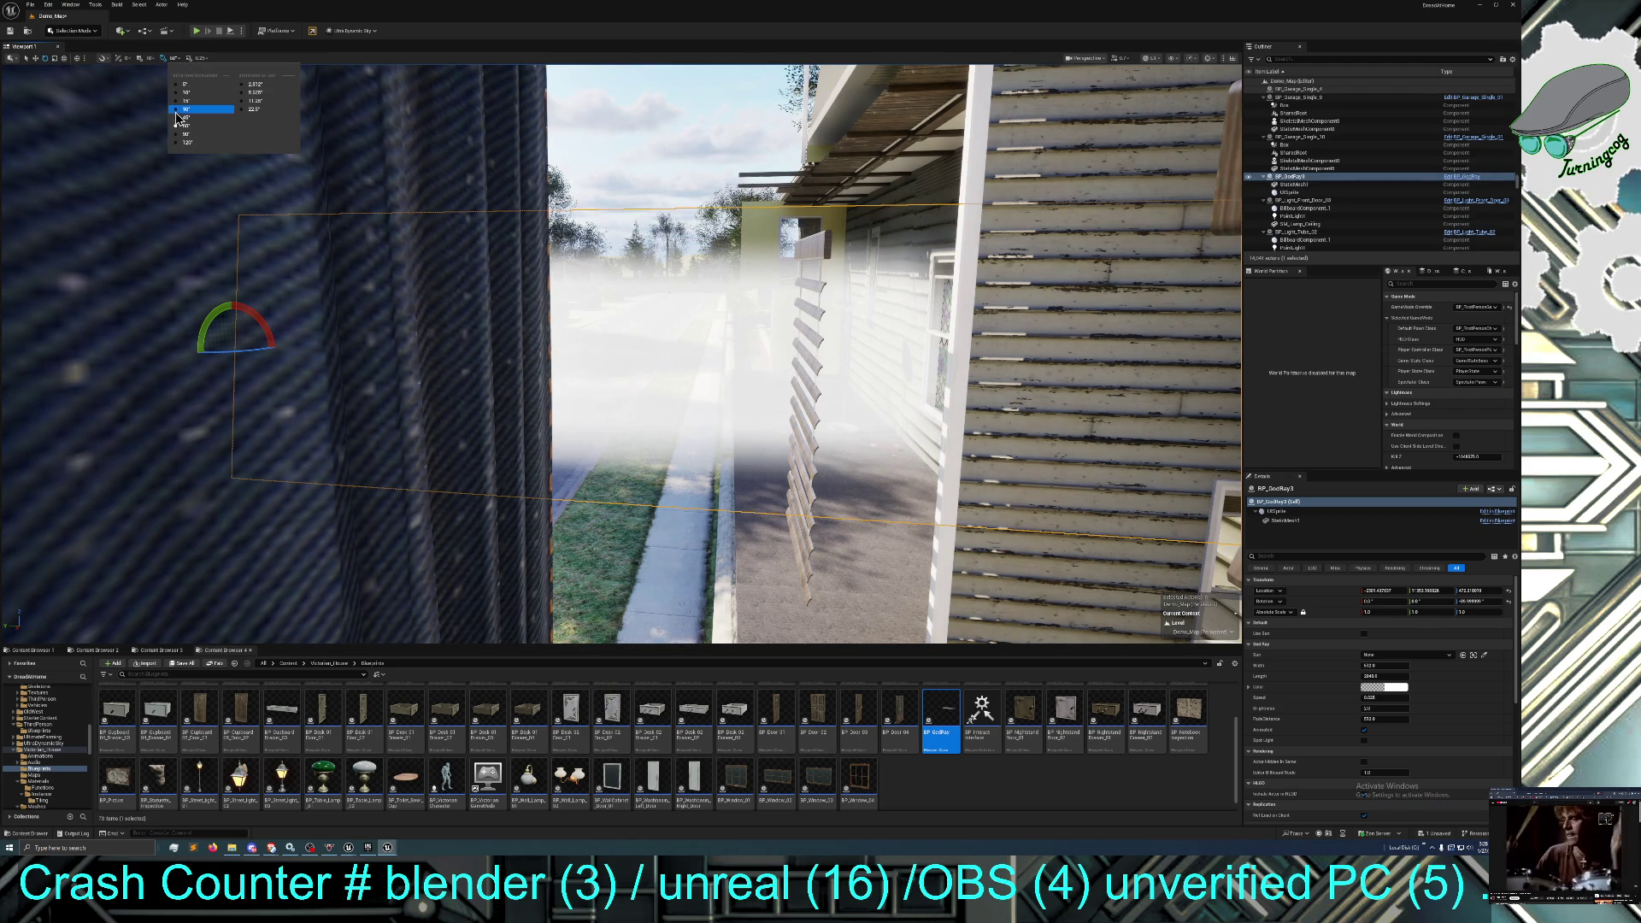
{"action": "left_click", "coordinate": [177, 113]}
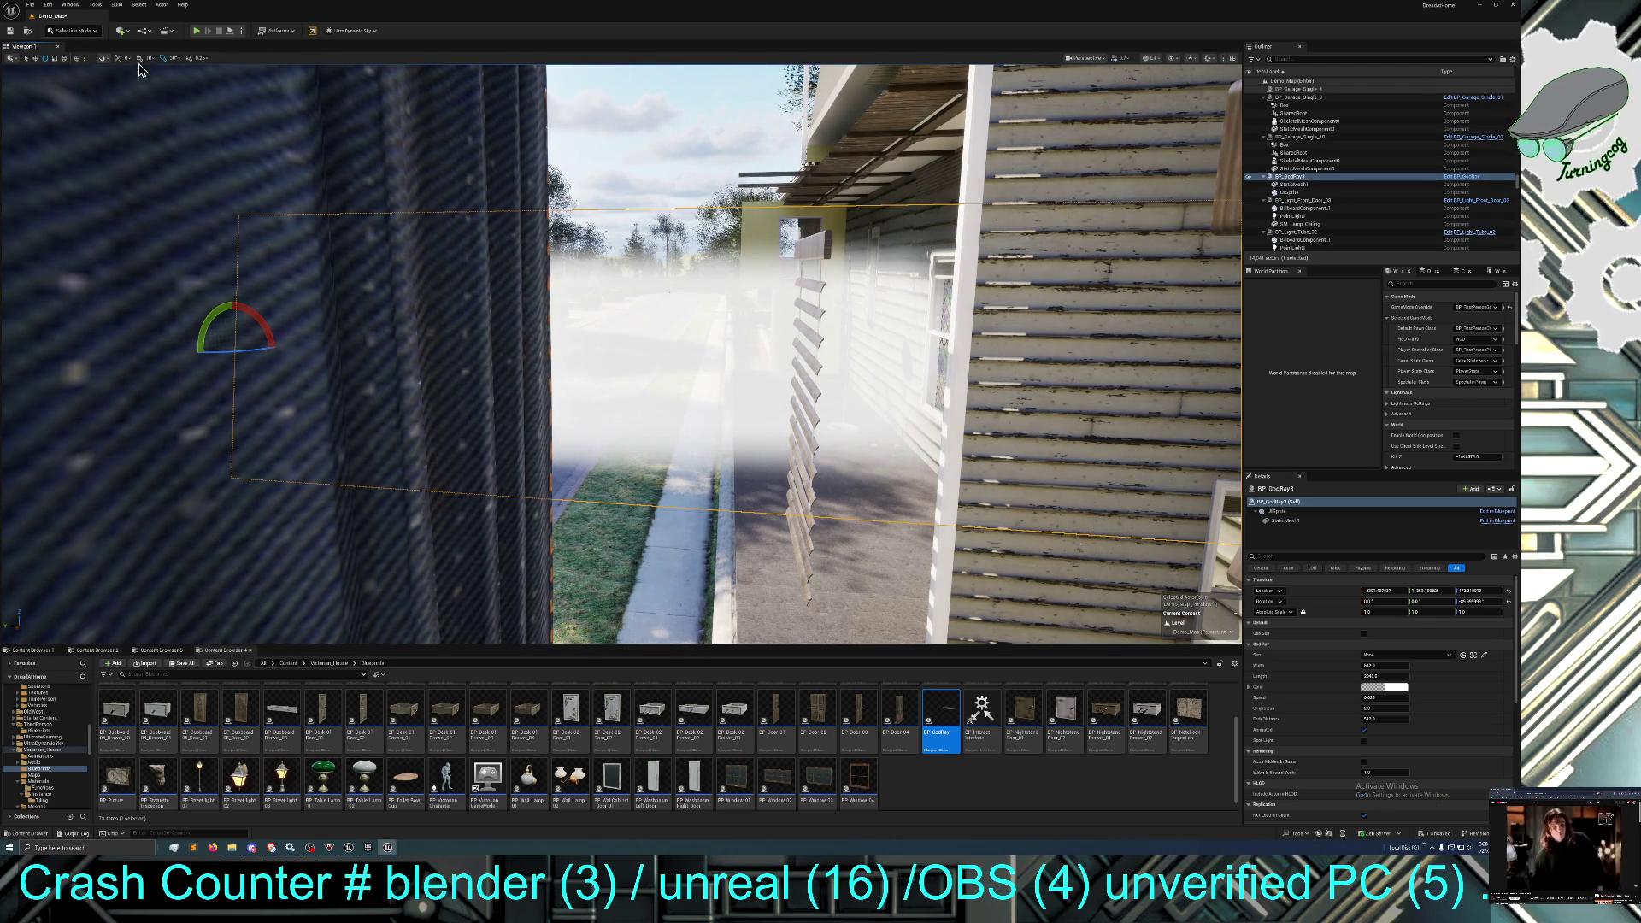
{"action": "left_click_drag", "start_coordinate": [264, 321], "coordinate": [268, 325]}
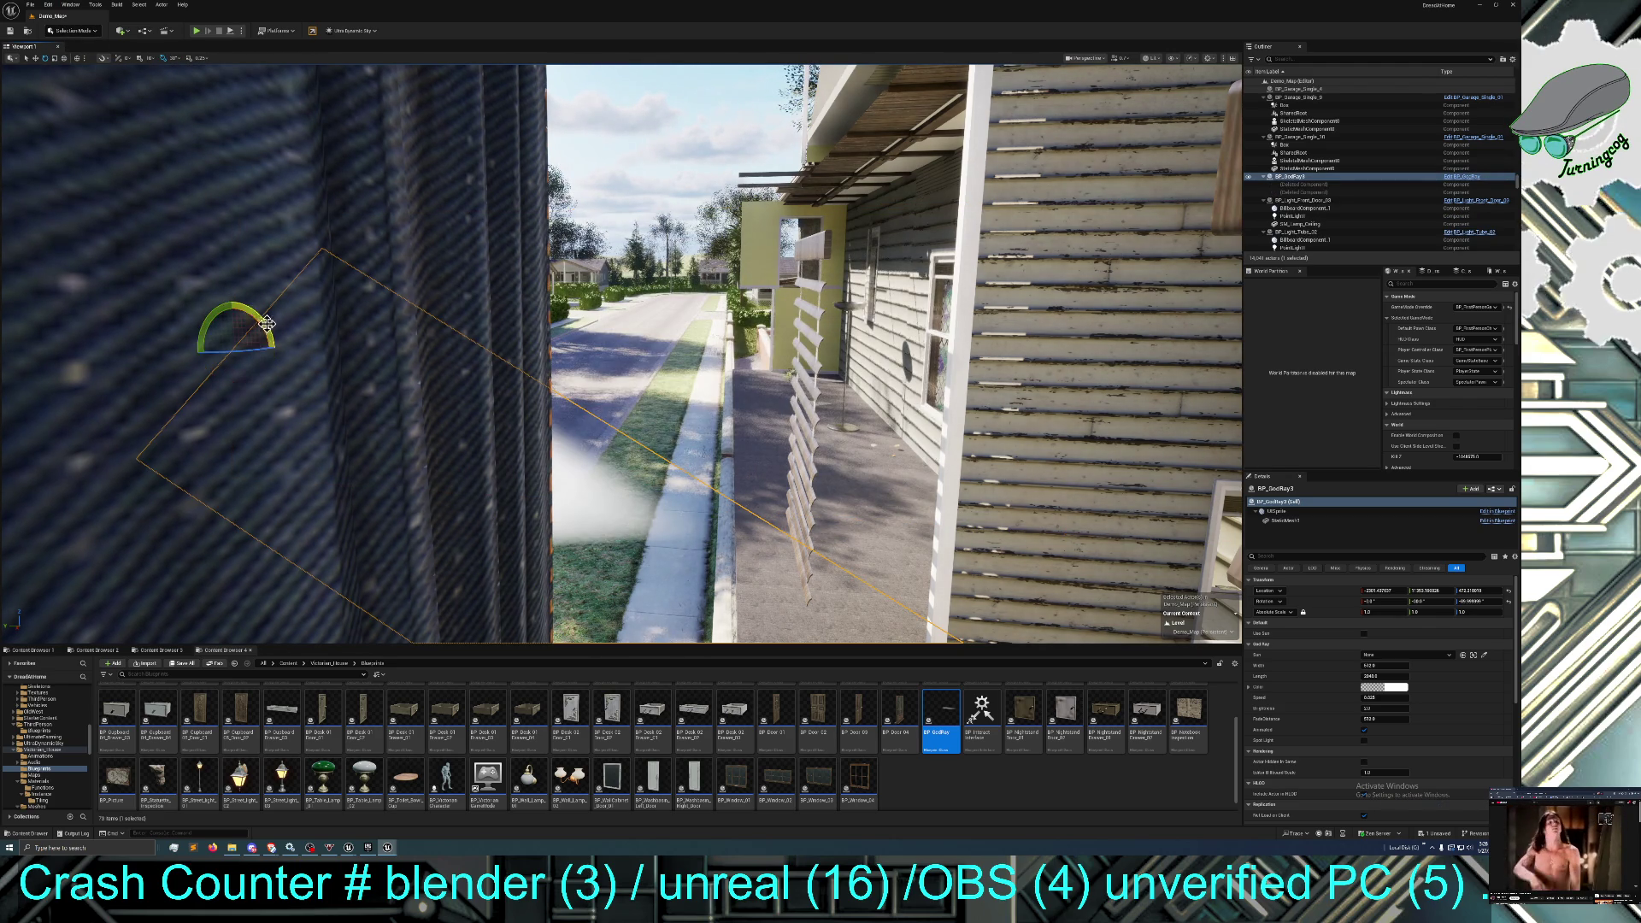
Raise the god-ray box well above its original height, to about Z 1115.
{"action": "left_click", "coordinate": [36, 58]}
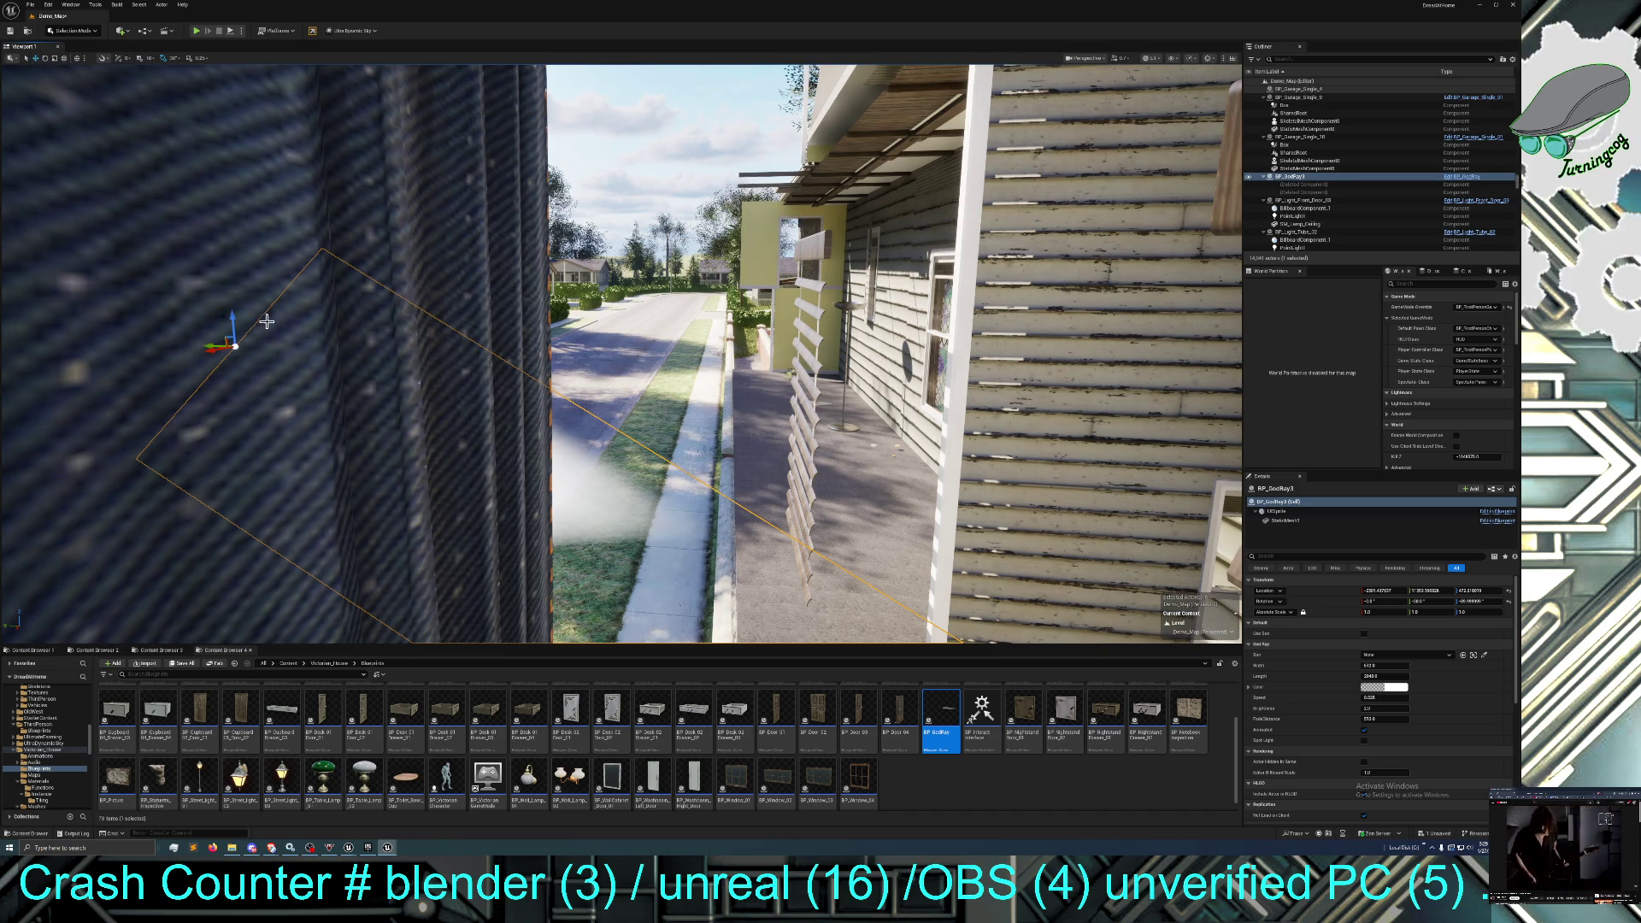
{"action": "left_click_drag", "start_coordinate": [232, 323], "coordinate": [211, 89]}
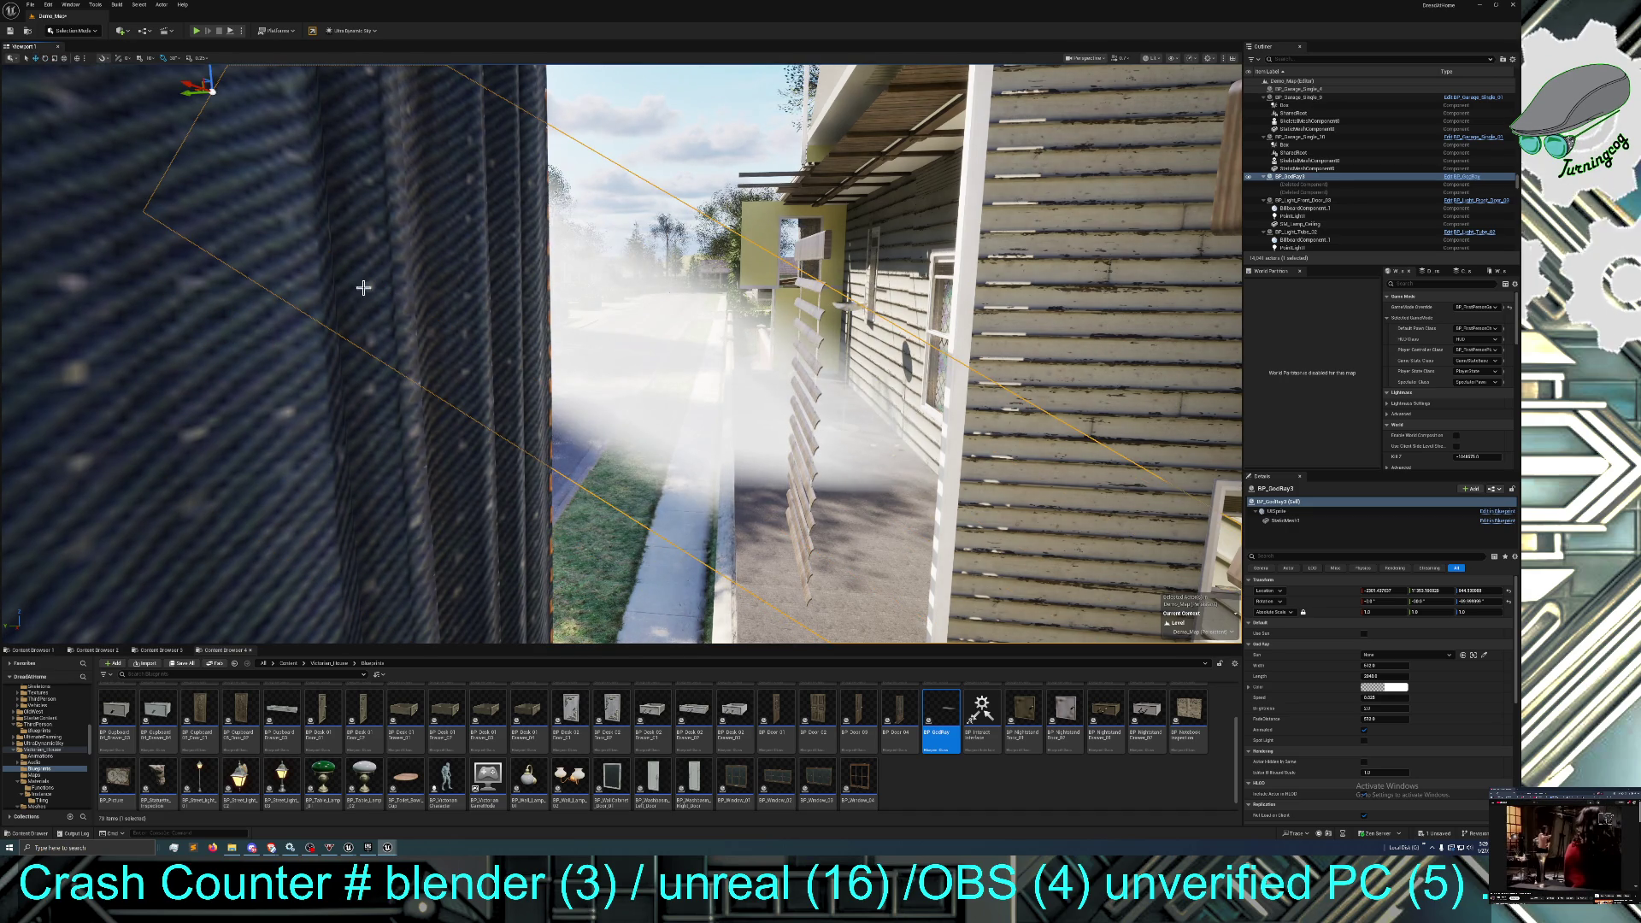
{"action": "scroll", "coordinate": [303, 225], "scroll_direction": "down", "scroll_amount": 10}
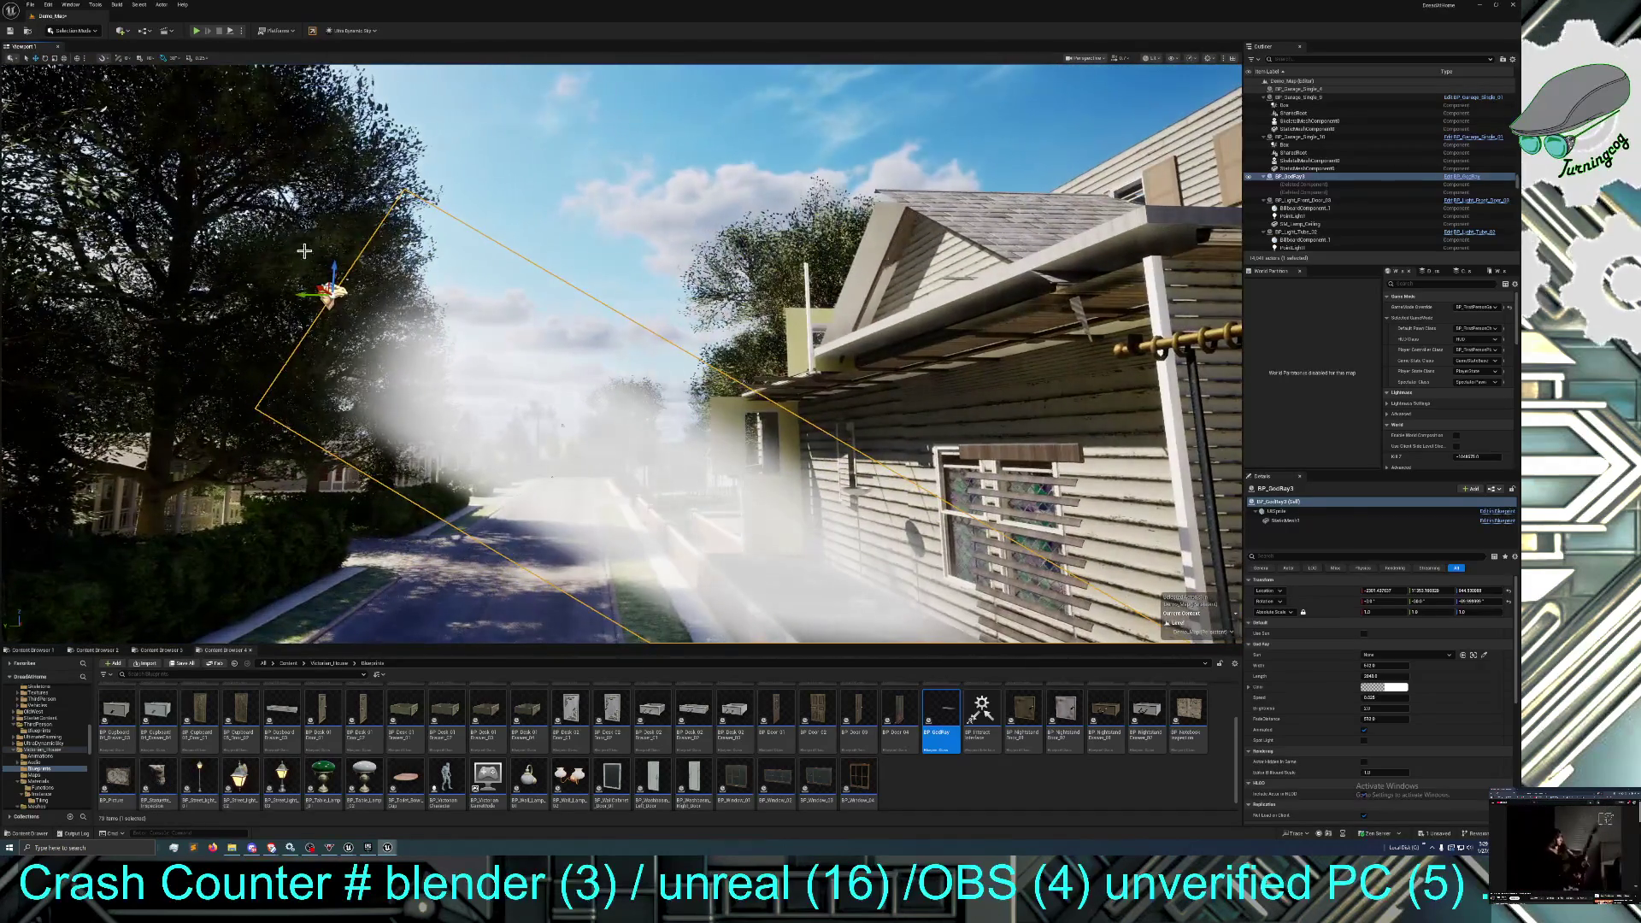
{"action": "mouse_move", "coordinate": [308, 258]}
{"action": "left_mouse_down"}
{"action": "mouse_move", "coordinate": [313, 164]}
{"action": "mouse_move", "coordinate": [325, 222]}
{"action": "mouse_move", "coordinate": [394, 231]}
{"action": "mouse_move", "coordinate": [333, 227]}
{"action": "mouse_move", "coordinate": [818, 422]}
{"action": "mouse_move", "coordinate": [743, 414]}
{"action": "mouse_move", "coordinate": [529, 146]}
{"action": "left_mouse_up"}
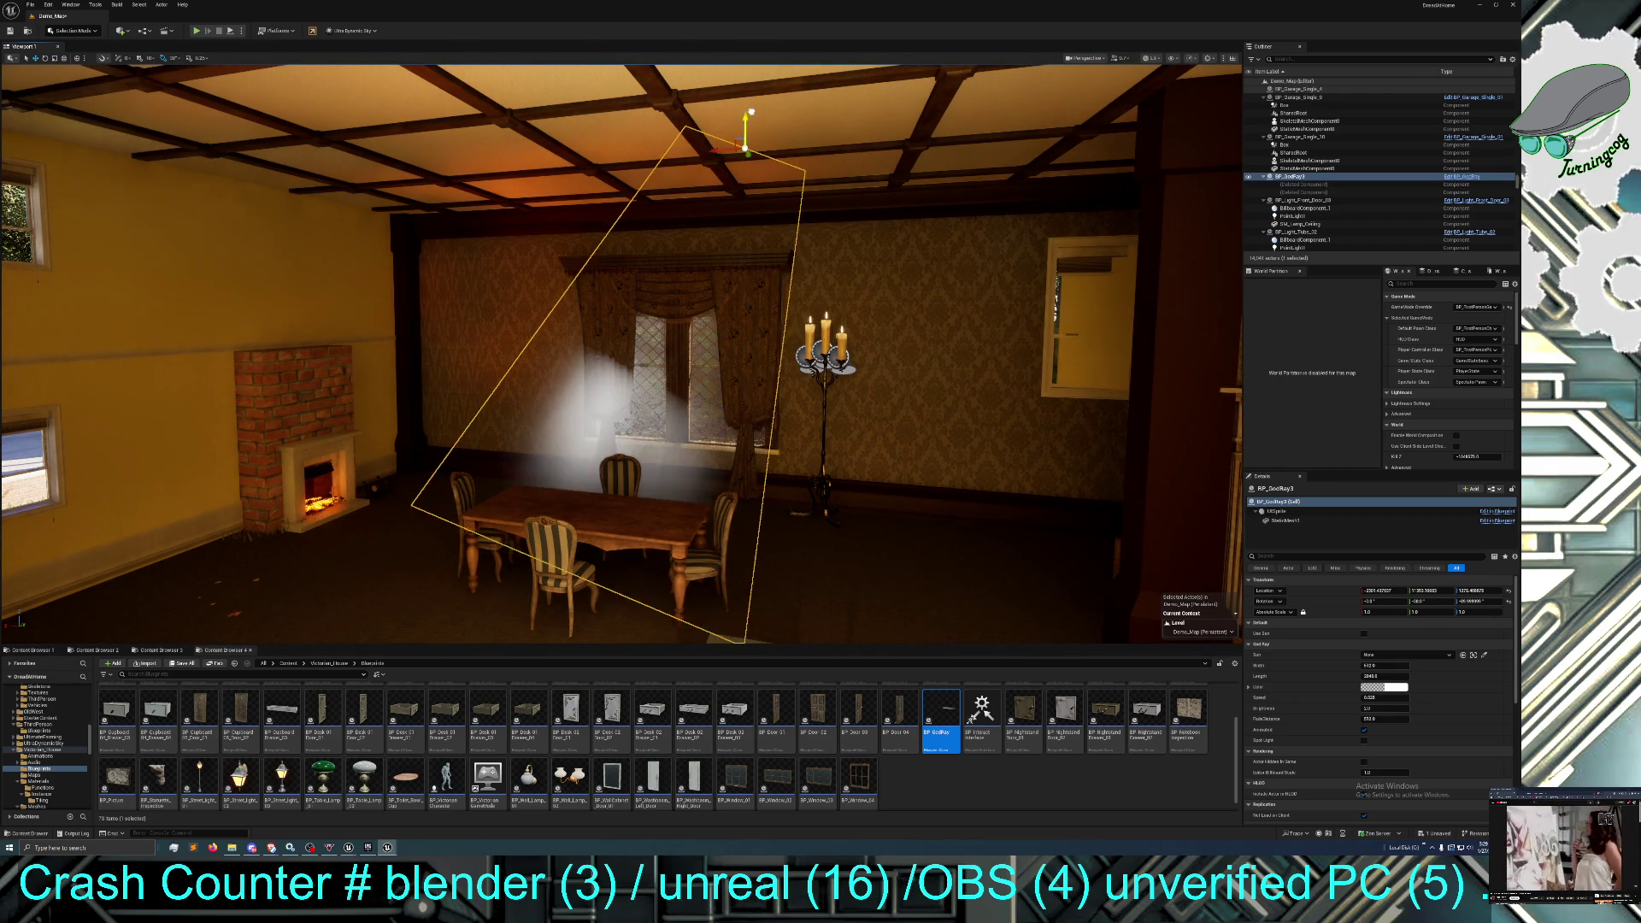
Lower the god-ray shaft slightly and shift it sideways toward the dining-room window.
{"action": "mouse_move", "coordinate": [745, 139]}
{"action": "left_mouse_down"}
{"action": "mouse_move", "coordinate": [550, 208]}
{"action": "mouse_move", "coordinate": [311, 575]}
{"action": "mouse_move", "coordinate": [579, 550]}
{"action": "mouse_move", "coordinate": [478, 560]}
{"action": "mouse_move", "coordinate": [534, 560]}
{"action": "mouse_move", "coordinate": [722, 174]}
{"action": "left_mouse_up"}
{"action": "mouse_move", "coordinate": [661, 88]}
{"action": "left_mouse_down"}
{"action": "mouse_move", "coordinate": [674, 93]}
{"action": "mouse_move", "coordinate": [664, 131]}
{"action": "left_mouse_up"}
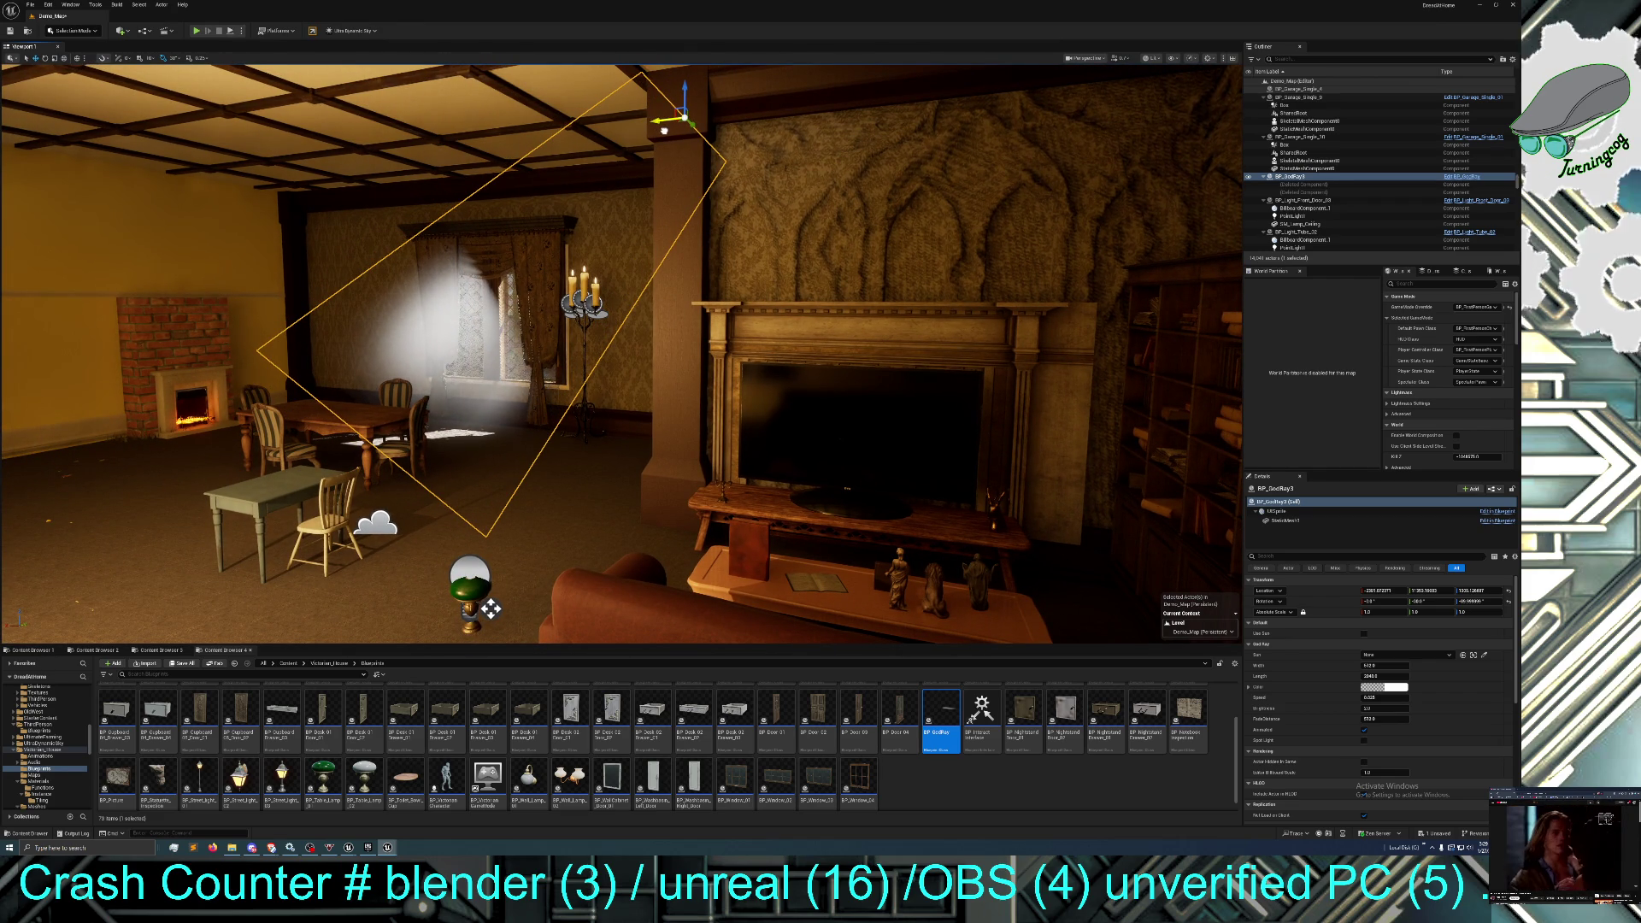
{"action": "left_click_drag", "start_coordinate": [657, 206], "coordinate": [694, 208]}
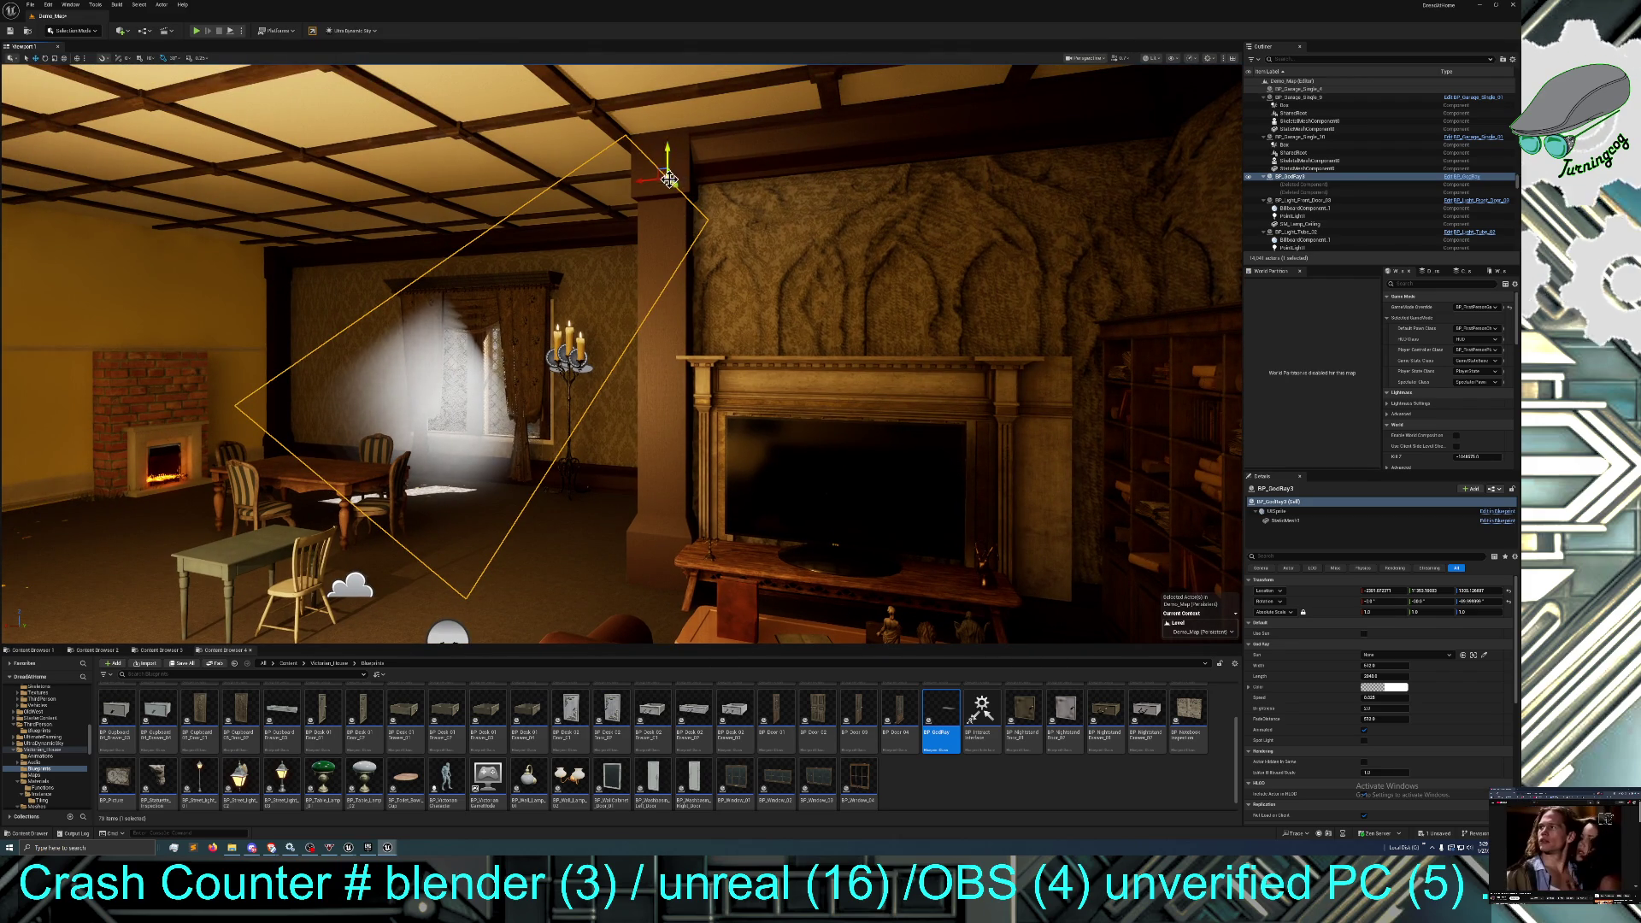
{"action": "left_click_drag", "start_coordinate": [678, 184], "coordinate": [702, 159]}
{"action": "mouse_move", "coordinate": [350, 630]}
{"action": "left_mouse_down"}
{"action": "mouse_move", "coordinate": [366, 599]}
{"action": "mouse_move", "coordinate": [337, 616]}
{"action": "mouse_move", "coordinate": [349, 631]}
{"action": "left_mouse_up"}
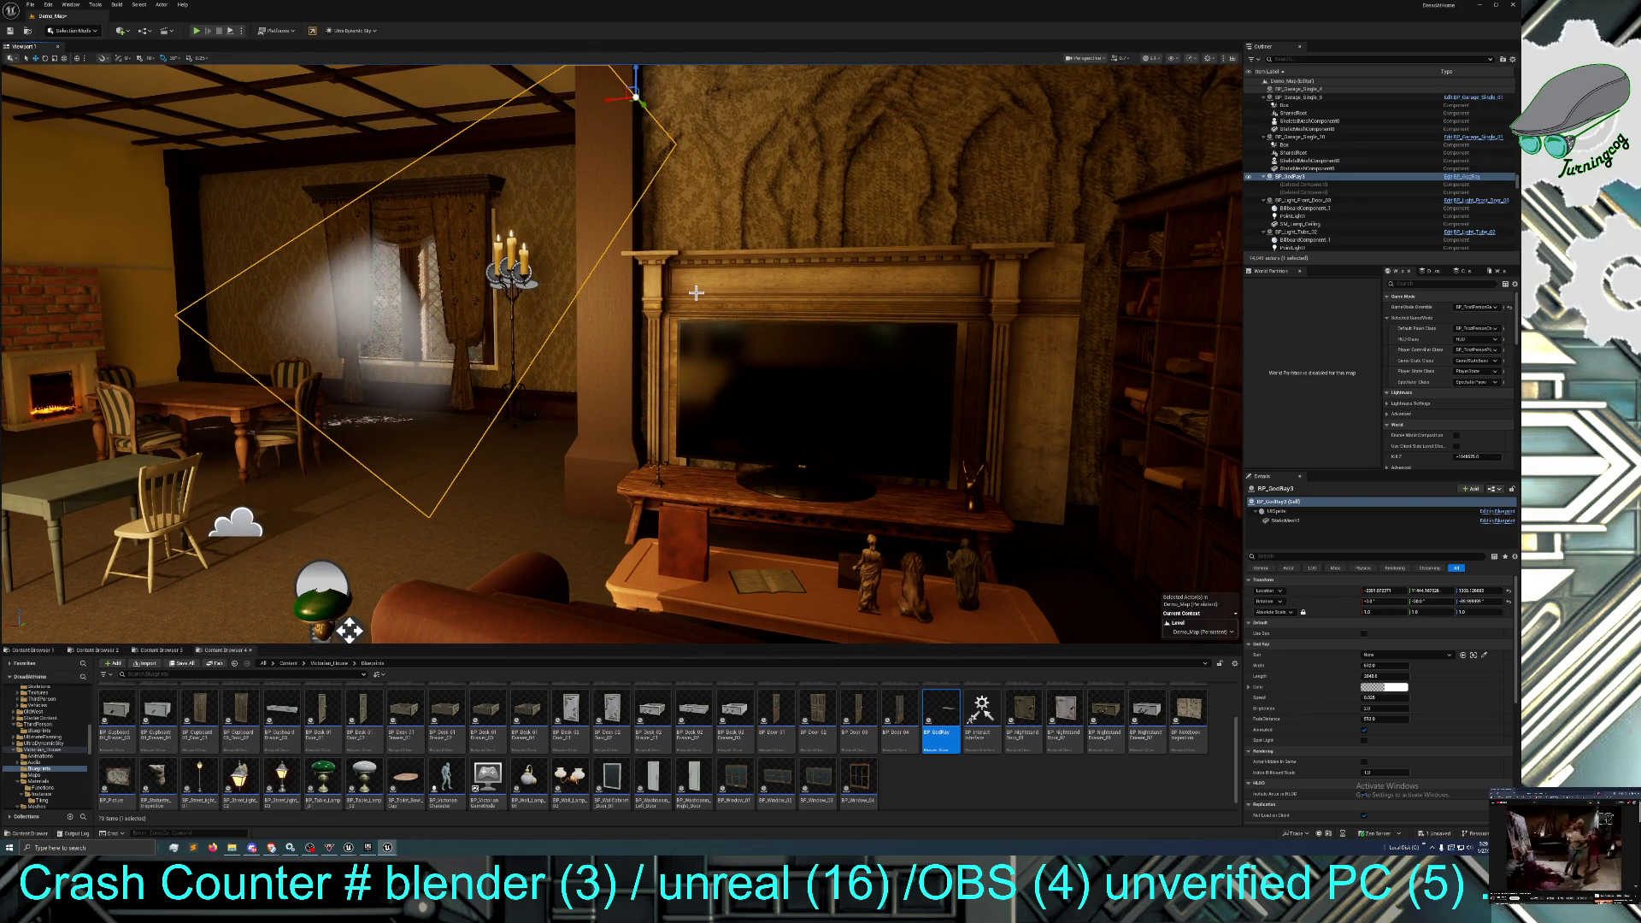
{"action": "mouse_move", "coordinate": [585, 389]}
{"action": "left_mouse_down"}
{"action": "mouse_move", "coordinate": [590, 410]}
{"action": "mouse_move", "coordinate": [586, 389]}
{"action": "left_mouse_up"}
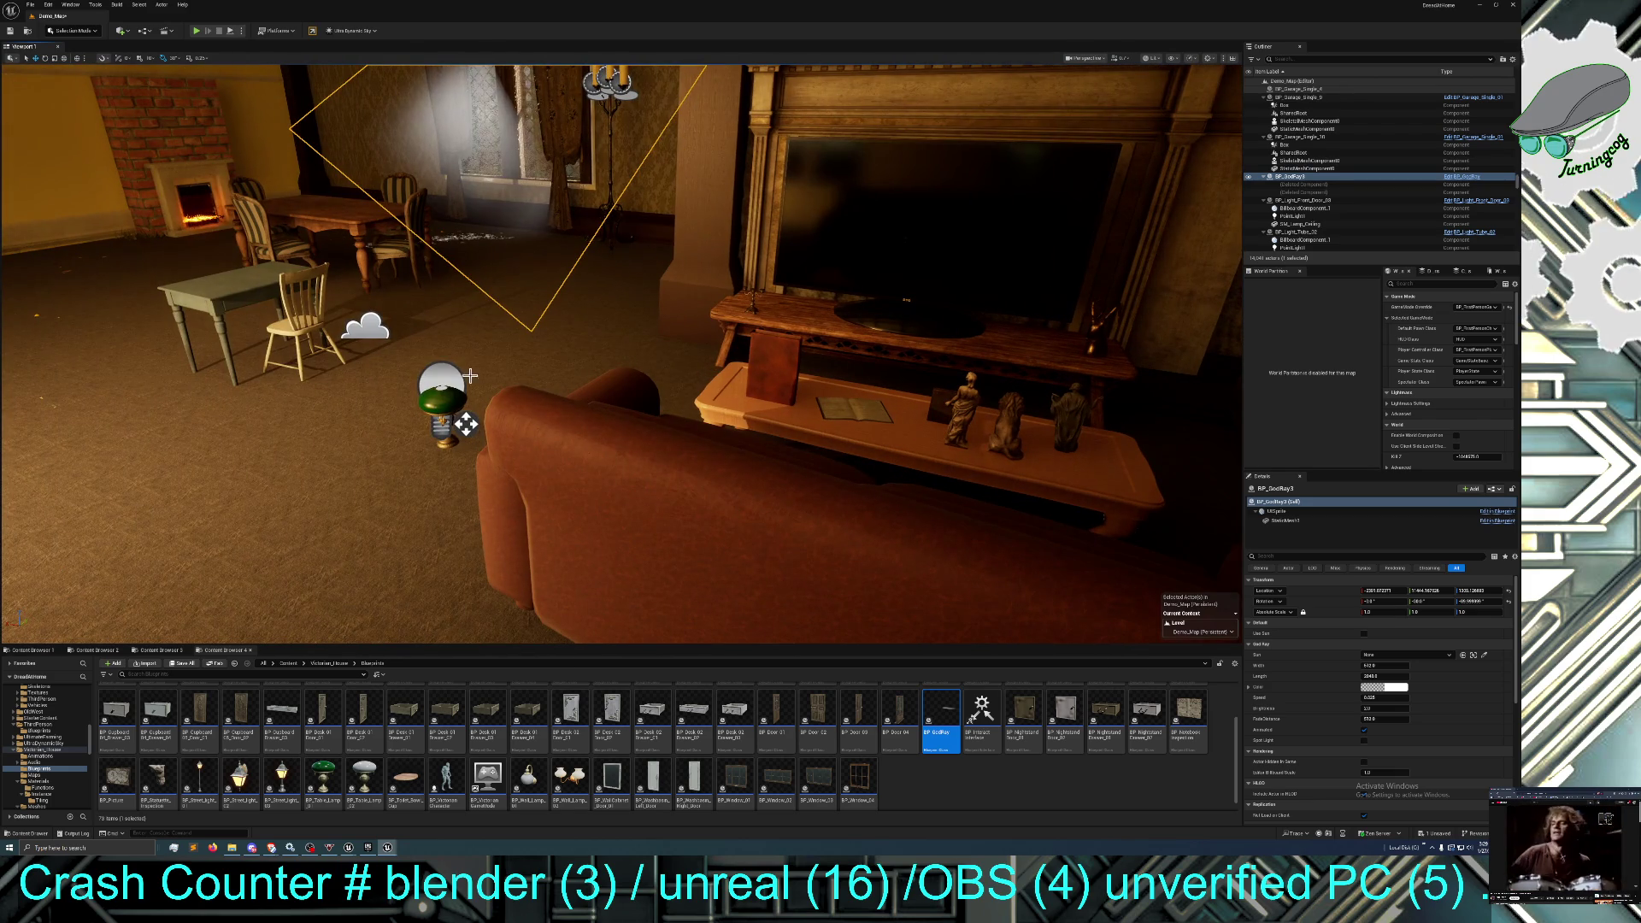
{"action": "left_click_drag", "start_coordinate": [451, 363], "coordinate": [491, 340]}
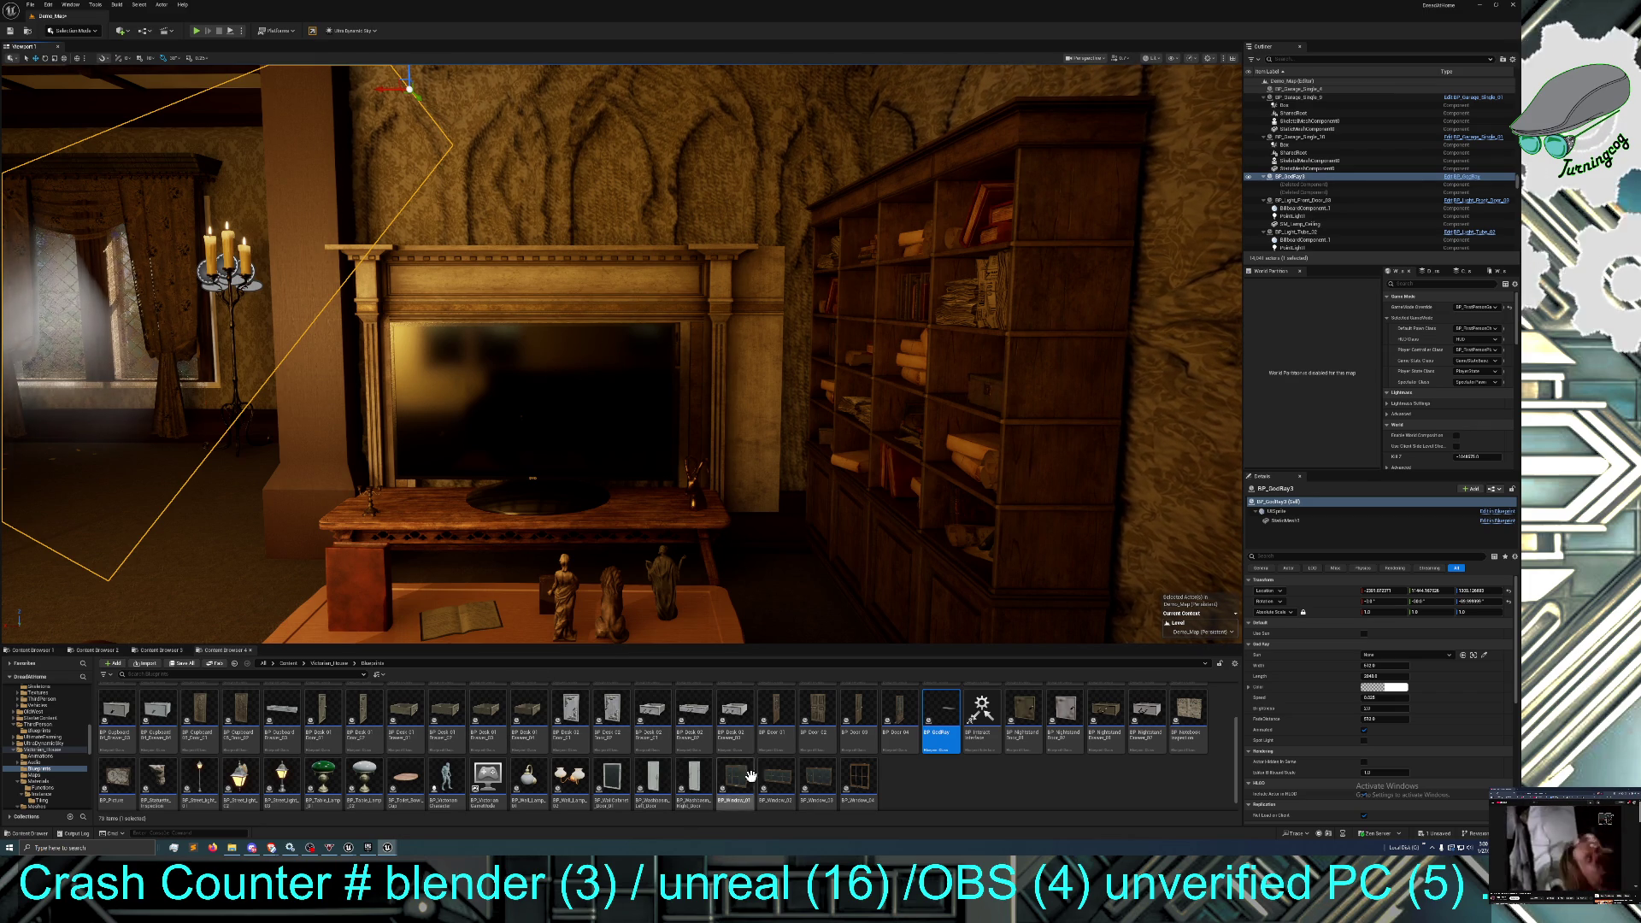
Return the Content Browser to the Victorian_House folder with its ten subfolders.
{"action": "scroll", "coordinate": [404, 733], "scroll_direction": "up", "scroll_amount": 3}
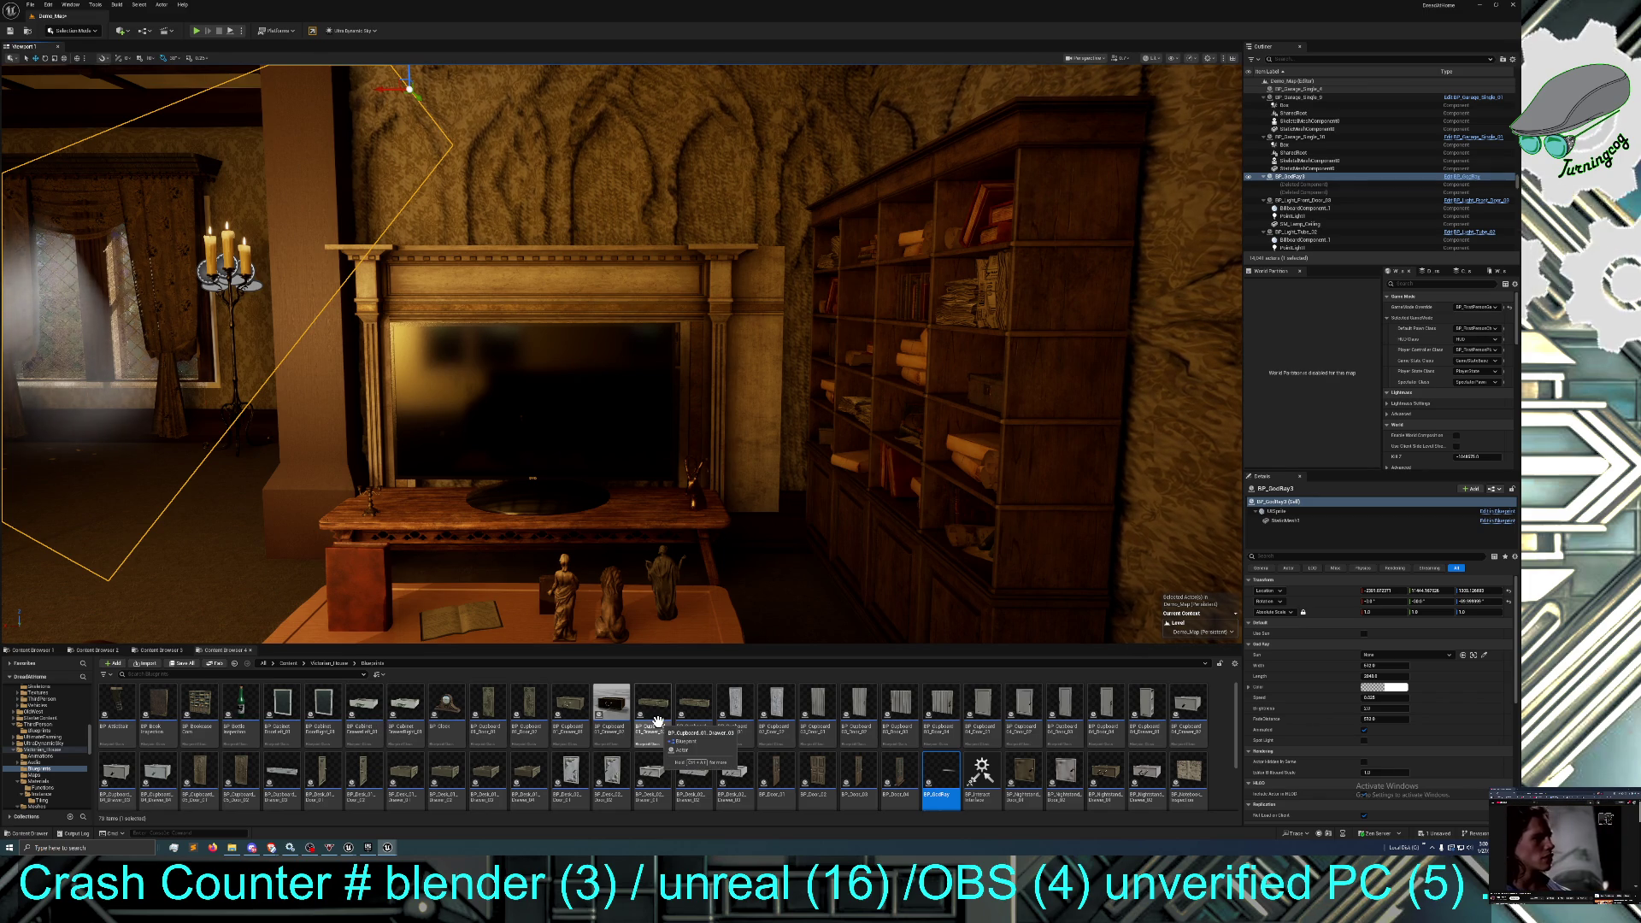
{"action": "scroll", "coordinate": [641, 725], "scroll_direction": "down", "scroll_amount": 1}
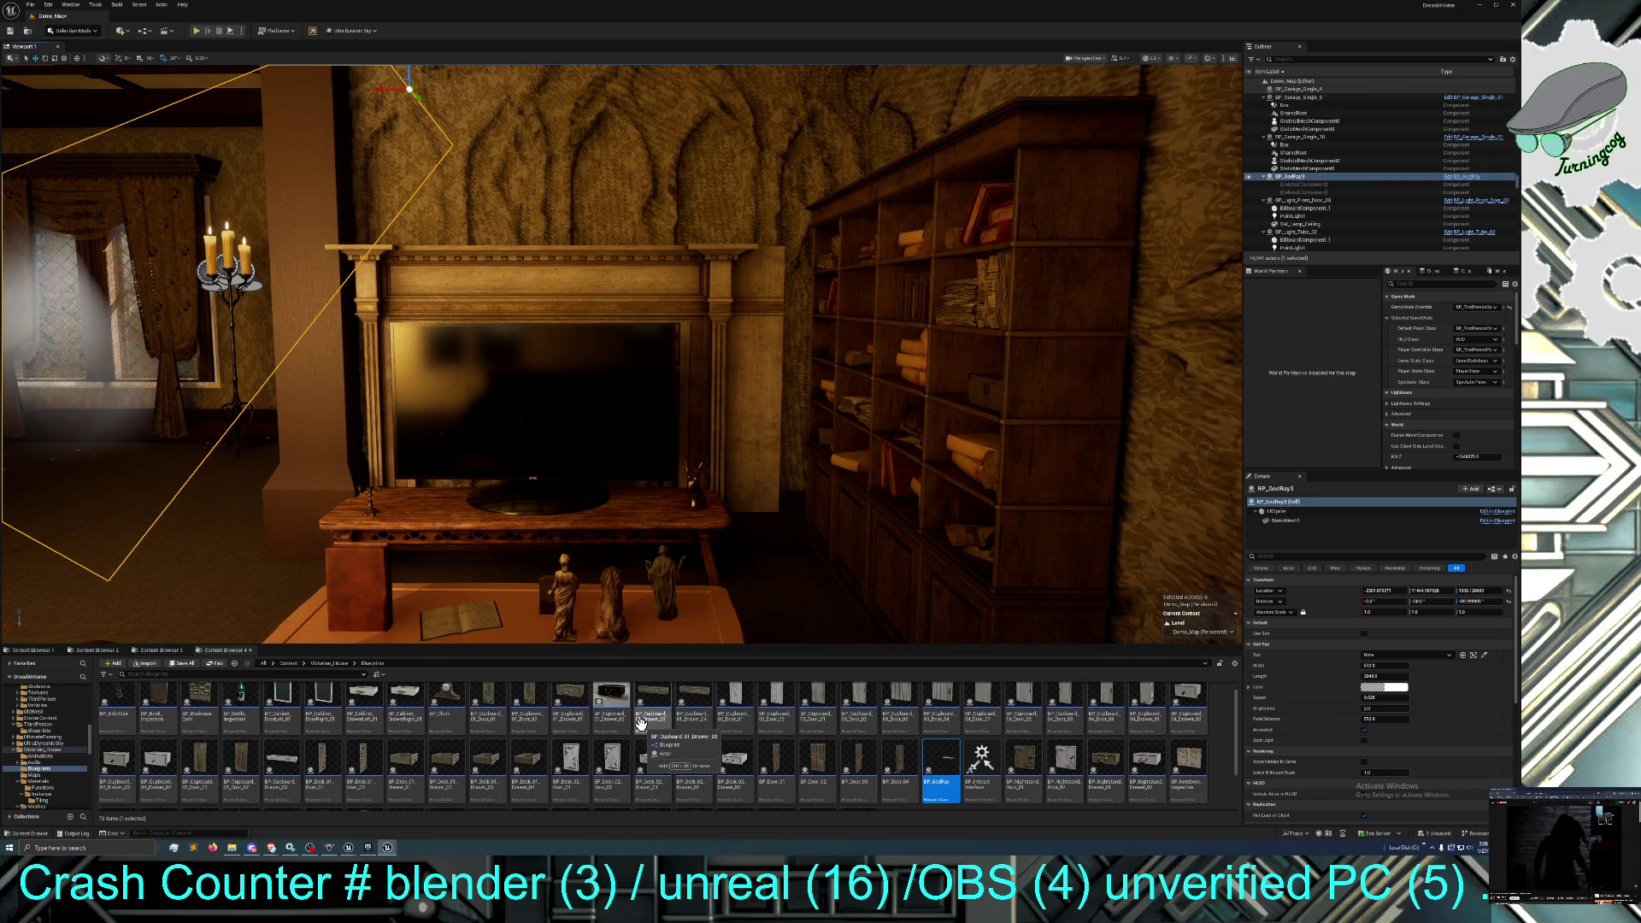
{"action": "scroll", "coordinate": [641, 725], "scroll_direction": "down", "scroll_amount": 2}
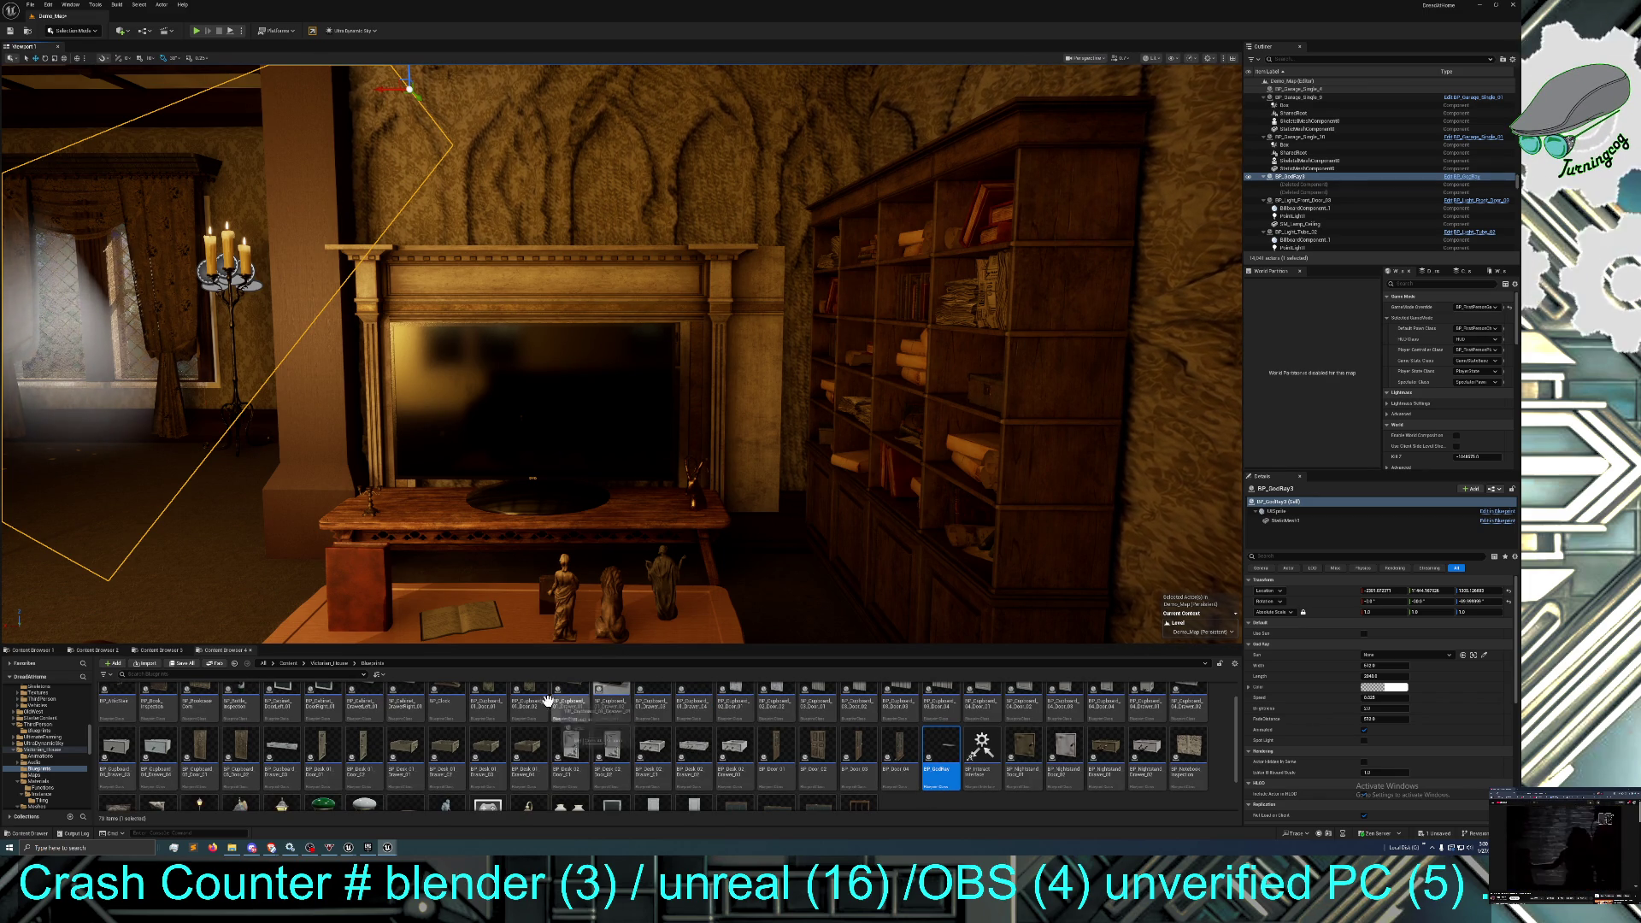
{"action": "left_click", "coordinate": [330, 664]}
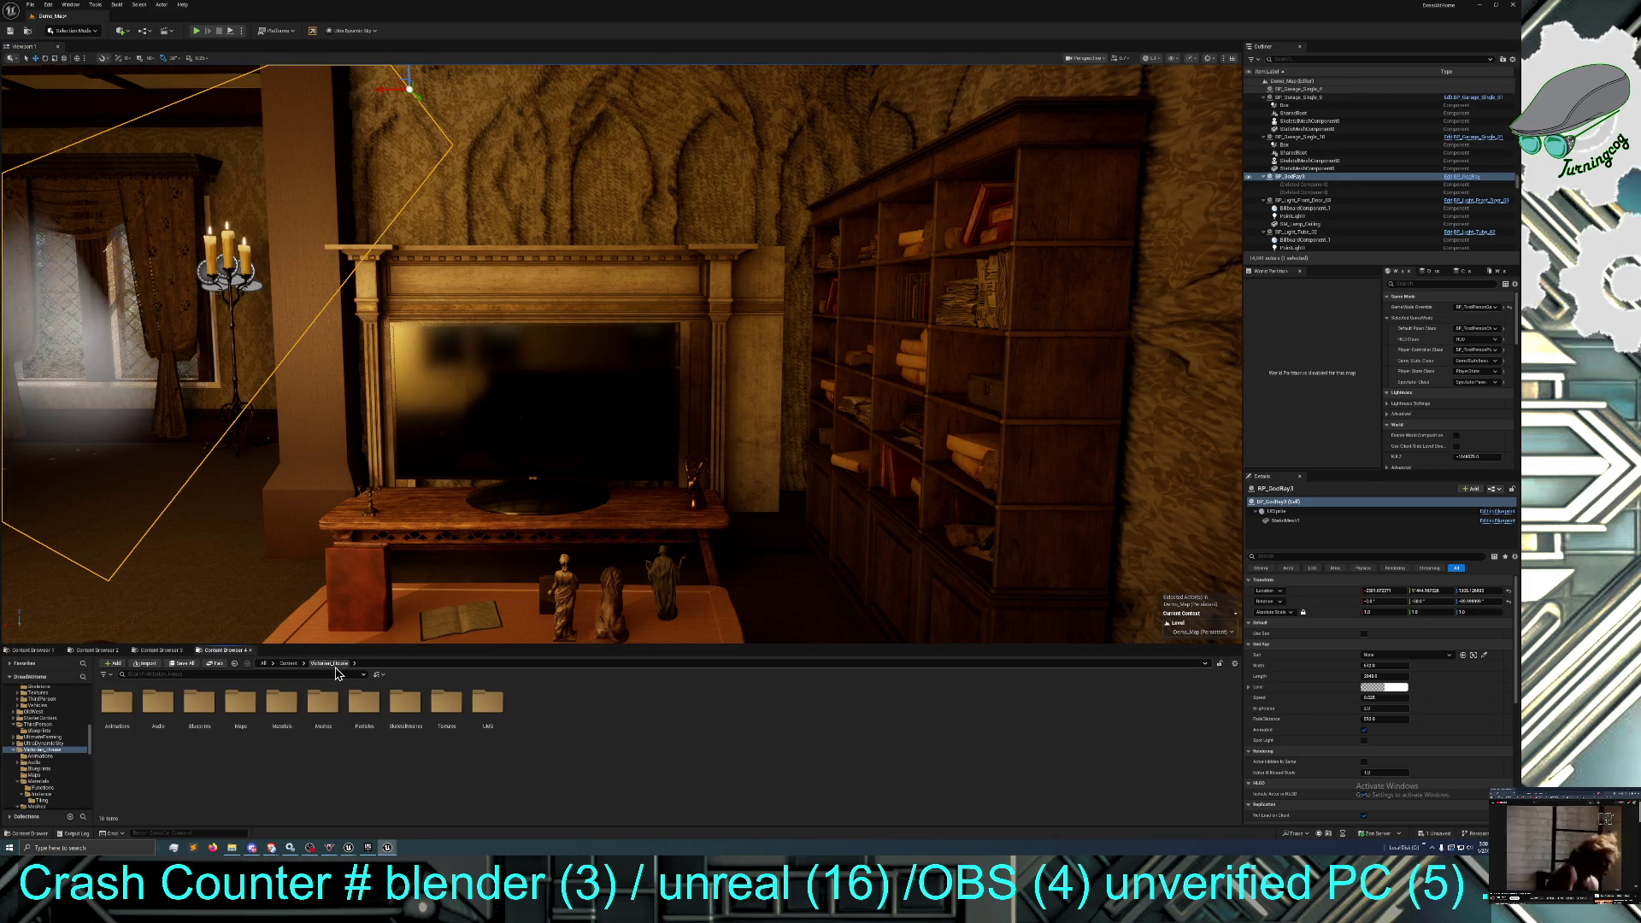
Open the Particles folder and drop the P_Dust emitter into the room.
{"action": "left_click", "coordinate": [360, 722]}
{"action": "double_click", "coordinate": [360, 722]}
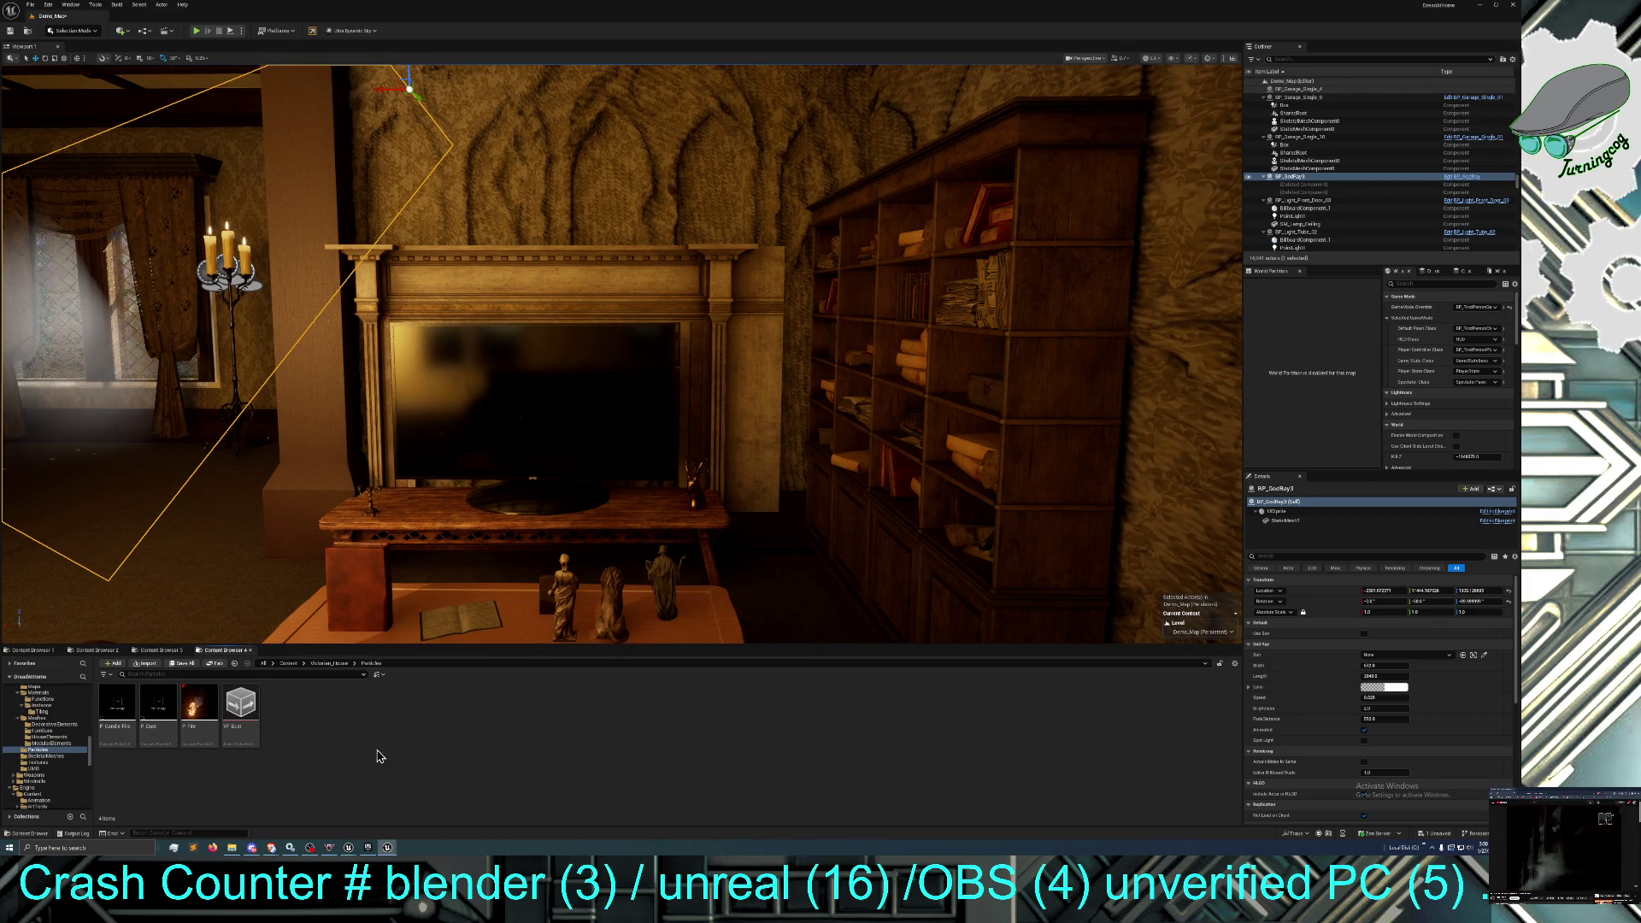
{"action": "mouse_move", "coordinate": [159, 705]}
{"action": "left_mouse_down"}
{"action": "mouse_move", "coordinate": [129, 641]}
{"action": "mouse_move", "coordinate": [95, 417]}
{"action": "mouse_move", "coordinate": [99, 445]}
{"action": "left_mouse_up"}
{"action": "scroll", "coordinate": [99, 445], "scroll_direction": "down", "scroll_amount": 5}
Frame the P_Dust emitter and orbit around it to check it sits in the light shaft.
{"action": "left_click_drag", "start_coordinate": [149, 500], "coordinate": [137, 500]}
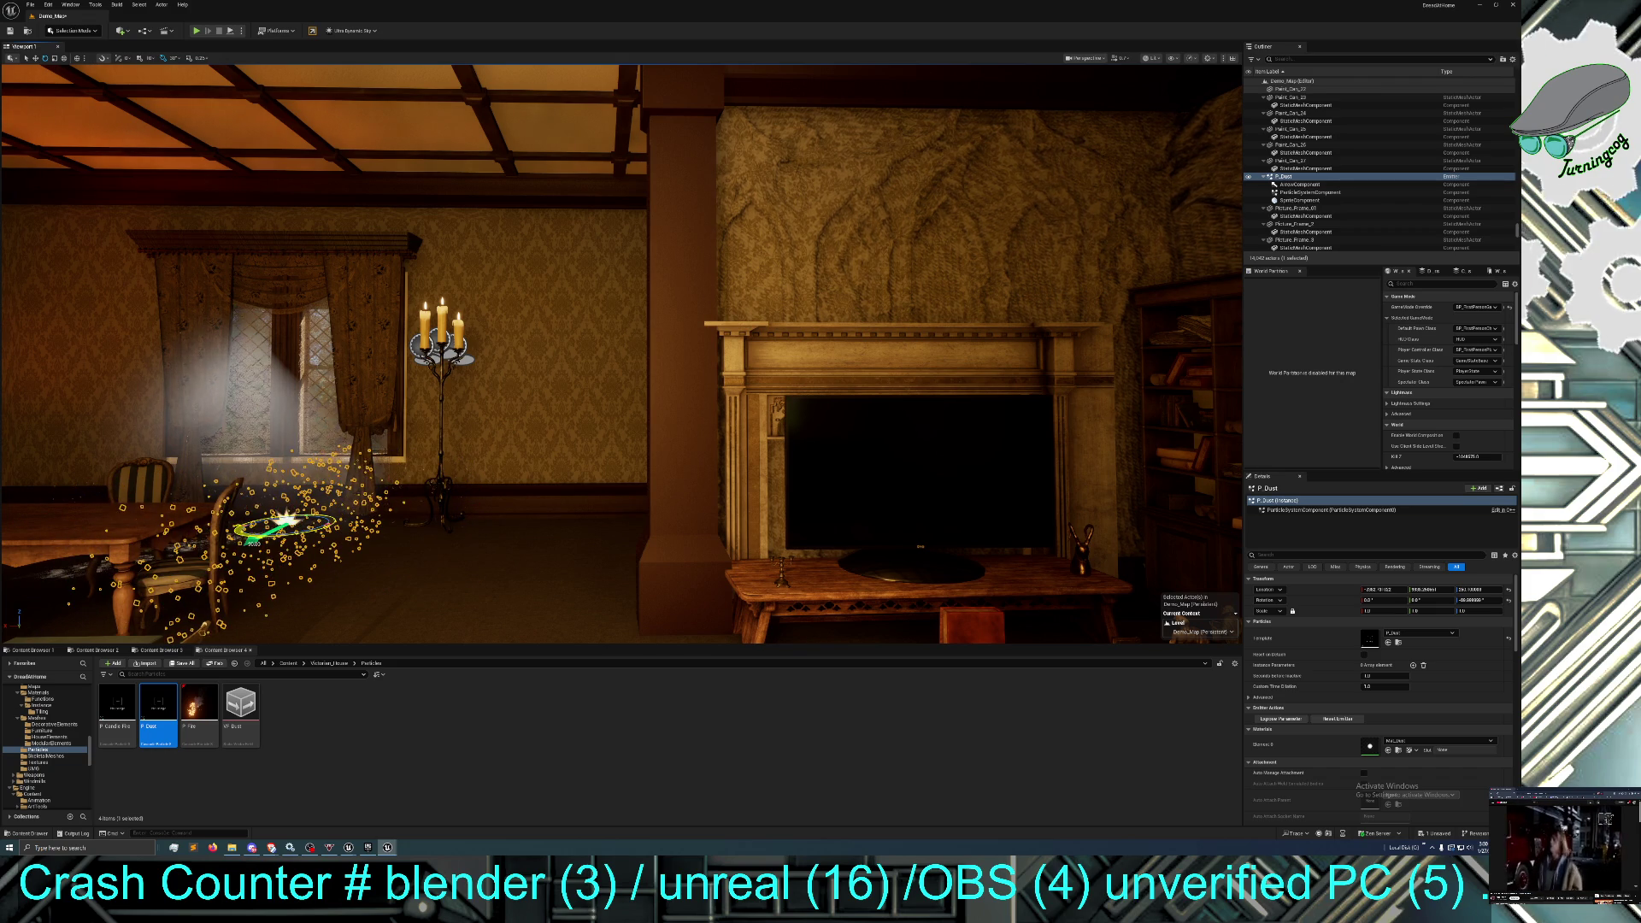
{"action": "mouse_move", "coordinate": [599, 342]}
{"action": "left_mouse_down"}
{"action": "mouse_move", "coordinate": [564, 334]}
{"action": "mouse_move", "coordinate": [547, 256]}
{"action": "mouse_move", "coordinate": [512, 410]}
{"action": "mouse_move", "coordinate": [502, 598]}
{"action": "mouse_move", "coordinate": [462, 581]}
{"action": "mouse_move", "coordinate": [479, 599]}
{"action": "mouse_move", "coordinate": [471, 632]}
{"action": "mouse_move", "coordinate": [115, 253]}
{"action": "left_mouse_up"}
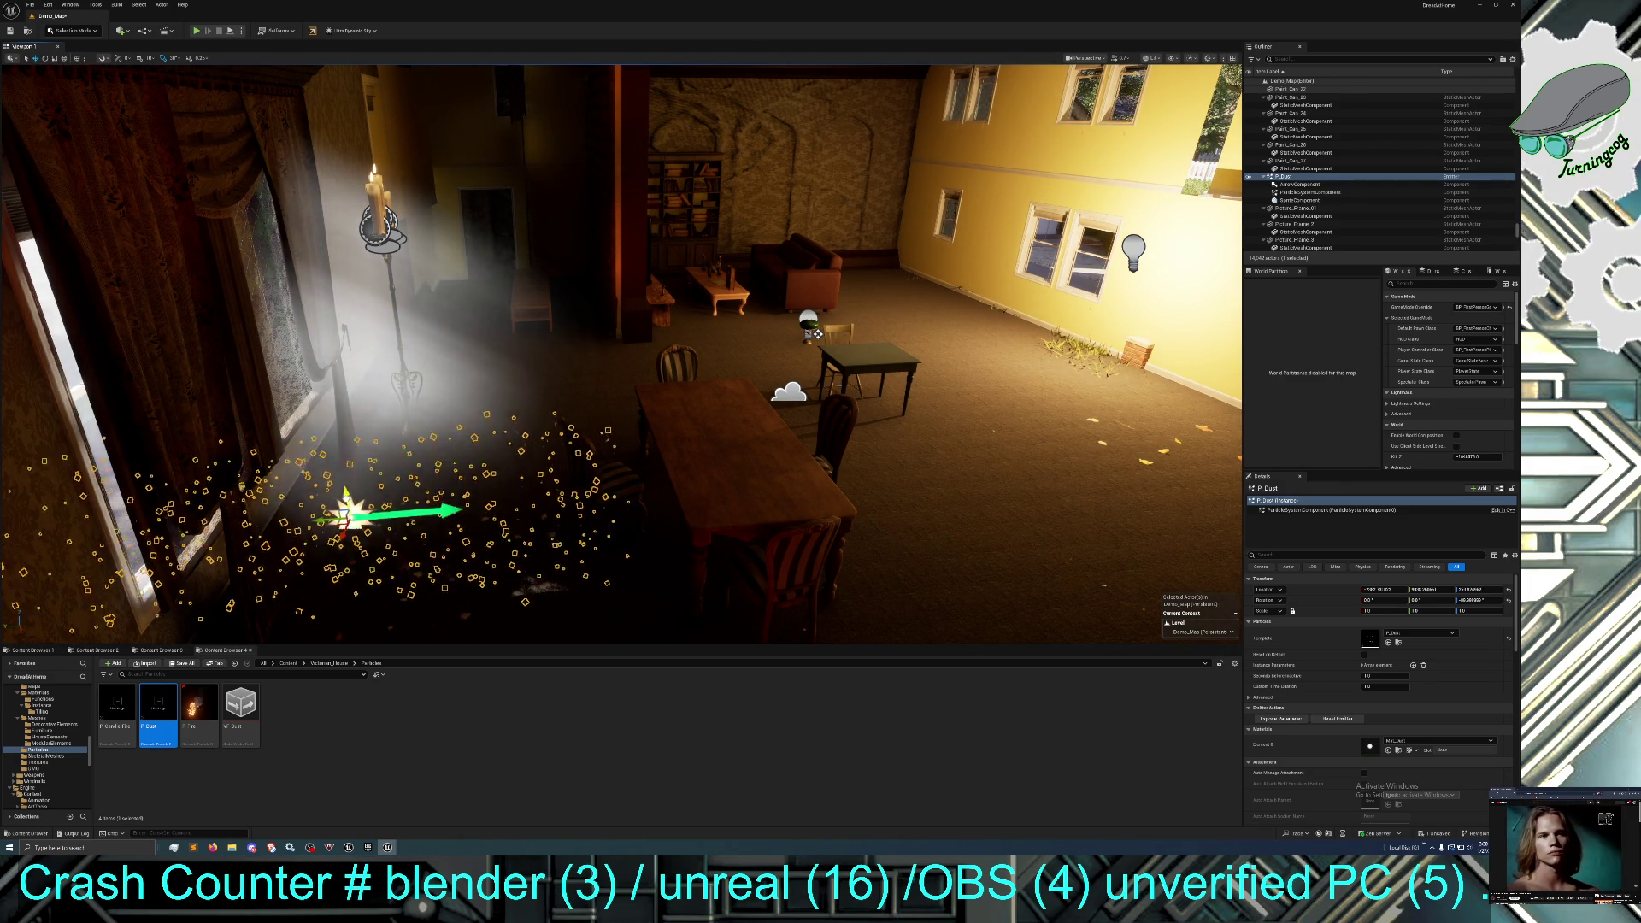
{"action": "key", "text": "f"}
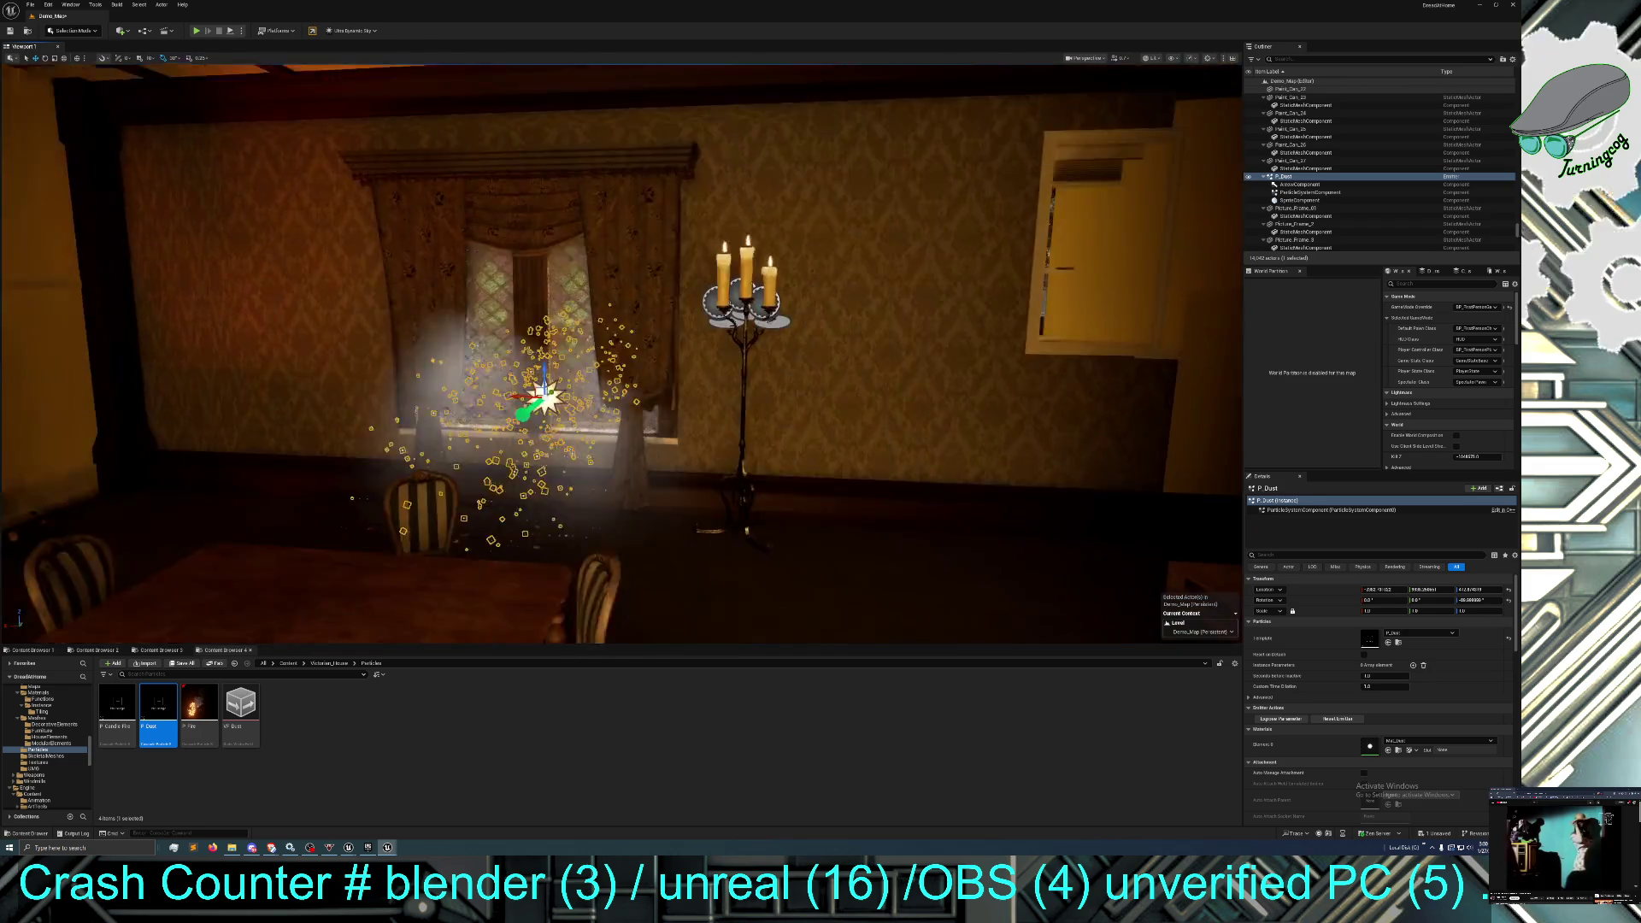
{"action": "left_click_drag", "start_coordinate": [598, 342], "coordinate": [803, 342]}
{"action": "mouse_move", "coordinate": [342, 320]}
{"action": "left_mouse_down"}
{"action": "mouse_move", "coordinate": [308, 316]}
{"action": "mouse_move", "coordinate": [342, 320]}
{"action": "left_mouse_up"}
{"action": "left_click_drag", "start_coordinate": [465, 220], "coordinate": [483, 177]}
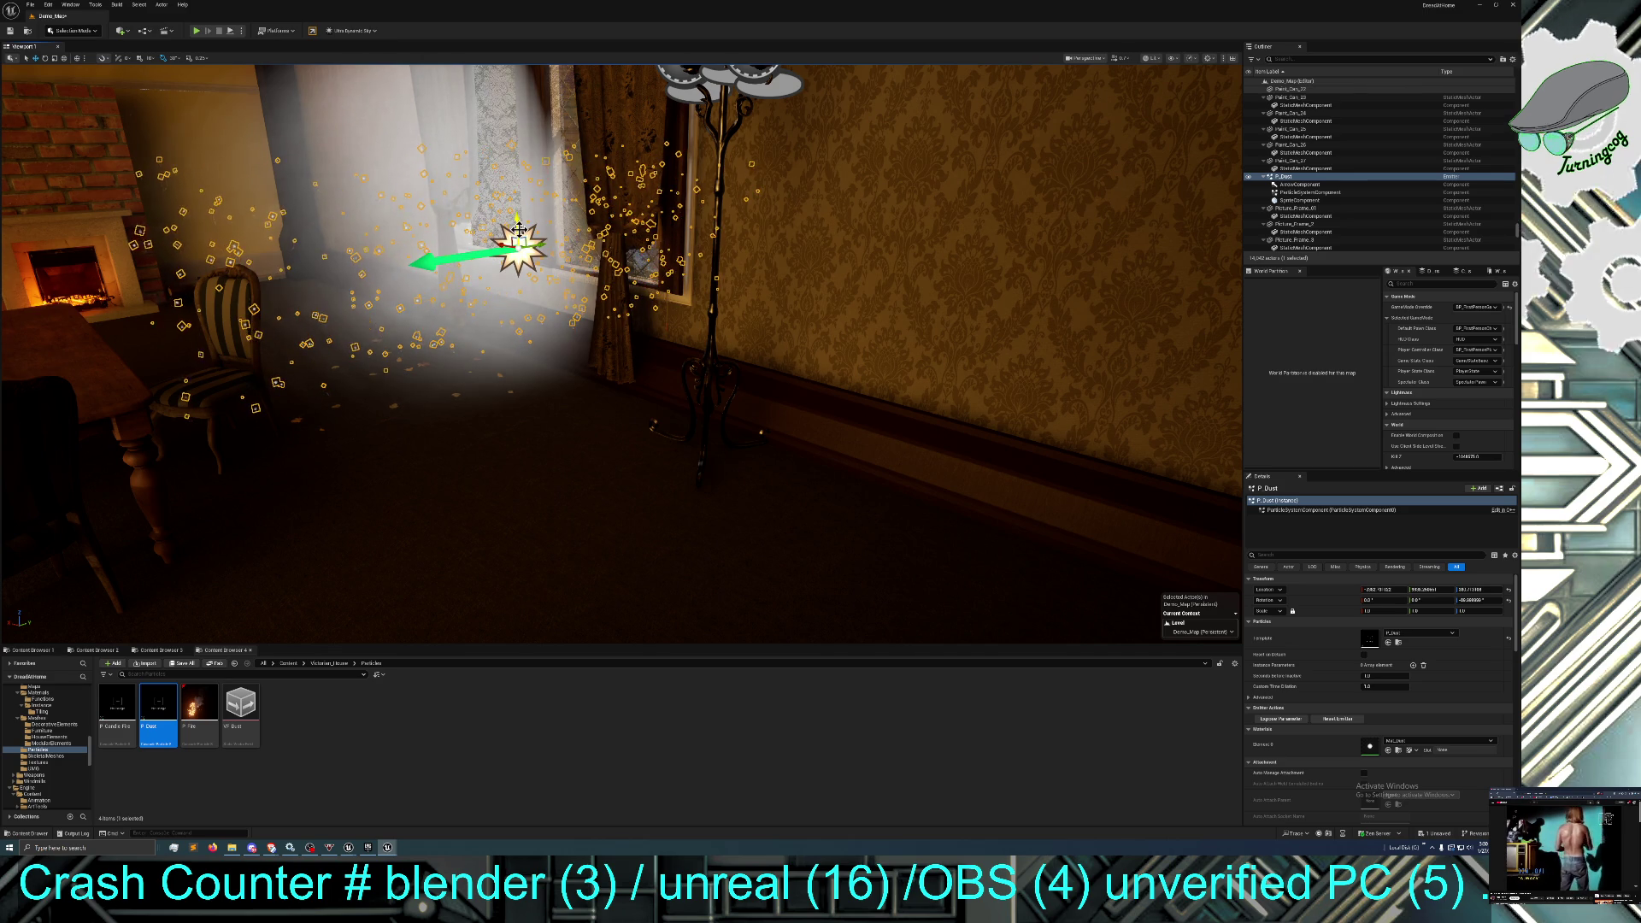
{"action": "mouse_move", "coordinate": [462, 307]}
{"action": "left_mouse_down"}
{"action": "mouse_move", "coordinate": [445, 341]}
{"action": "mouse_move", "coordinate": [394, 308]}
{"action": "mouse_move", "coordinate": [459, 318]}
{"action": "mouse_move", "coordinate": [422, 332]}
{"action": "left_mouse_up"}
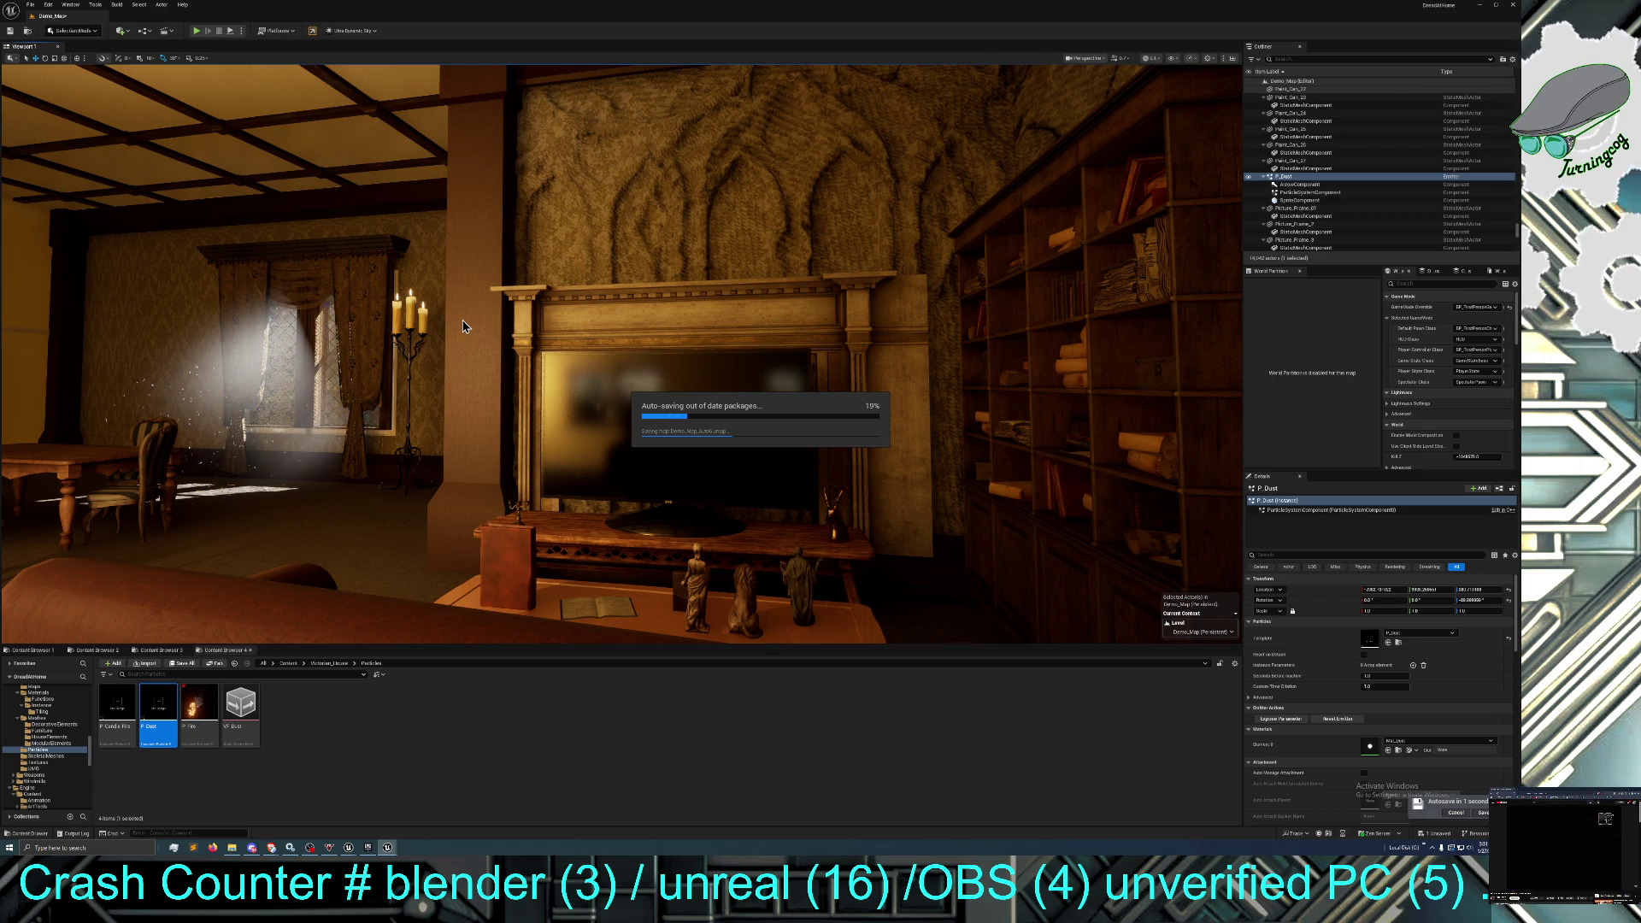
Save the unsaved Demo_Map level and tilt the view up to the ceiling beams.
{"action": "left_click", "coordinate": [1438, 836]}
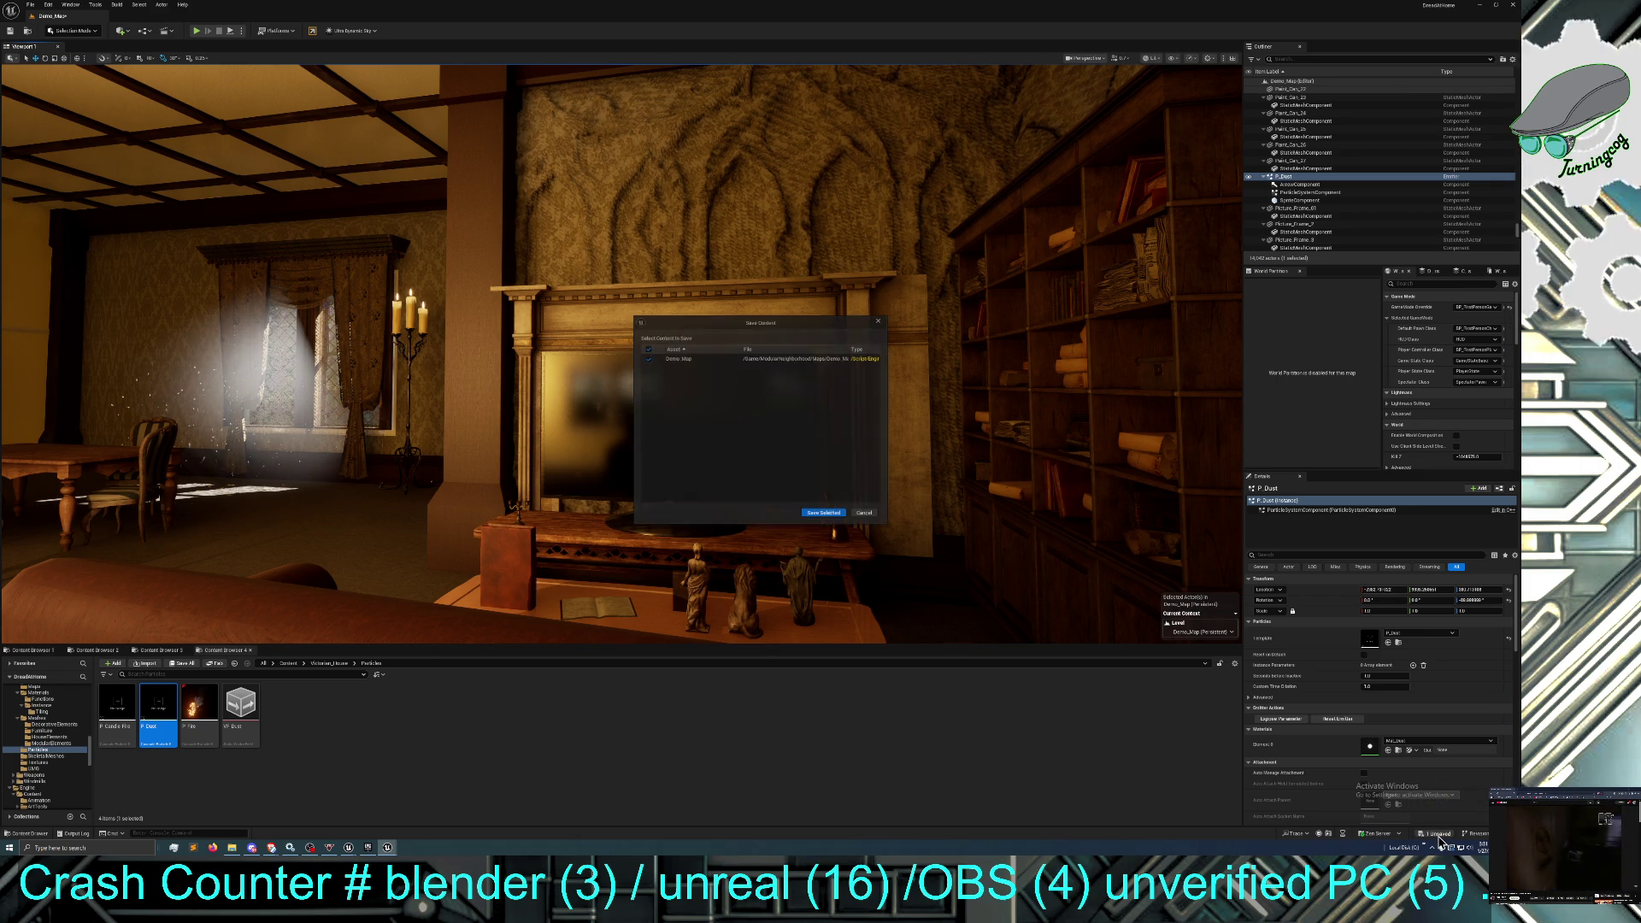
{"action": "left_click", "coordinate": [835, 519]}
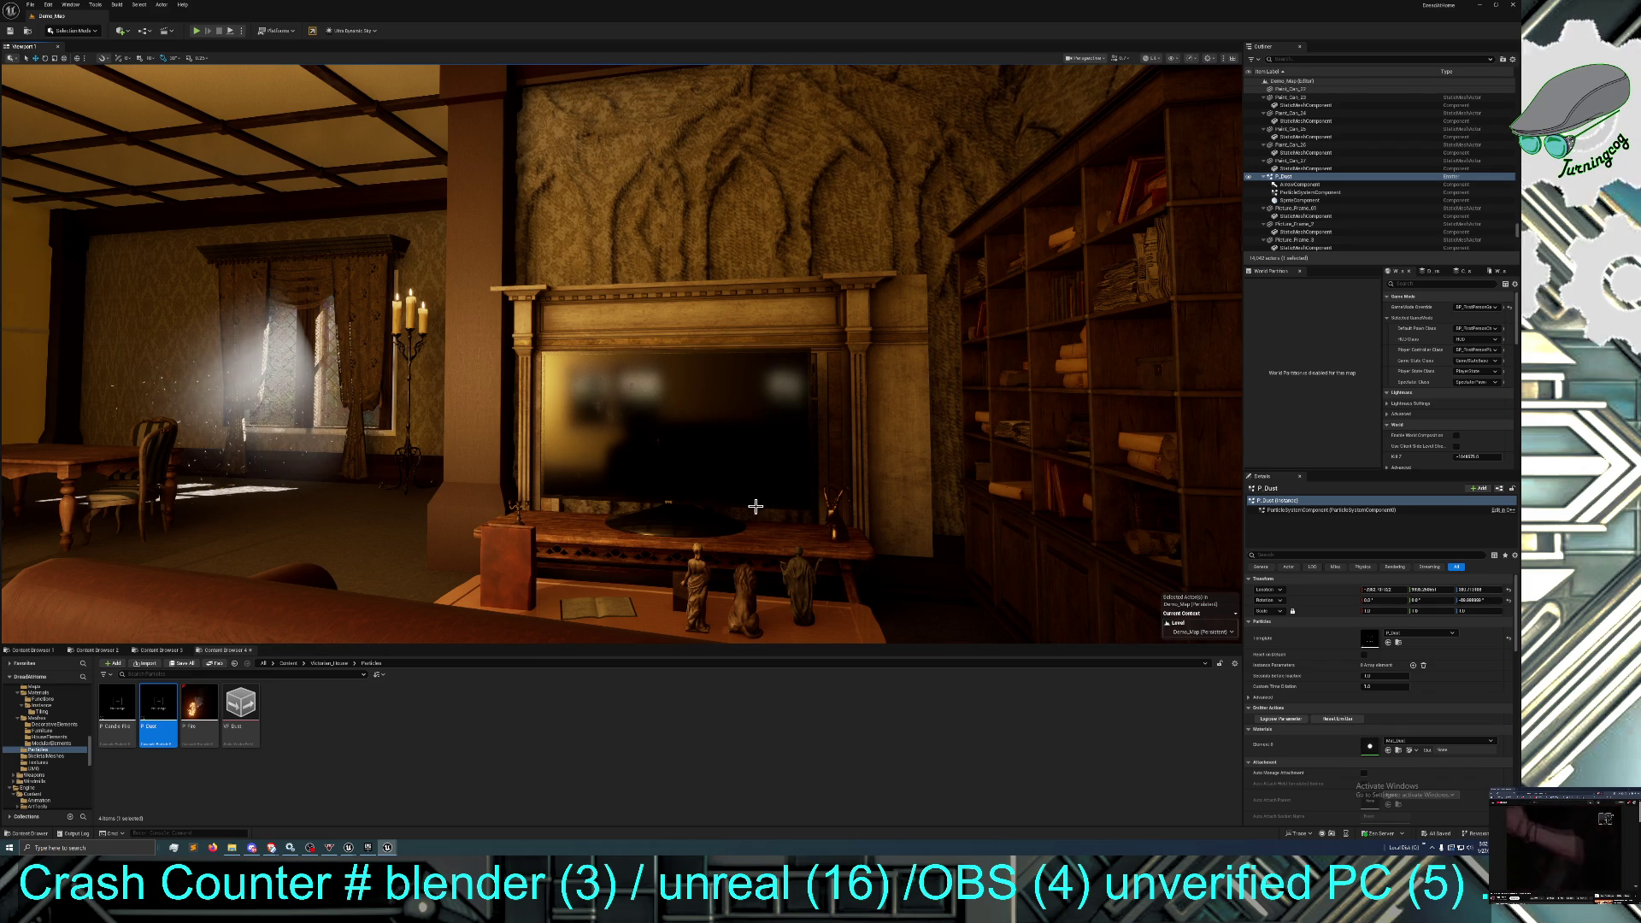
{"action": "left_click_drag", "start_coordinate": [742, 506], "coordinate": [742, 427]}
Select the ceiling mesh Floor_01_Basic22 and browse to its stucco material in the Content Browser.
{"action": "left_click", "coordinate": [405, 265]}
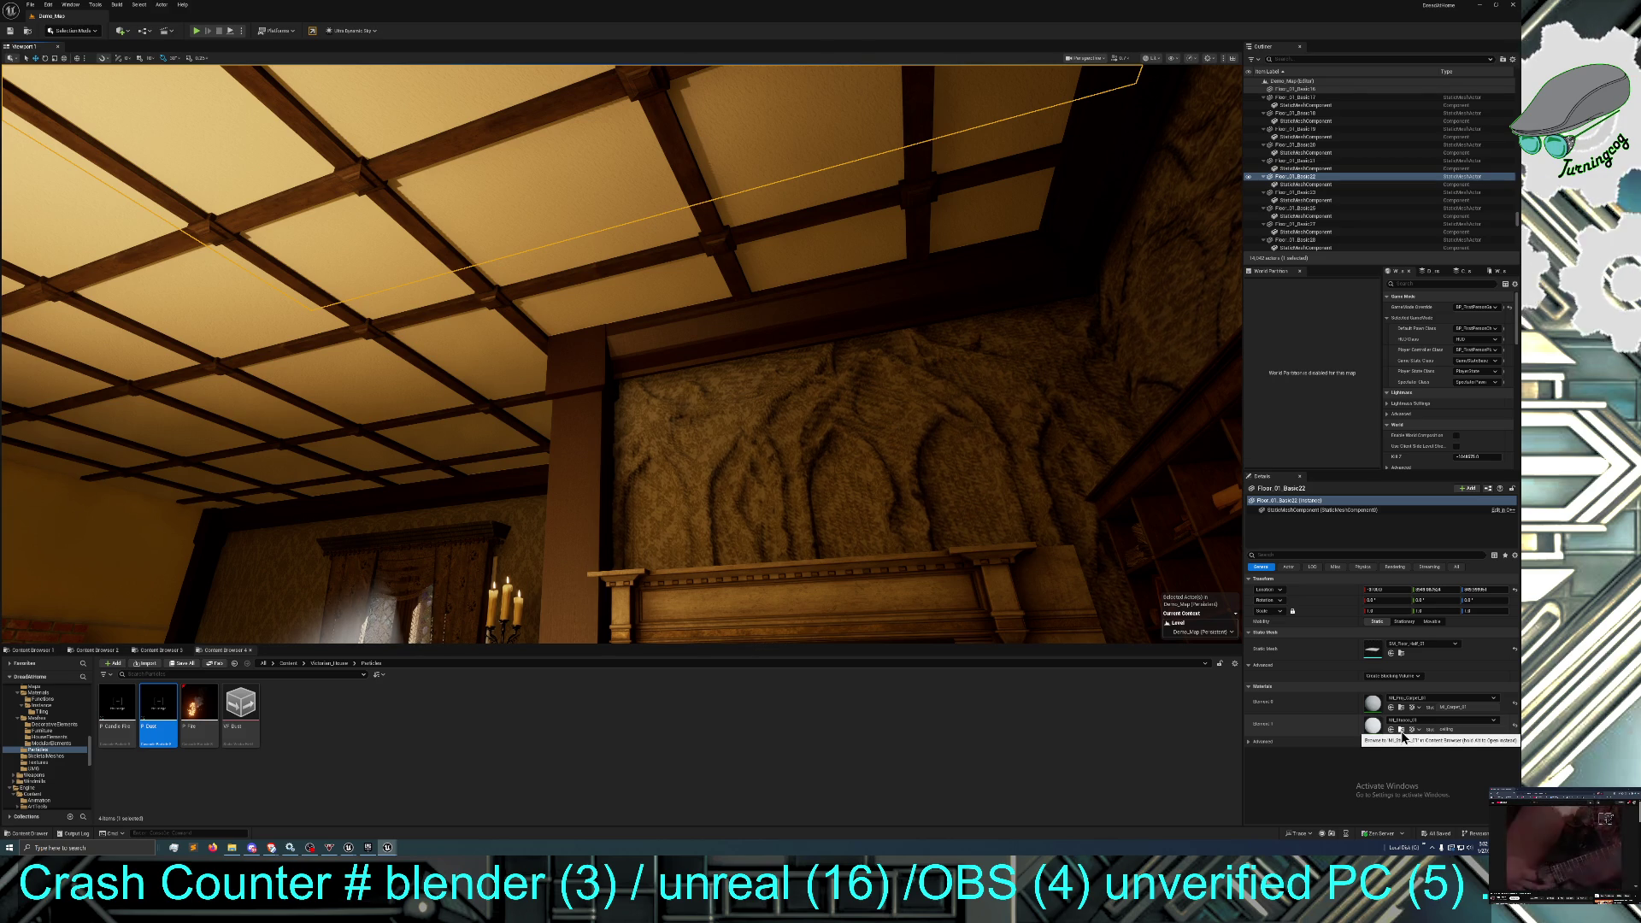
{"action": "left_click", "coordinate": [1400, 731]}
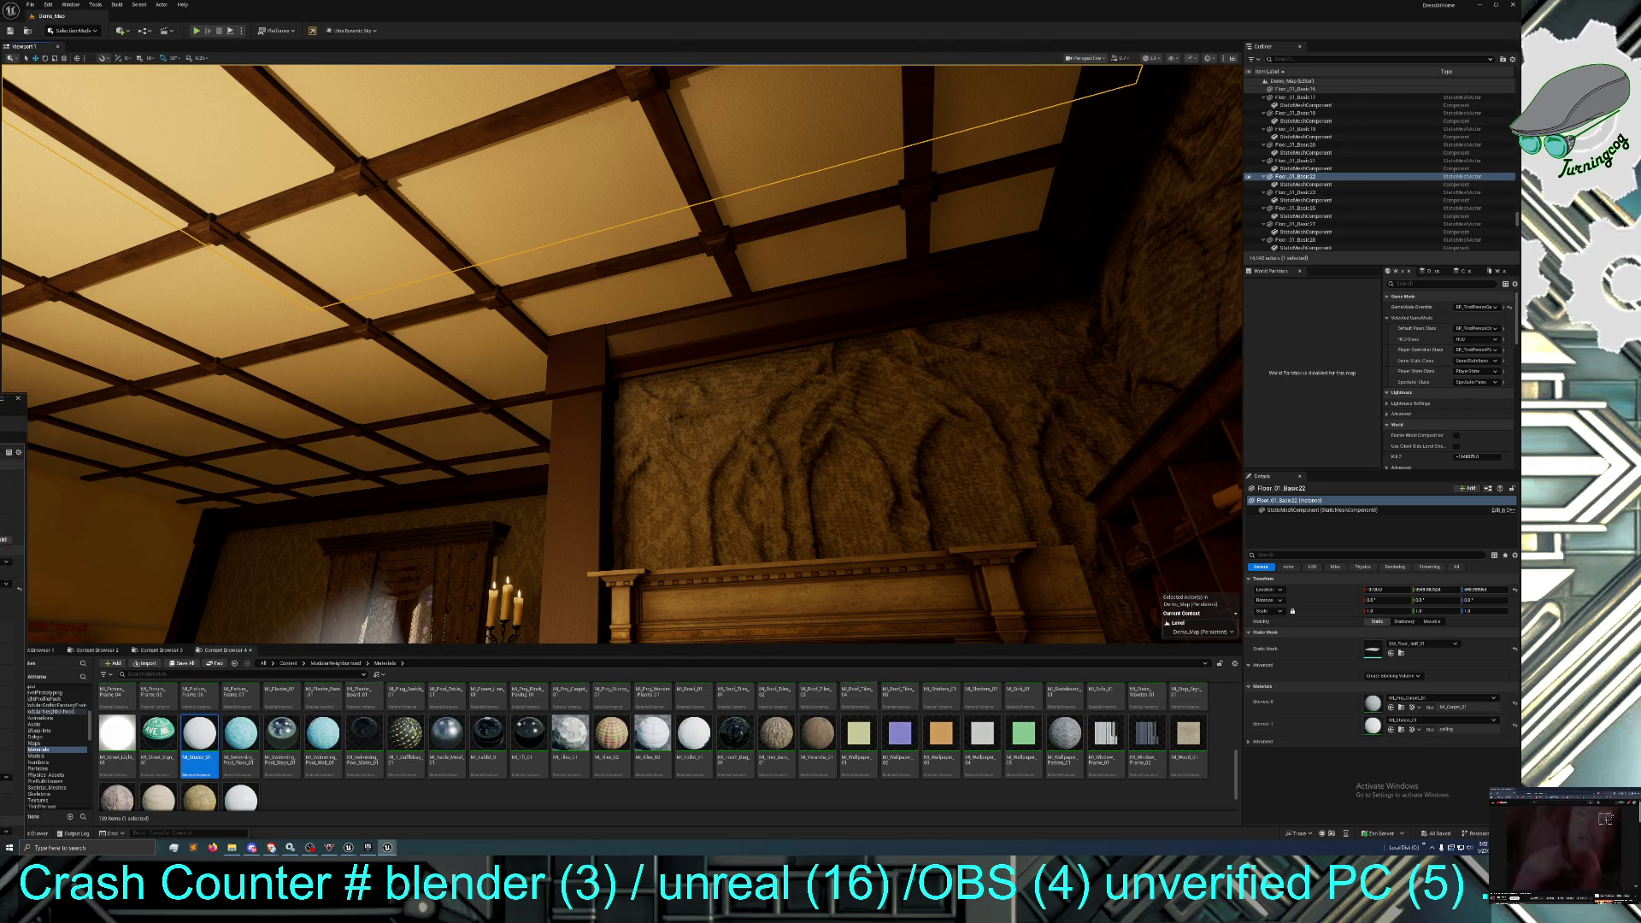
Open MI_Stucco_01 in the Material Instance Editor, enable the Nanite override, and expand Albedo.
{"action": "double_click", "coordinate": [199, 732]}
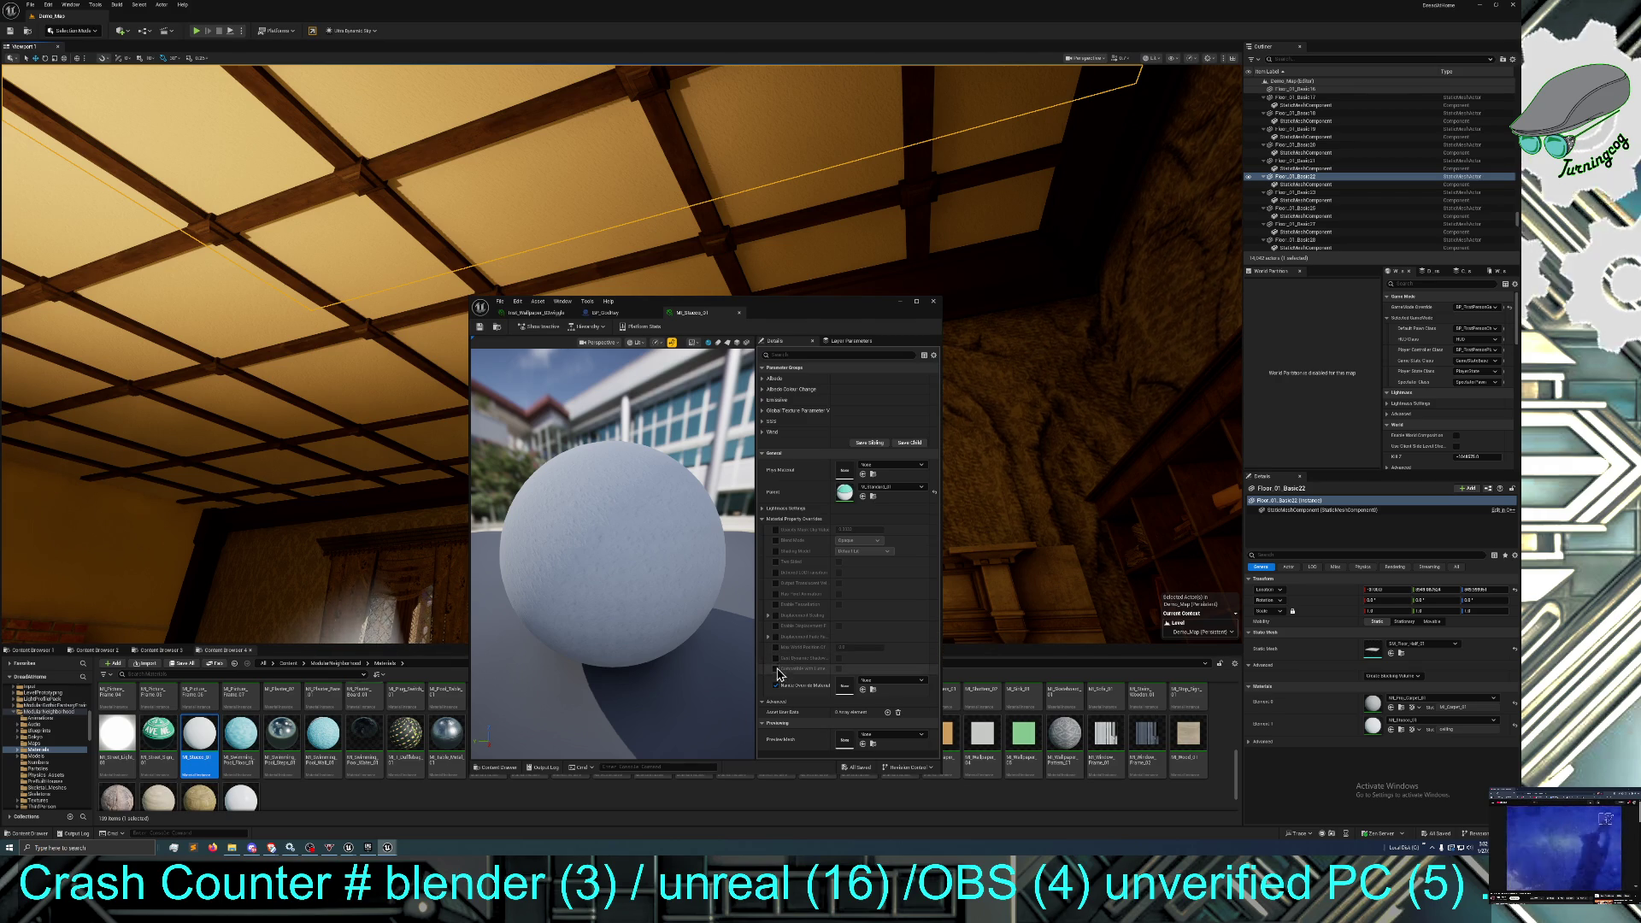
{"action": "left_click", "coordinate": [775, 684]}
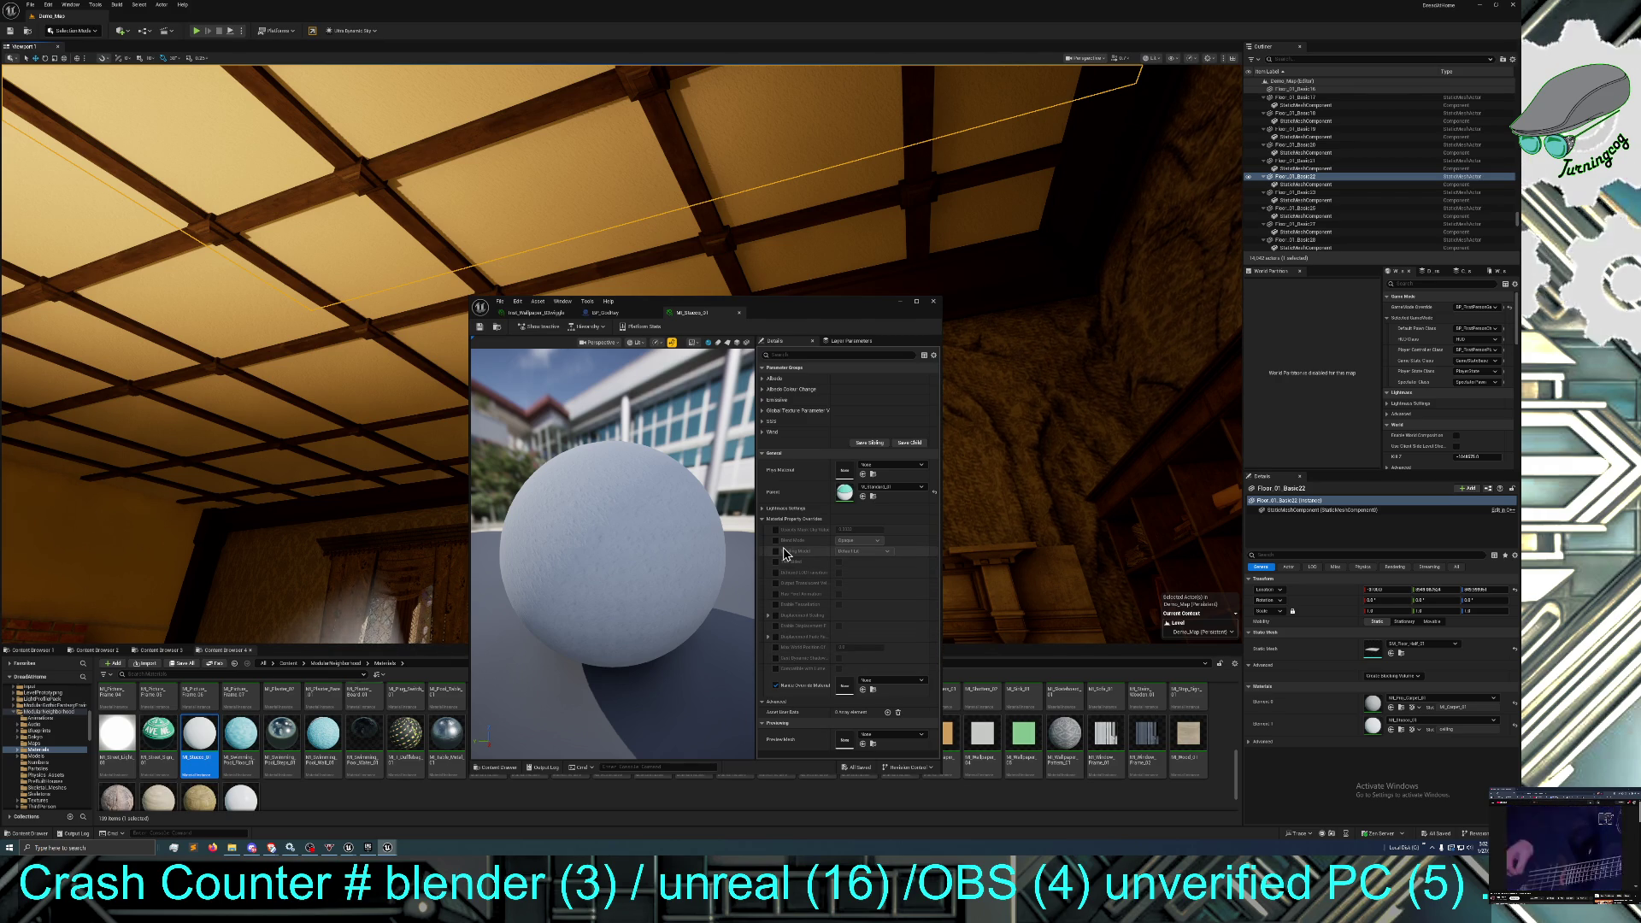
{"action": "left_click", "coordinate": [762, 510]}
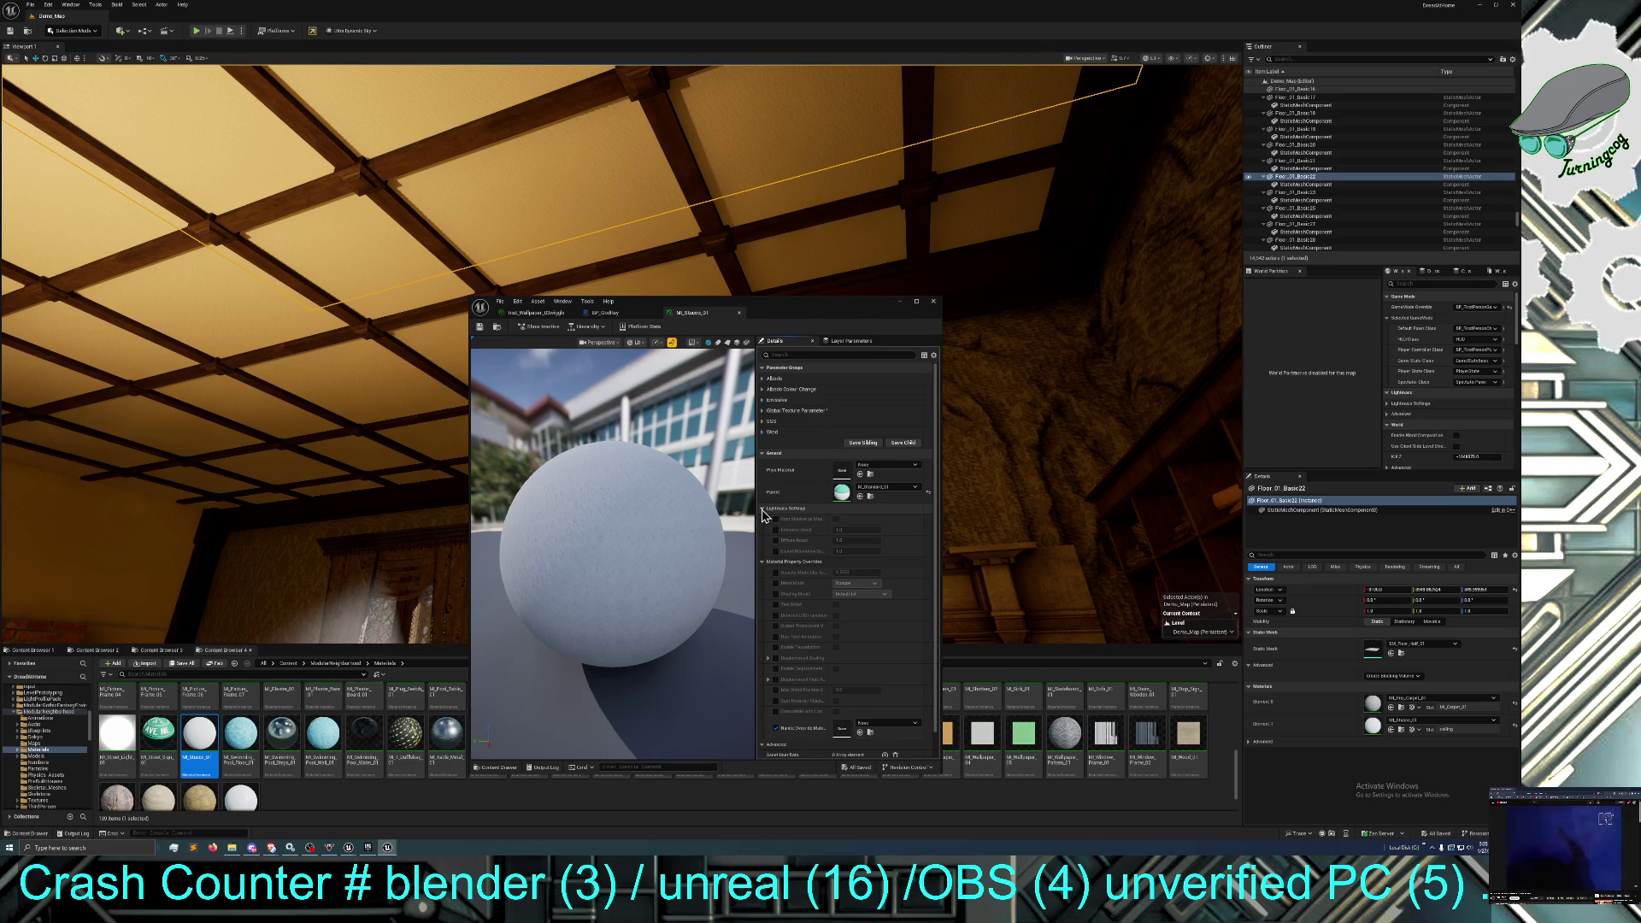
{"action": "left_click", "coordinate": [763, 510]}
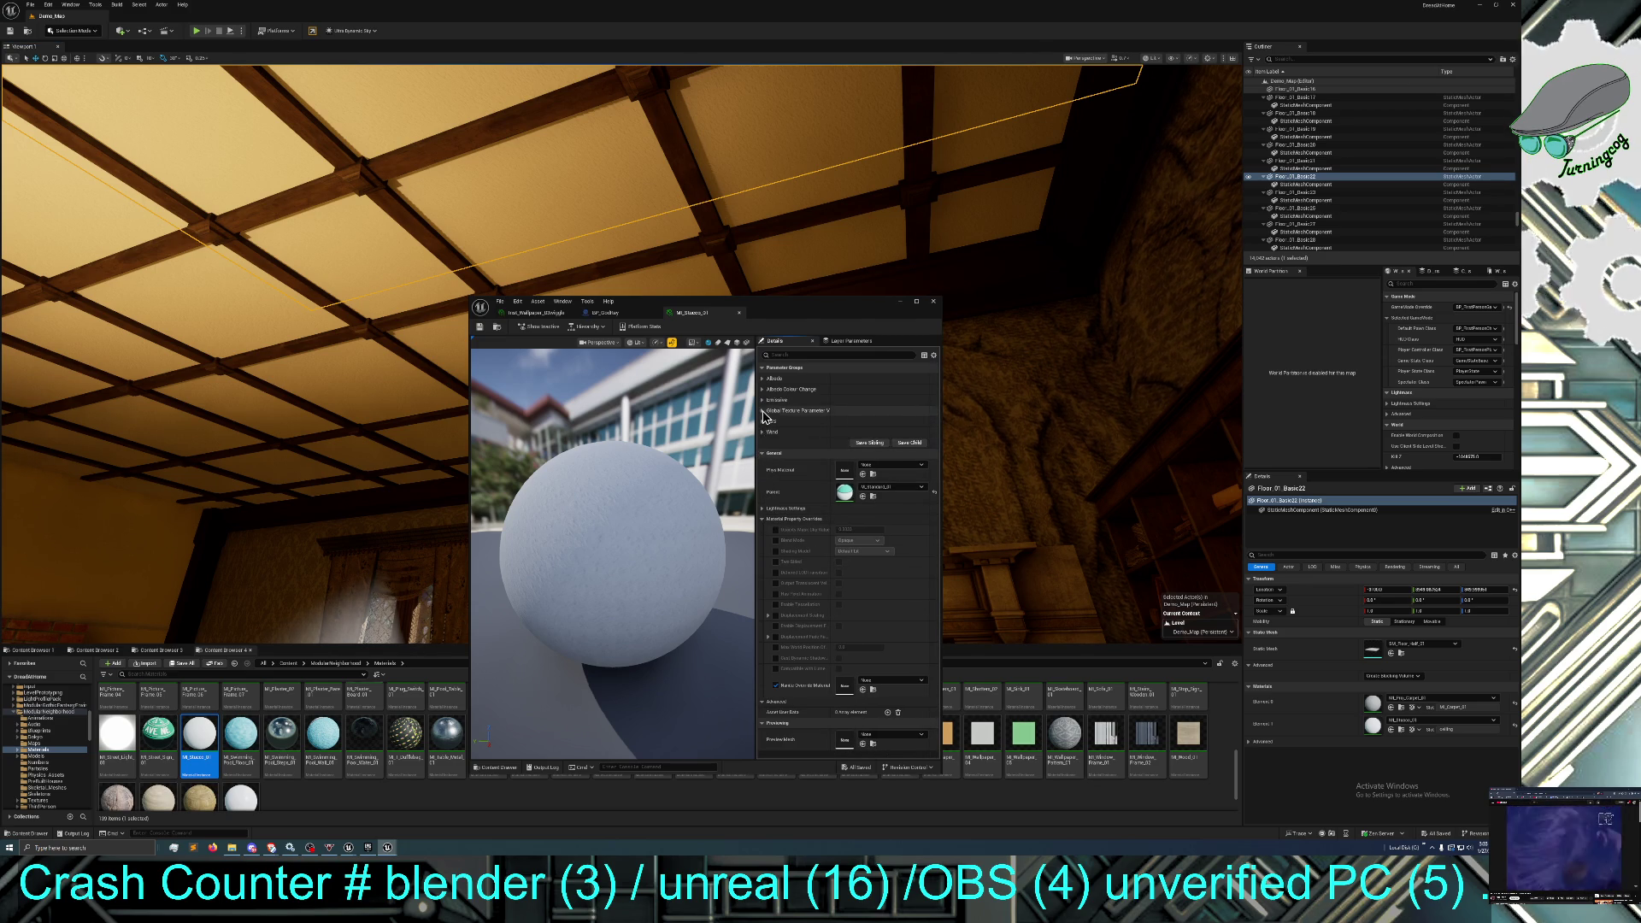
{"action": "left_click", "coordinate": [762, 379]}
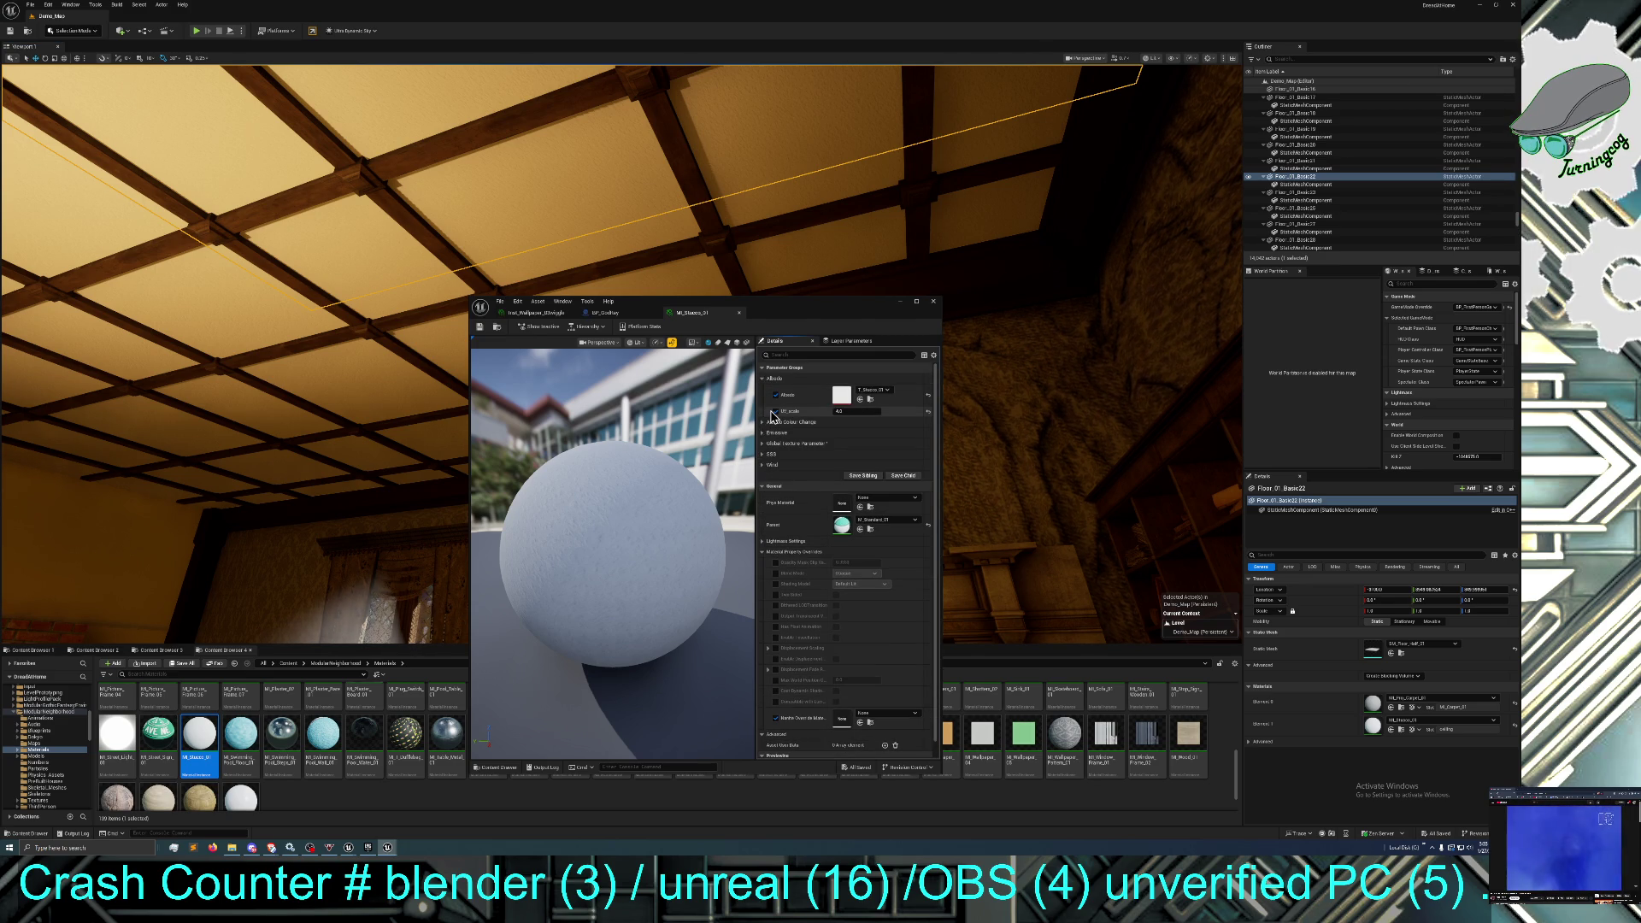
{"action": "right_click", "coordinate": [203, 736]}
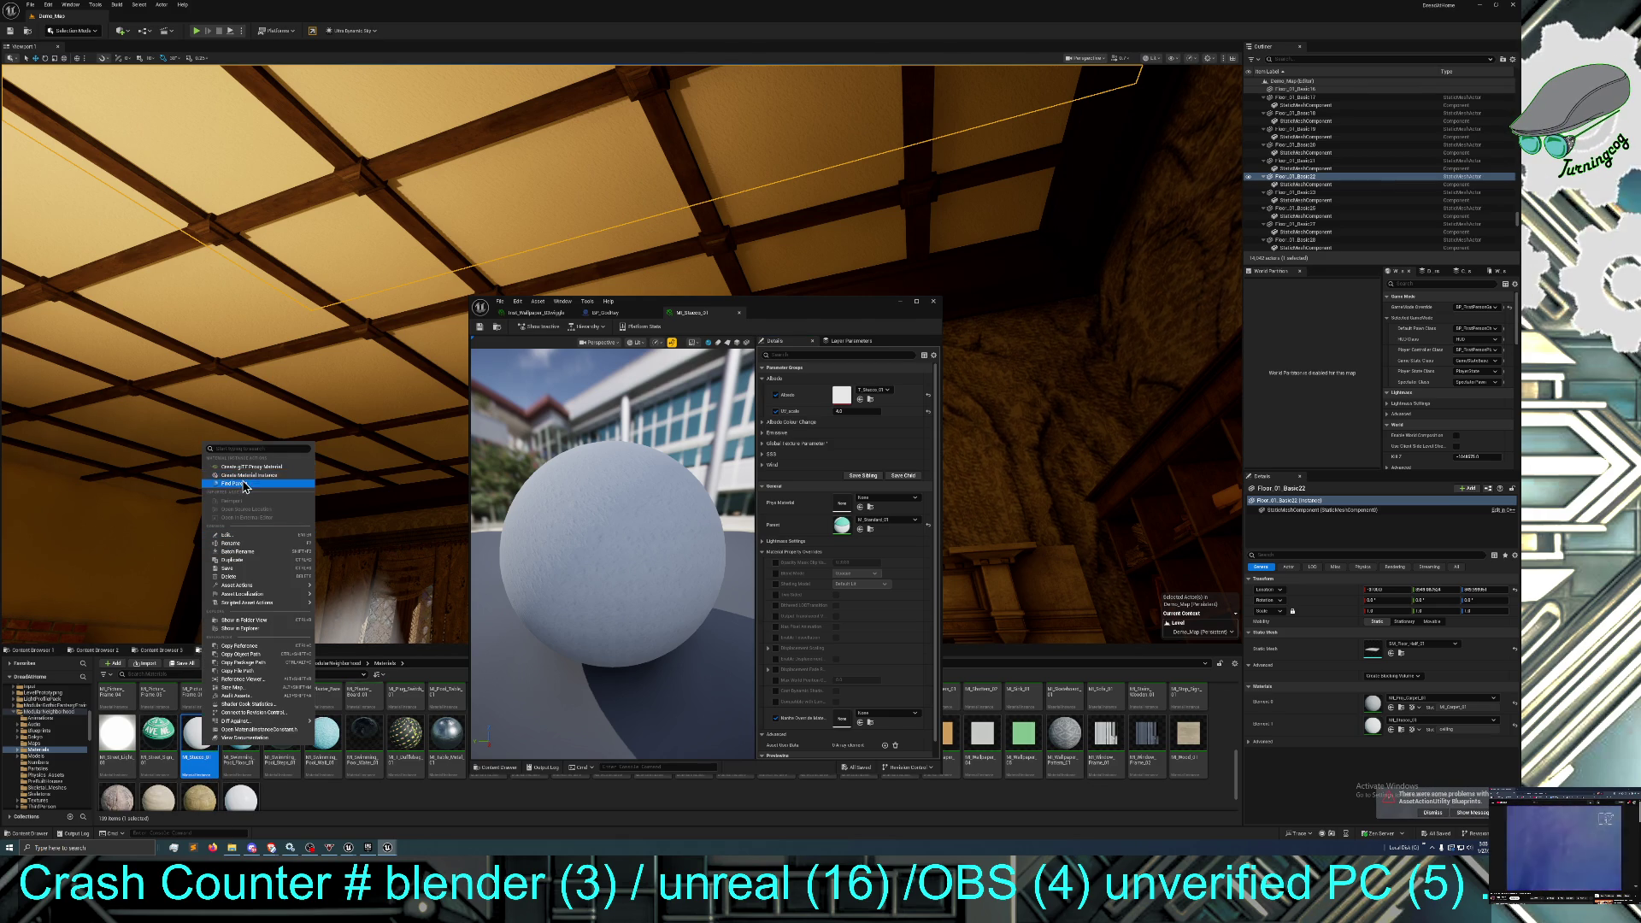
Duplicate MI_Stucco_01, rename the copy with 'Entrance', and save the new instance.
{"action": "left_click", "coordinate": [243, 560]}
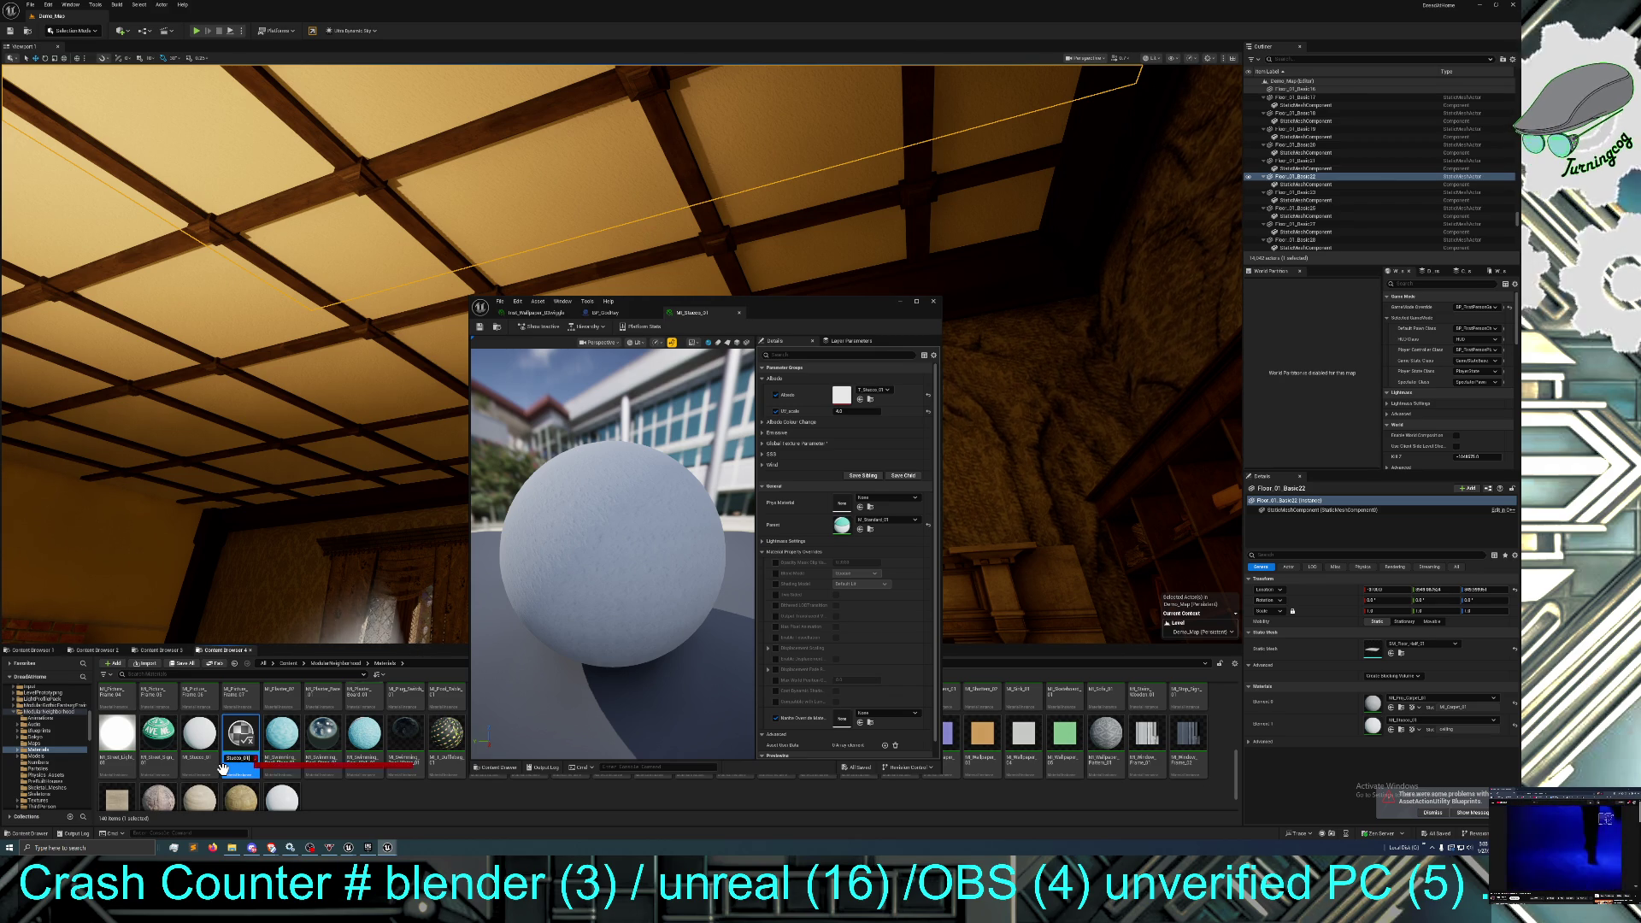
{"action": "key", "text": "BackSpace"}
{"action": "type", "text": "En"}
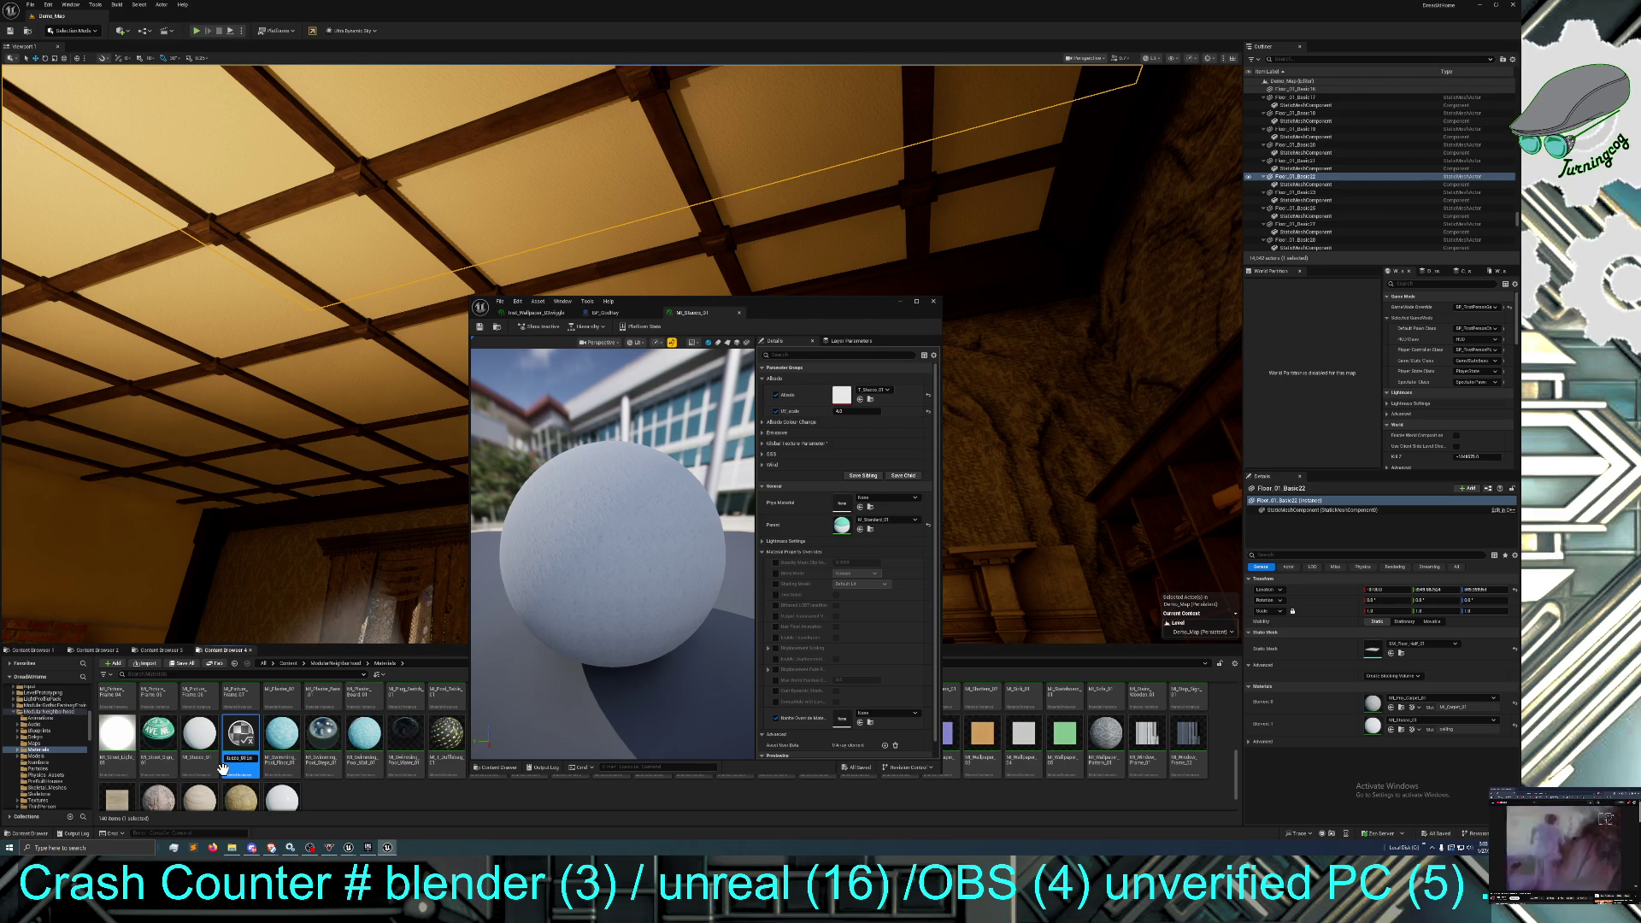
{"action": "type", "text": "trance"}
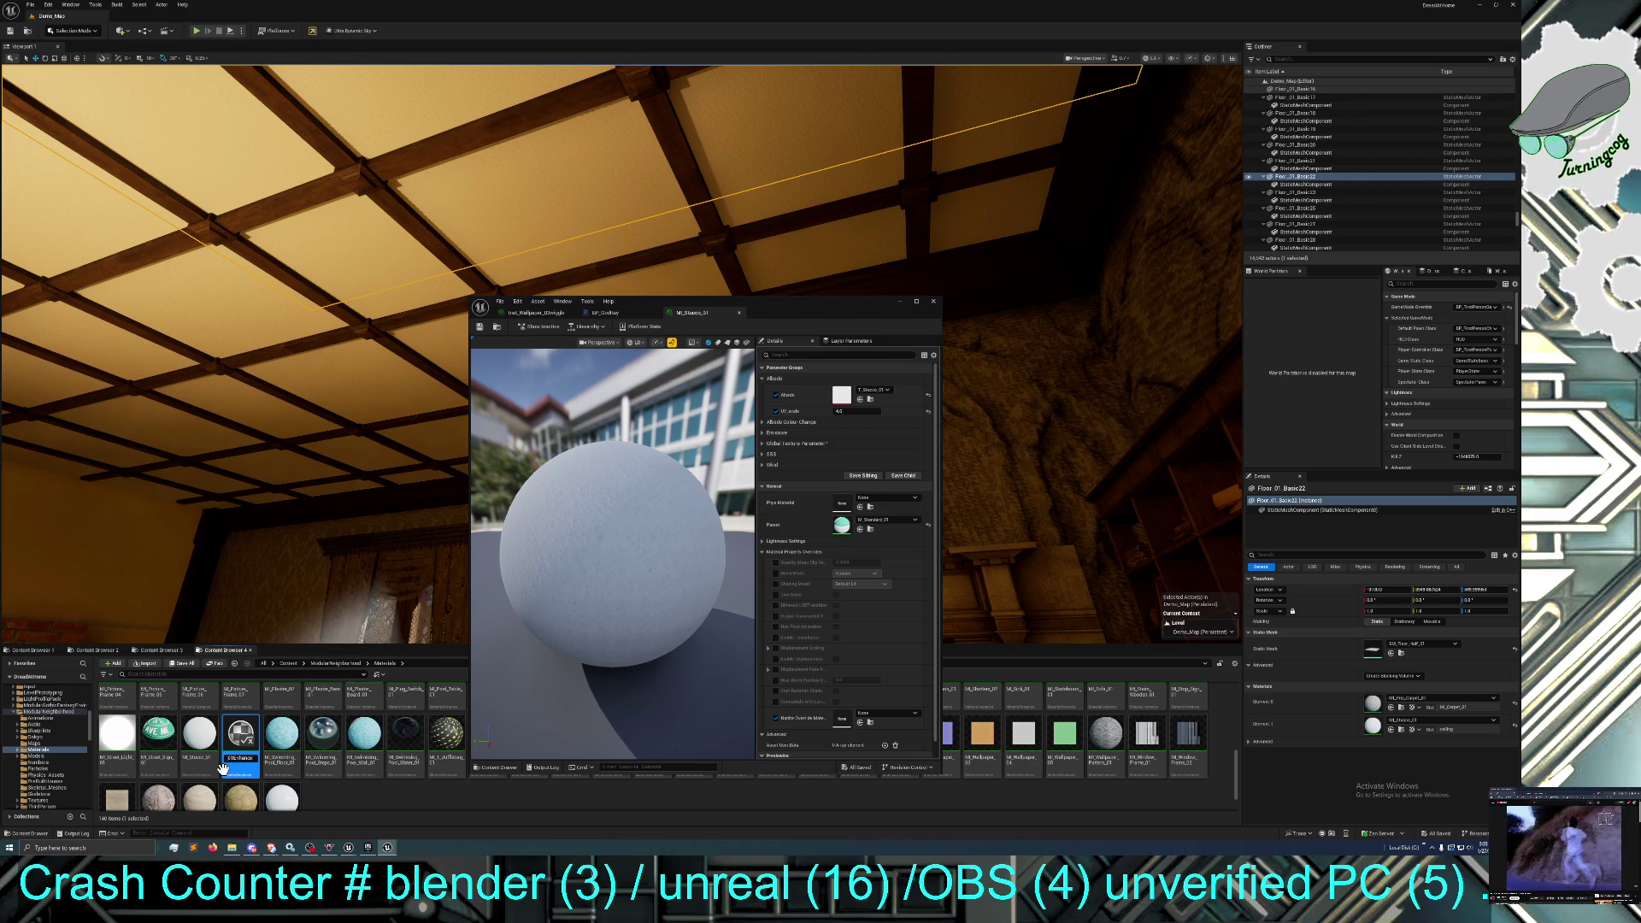
{"action": "key", "text": "Return"}
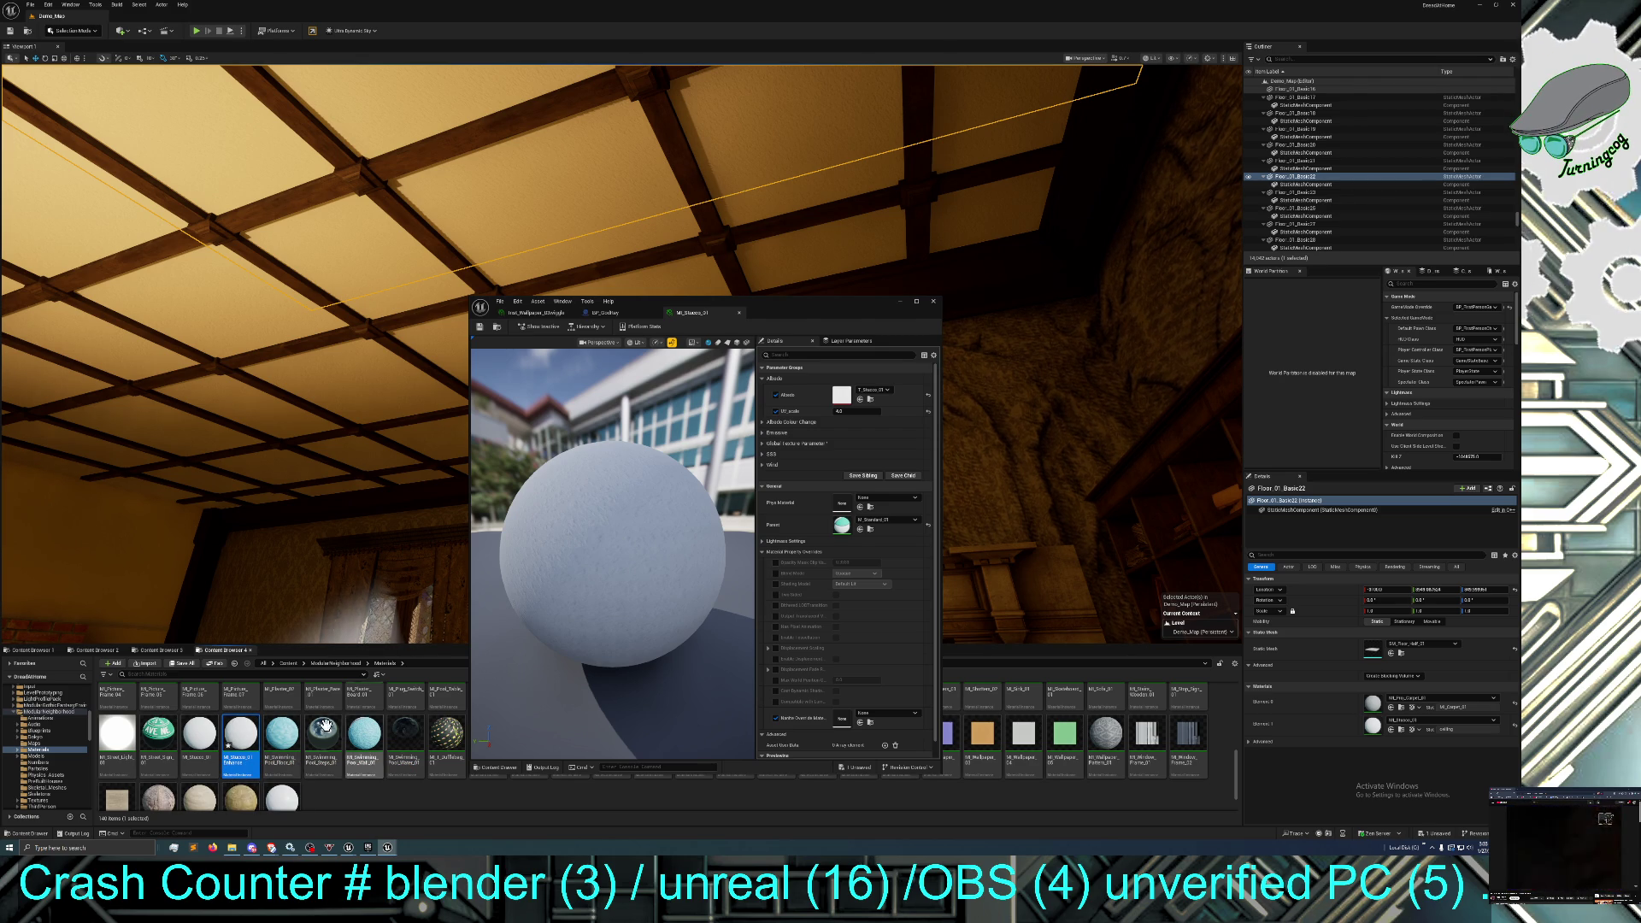
{"action": "left_click", "coordinate": [1436, 834]}
{"action": "left_click", "coordinate": [824, 513]}
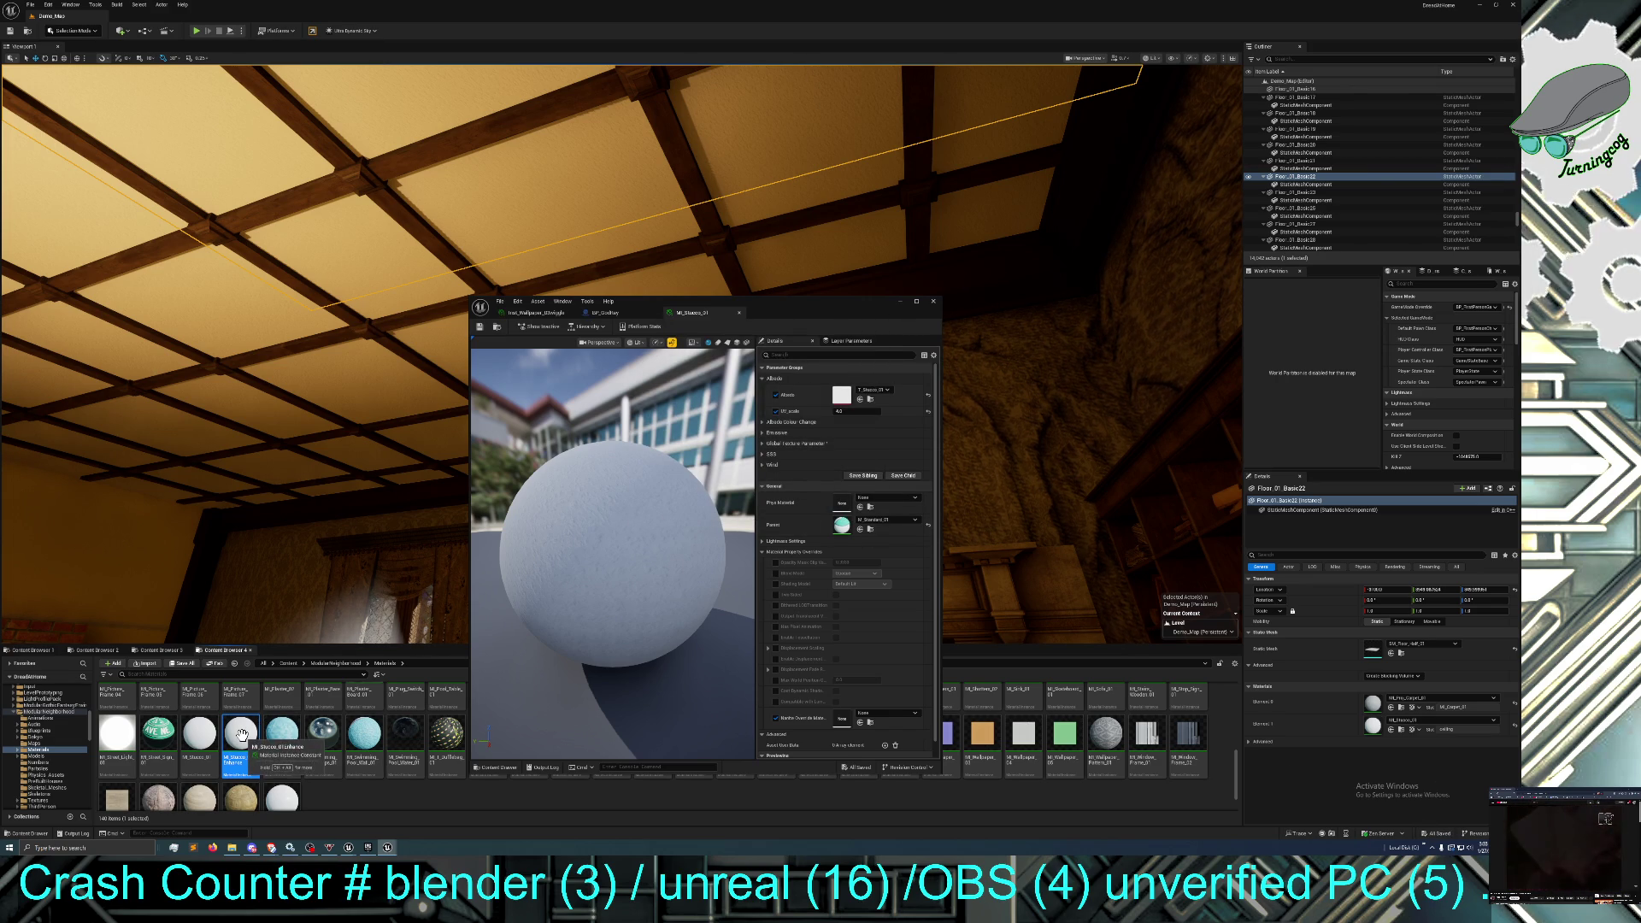
Apply the duplicated stucco instance to the ceiling mesh and expand its Albedo group.
{"action": "double_click", "coordinate": [240, 733]}
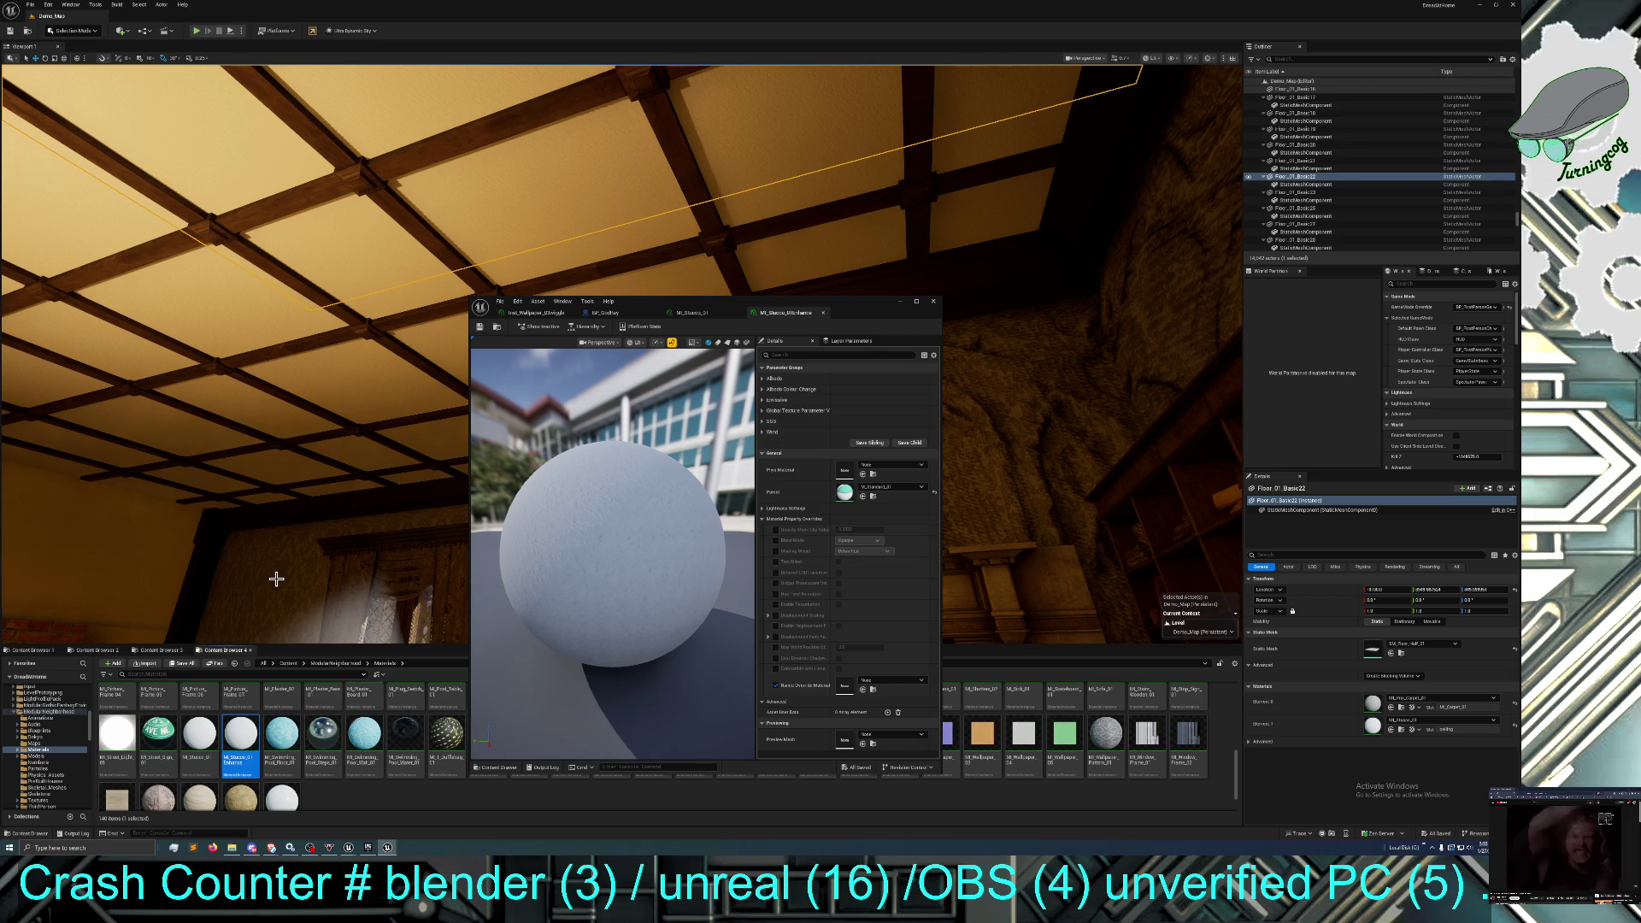
{"action": "mouse_move", "coordinate": [227, 736]}
{"action": "left_mouse_down"}
{"action": "mouse_move", "coordinate": [512, 359]}
{"action": "mouse_move", "coordinate": [543, 162]}
{"action": "left_mouse_up"}
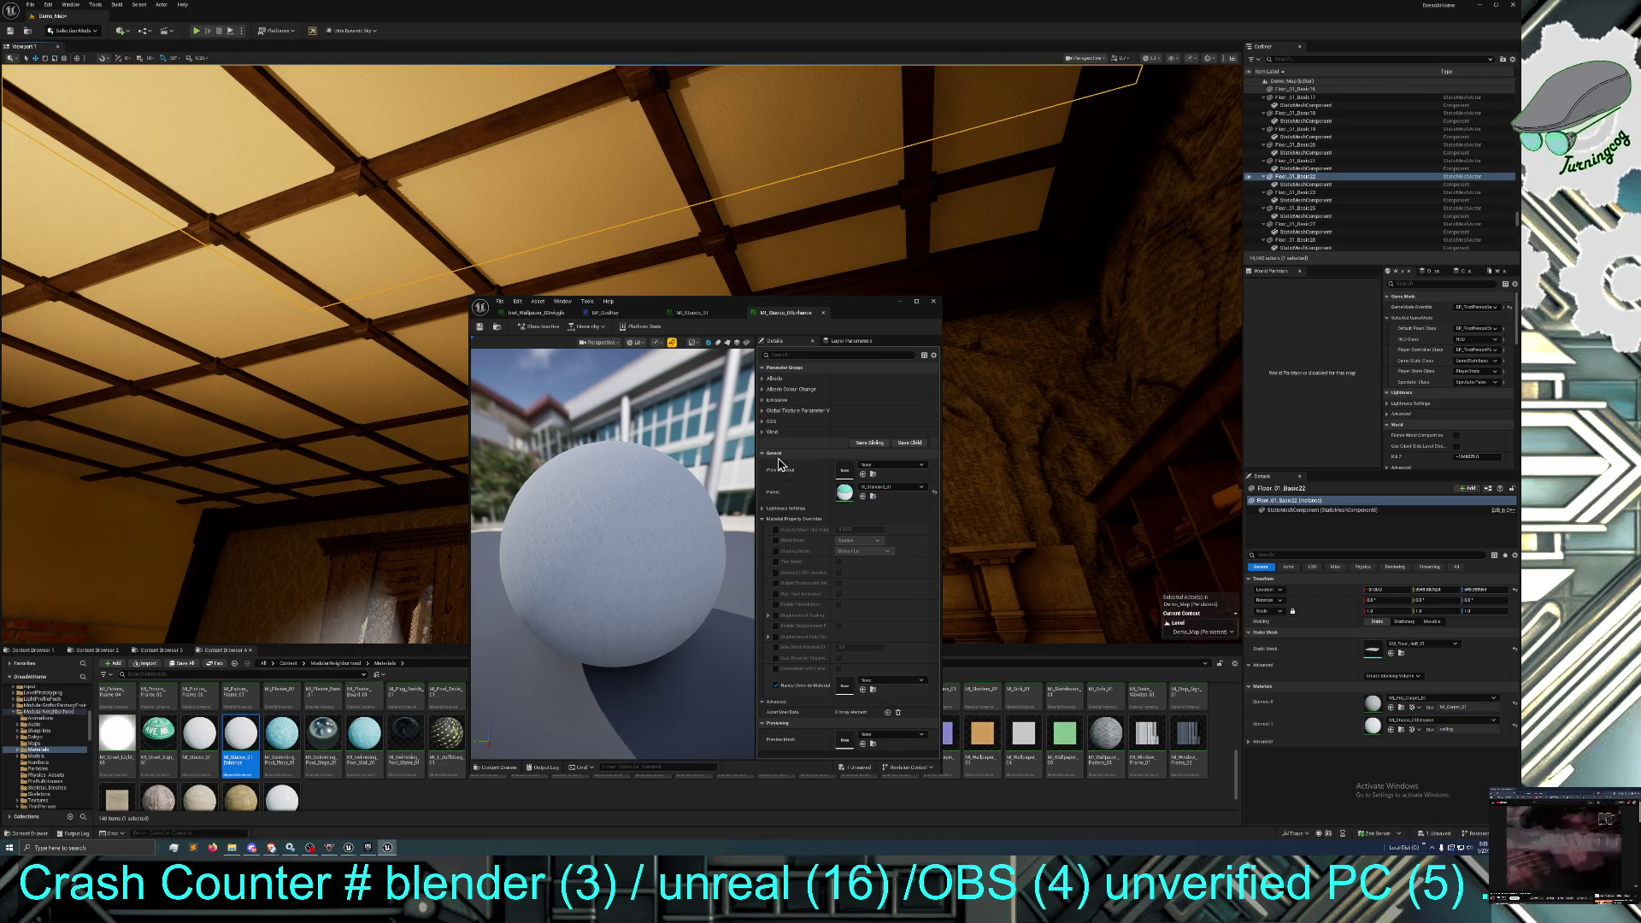
{"action": "left_click", "coordinate": [763, 380]}
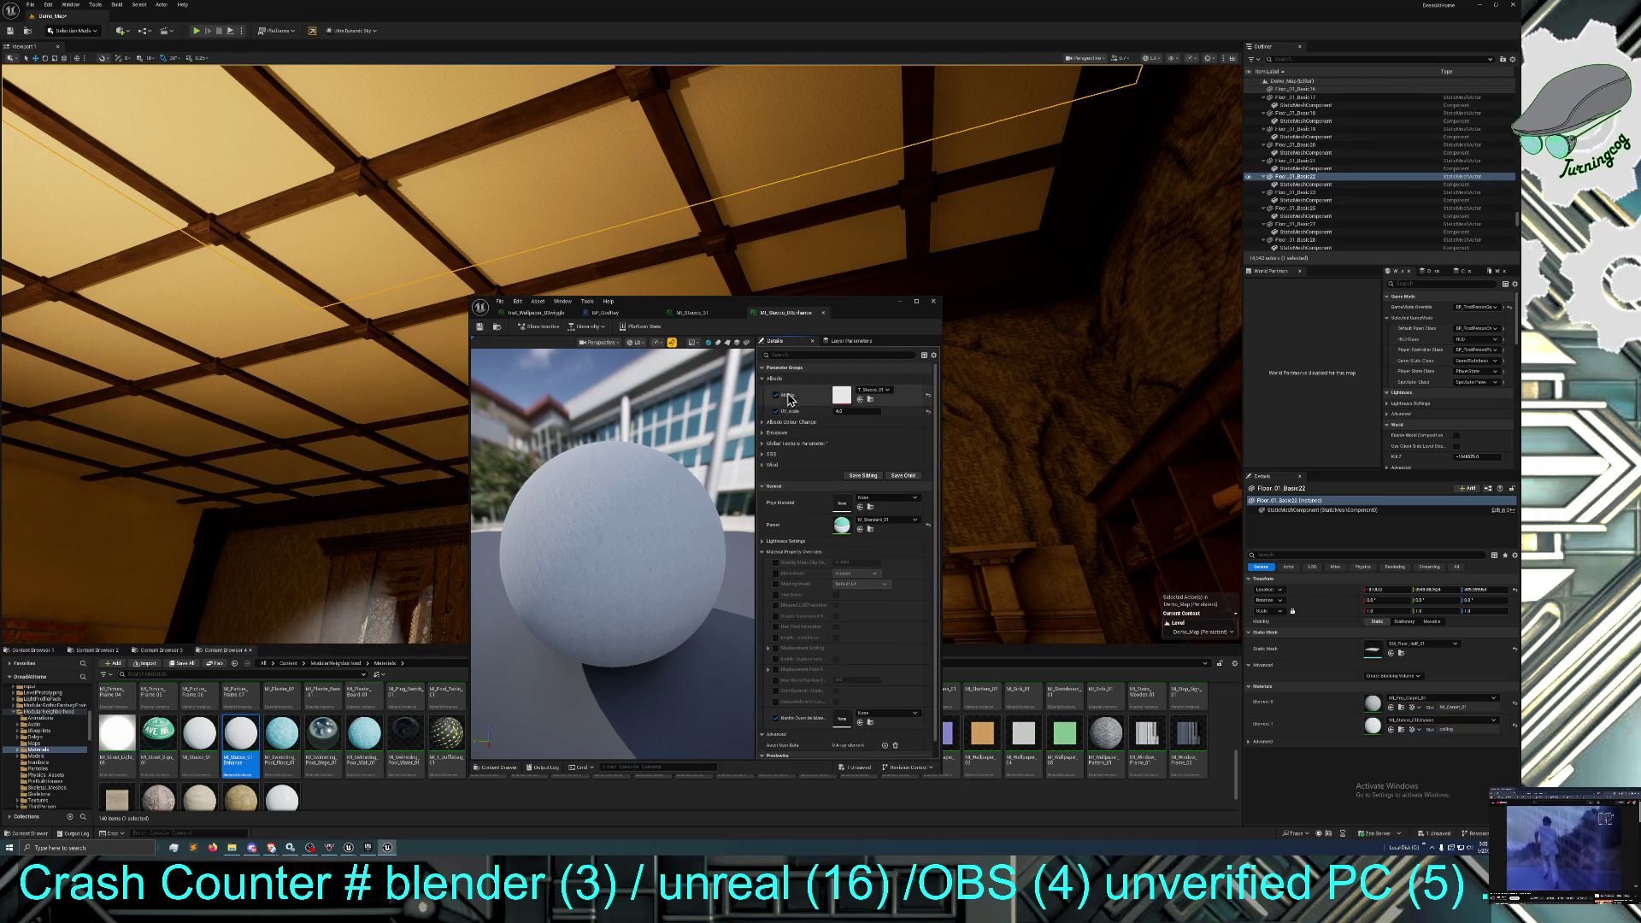
Set the instance's UV_scale parameter to 5.0.
{"action": "left_click", "coordinate": [845, 411]}
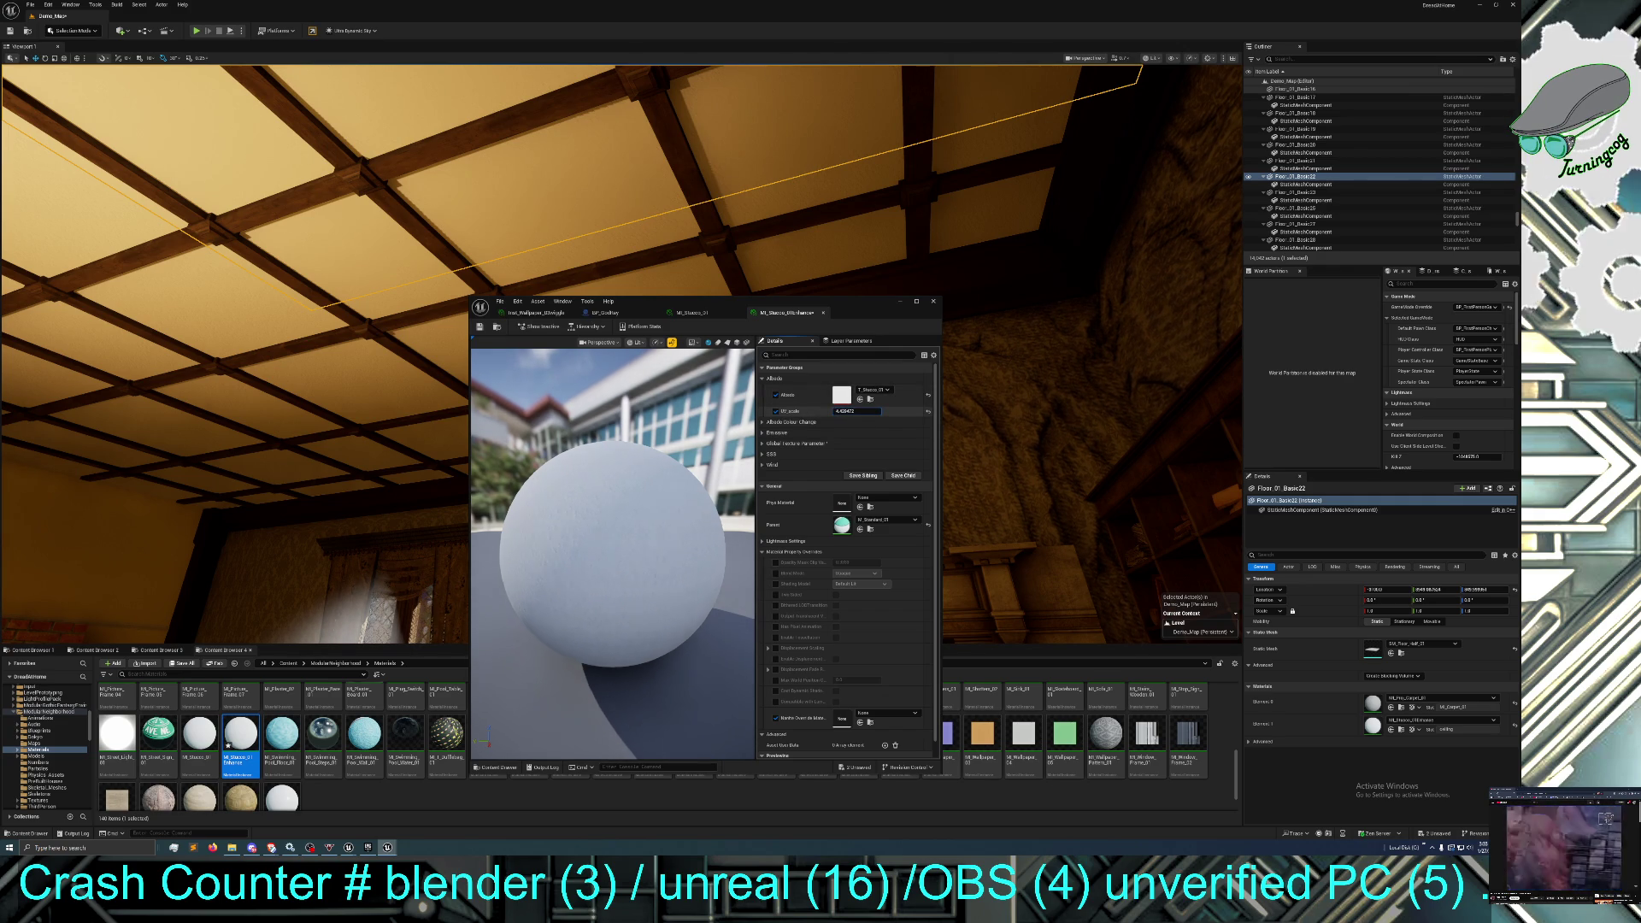
{"action": "left_click_drag", "start_coordinate": [845, 411], "coordinate": [863, 411]}
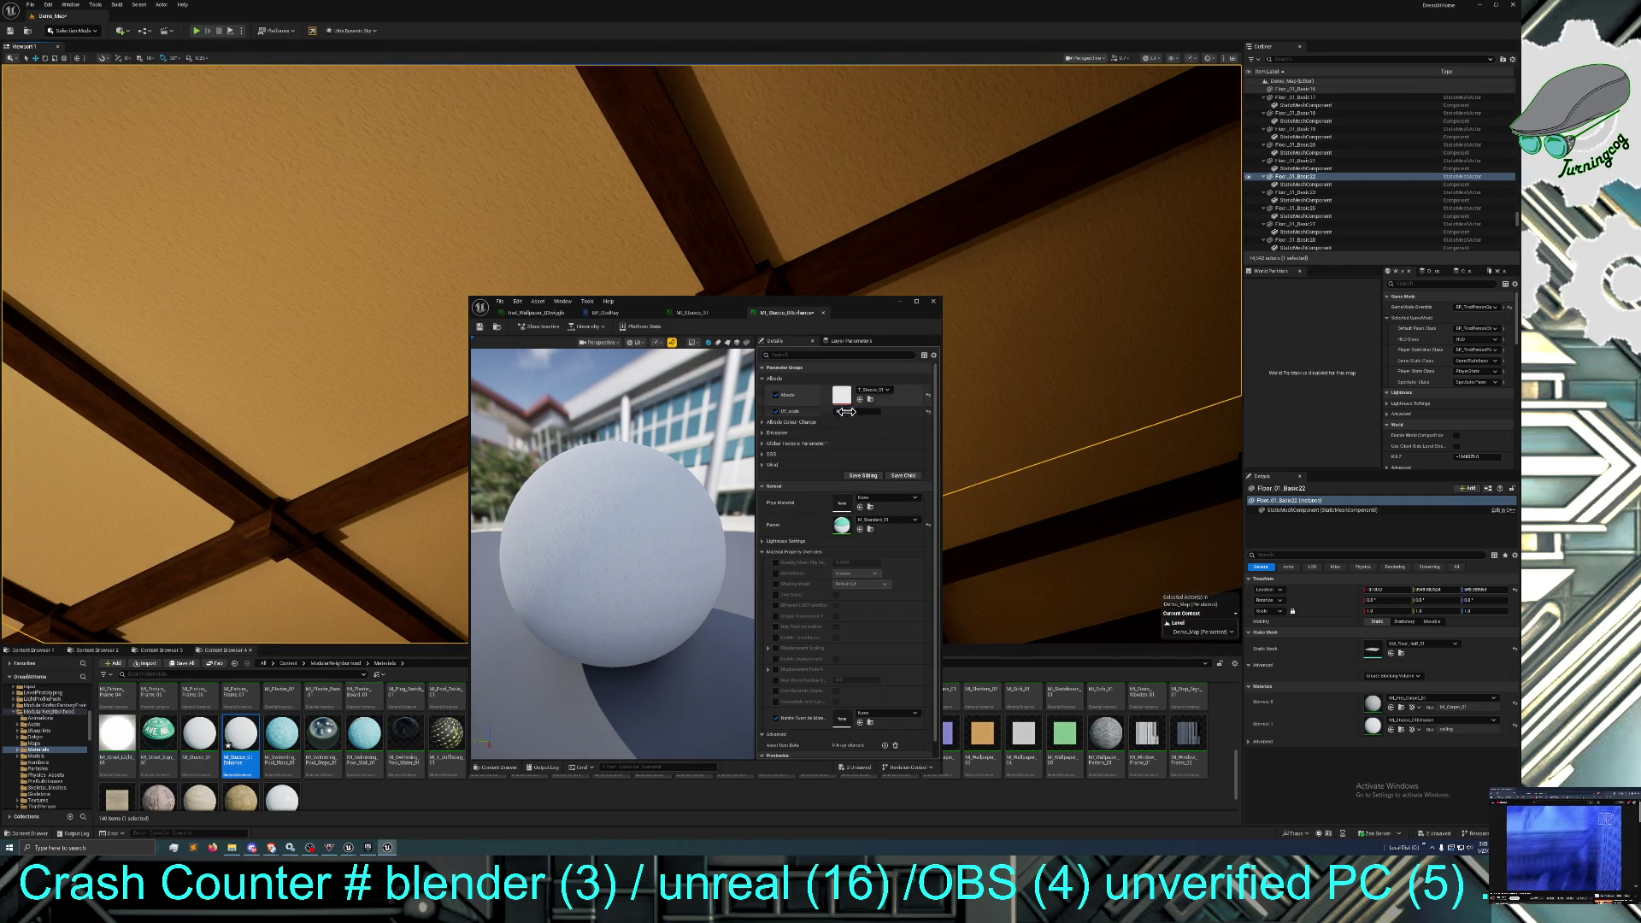
{"action": "left_click_drag", "start_coordinate": [863, 411], "coordinate": [861, 411]}
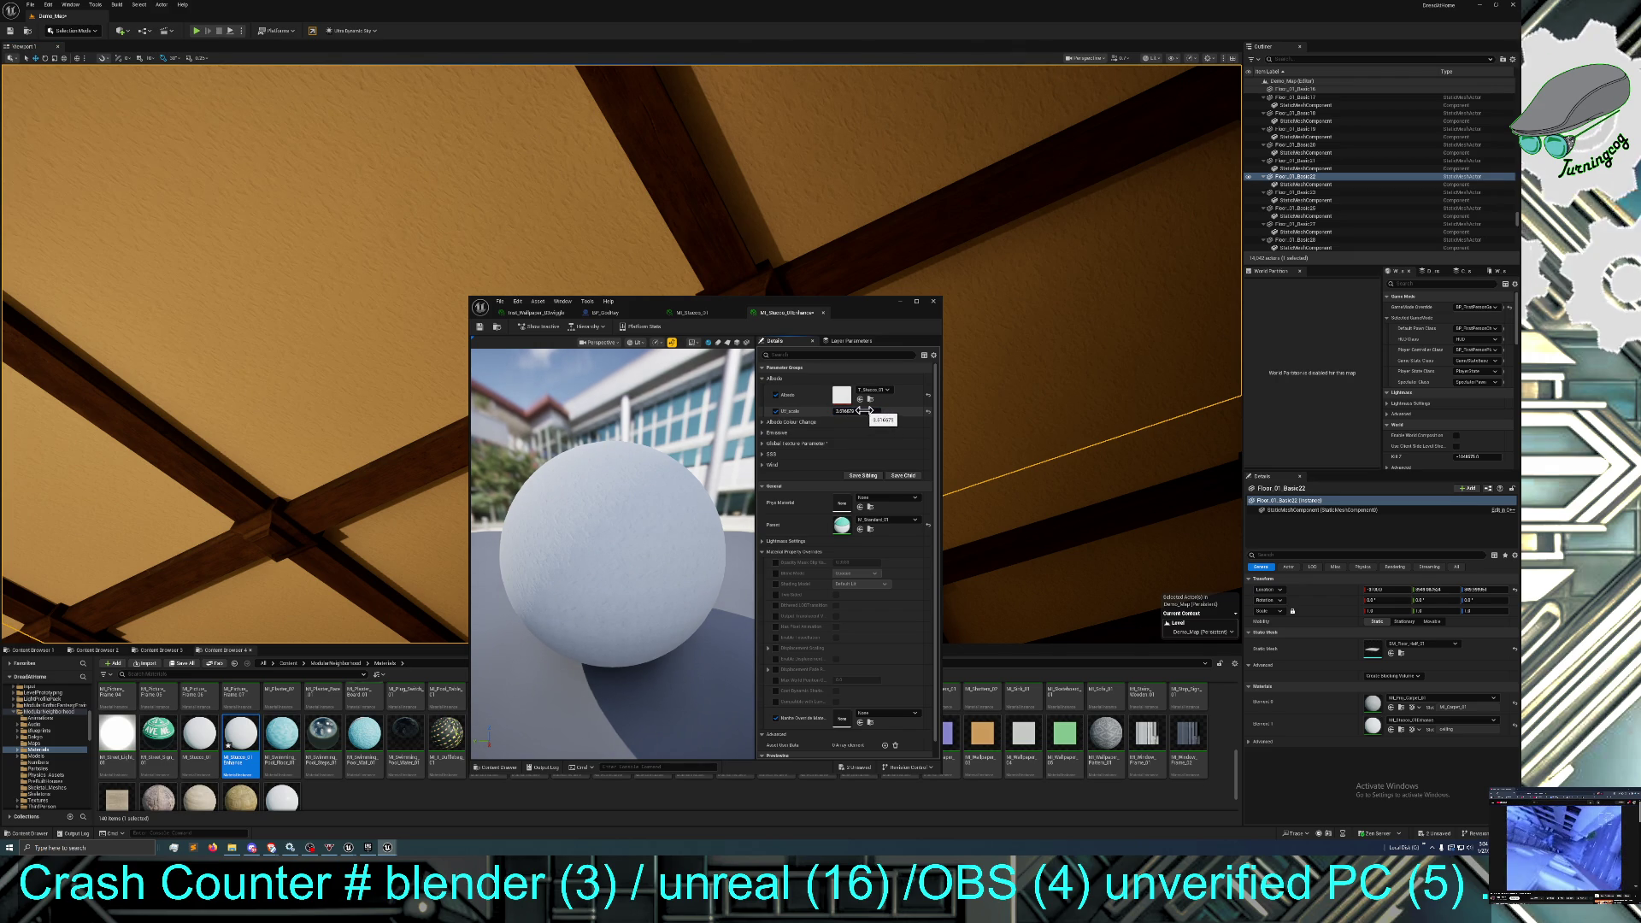
{"action": "left_click", "coordinate": [844, 412]}
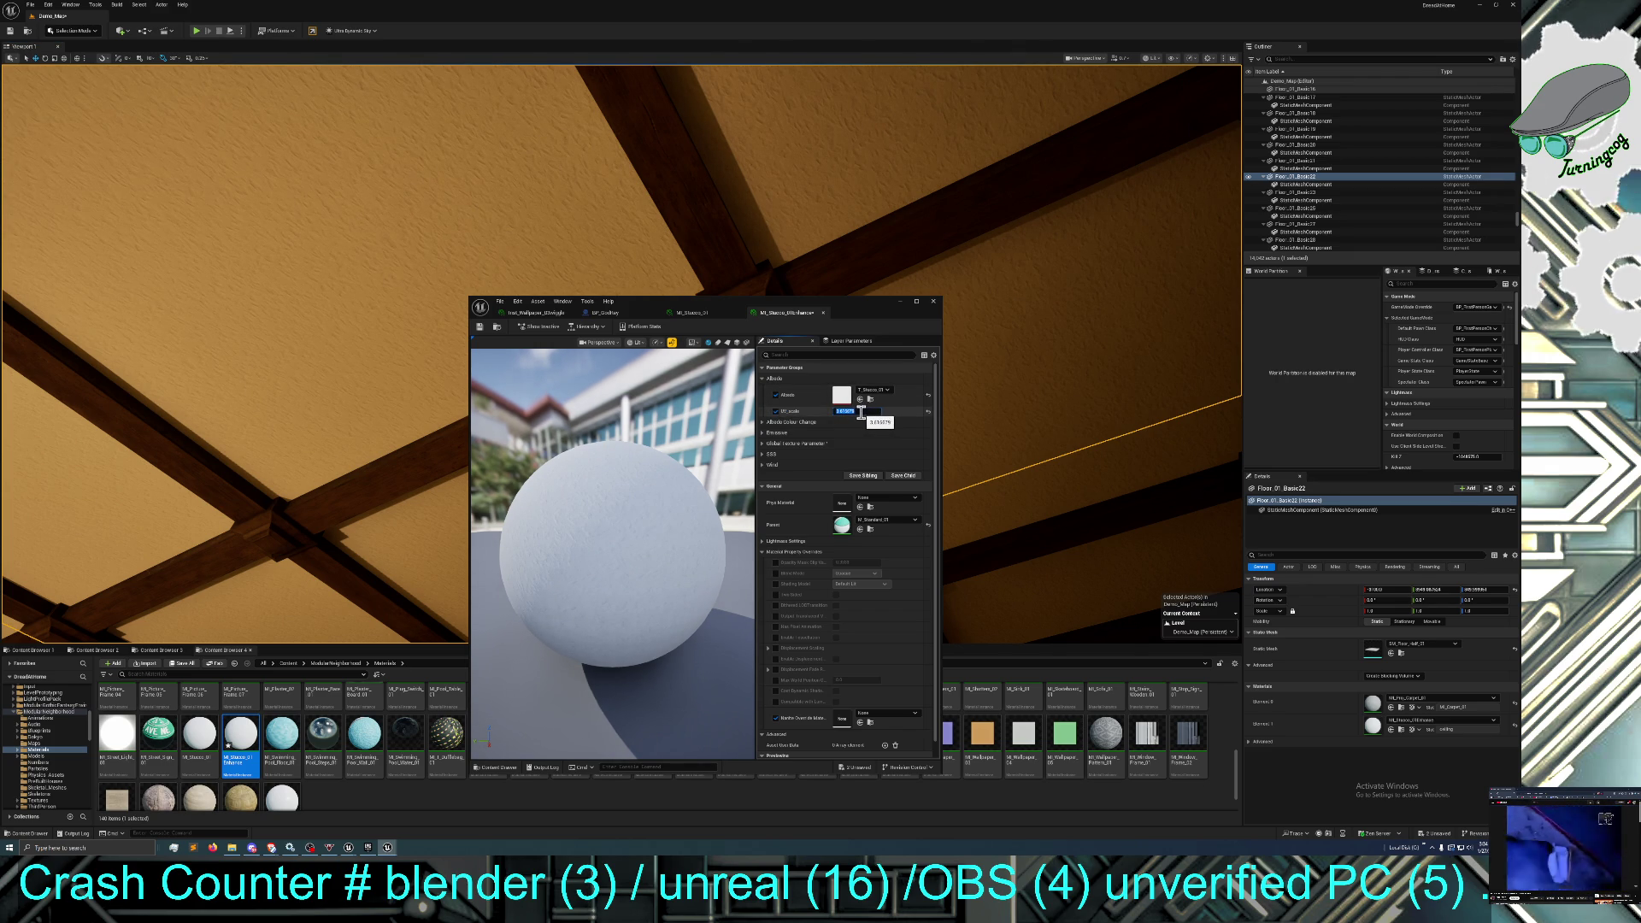
{"action": "left_click", "coordinate": [851, 412]}
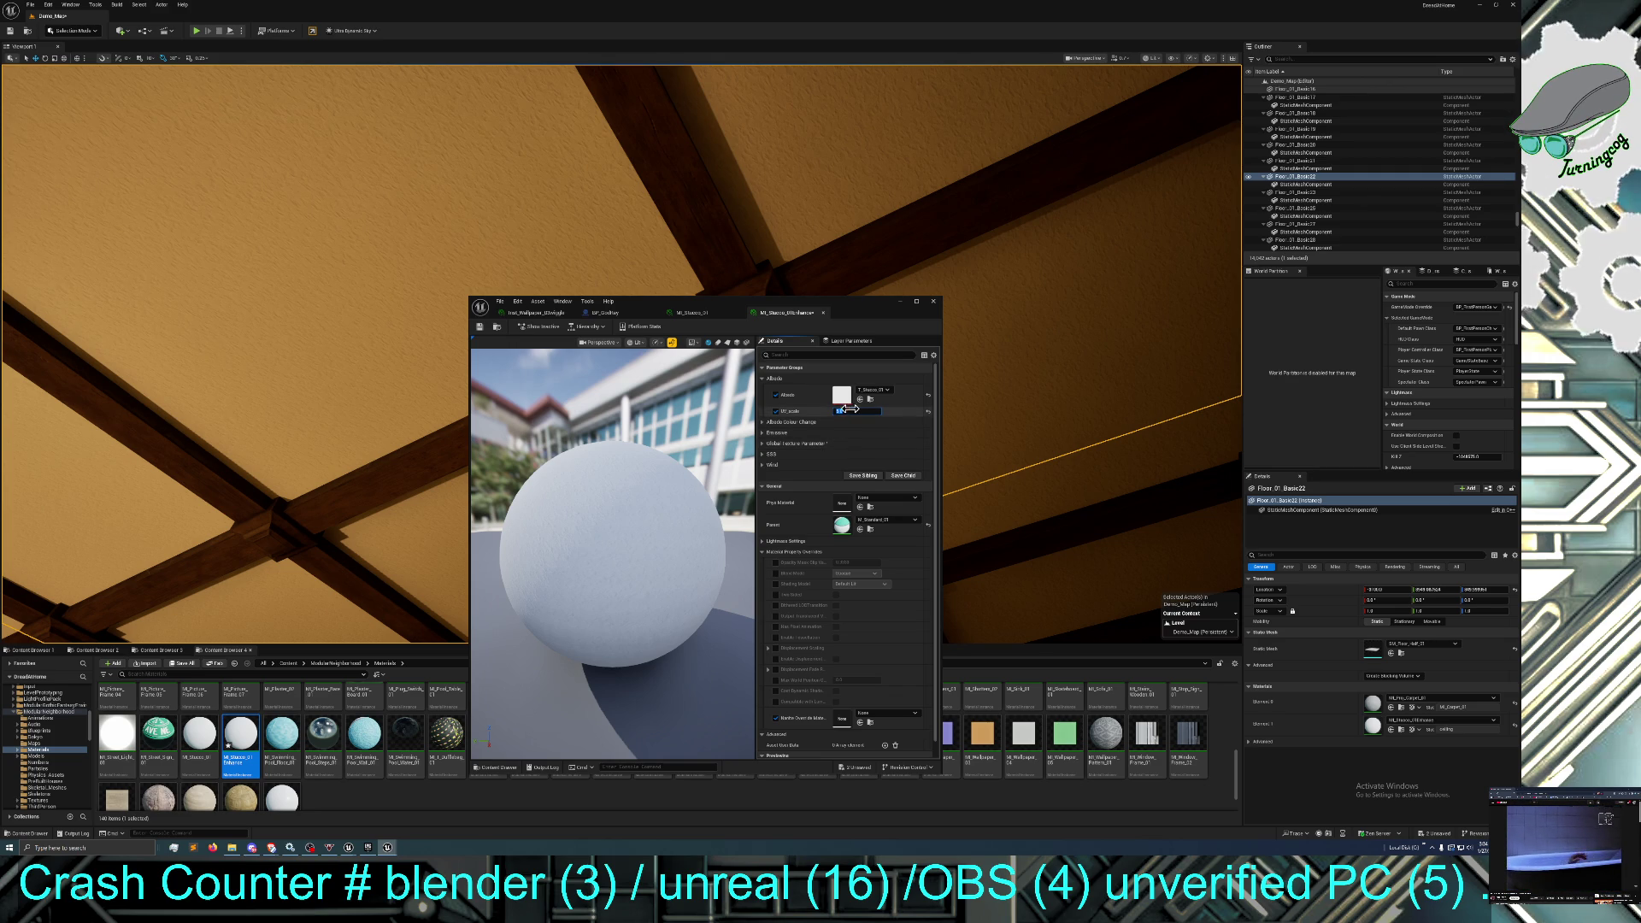
{"action": "type", "text": "5"}
{"action": "key", "text": "Return"}
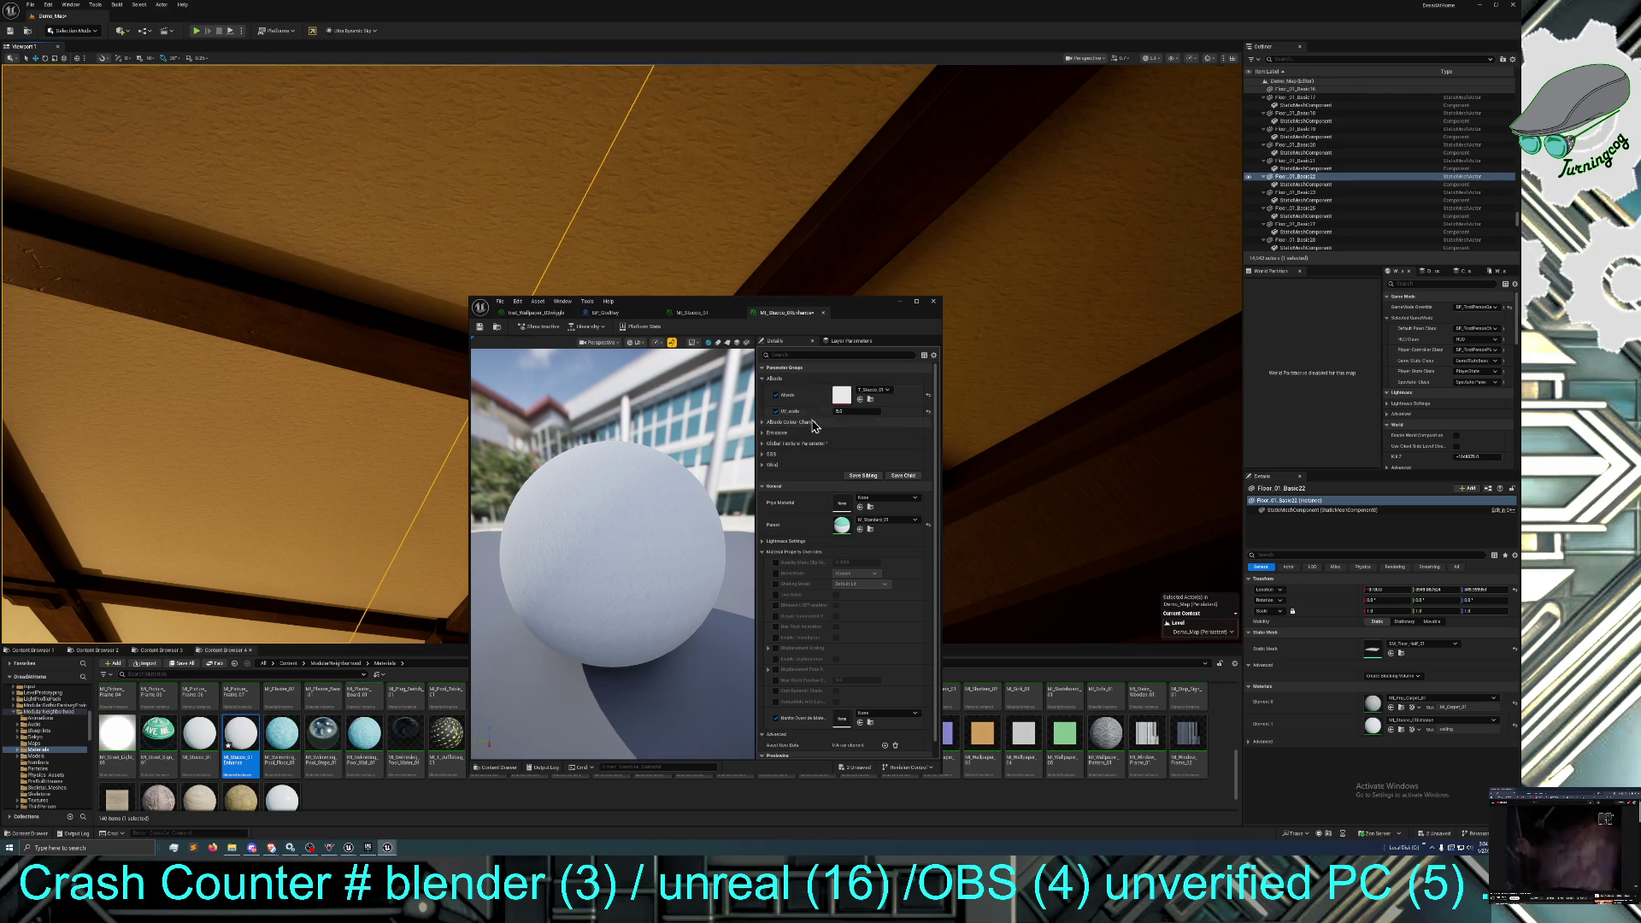
Set the ceiling instance's UV_scale to 10, then disable the UV_scale override.
{"action": "left_click", "coordinate": [842, 413]}
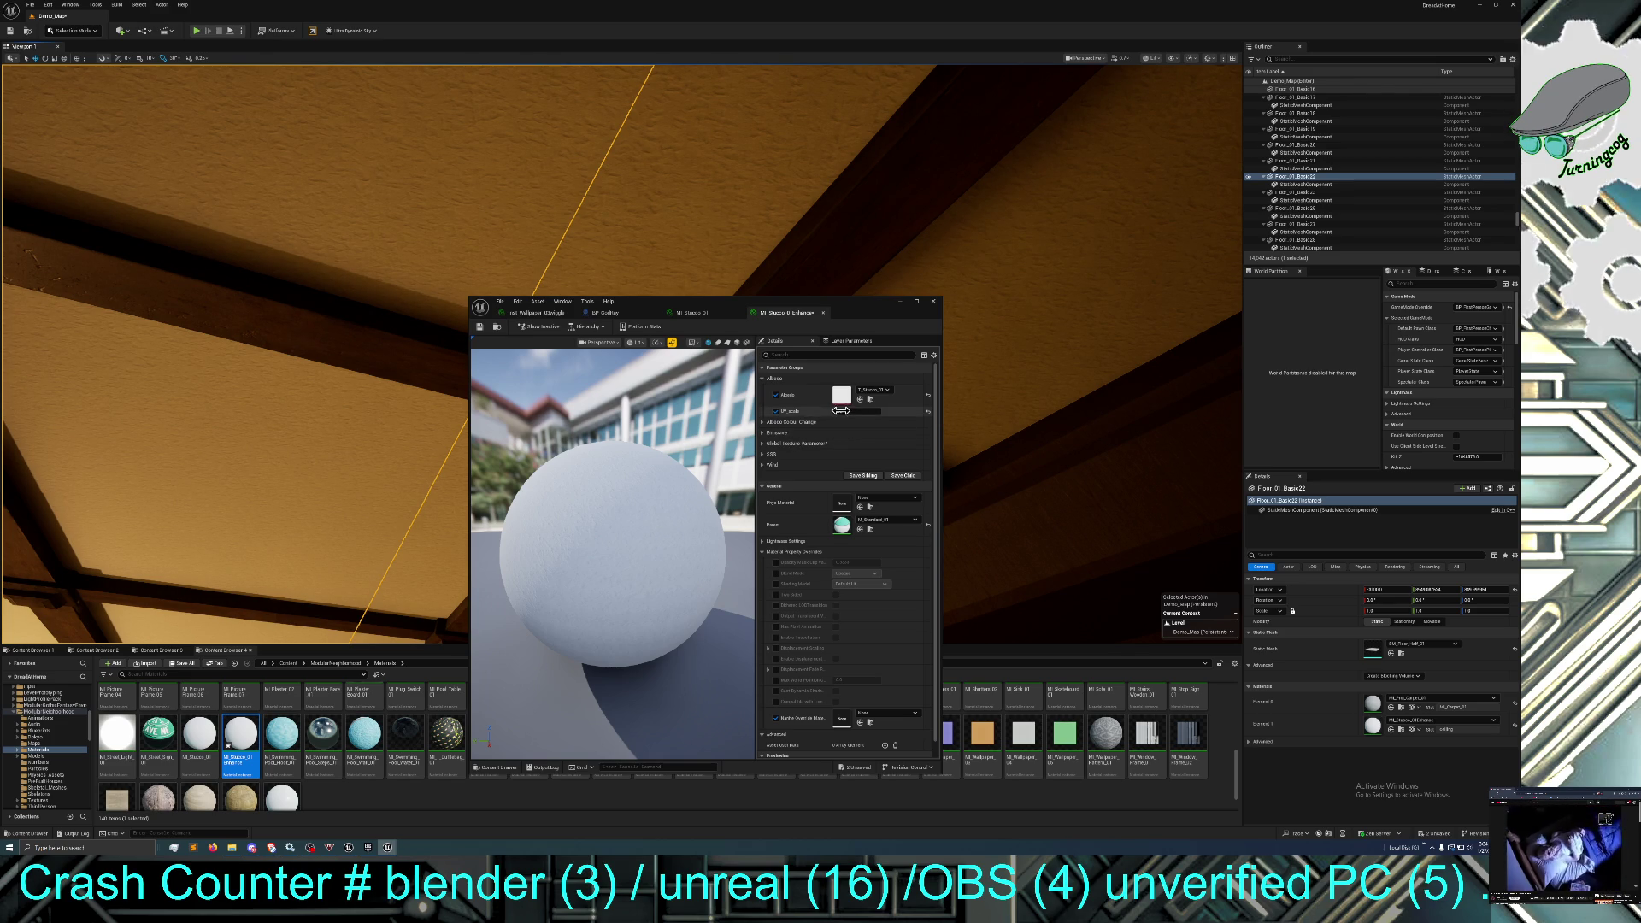
{"action": "type", "text": "10"}
{"action": "key", "text": "Return"}
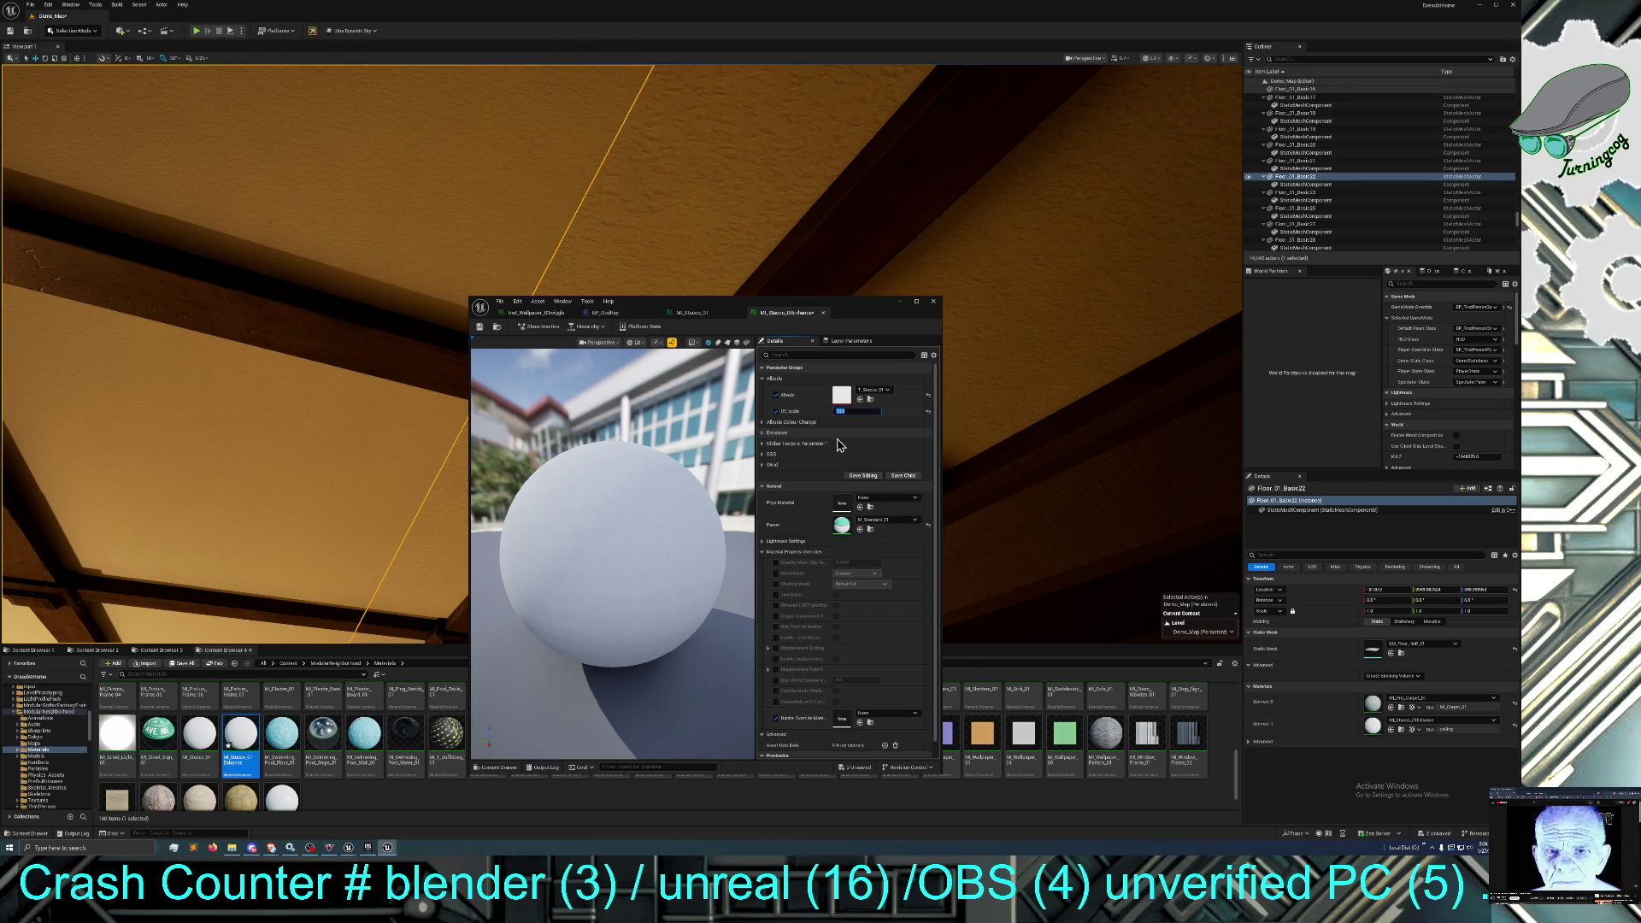
{"action": "left_click", "coordinate": [775, 412]}
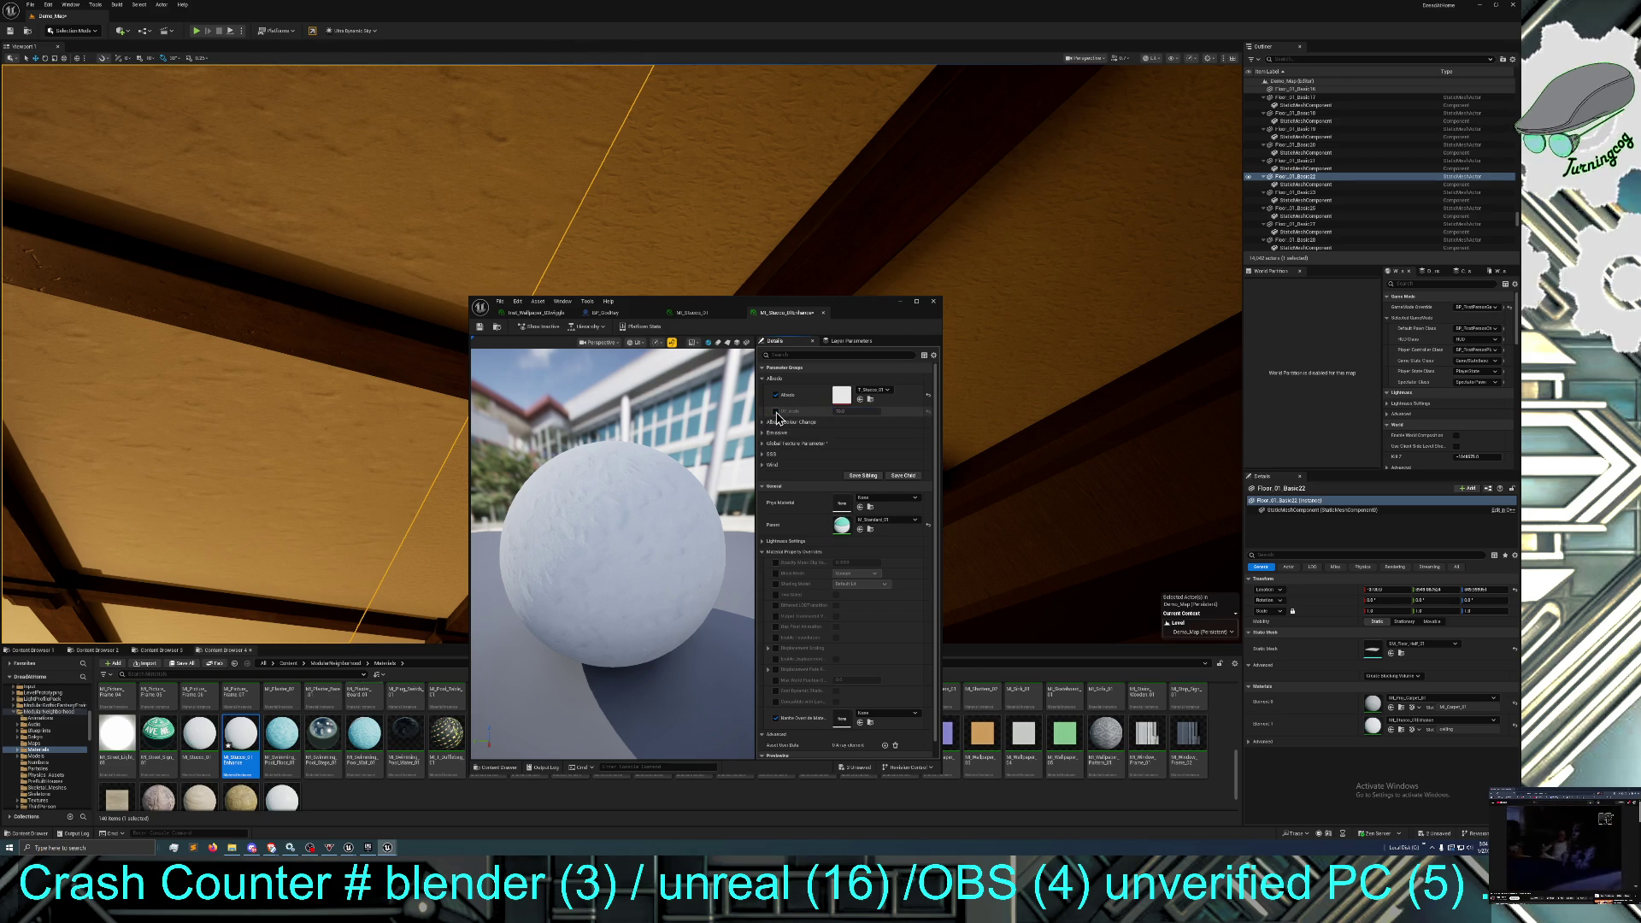
Close the Material Instance Editor and inspect the retextured plaster ceiling panels.
{"action": "left_click_drag", "start_coordinate": [396, 282], "coordinate": [424, 351]}
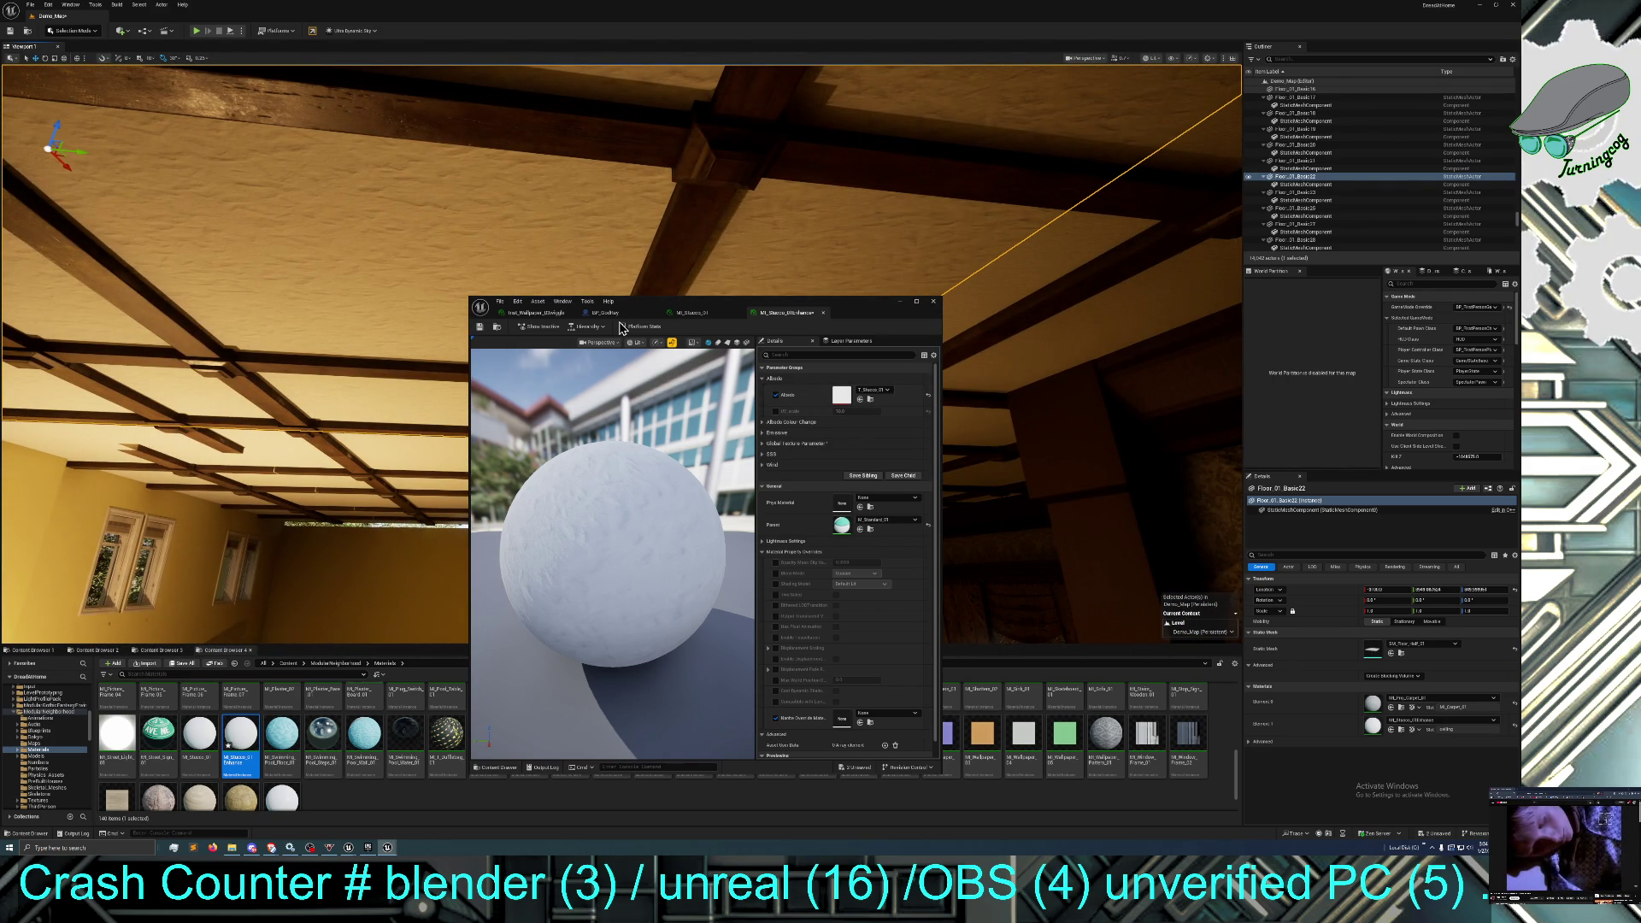
{"action": "mouse_move", "coordinate": [459, 224]}
{"action": "left_mouse_down"}
{"action": "mouse_move", "coordinate": [480, 256]}
{"action": "mouse_move", "coordinate": [461, 238]}
{"action": "left_mouse_up"}
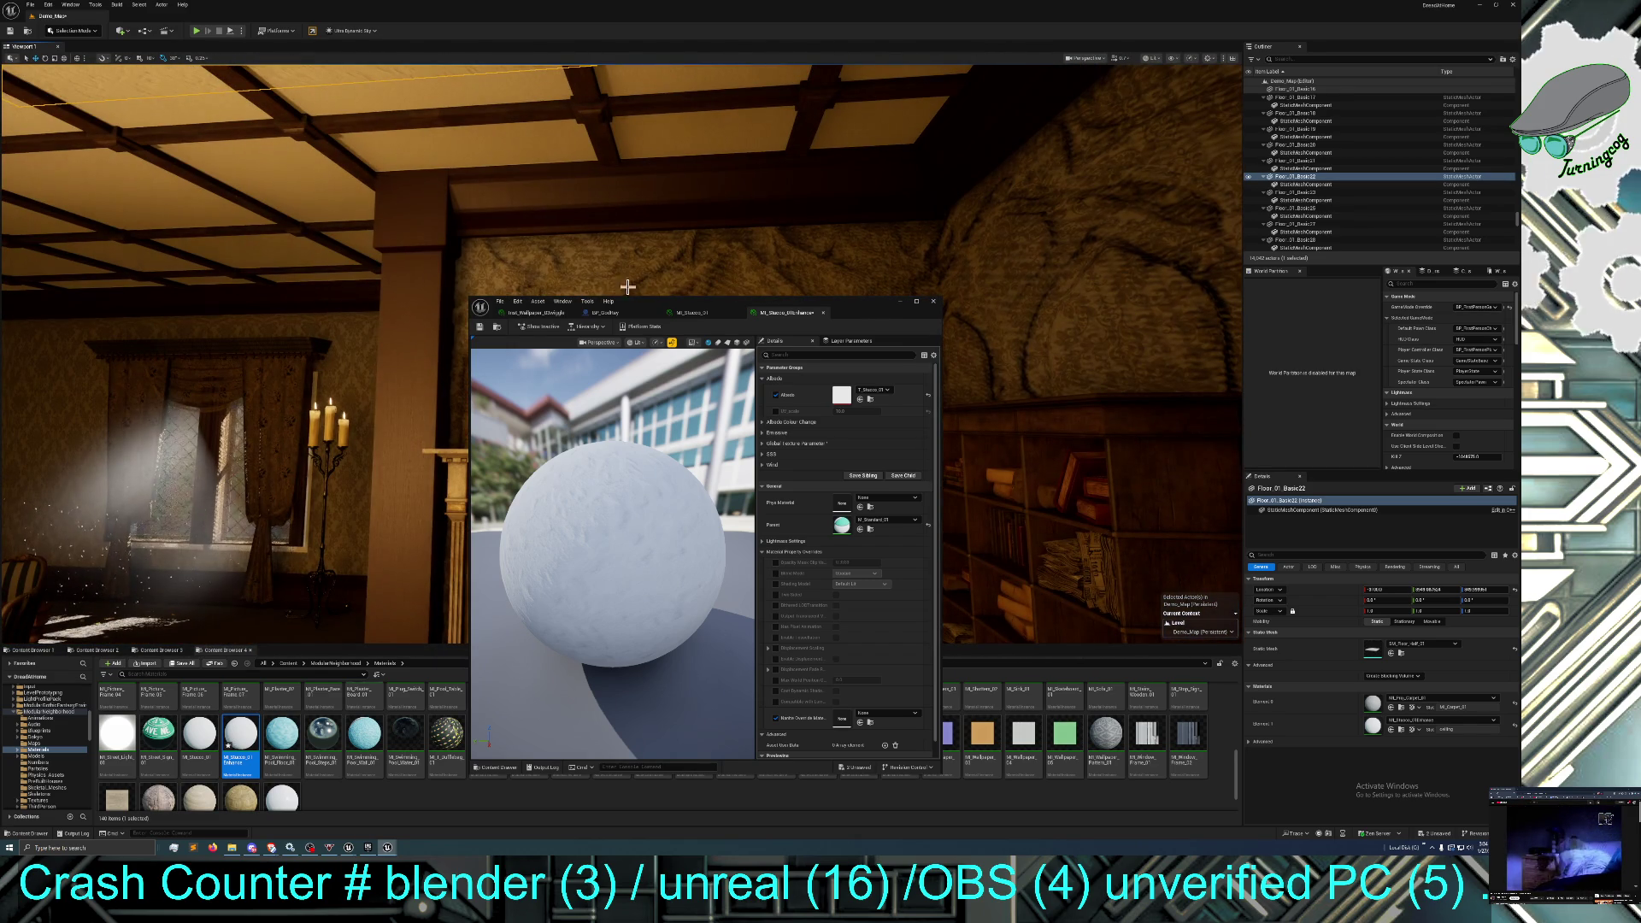
{"action": "left_click", "coordinate": [899, 301]}
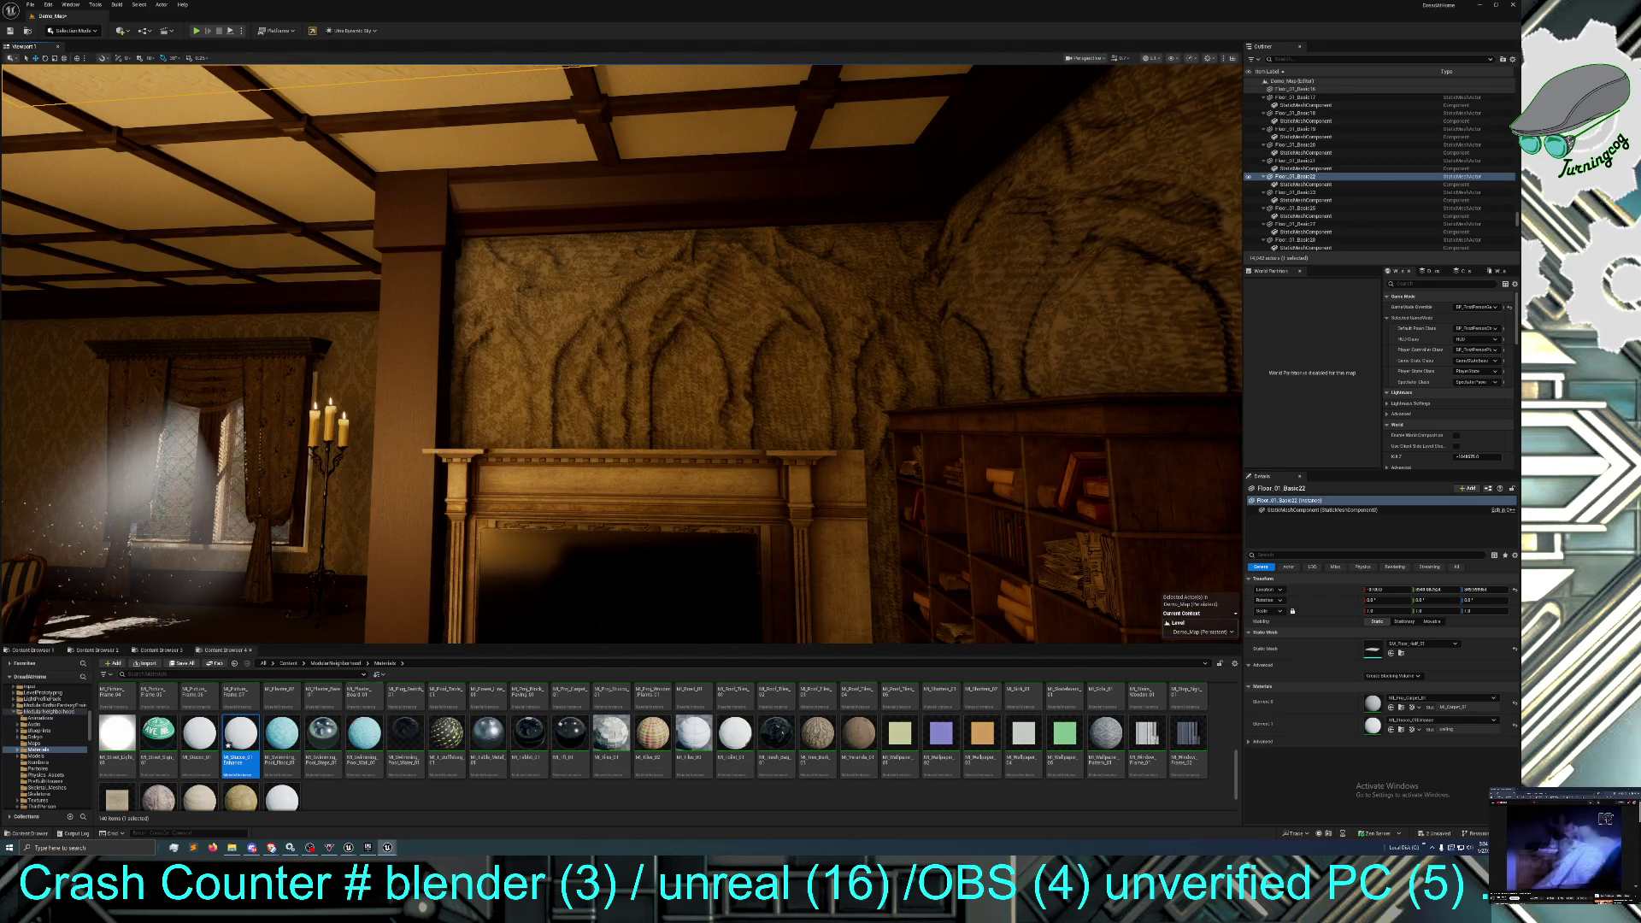
{"action": "left_click_drag", "start_coordinate": [900, 301], "coordinate": [892, 272]}
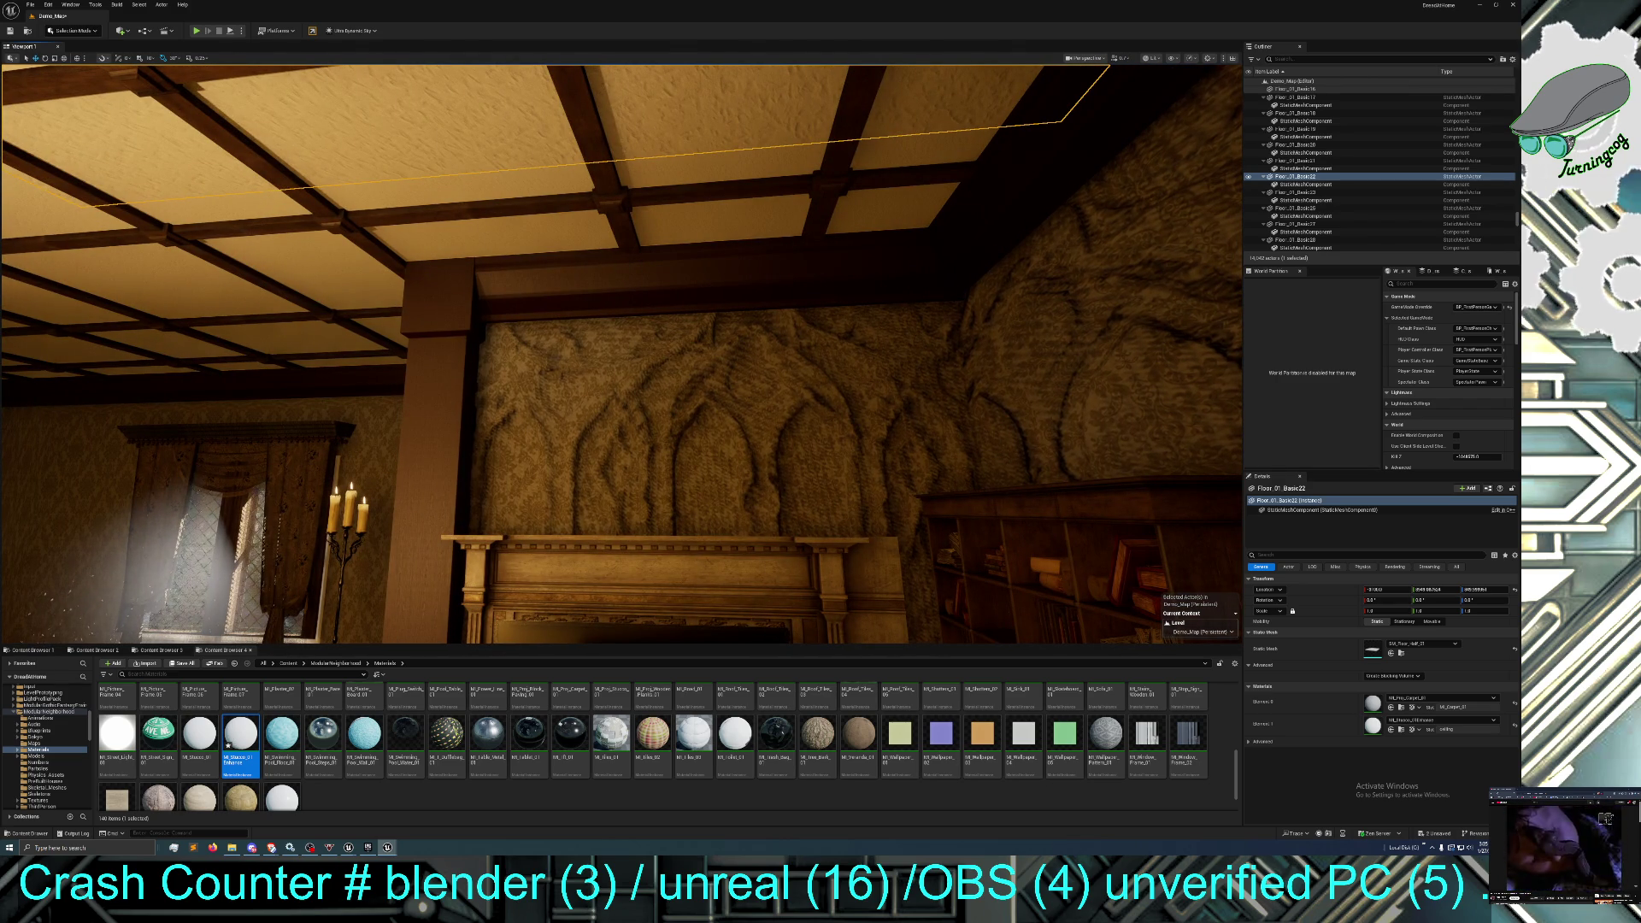
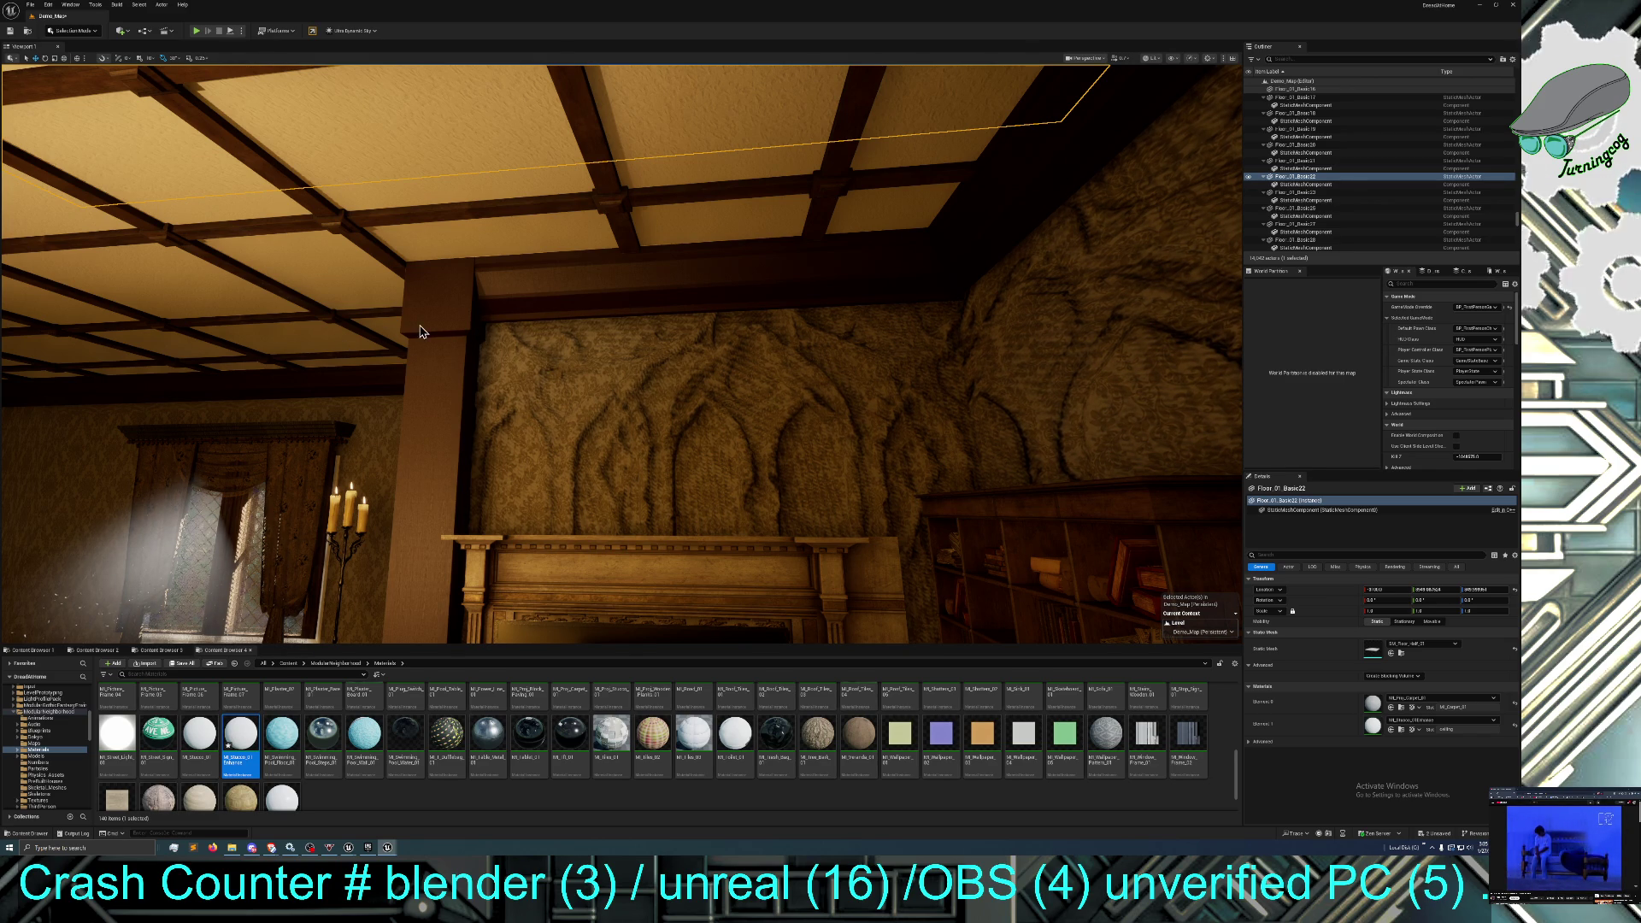
Apply MI_Stucco_01_Enhance to the ceiling panels between the wooden beams above the fireplace.
{"action": "mouse_move", "coordinate": [415, 325]}
{"action": "left_mouse_down"}
{"action": "mouse_move", "coordinate": [402, 383]}
{"action": "mouse_move", "coordinate": [414, 326]}
{"action": "left_mouse_up"}
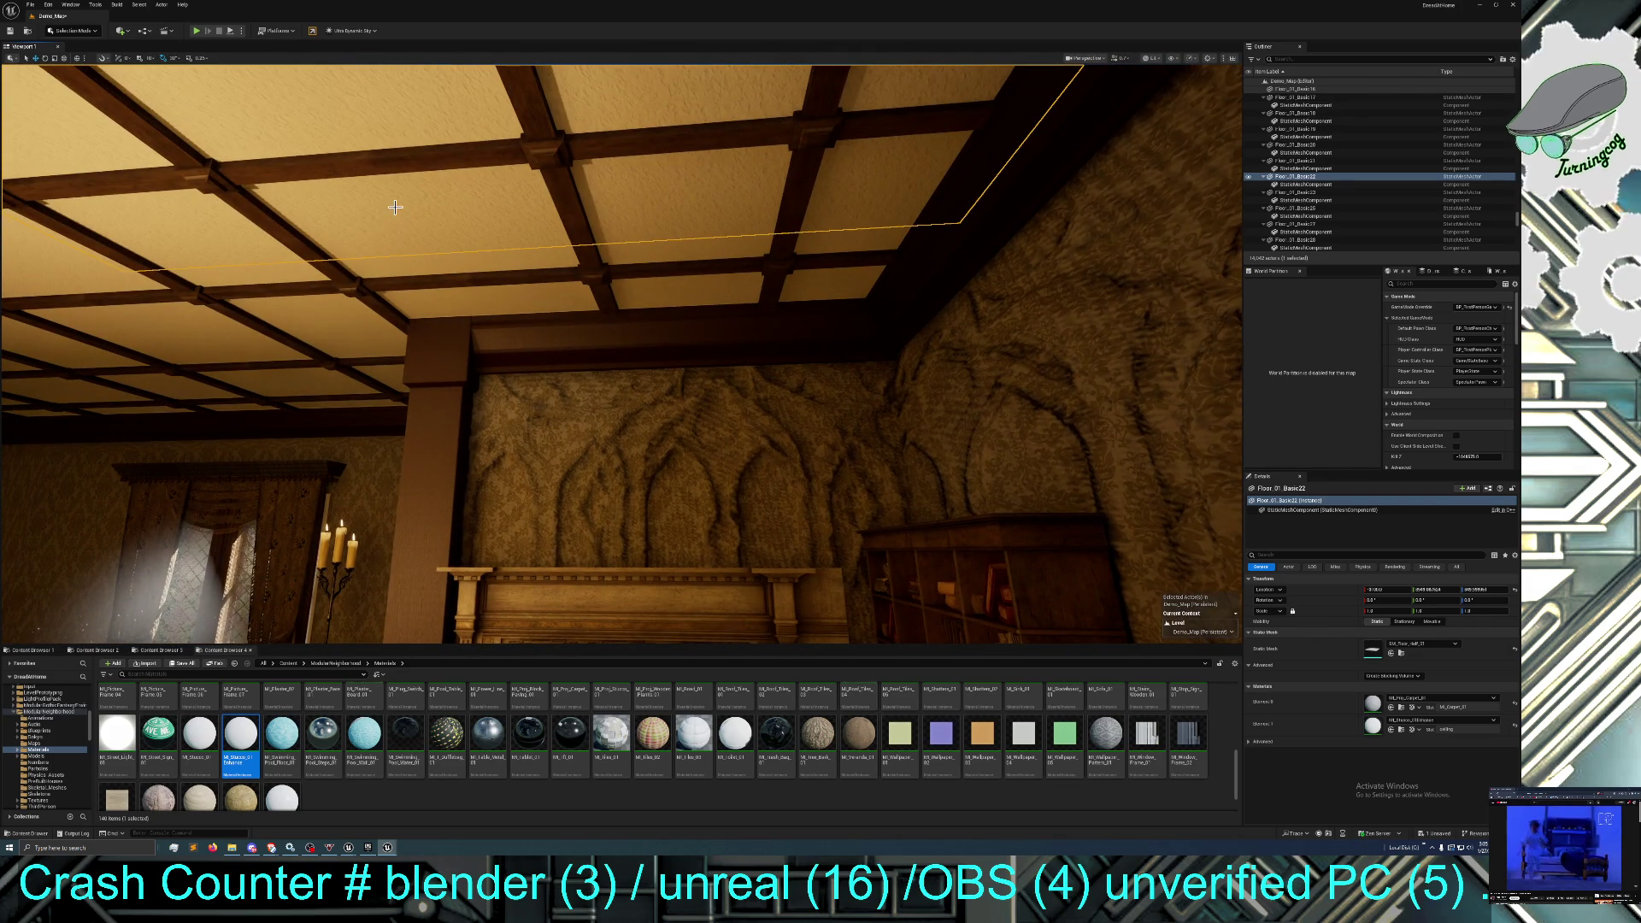
{"action": "left_click", "coordinate": [427, 260]}
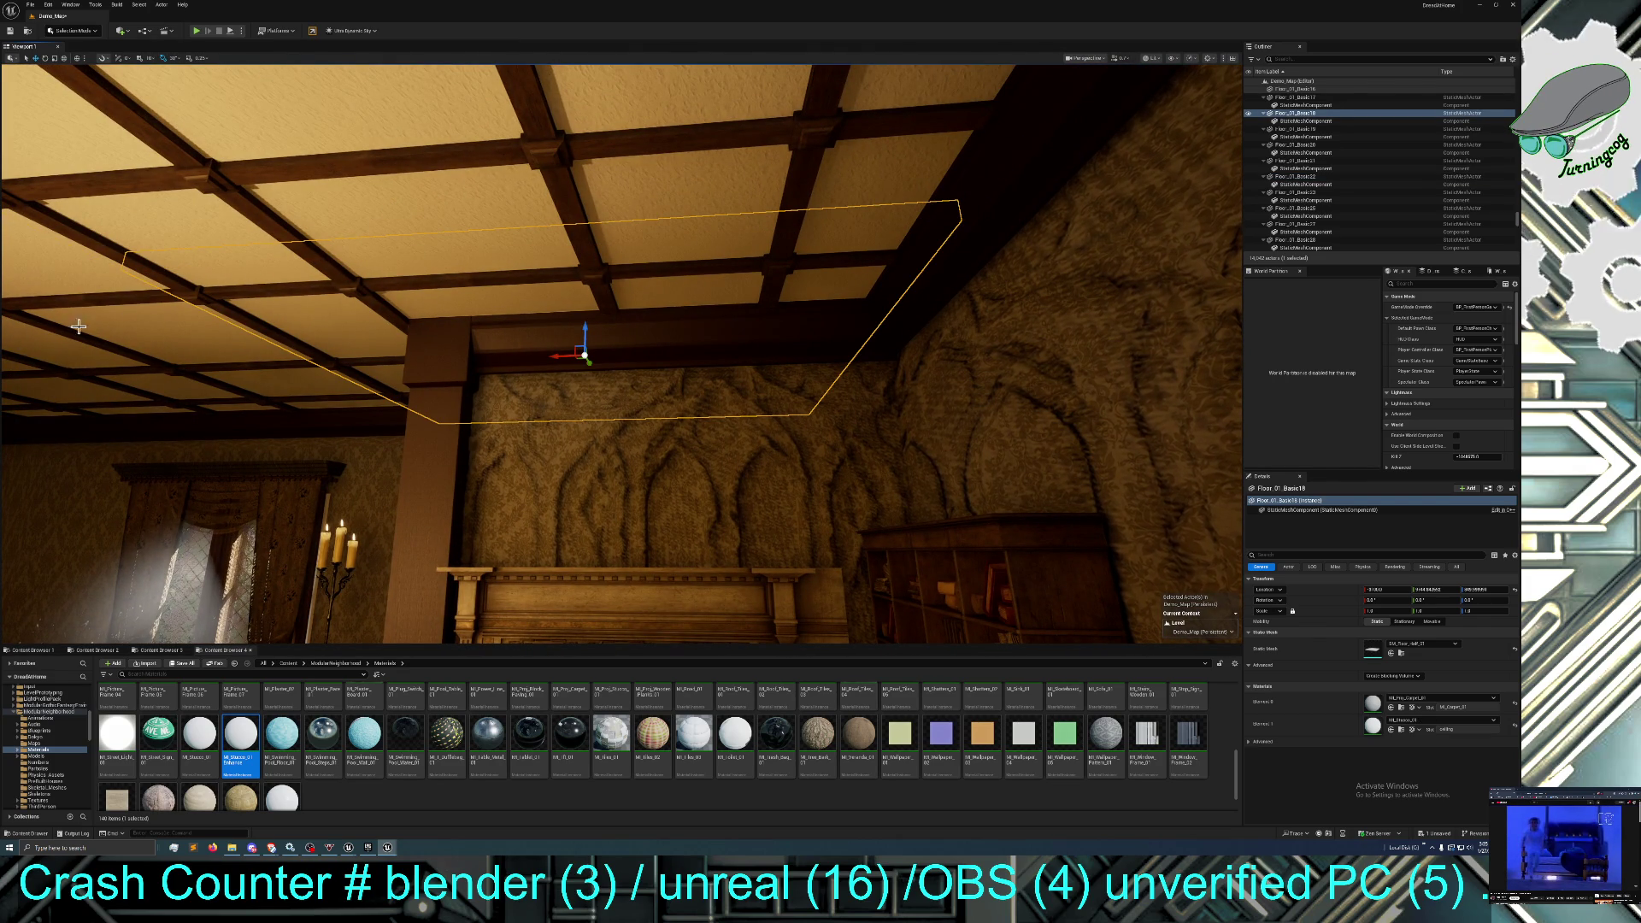
{"action": "mouse_move", "coordinate": [240, 732]}
{"action": "left_mouse_down"}
{"action": "mouse_move", "coordinate": [428, 443]}
{"action": "mouse_move", "coordinate": [475, 301]}
{"action": "left_mouse_up"}
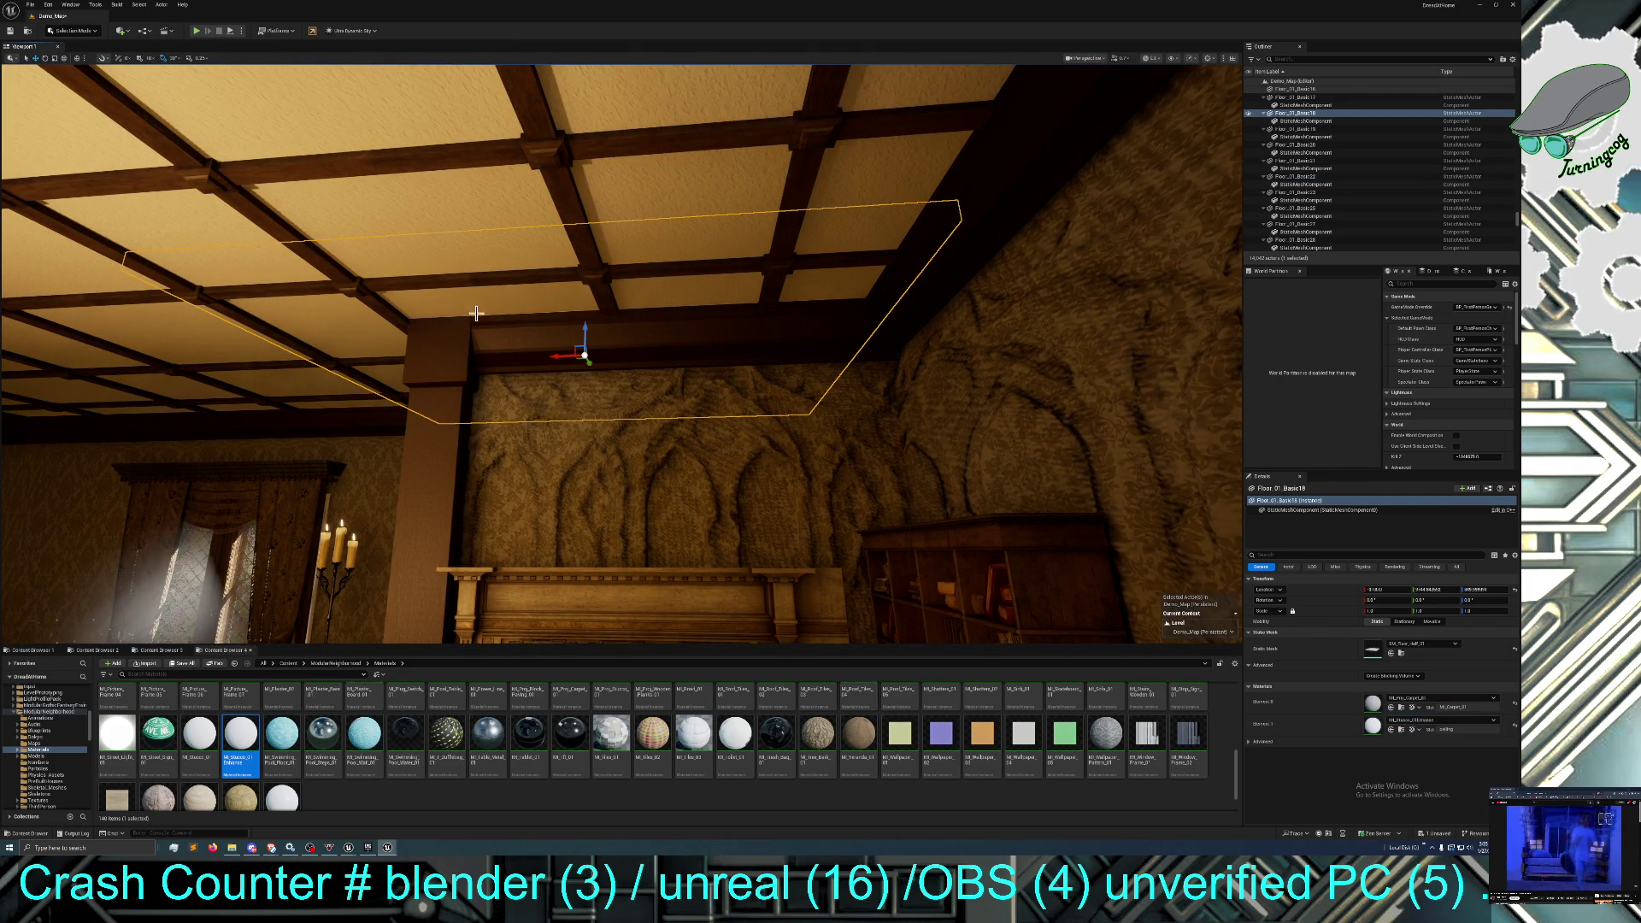
{"action": "left_click_drag", "start_coordinate": [442, 393], "coordinate": [442, 239]}
{"action": "mouse_move", "coordinate": [384, 626]}
{"action": "left_mouse_down"}
{"action": "mouse_move", "coordinate": [384, 598]}
{"action": "mouse_move", "coordinate": [385, 626]}
{"action": "left_mouse_up"}
{"action": "mouse_move", "coordinate": [240, 733]}
{"action": "left_mouse_down"}
{"action": "mouse_move", "coordinate": [589, 359]}
{"action": "mouse_move", "coordinate": [584, 339]}
{"action": "mouse_move", "coordinate": [587, 444]}
{"action": "mouse_move", "coordinate": [590, 378]}
{"action": "mouse_move", "coordinate": [598, 445]}
{"action": "mouse_move", "coordinate": [599, 393]}
{"action": "mouse_move", "coordinate": [598, 410]}
{"action": "mouse_move", "coordinate": [624, 384]}
{"action": "mouse_move", "coordinate": [564, 401]}
{"action": "mouse_move", "coordinate": [576, 417]}
{"action": "left_mouse_up"}
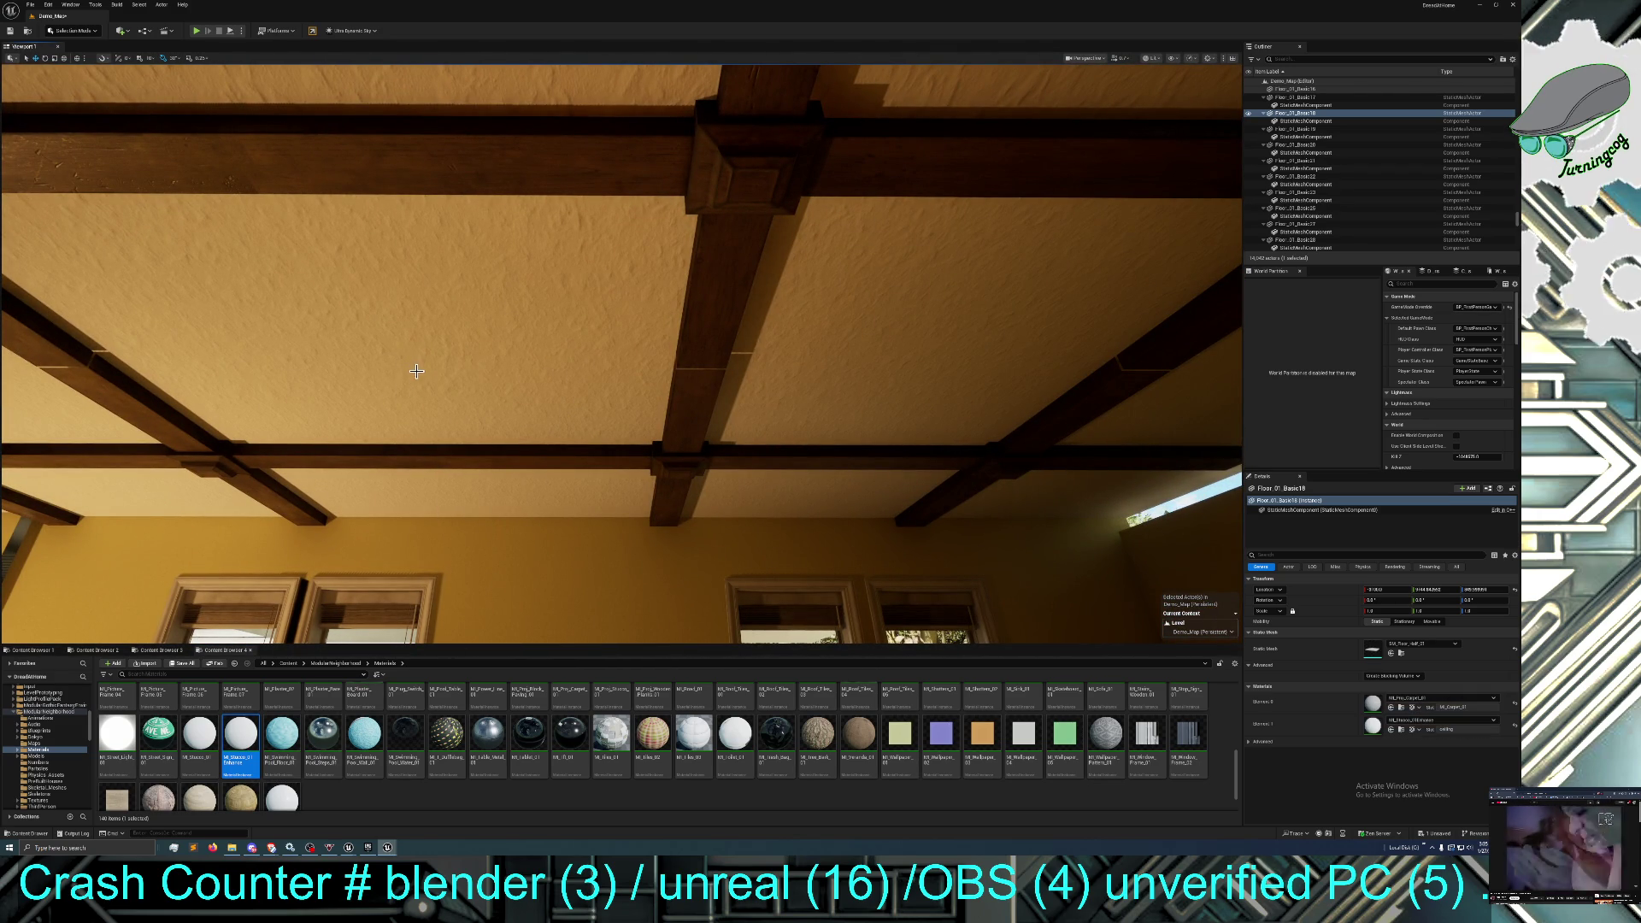
{"action": "mouse_move", "coordinate": [873, 393]}
{"action": "left_mouse_down"}
{"action": "mouse_move", "coordinate": [837, 419]}
{"action": "mouse_move", "coordinate": [872, 389]}
{"action": "left_mouse_up"}
{"action": "left_click_drag", "start_coordinate": [555, 533], "coordinate": [555, 534]}
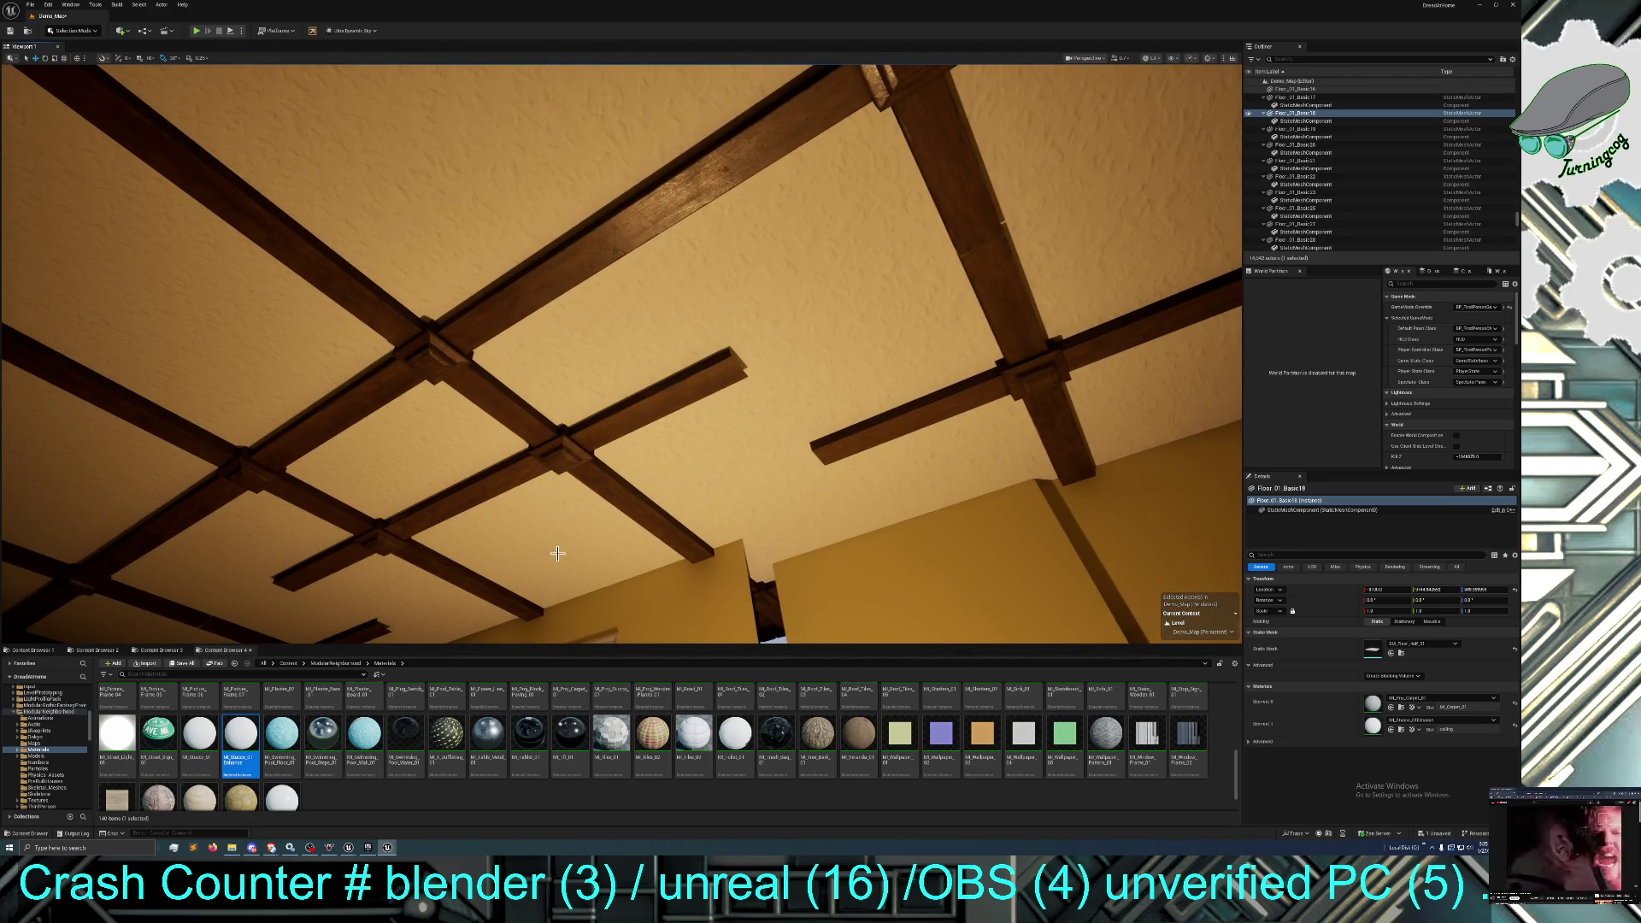
{"action": "left_click", "coordinate": [579, 468]}
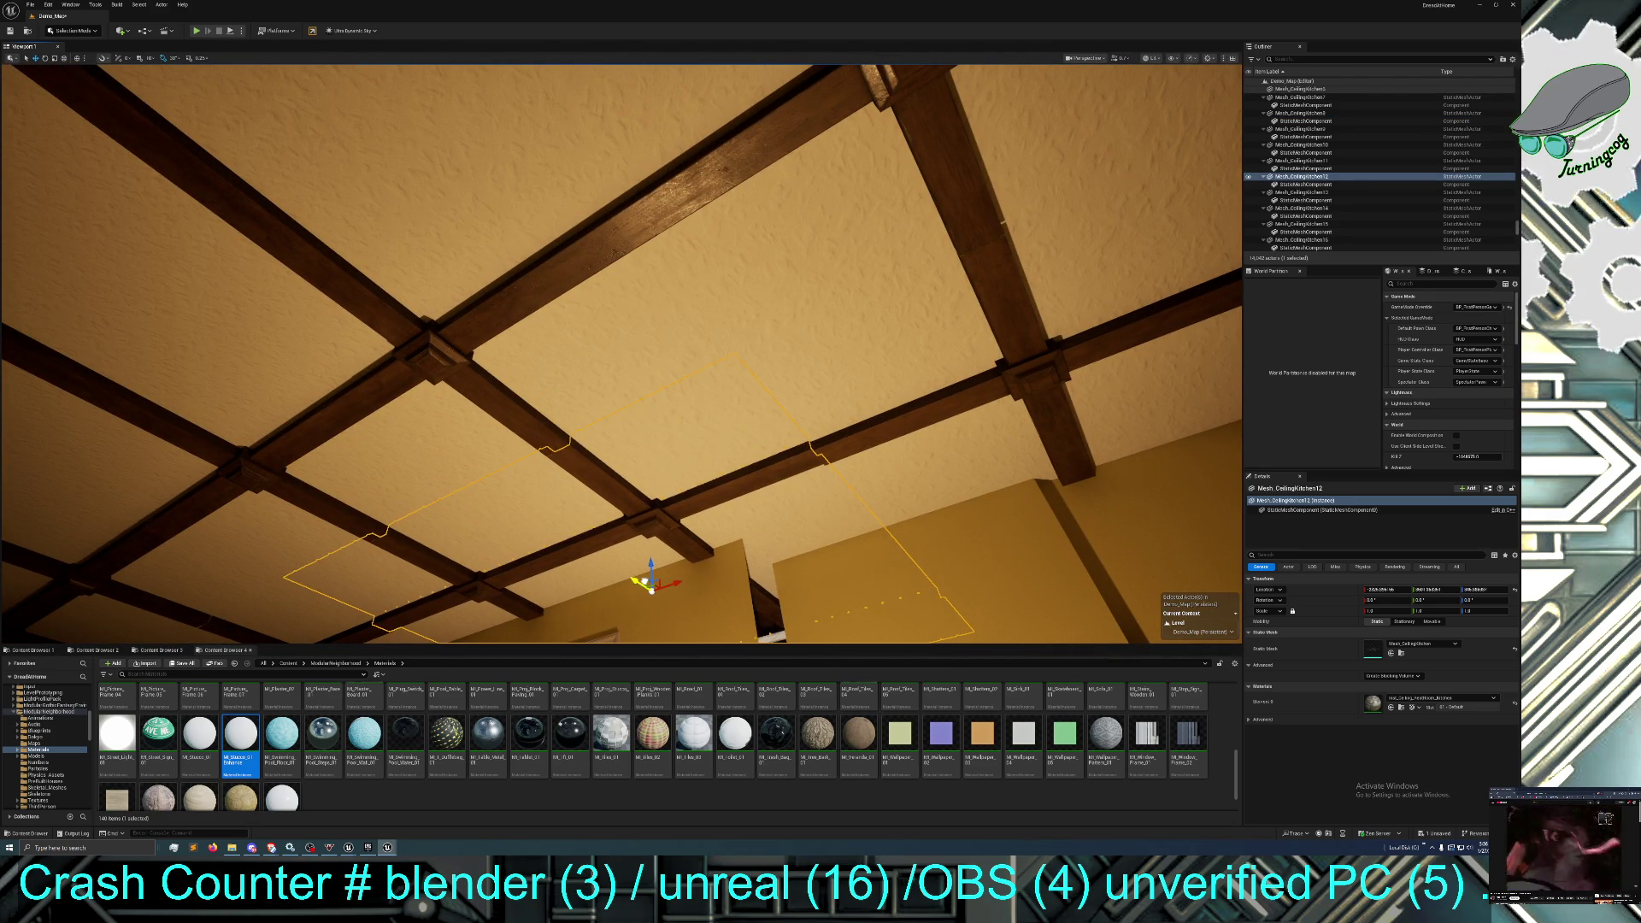
Turn the view down from the ceiling to face the fireplace, TV stand and bookshelf.
{"action": "mouse_move", "coordinate": [646, 581]}
{"action": "left_mouse_down"}
{"action": "mouse_move", "coordinate": [646, 616]}
{"action": "mouse_move", "coordinate": [646, 551]}
{"action": "mouse_move", "coordinate": [624, 633]}
{"action": "mouse_move", "coordinate": [658, 572]}
{"action": "mouse_move", "coordinate": [658, 606]}
{"action": "mouse_move", "coordinate": [658, 581]}
{"action": "mouse_move", "coordinate": [653, 607]}
{"action": "mouse_move", "coordinate": [646, 589]}
{"action": "left_mouse_up"}
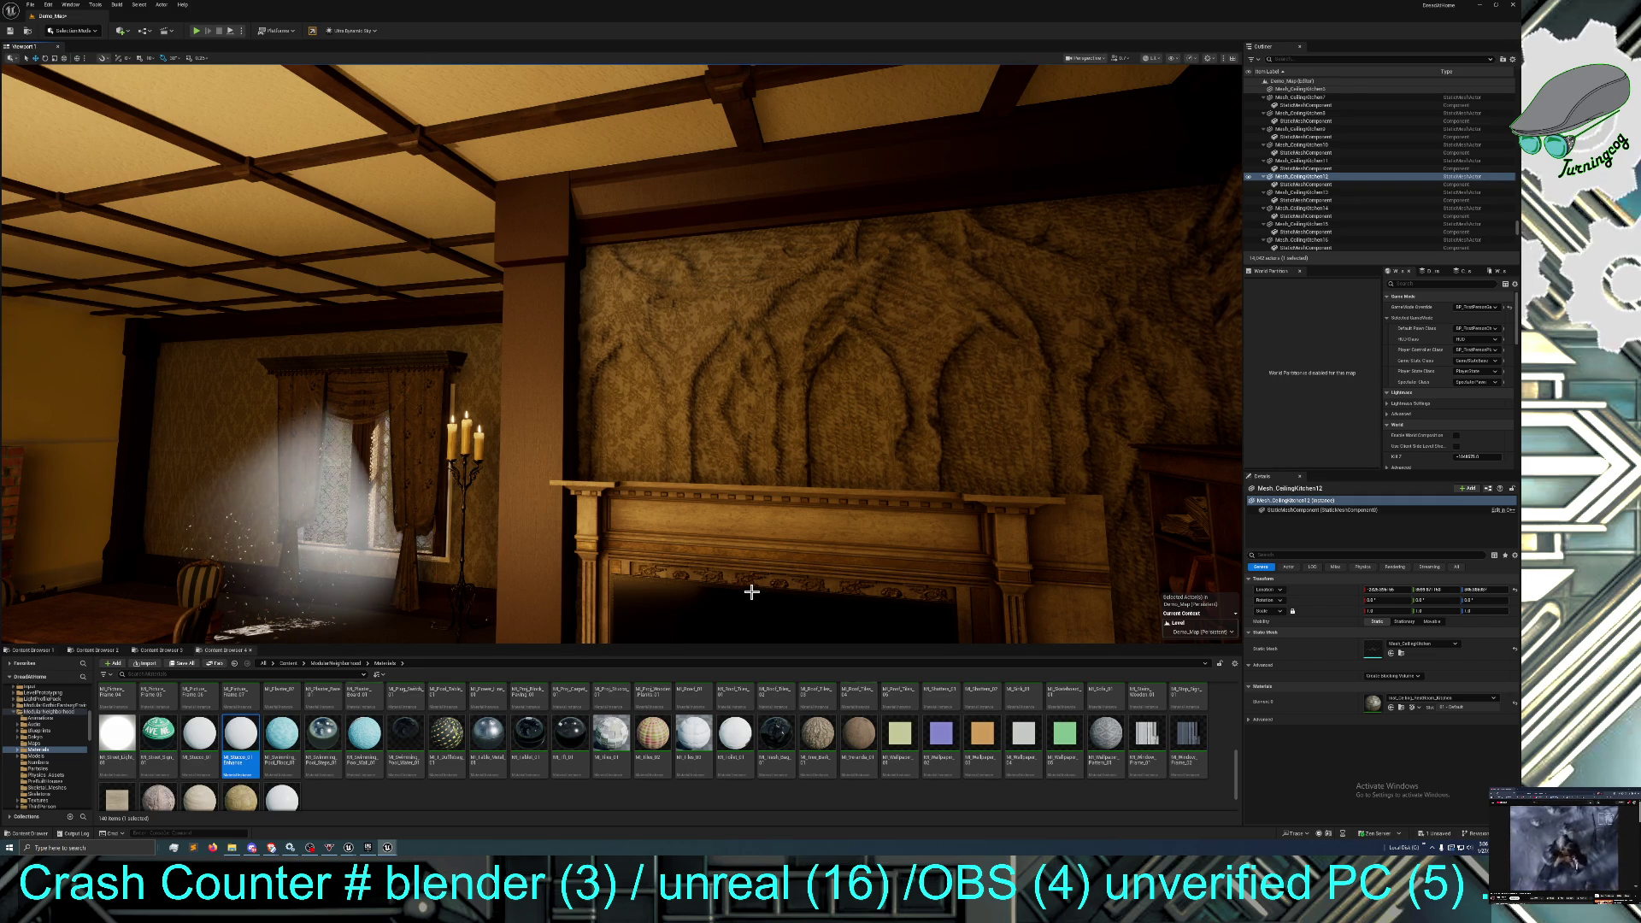
{"action": "mouse_move", "coordinate": [751, 592]}
{"action": "left_mouse_down"}
{"action": "mouse_move", "coordinate": [819, 660]}
{"action": "mouse_move", "coordinate": [733, 587]}
{"action": "left_mouse_up"}
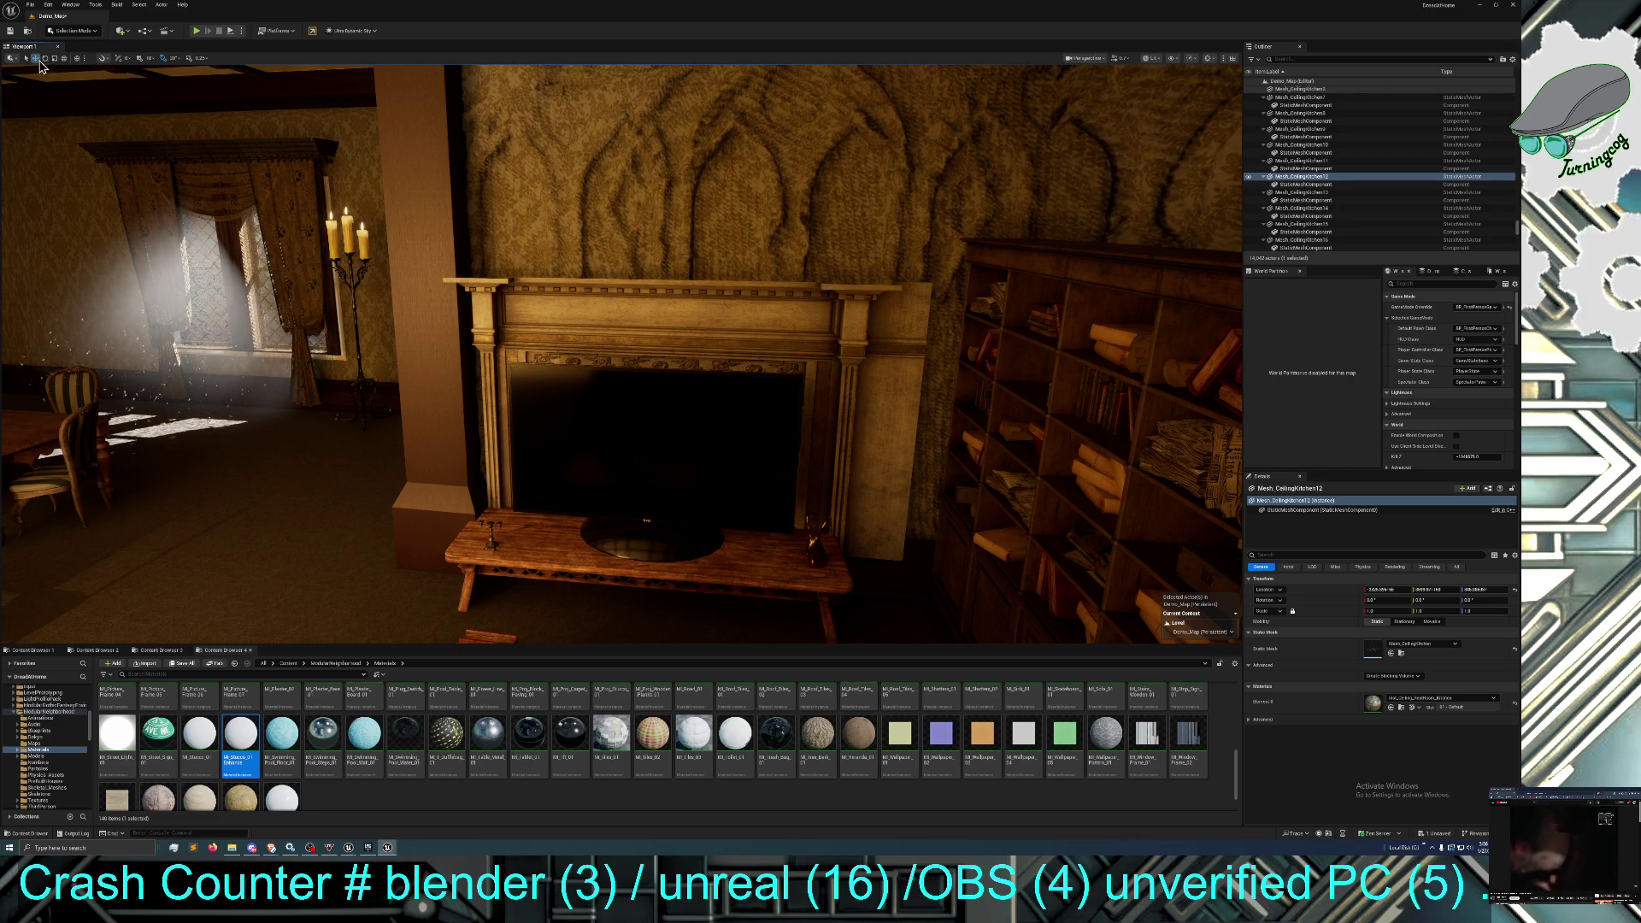
Add a Plane from the Shapes menu and place it on the TV stand before the fireplace.
{"action": "left_click", "coordinate": [120, 31]}
{"action": "mouse_move", "coordinate": [135, 99]}
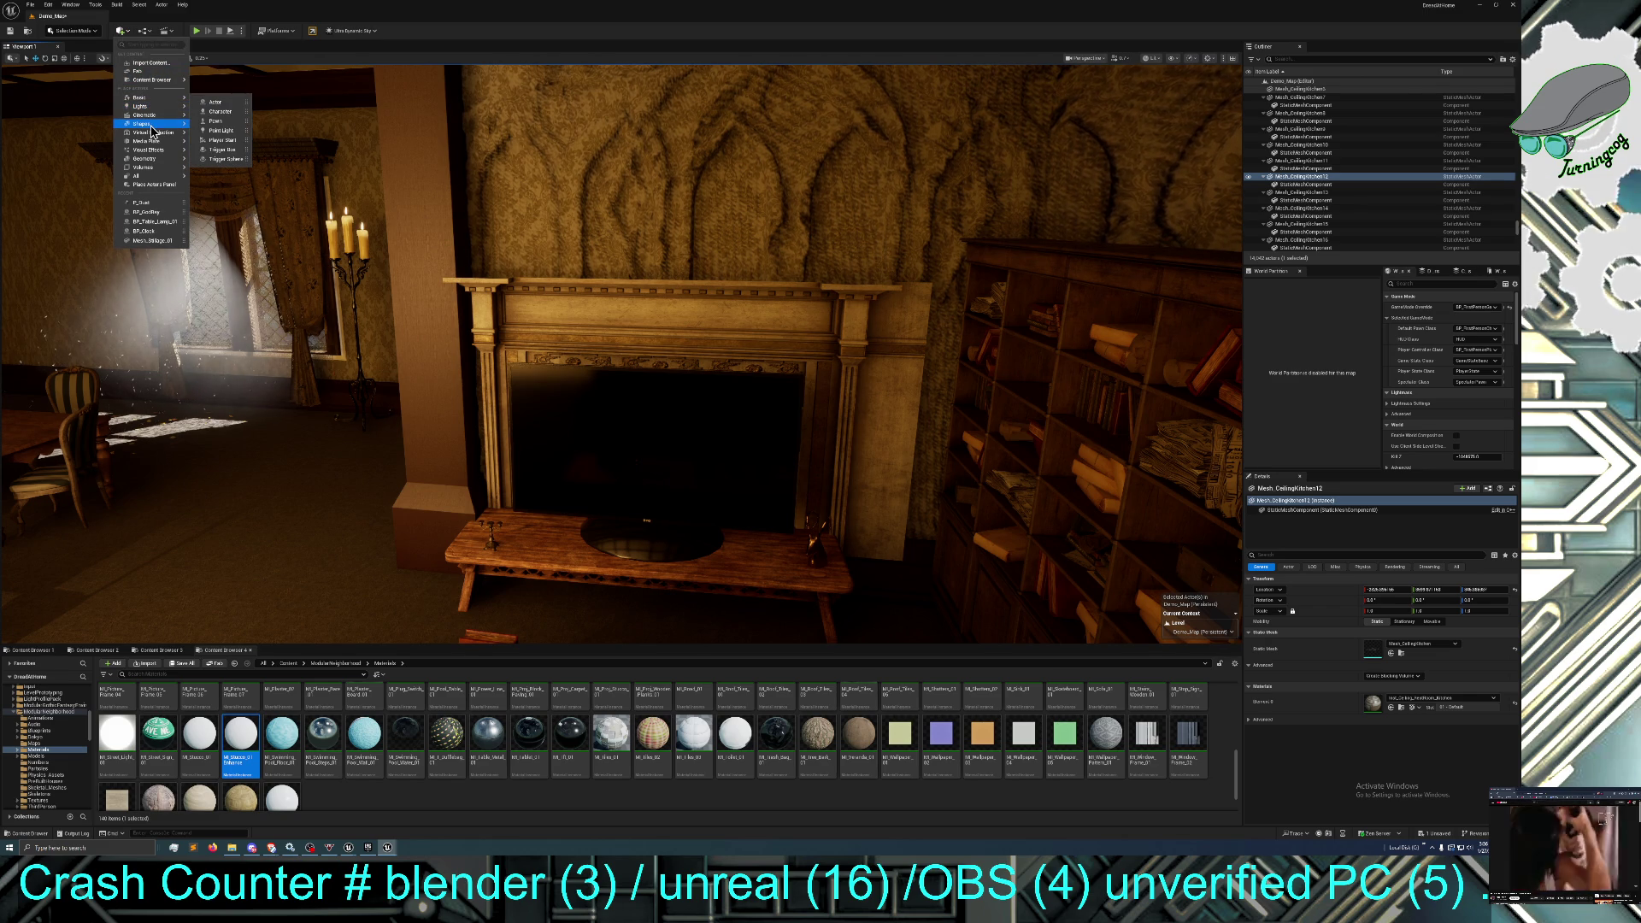
{"action": "mouse_move", "coordinate": [151, 126]}
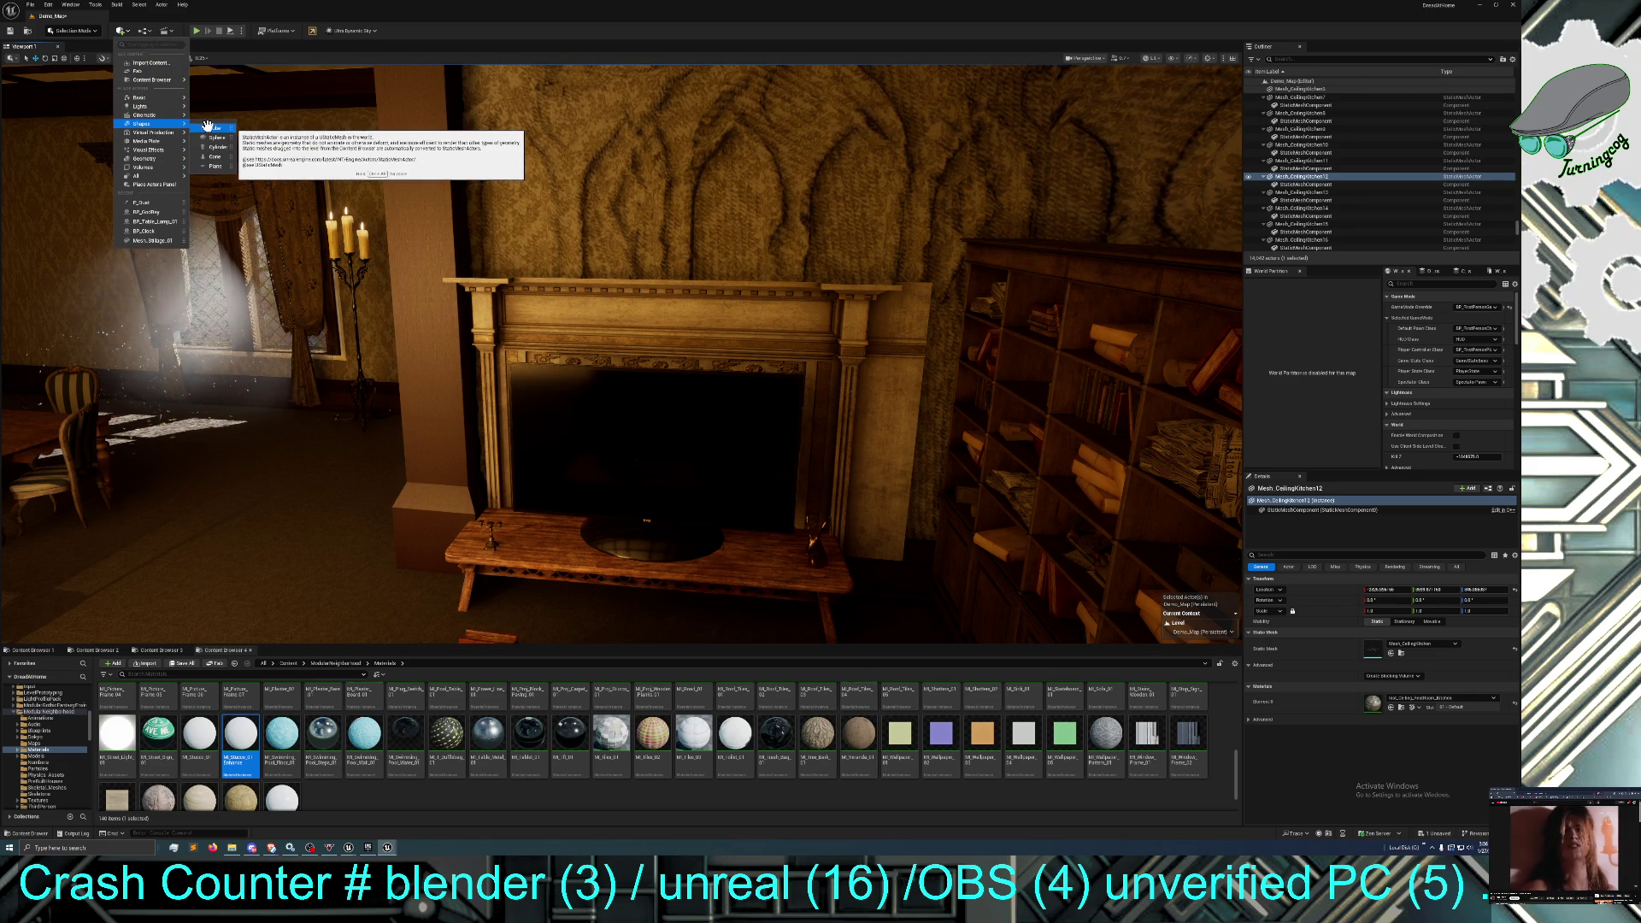
{"action": "mouse_move", "coordinate": [221, 167]}
{"action": "left_mouse_down"}
{"action": "mouse_move", "coordinate": [381, 385]}
{"action": "mouse_move", "coordinate": [308, 397]}
{"action": "mouse_move", "coordinate": [295, 458]}
{"action": "mouse_move", "coordinate": [283, 355]}
{"action": "mouse_move", "coordinate": [208, 455]}
{"action": "mouse_move", "coordinate": [174, 460]}
{"action": "left_mouse_up"}
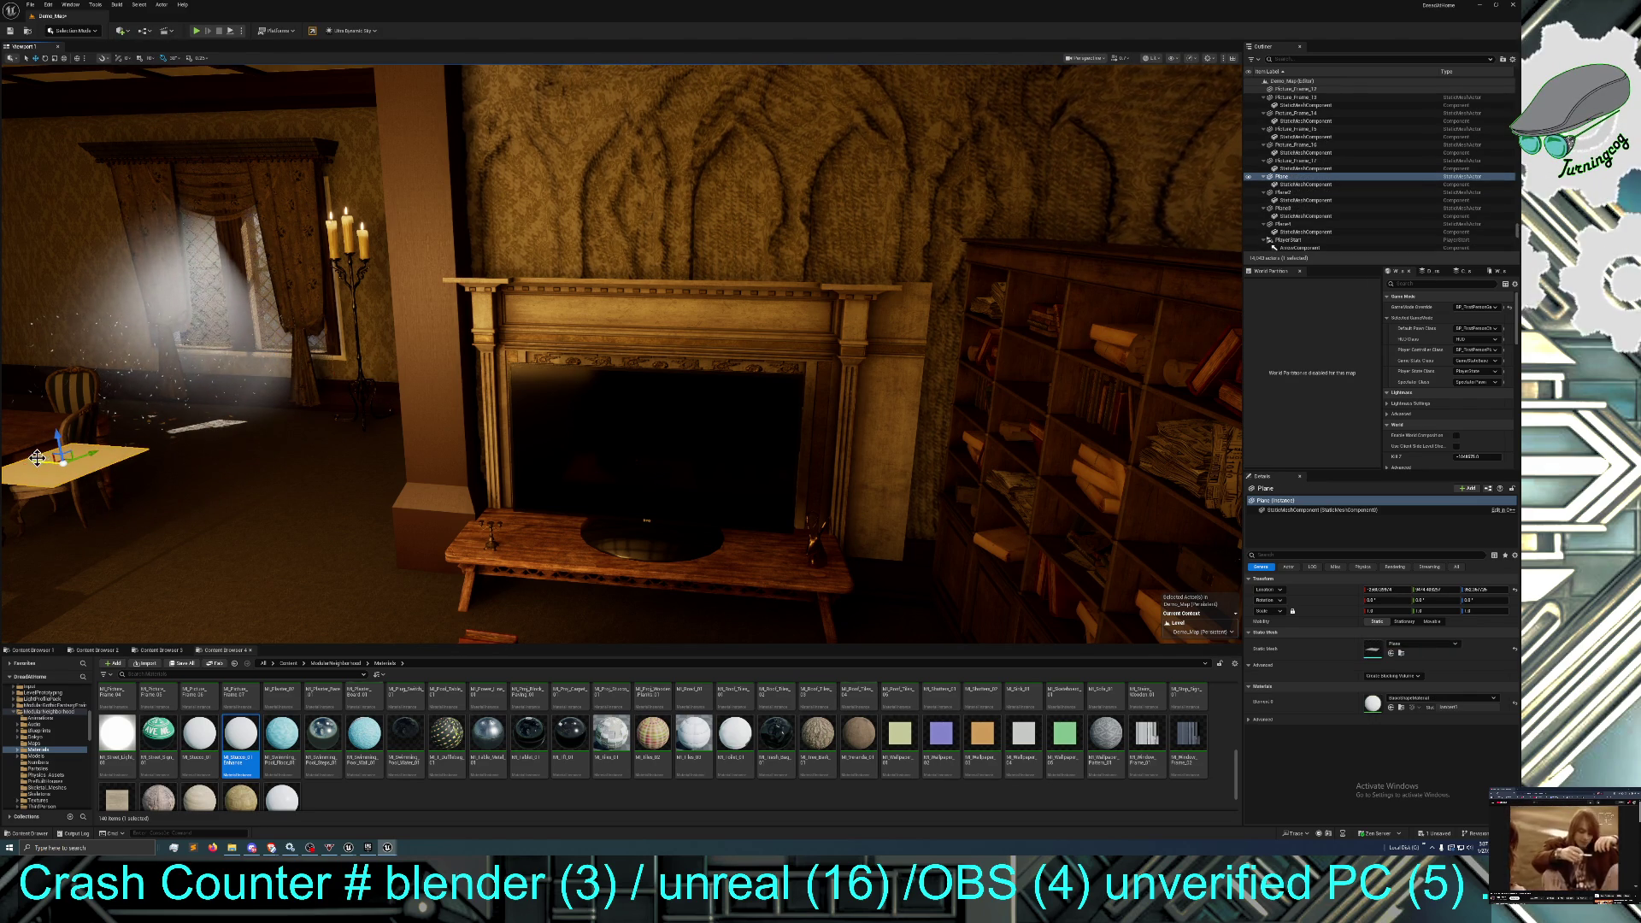
{"action": "mouse_move", "coordinate": [38, 464]}
{"action": "left_mouse_down"}
{"action": "mouse_move", "coordinate": [428, 487]}
{"action": "mouse_move", "coordinate": [615, 518]}
{"action": "left_mouse_up"}
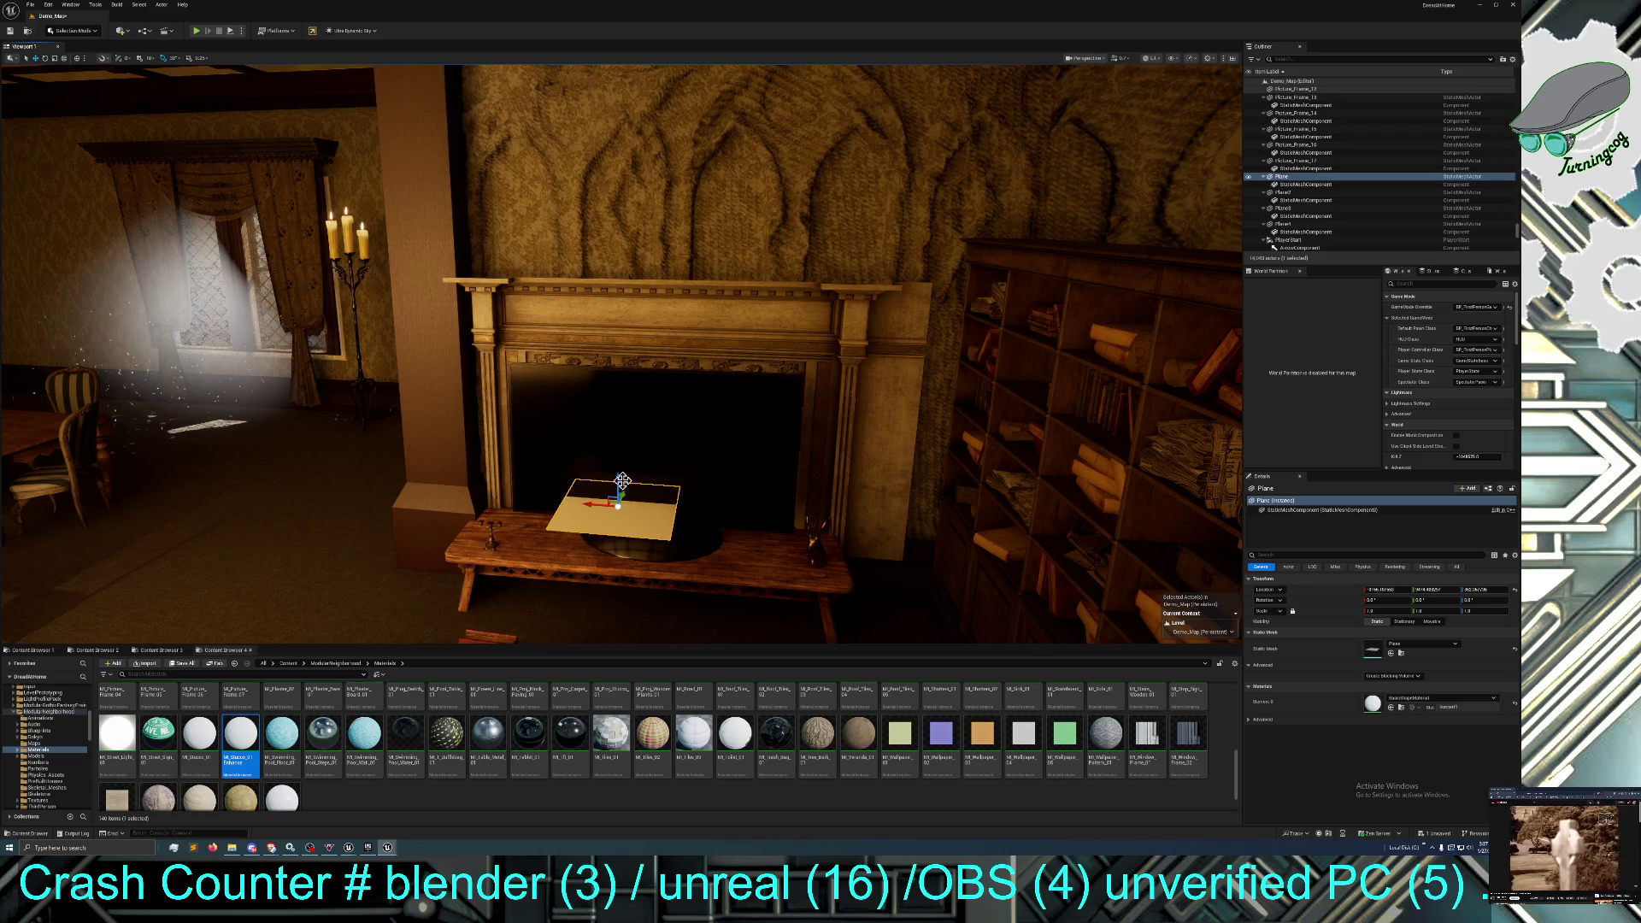
Rotate the plane upright and raise it into the fireplace opening.
{"action": "left_click", "coordinate": [46, 59]}
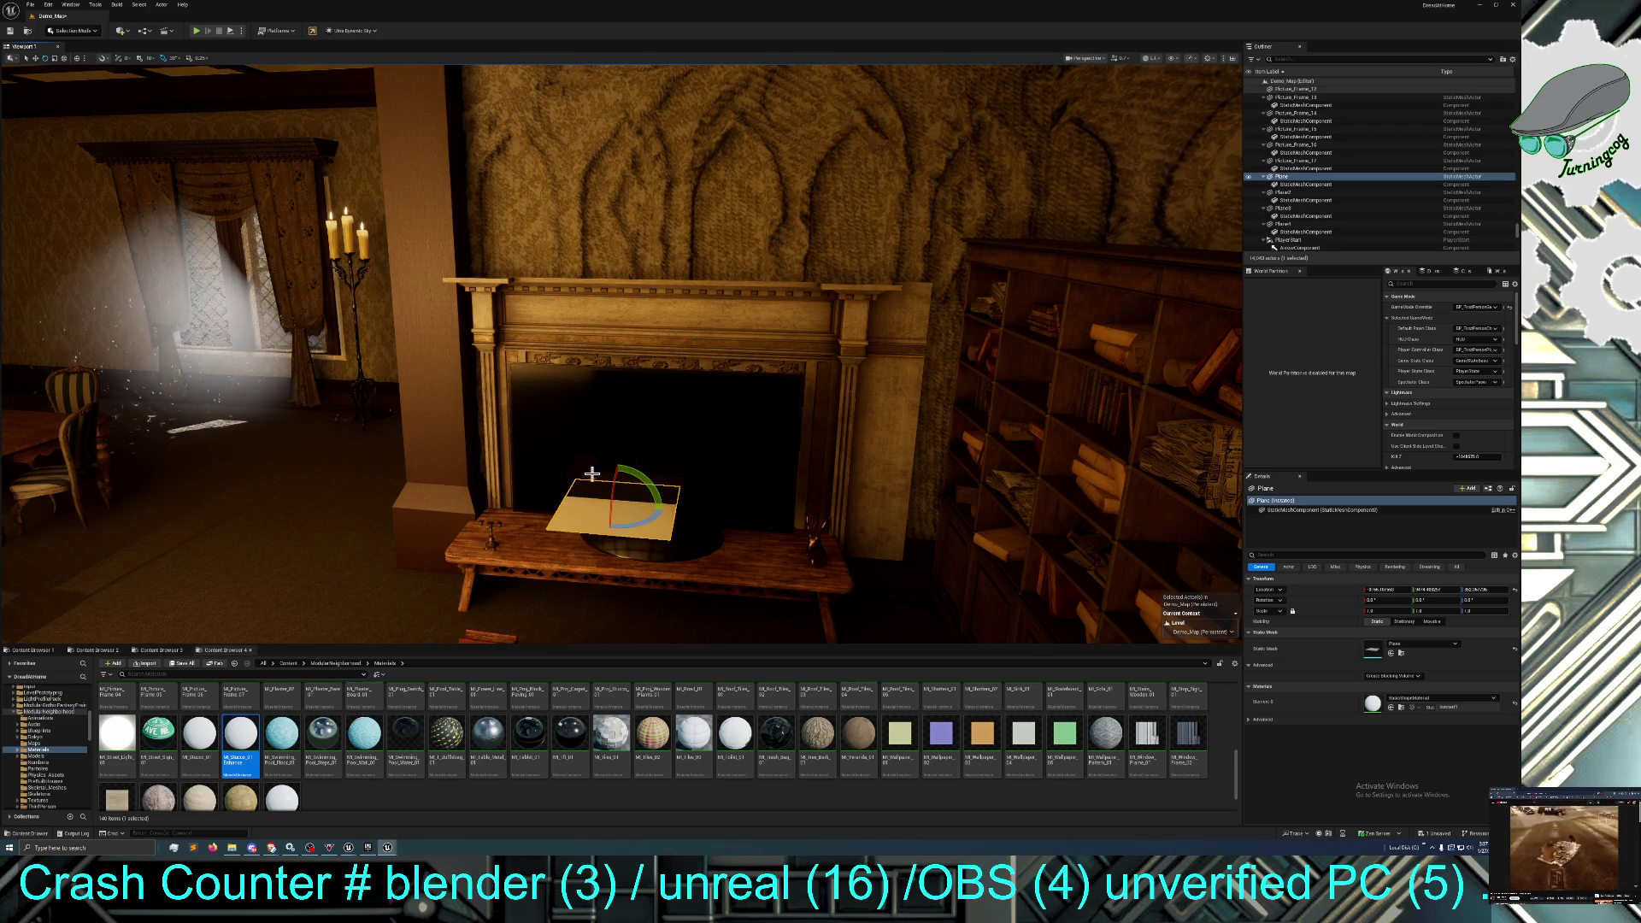
{"action": "left_click_drag", "start_coordinate": [612, 486], "coordinate": [568, 374]}
{"action": "left_click", "coordinate": [36, 58]}
{"action": "left_click_drag", "start_coordinate": [619, 483], "coordinate": [629, 420]}
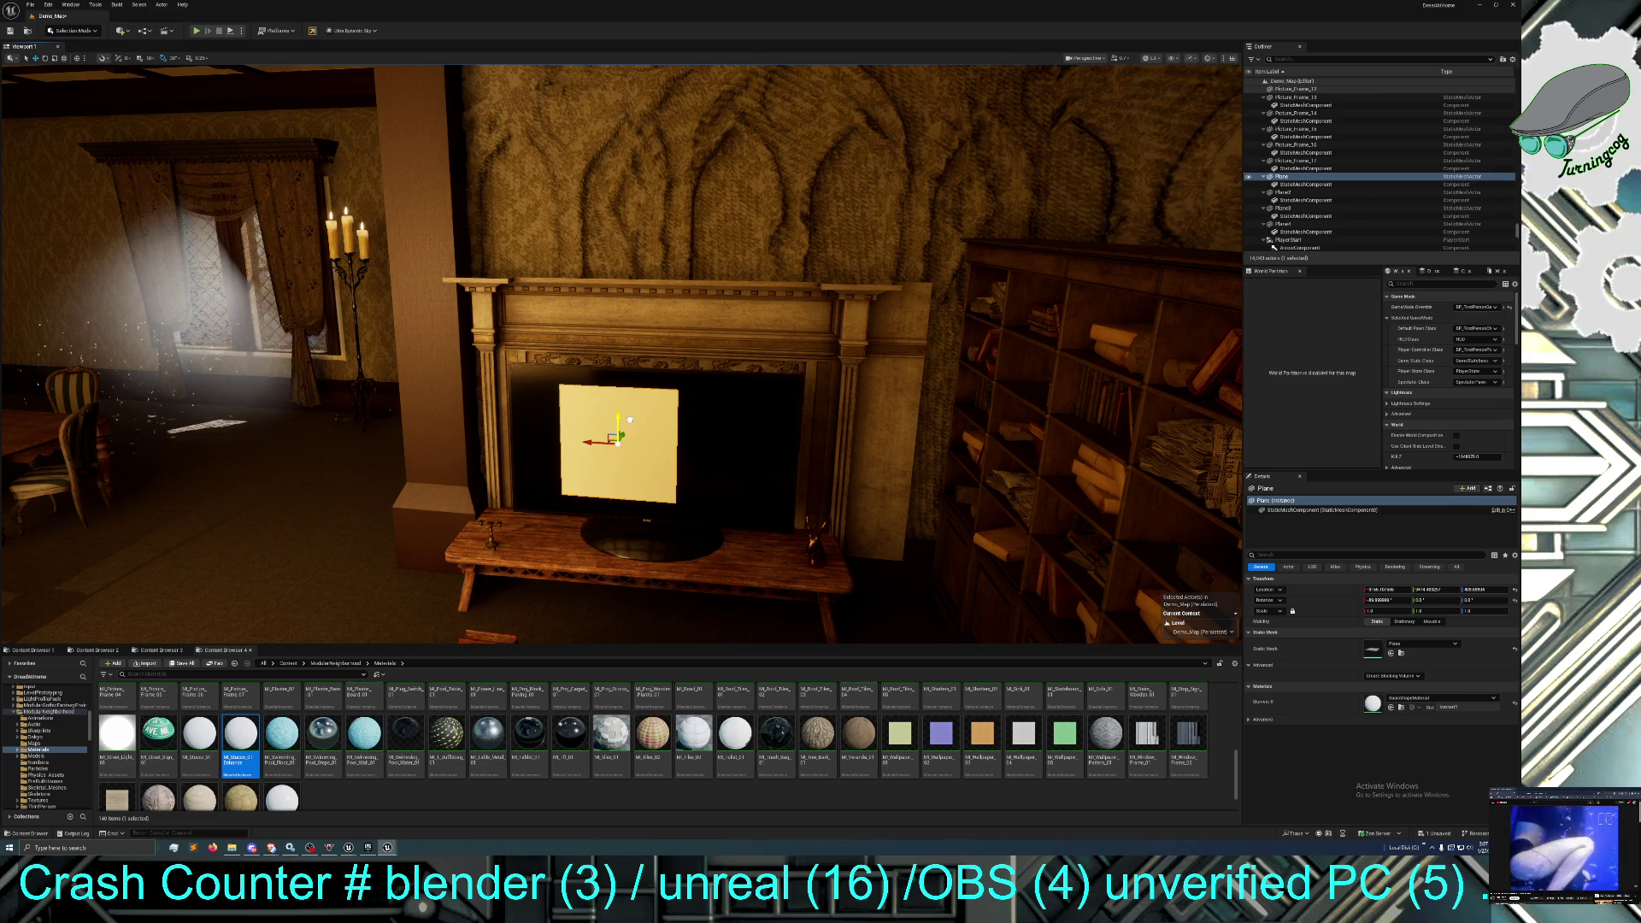
Scale and shift the plane until it covers the TV screen.
{"action": "left_click", "coordinate": [54, 62]}
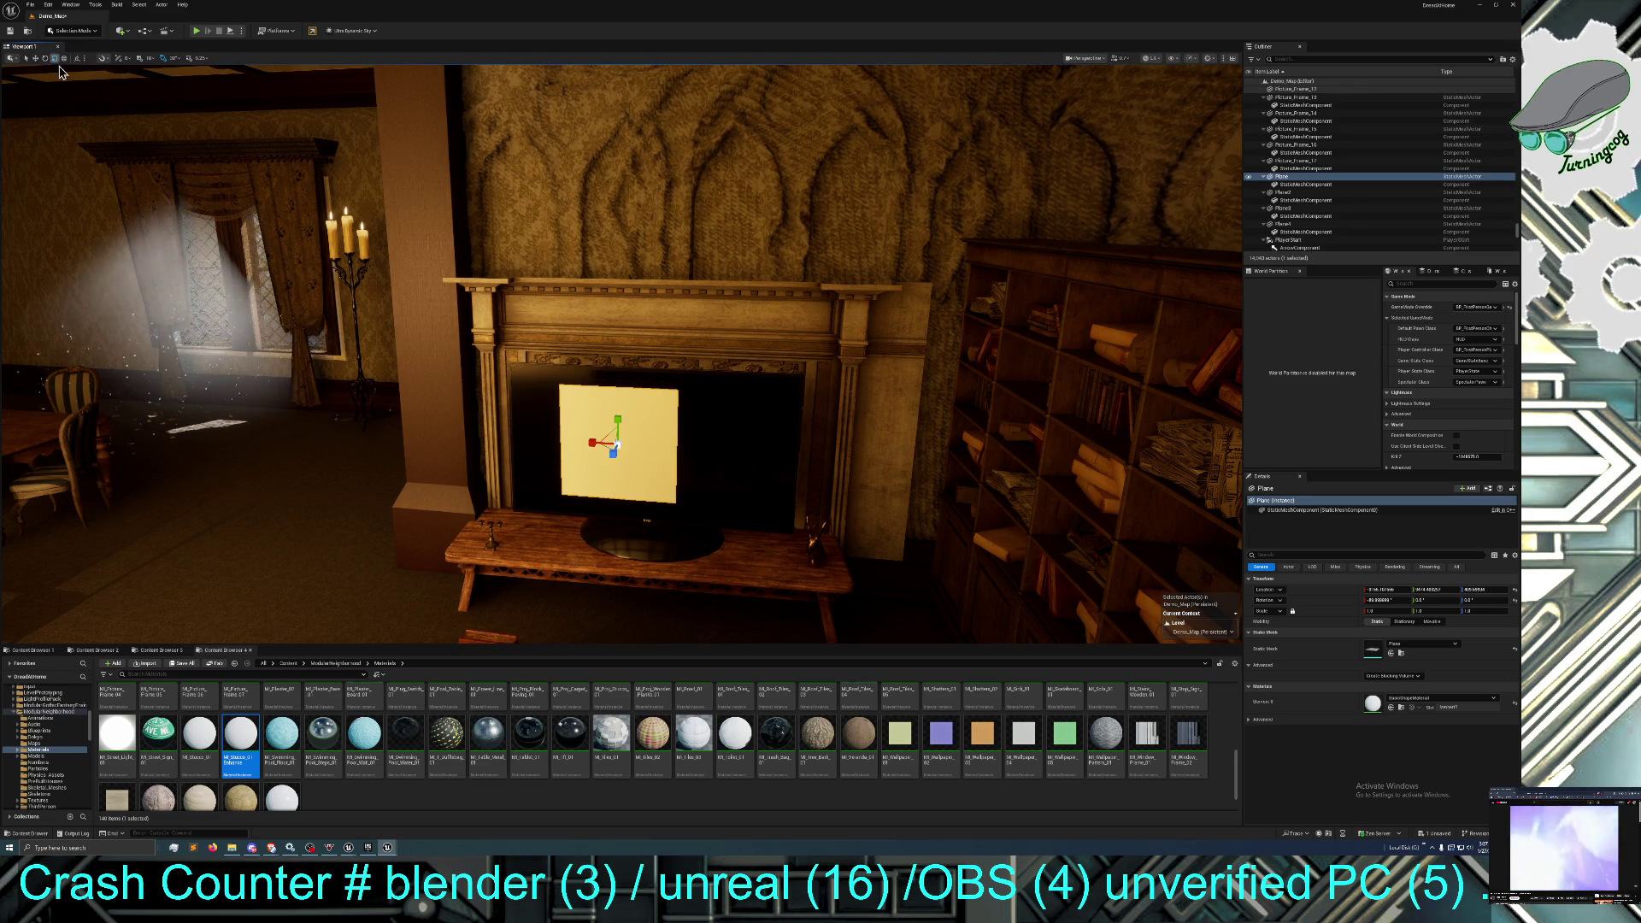
{"action": "mouse_move", "coordinate": [600, 452]}
{"action": "left_mouse_down"}
{"action": "mouse_move", "coordinate": [673, 453]}
{"action": "mouse_move", "coordinate": [618, 401]}
{"action": "left_mouse_up"}
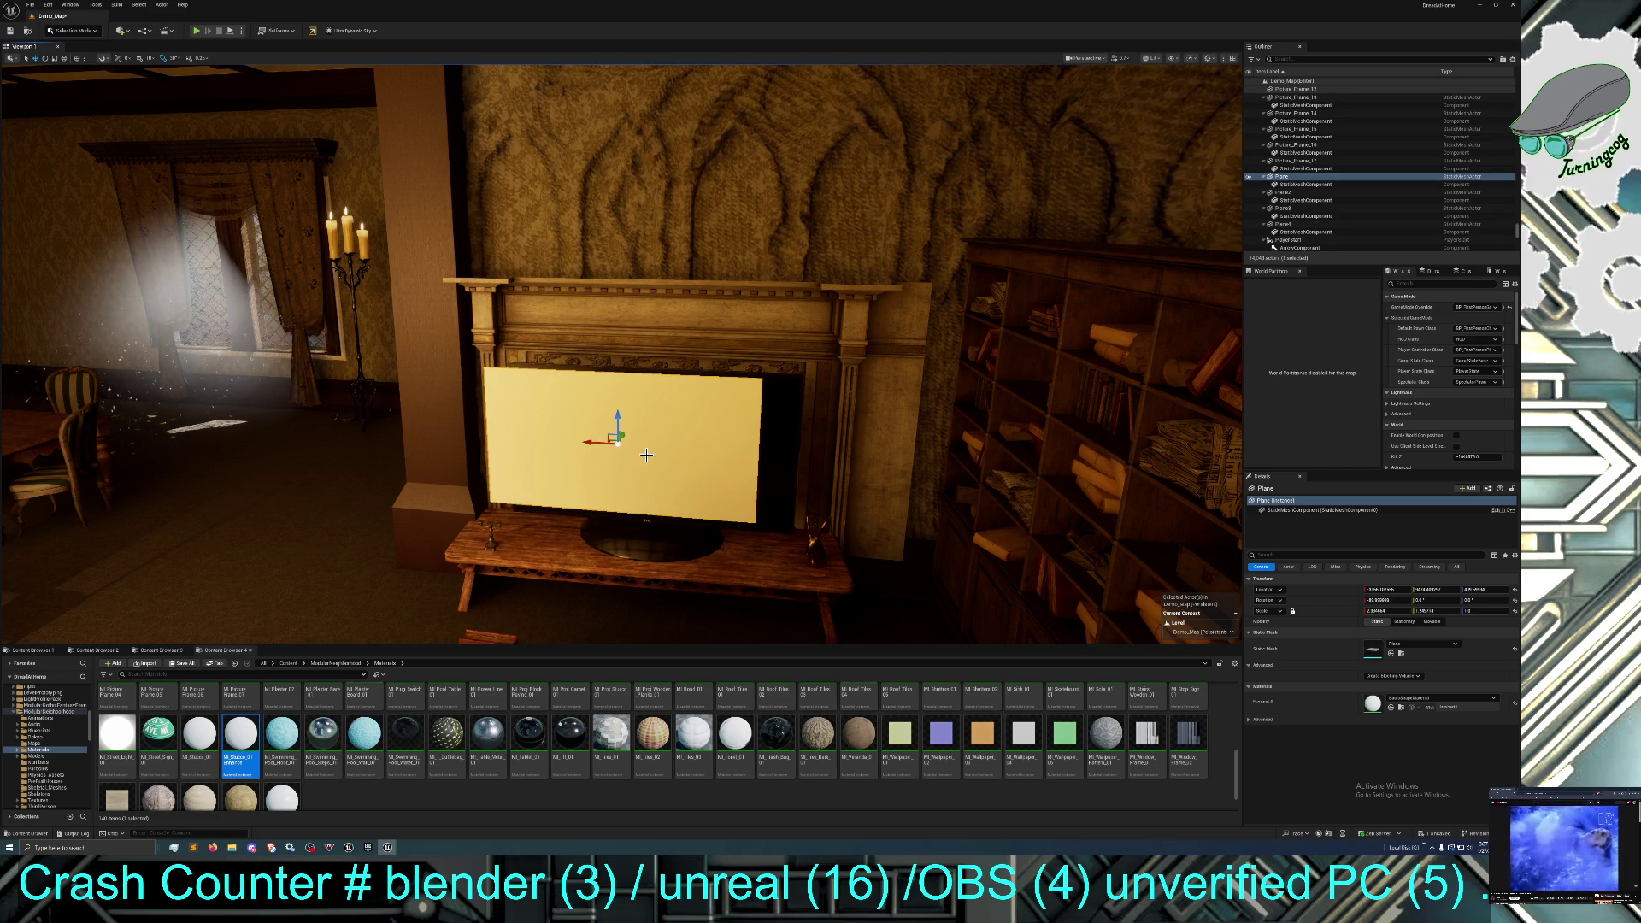
{"action": "mouse_move", "coordinate": [591, 443]}
{"action": "left_mouse_down"}
{"action": "mouse_move", "coordinate": [622, 449]}
{"action": "mouse_move", "coordinate": [487, 440]}
{"action": "mouse_move", "coordinate": [540, 480]}
{"action": "mouse_move", "coordinate": [832, 476]}
{"action": "mouse_move", "coordinate": [542, 469]}
{"action": "mouse_move", "coordinate": [535, 510]}
{"action": "mouse_move", "coordinate": [446, 499]}
{"action": "left_mouse_up"}
{"action": "scroll", "coordinate": [647, 511], "scroll_direction": "up", "scroll_amount": 4}
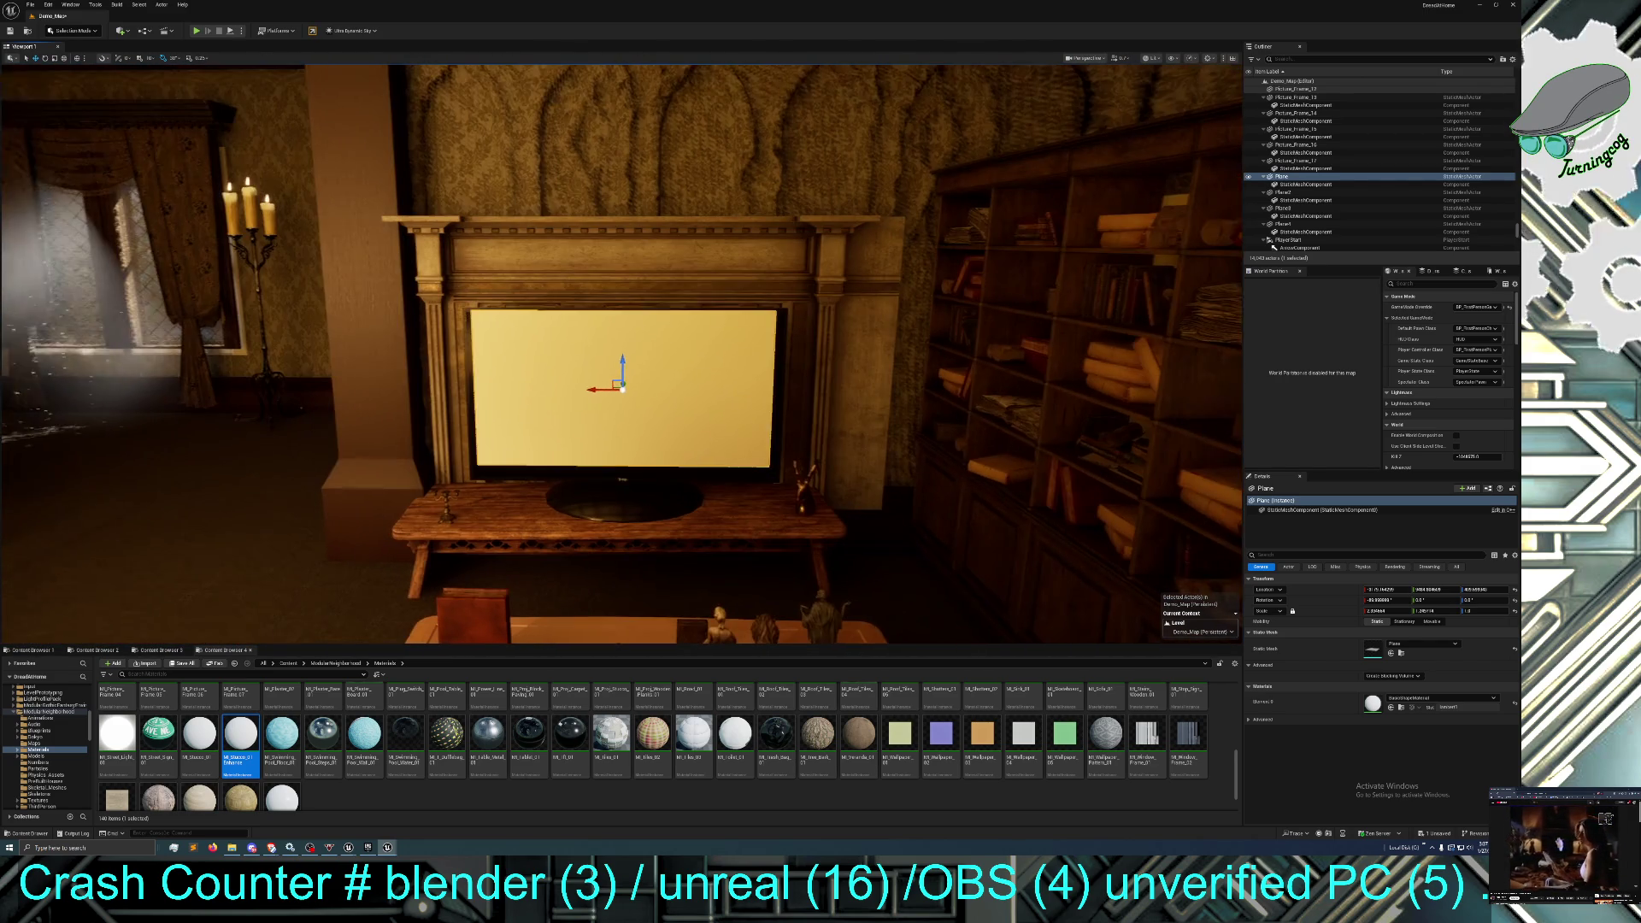
{"action": "left_click_drag", "start_coordinate": [604, 358], "coordinate": [579, 390]}
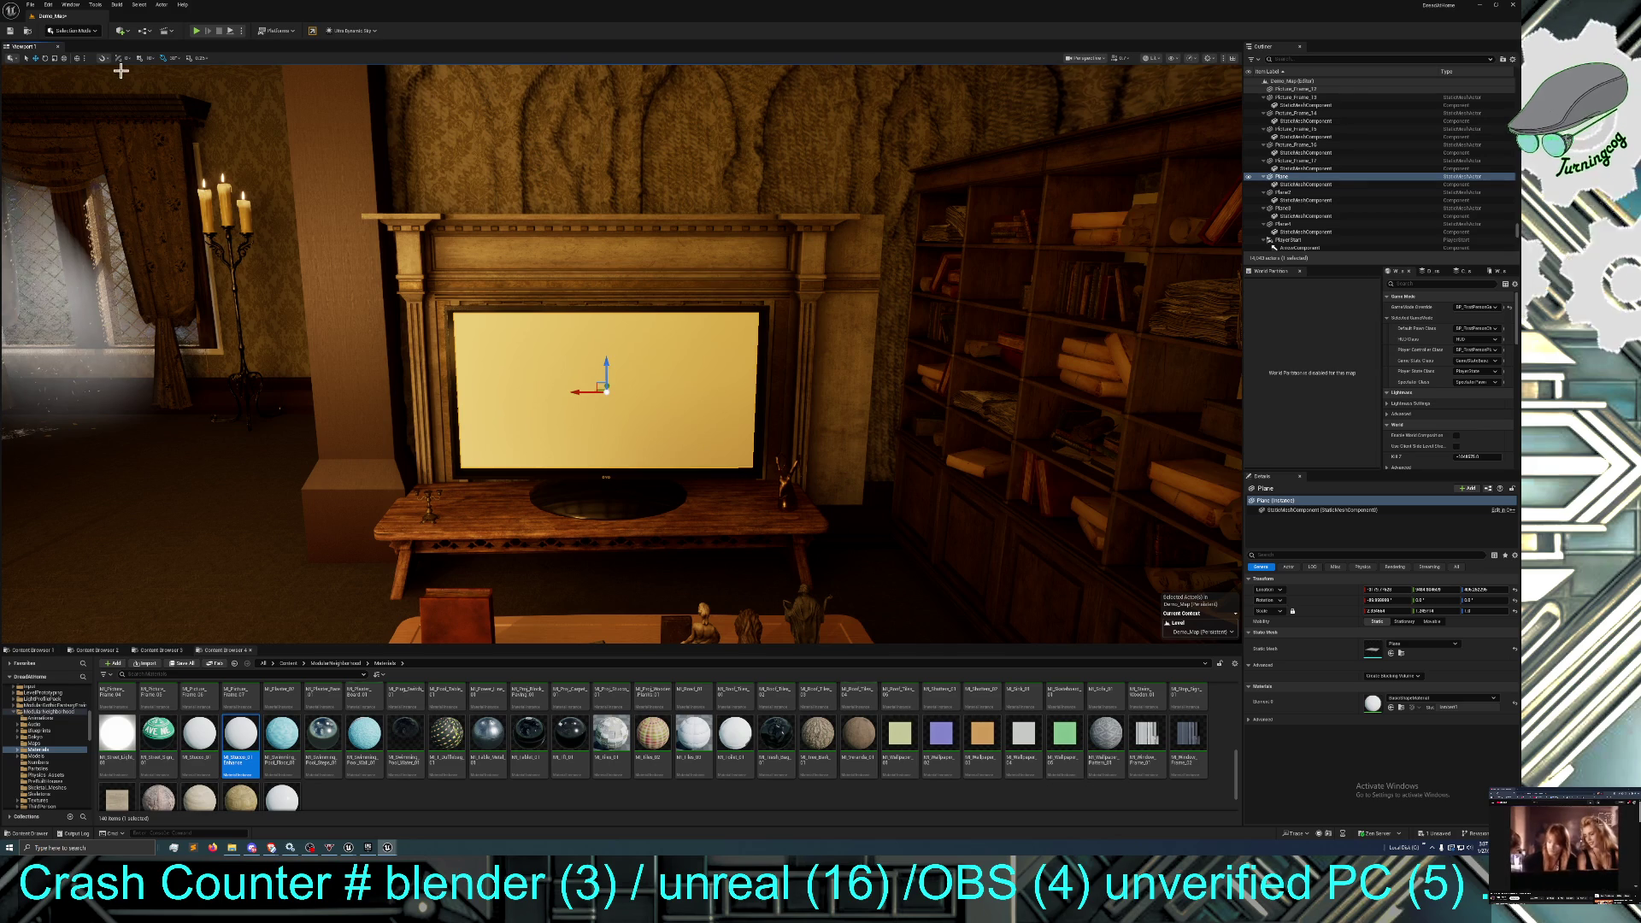
{"action": "left_click", "coordinate": [46, 60]}
{"action": "left_click", "coordinate": [53, 58]}
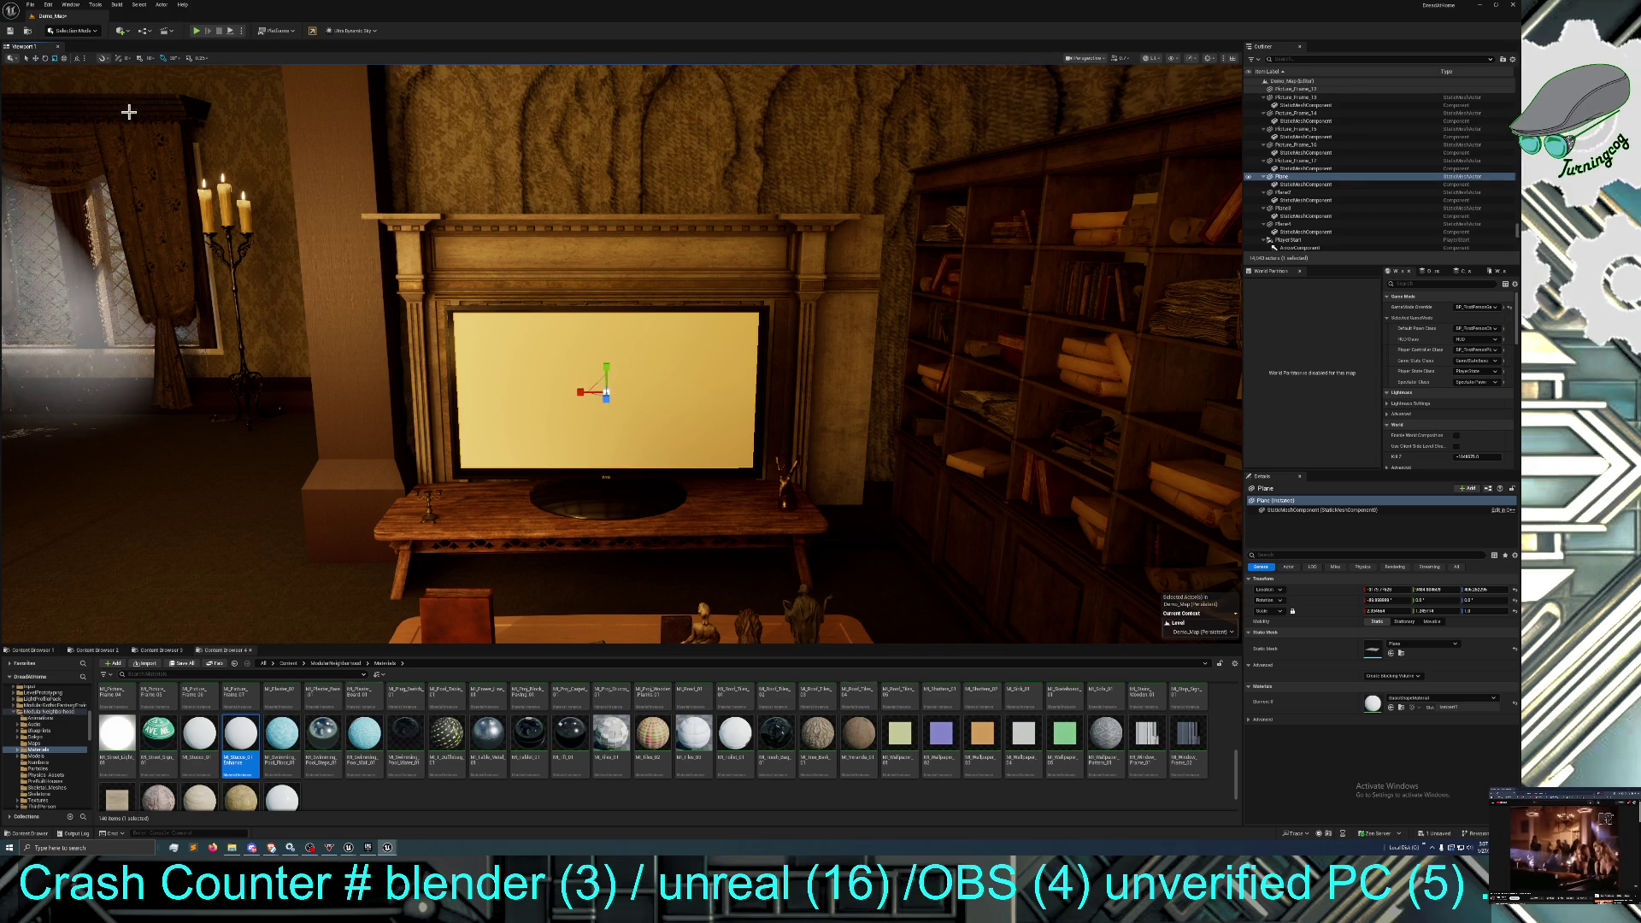
{"action": "left_click_drag", "start_coordinate": [594, 391], "coordinate": [593, 391]}
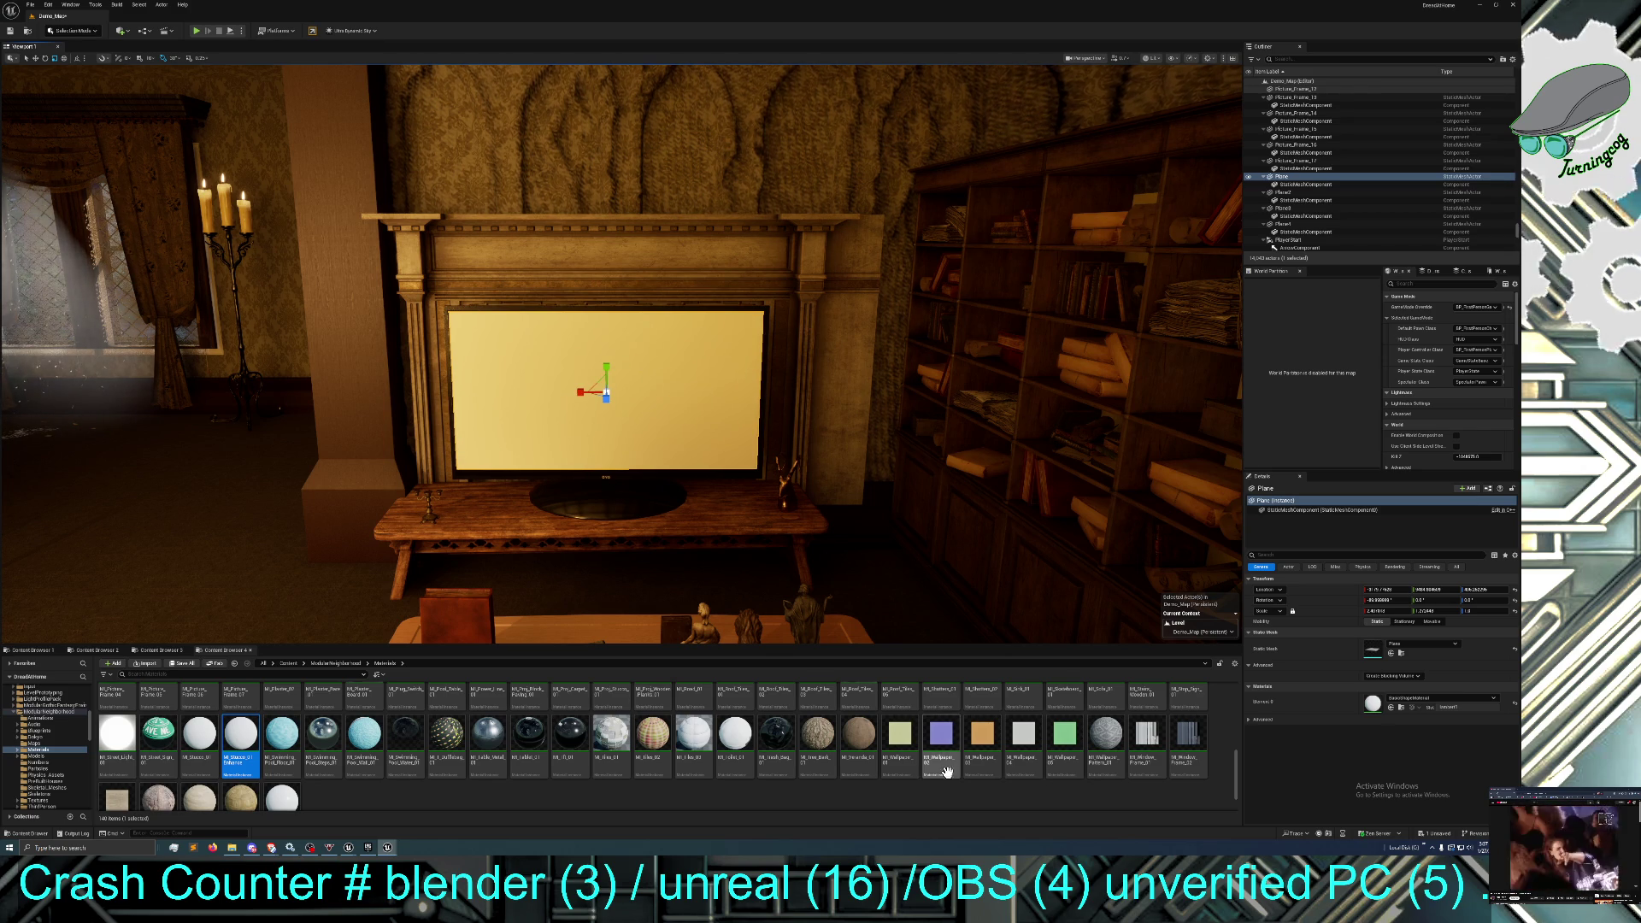
{"action": "scroll", "coordinate": [411, 763], "scroll_direction": "down", "scroll_amount": 2}
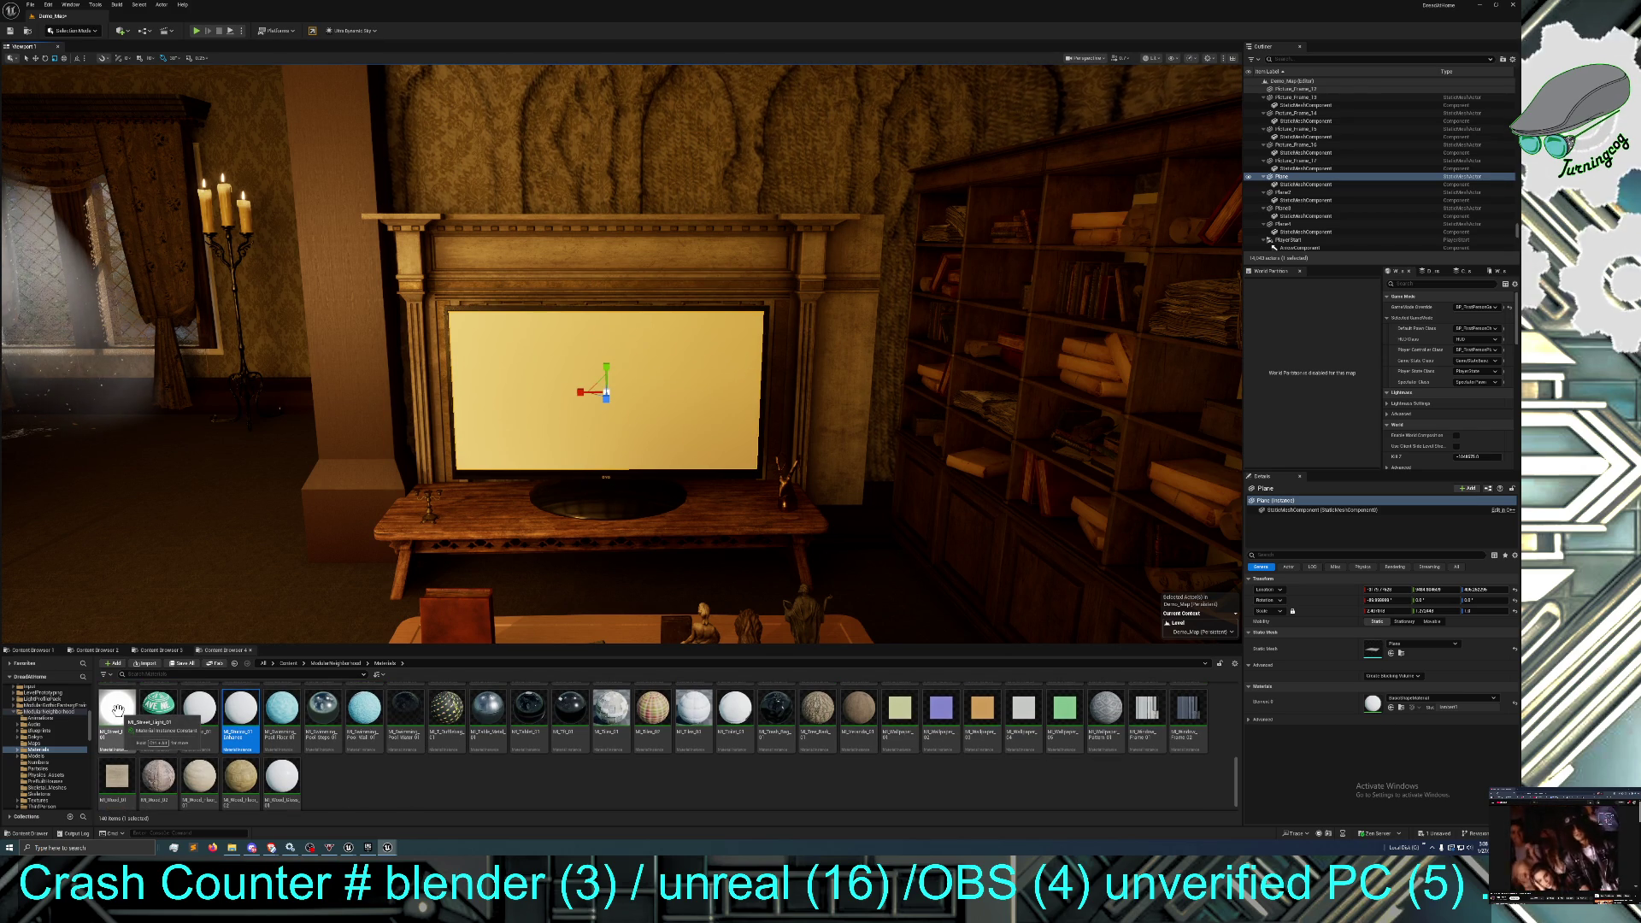
Drag MI_Street_Light_01 onto the plane so the TV screen glows.
{"action": "mouse_move", "coordinate": [118, 709]}
{"action": "left_mouse_down"}
{"action": "mouse_move", "coordinate": [590, 499]}
{"action": "mouse_move", "coordinate": [621, 416]}
{"action": "left_mouse_up"}
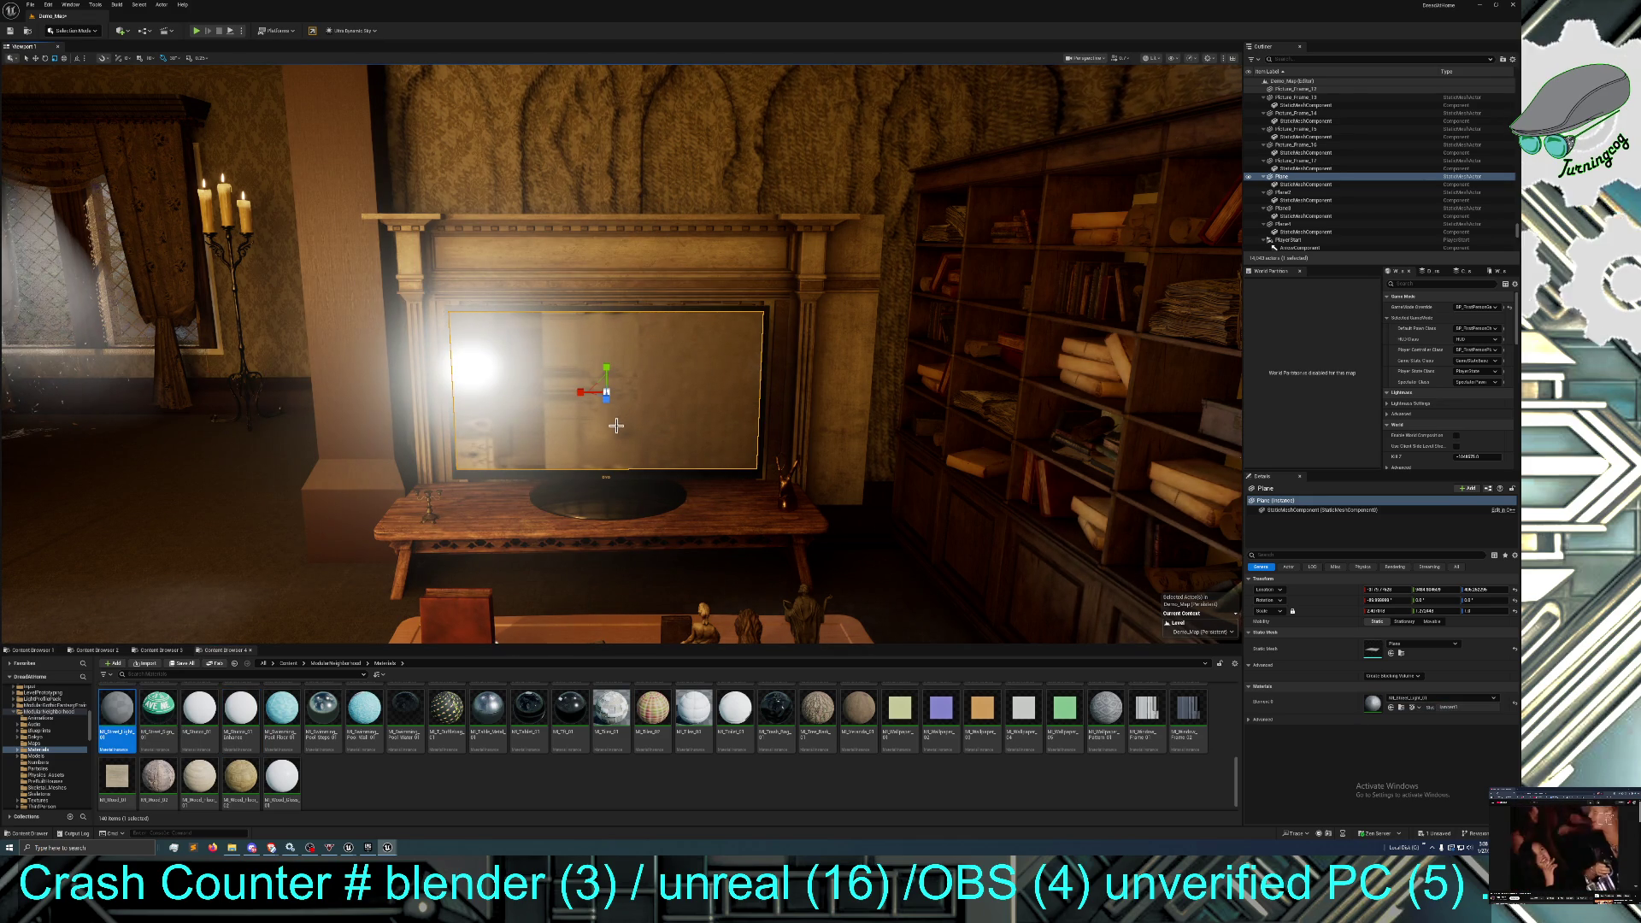
{"action": "scroll", "coordinate": [506, 759], "scroll_direction": "up", "scroll_amount": 3}
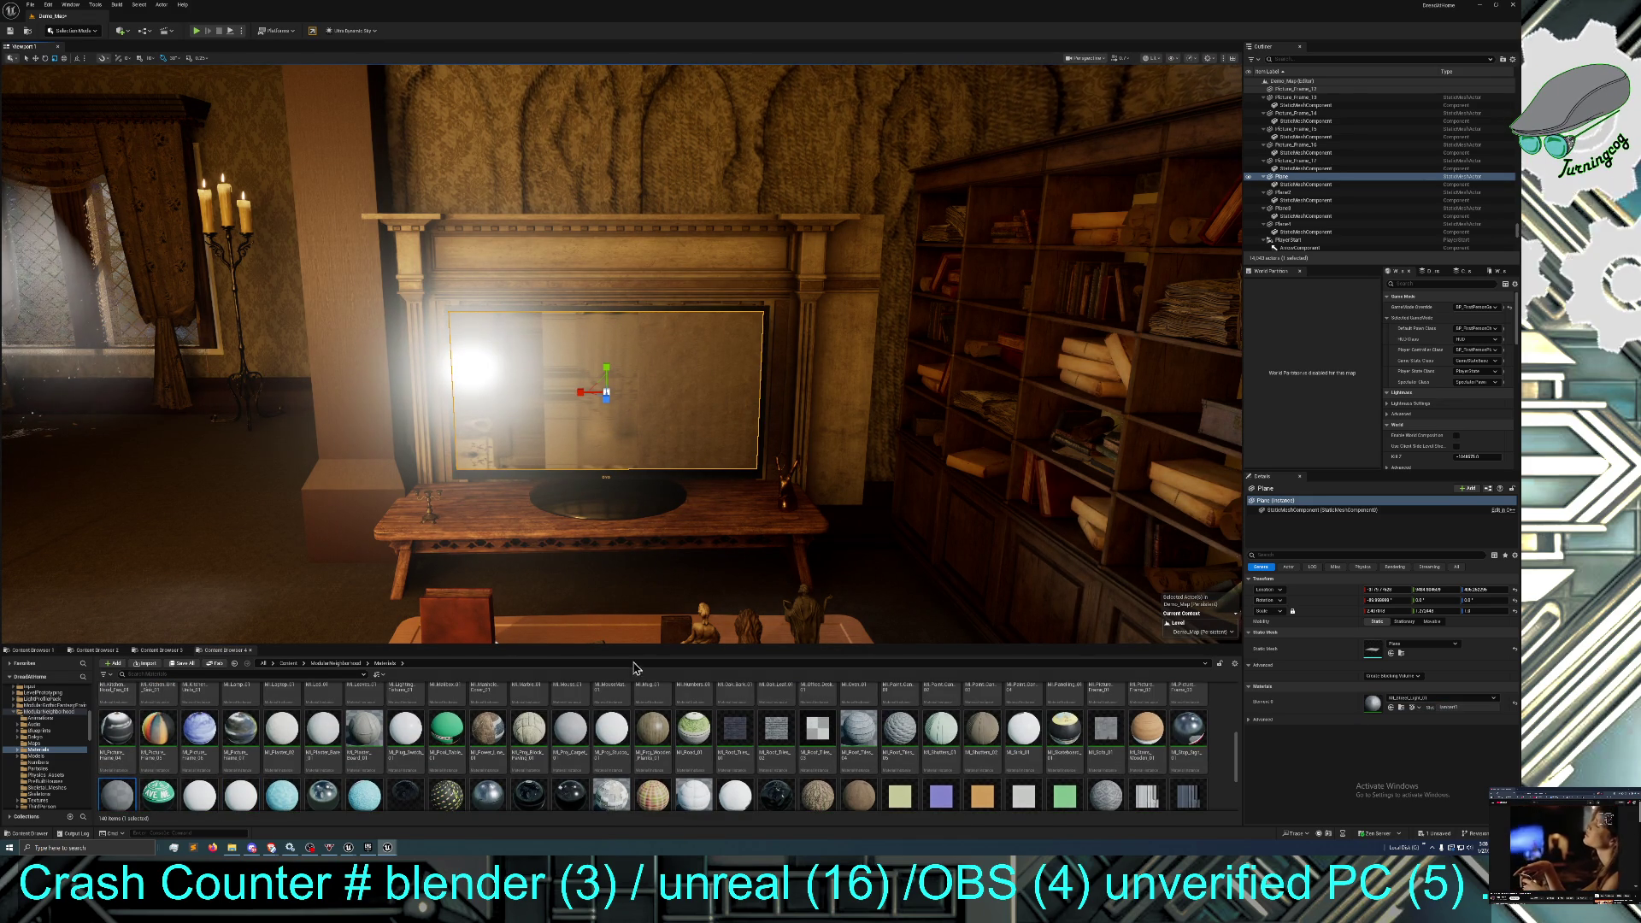
{"action": "scroll", "coordinate": [519, 727], "scroll_direction": "down", "scroll_amount": 2}
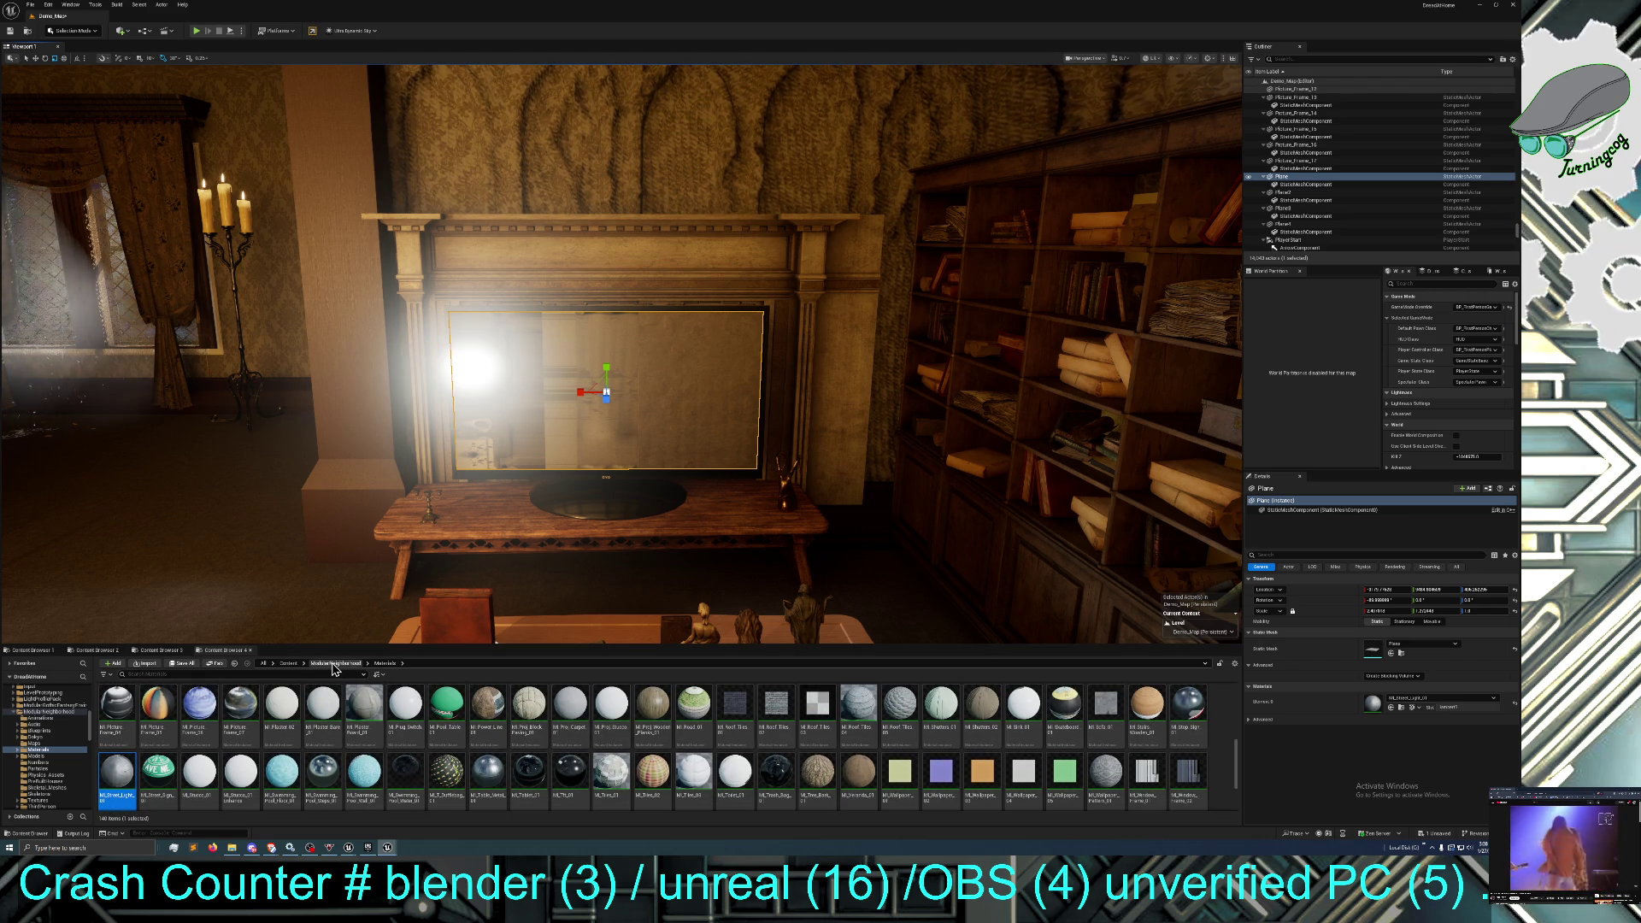
Filter the Content Browser to materials and apply LightningBolt_ParticleMat to the TV plane.
{"action": "left_click", "coordinate": [289, 663]}
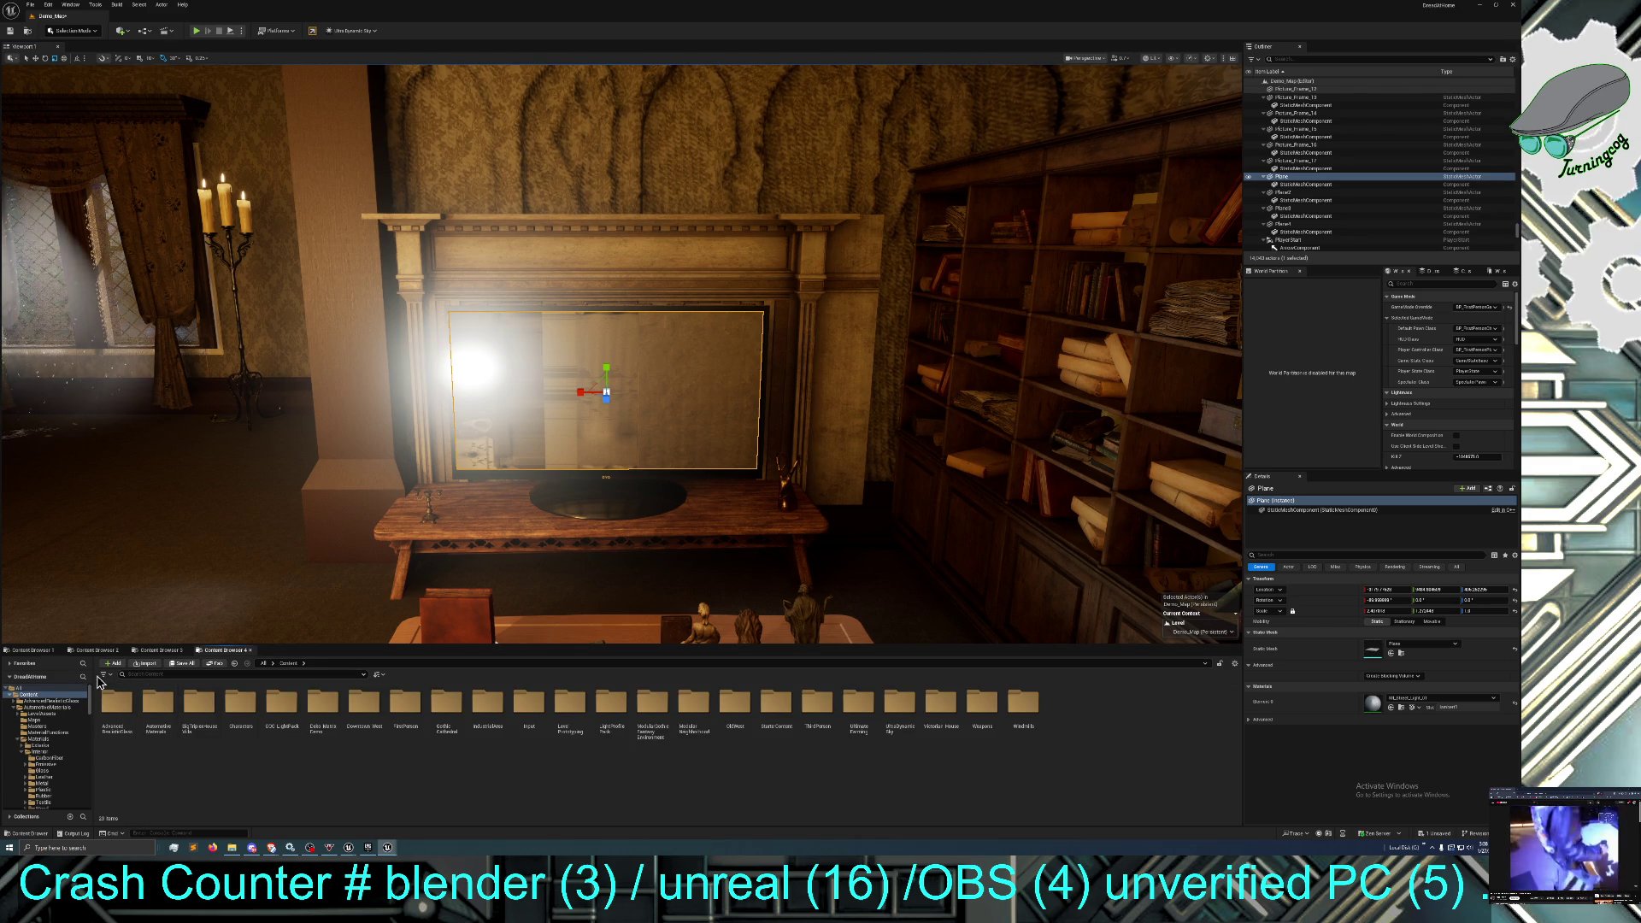
{"action": "left_click", "coordinate": [104, 675]}
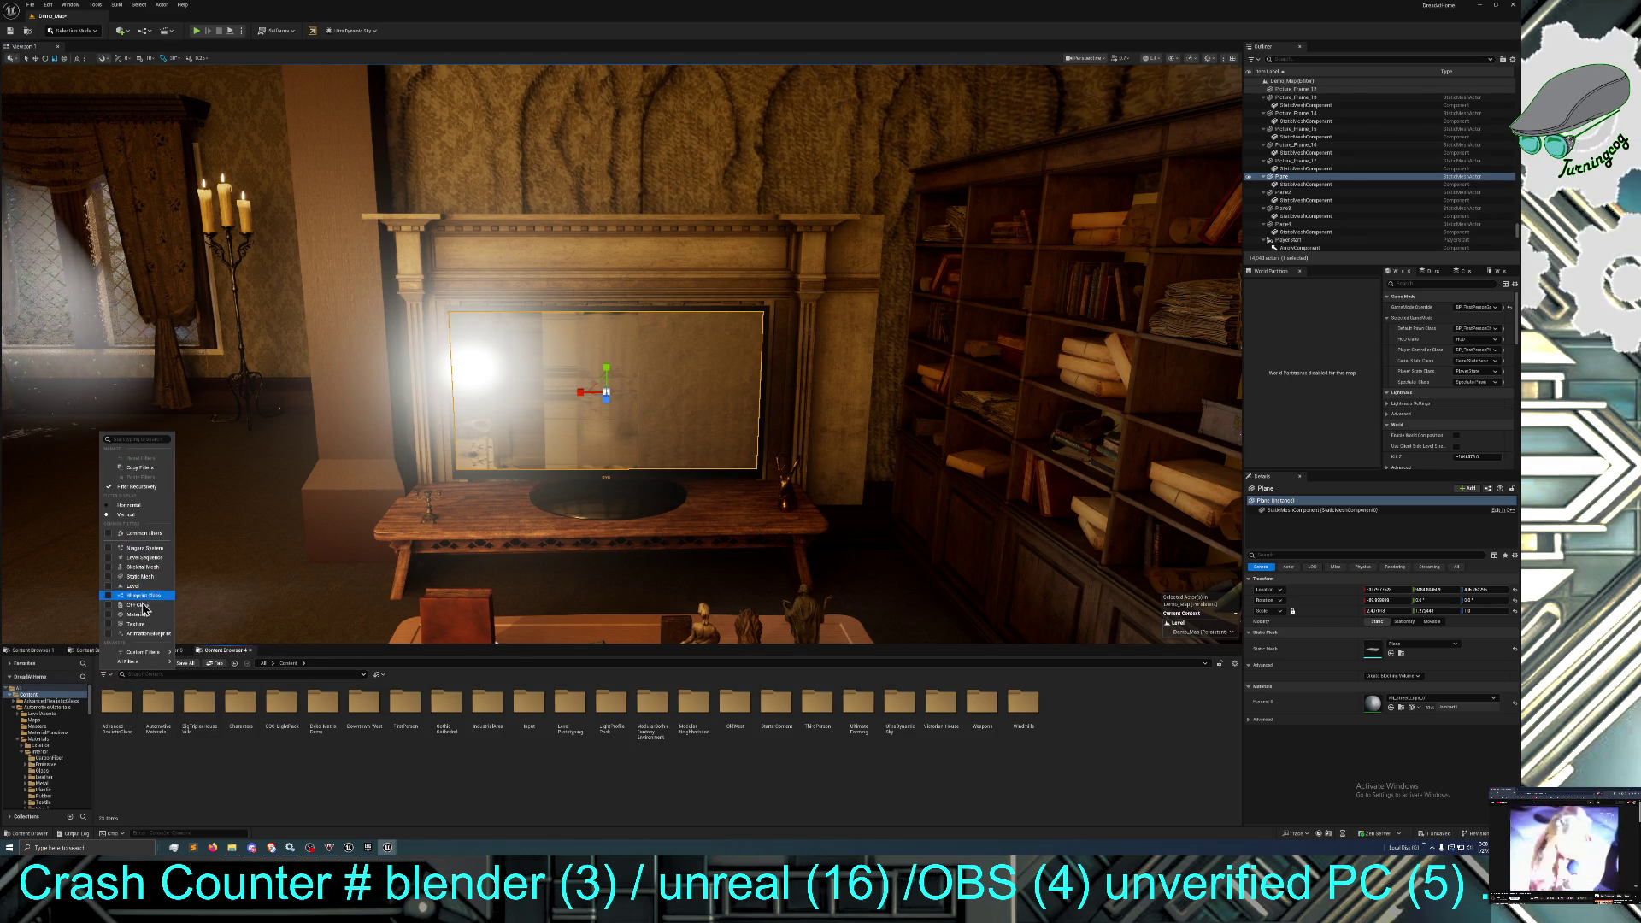
{"action": "left_click", "coordinate": [109, 614]}
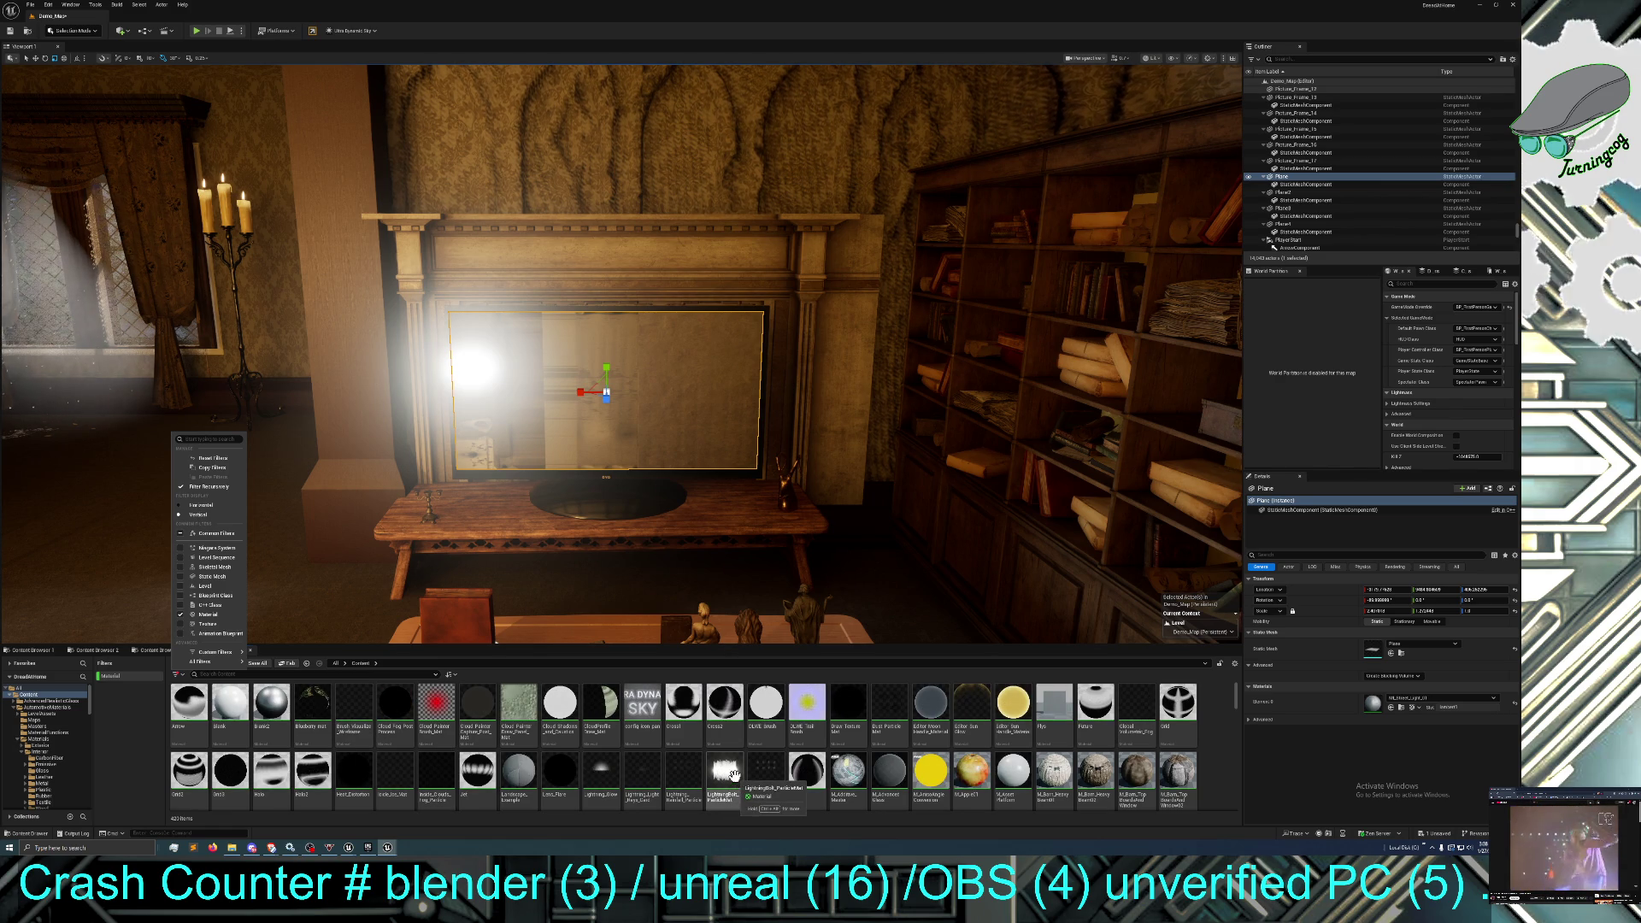
{"action": "left_click_drag", "start_coordinate": [722, 776], "coordinate": [606, 389]}
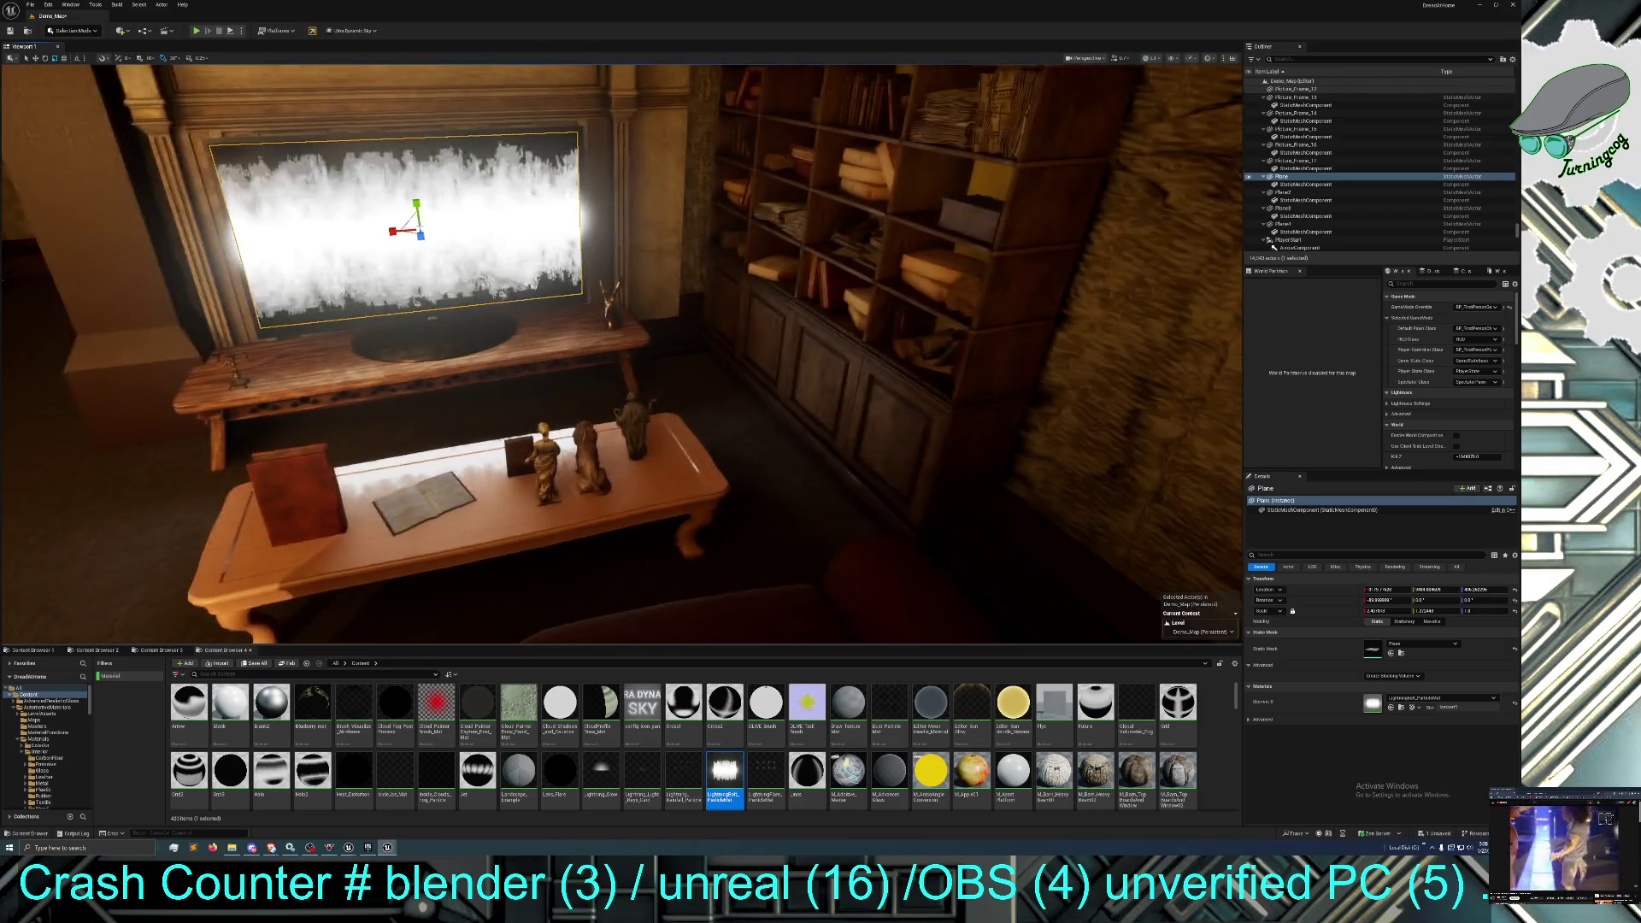
{"action": "key", "text": "f"}
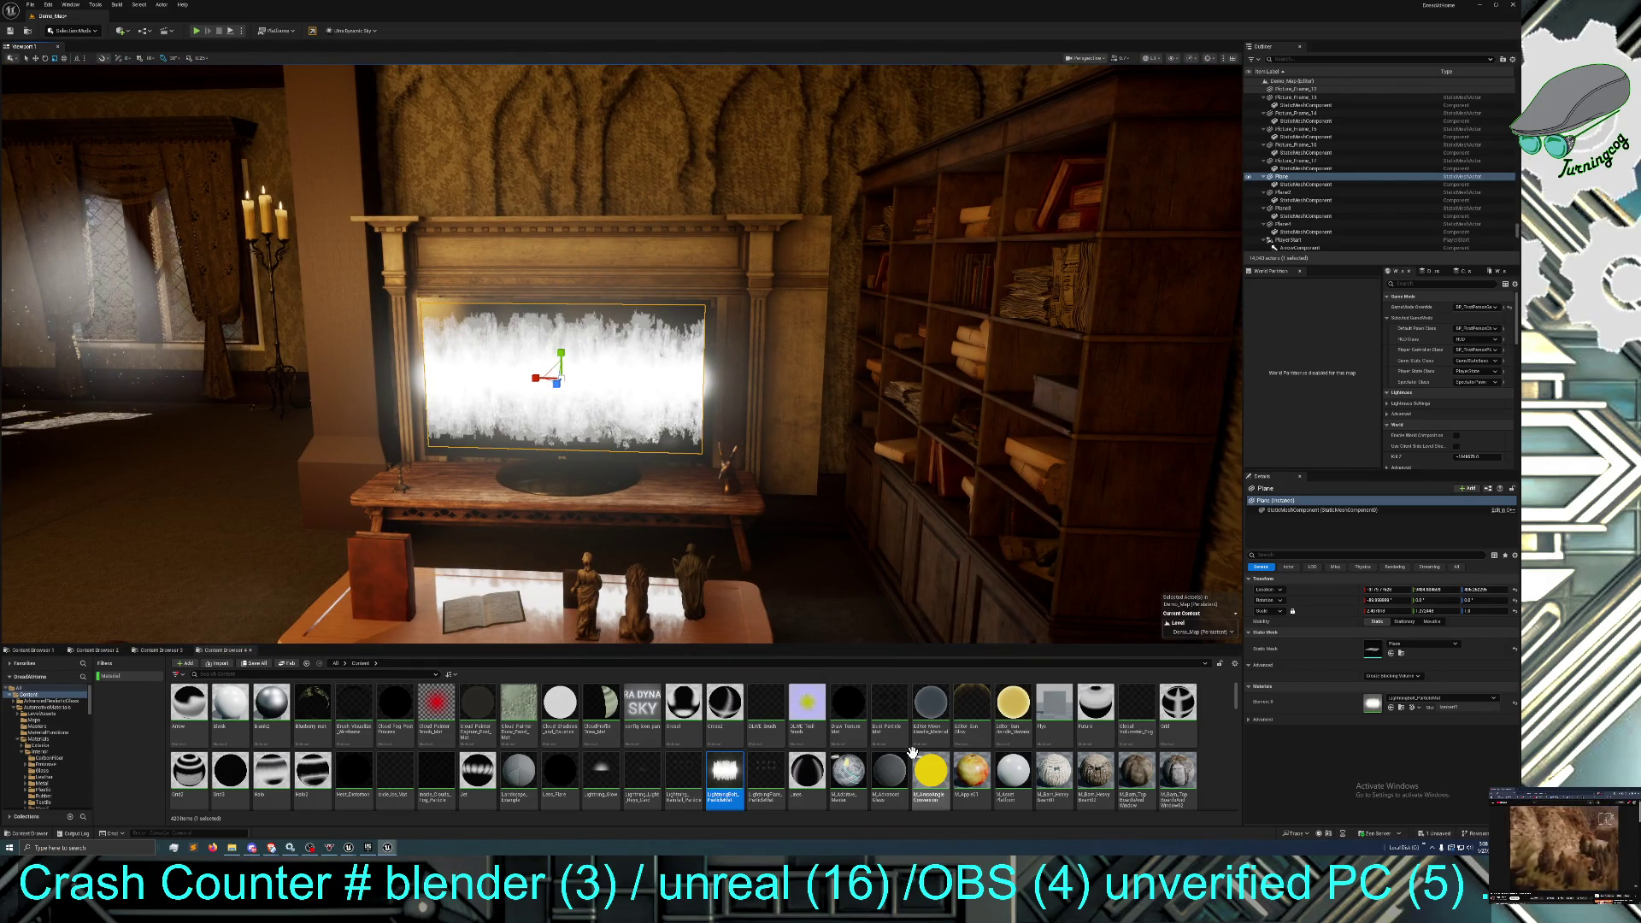
Move closer to the fireplace, duplicate the screen plane and nudge the copy slightly right.
{"action": "scroll", "coordinate": [898, 751], "scroll_direction": "down", "scroll_amount": 1}
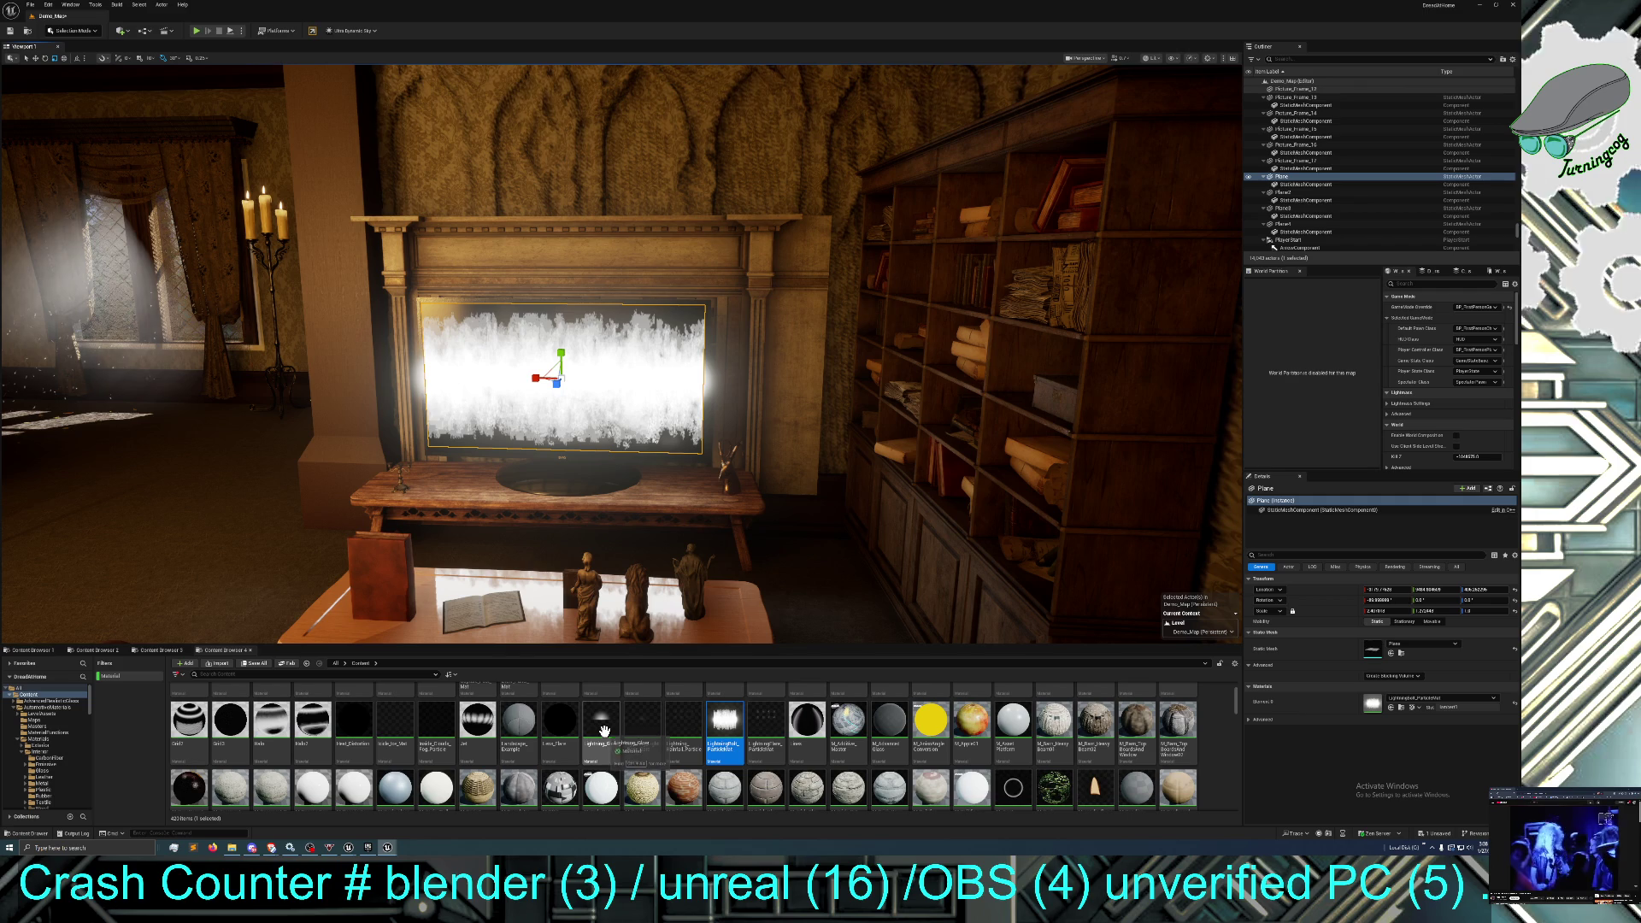
{"action": "scroll", "coordinate": [854, 752], "scroll_direction": "down", "scroll_amount": 1}
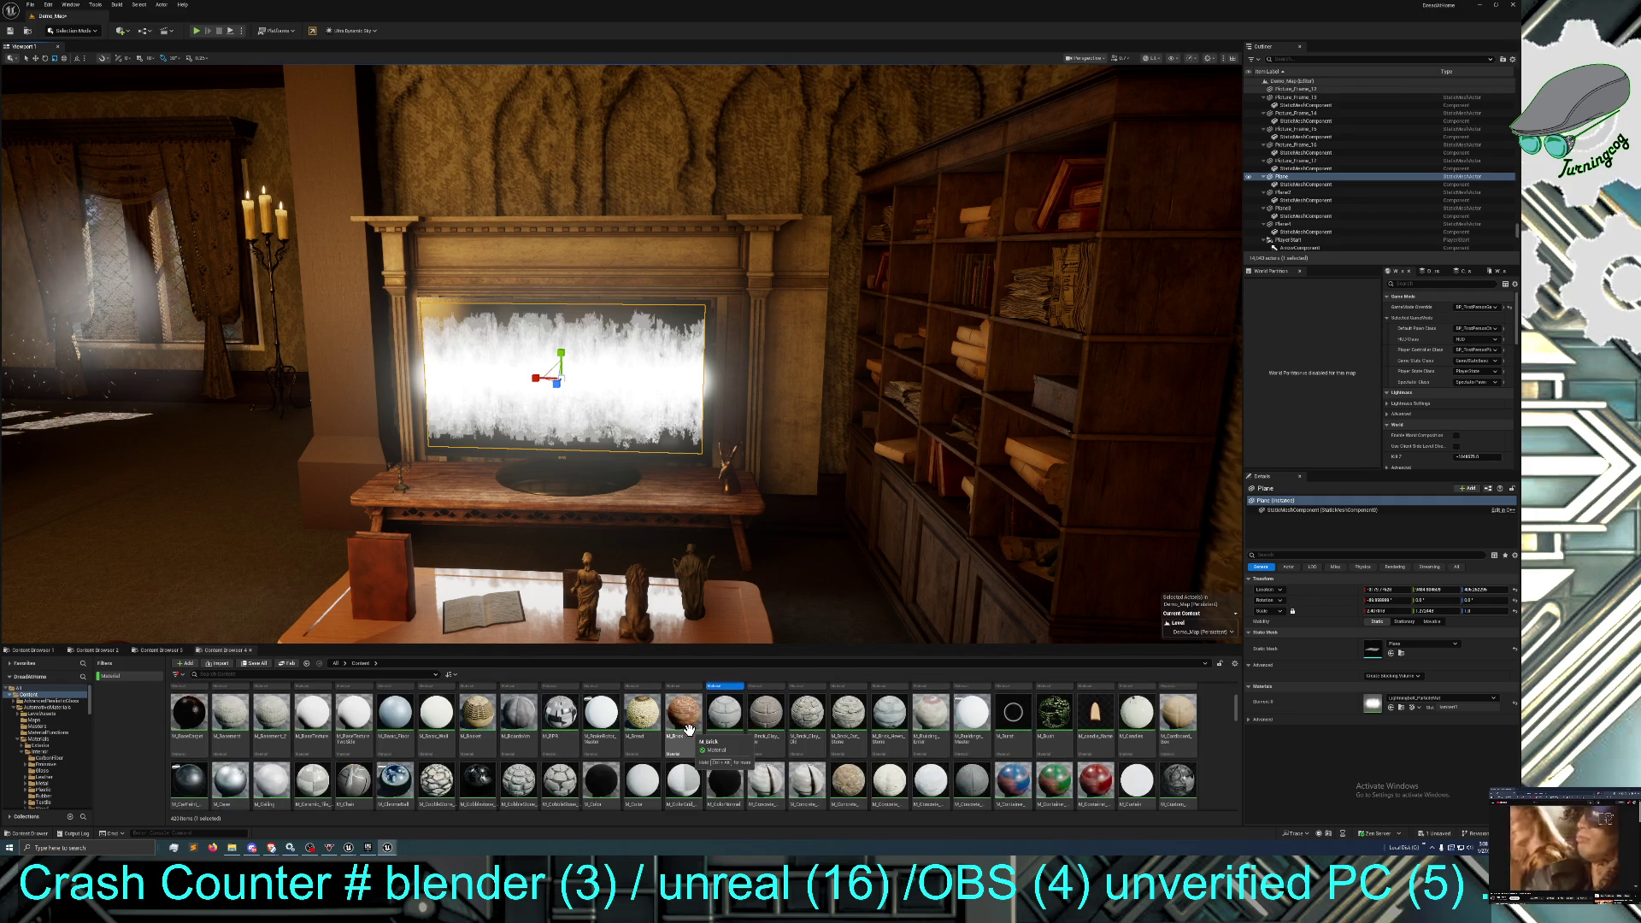
{"action": "scroll", "coordinate": [689, 728], "scroll_direction": "up", "scroll_amount": 1}
{"action": "scroll", "coordinate": [688, 728], "scroll_direction": "up", "scroll_amount": 1}
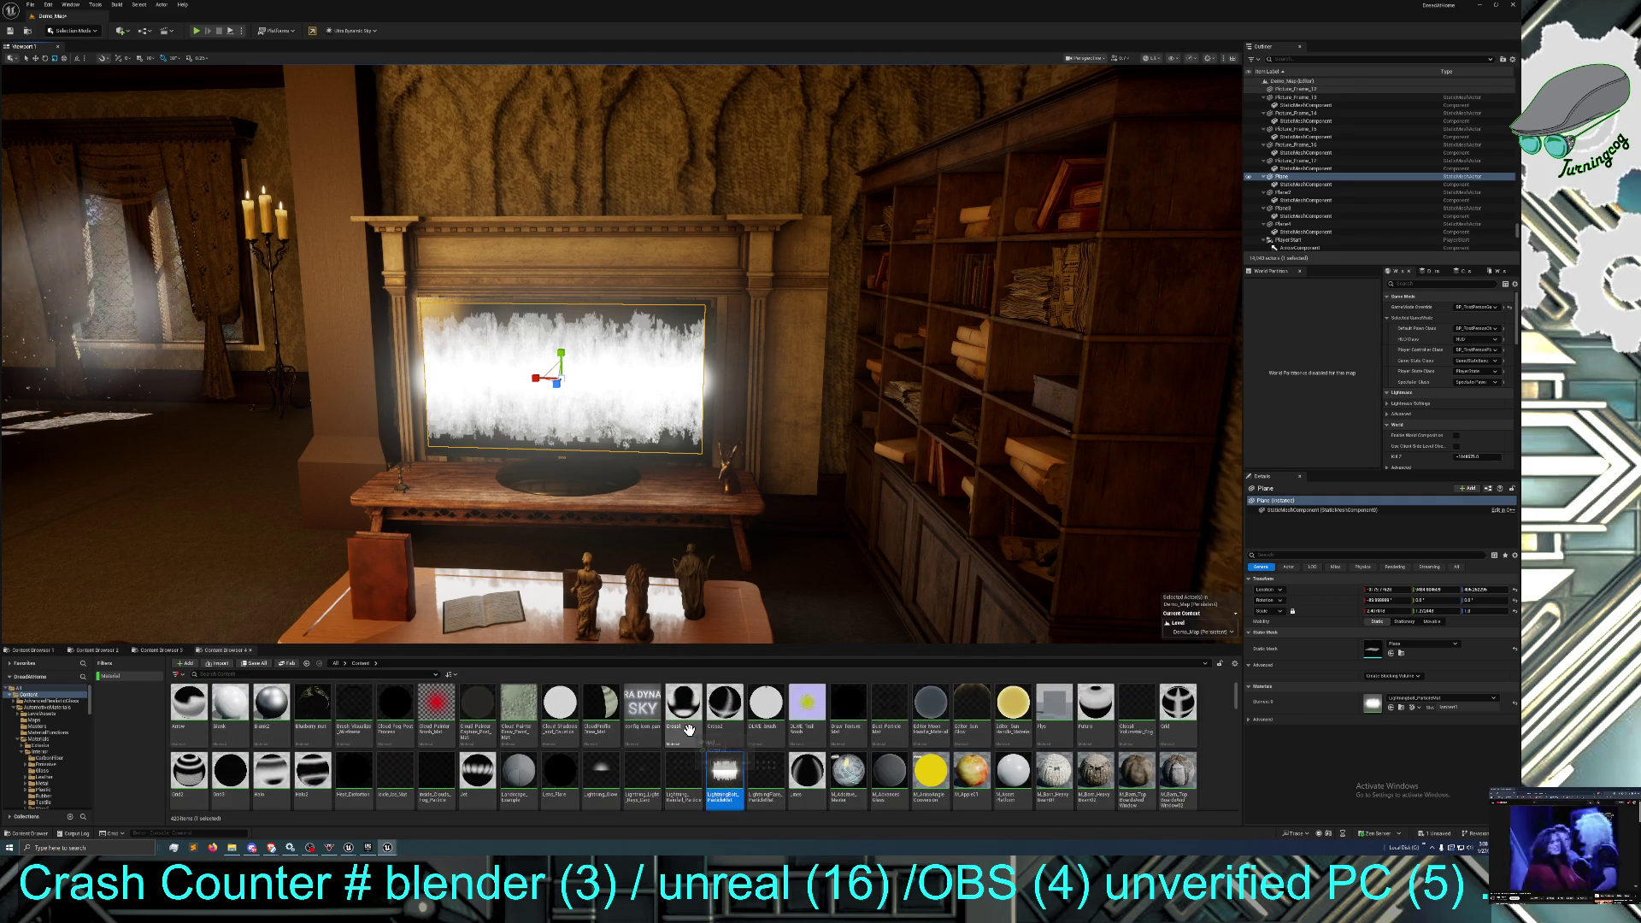
{"action": "scroll", "coordinate": [689, 728], "scroll_direction": "down", "scroll_amount": 3}
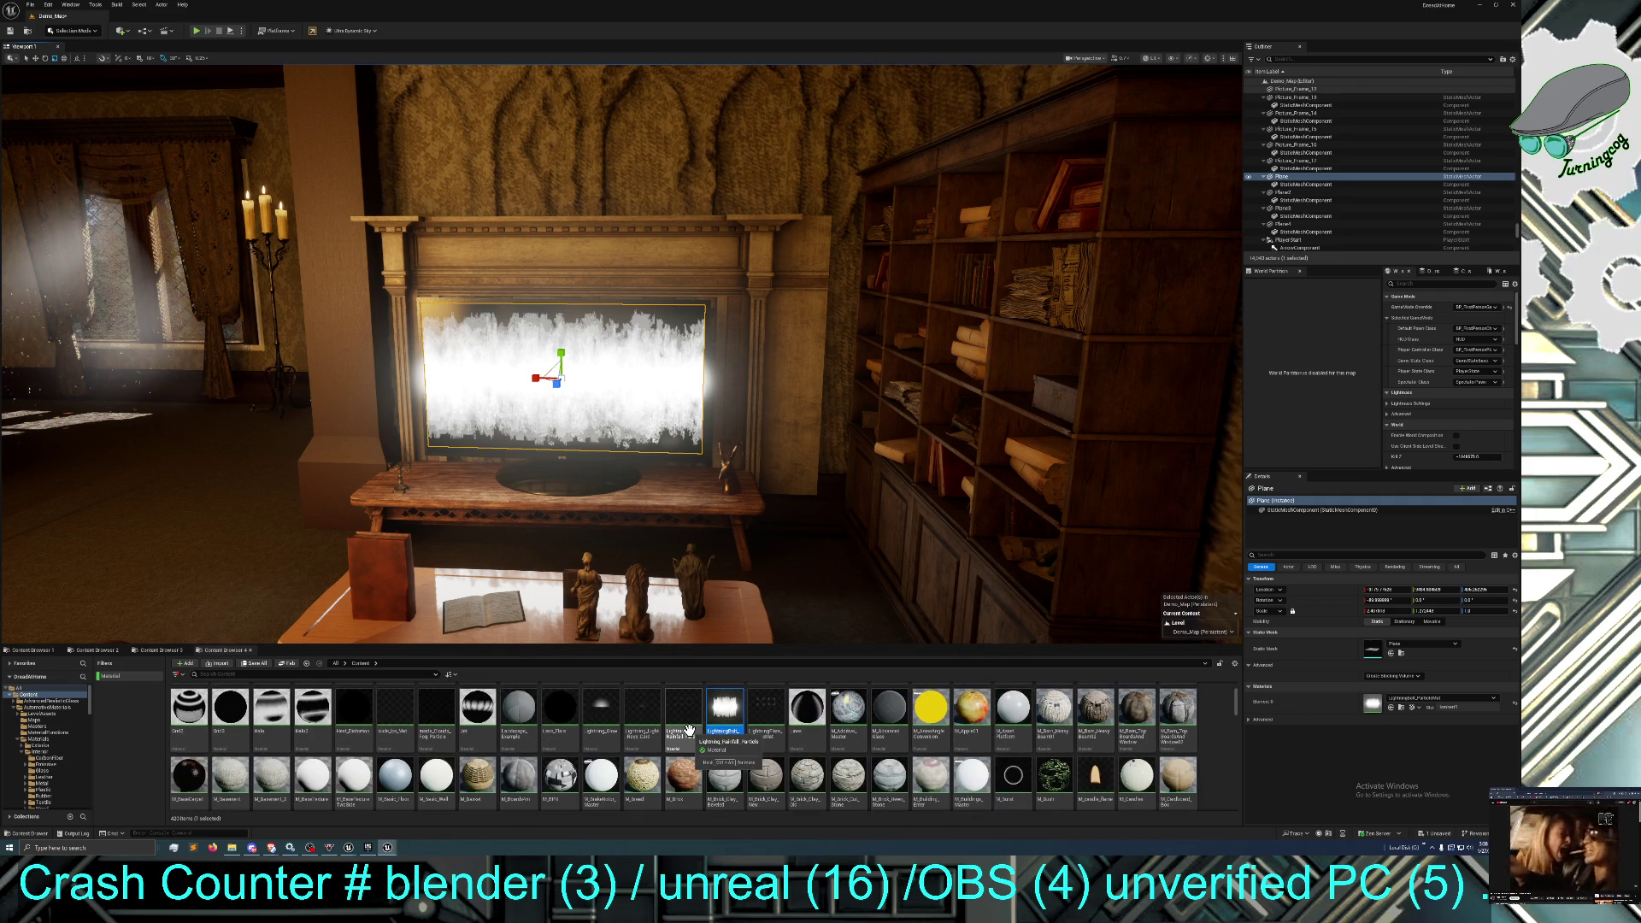
{"action": "scroll", "coordinate": [689, 728], "scroll_direction": "down", "scroll_amount": 3}
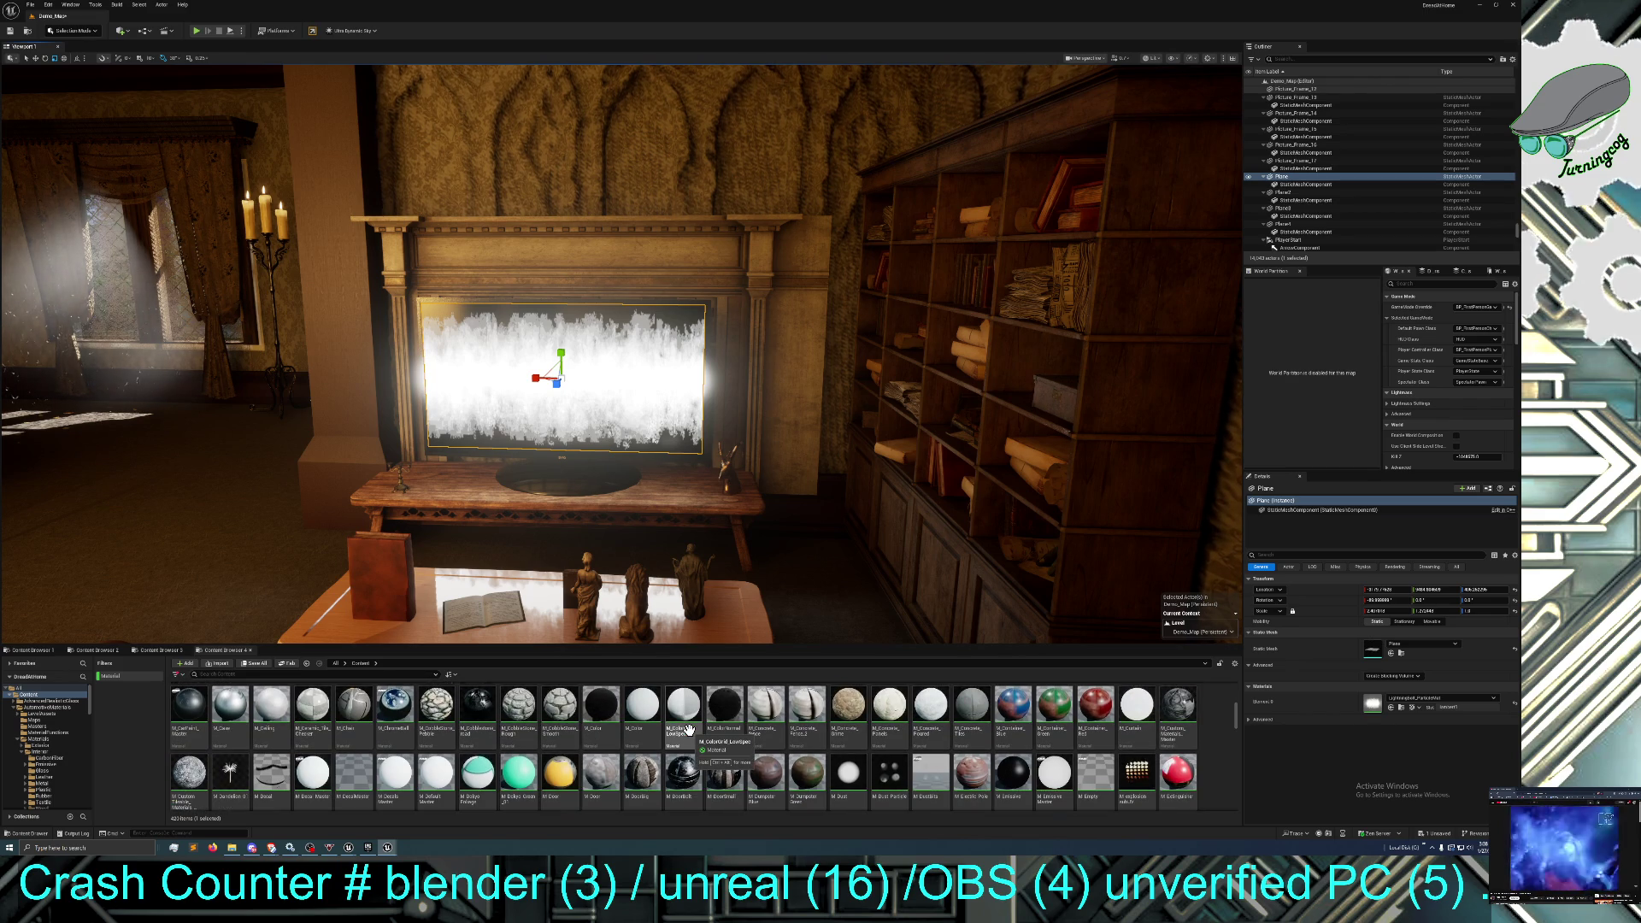
{"action": "scroll", "coordinate": [689, 728], "scroll_direction": "down", "scroll_amount": 2}
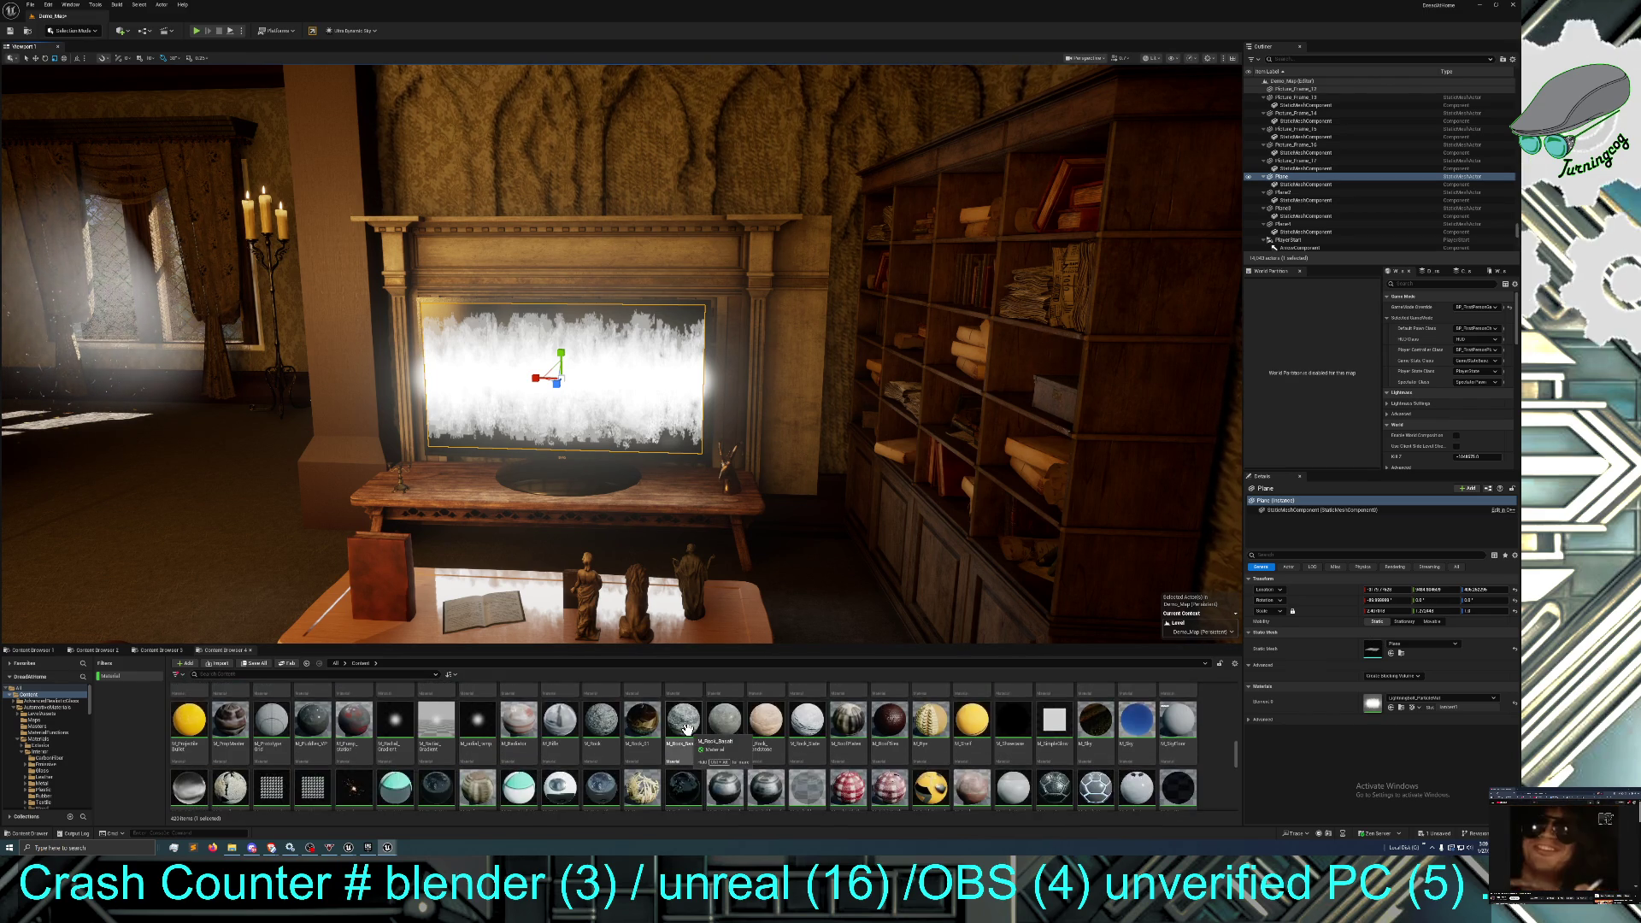
{"action": "scroll", "coordinate": [686, 728], "scroll_direction": "down", "scroll_amount": 3}
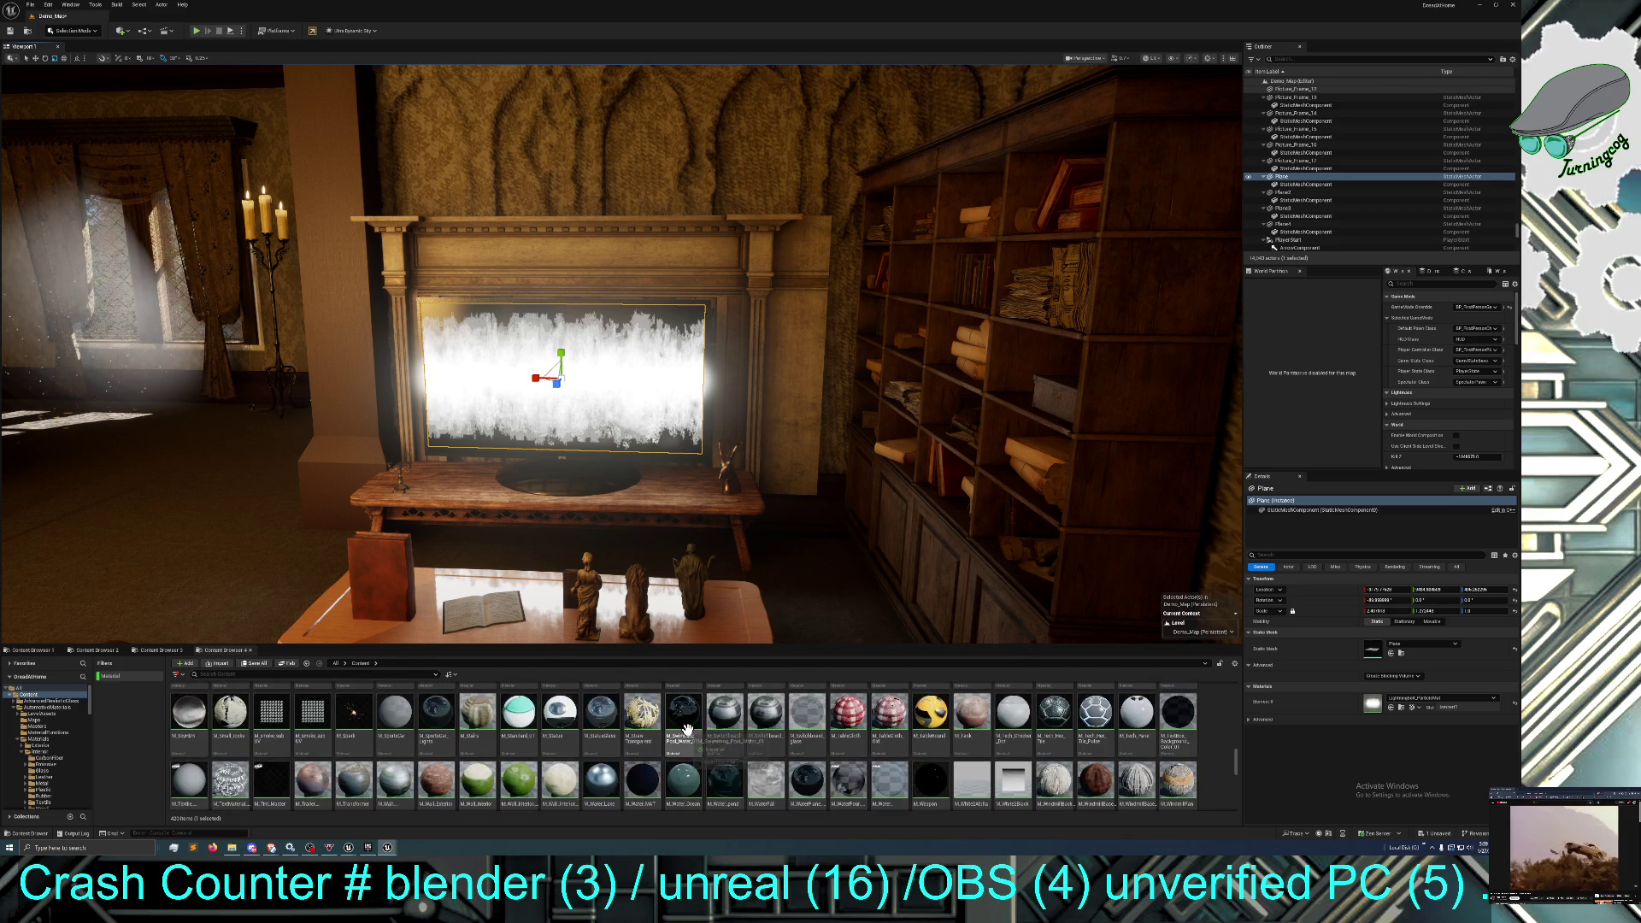
{"action": "scroll", "coordinate": [686, 728], "scroll_direction": "down", "scroll_amount": 1}
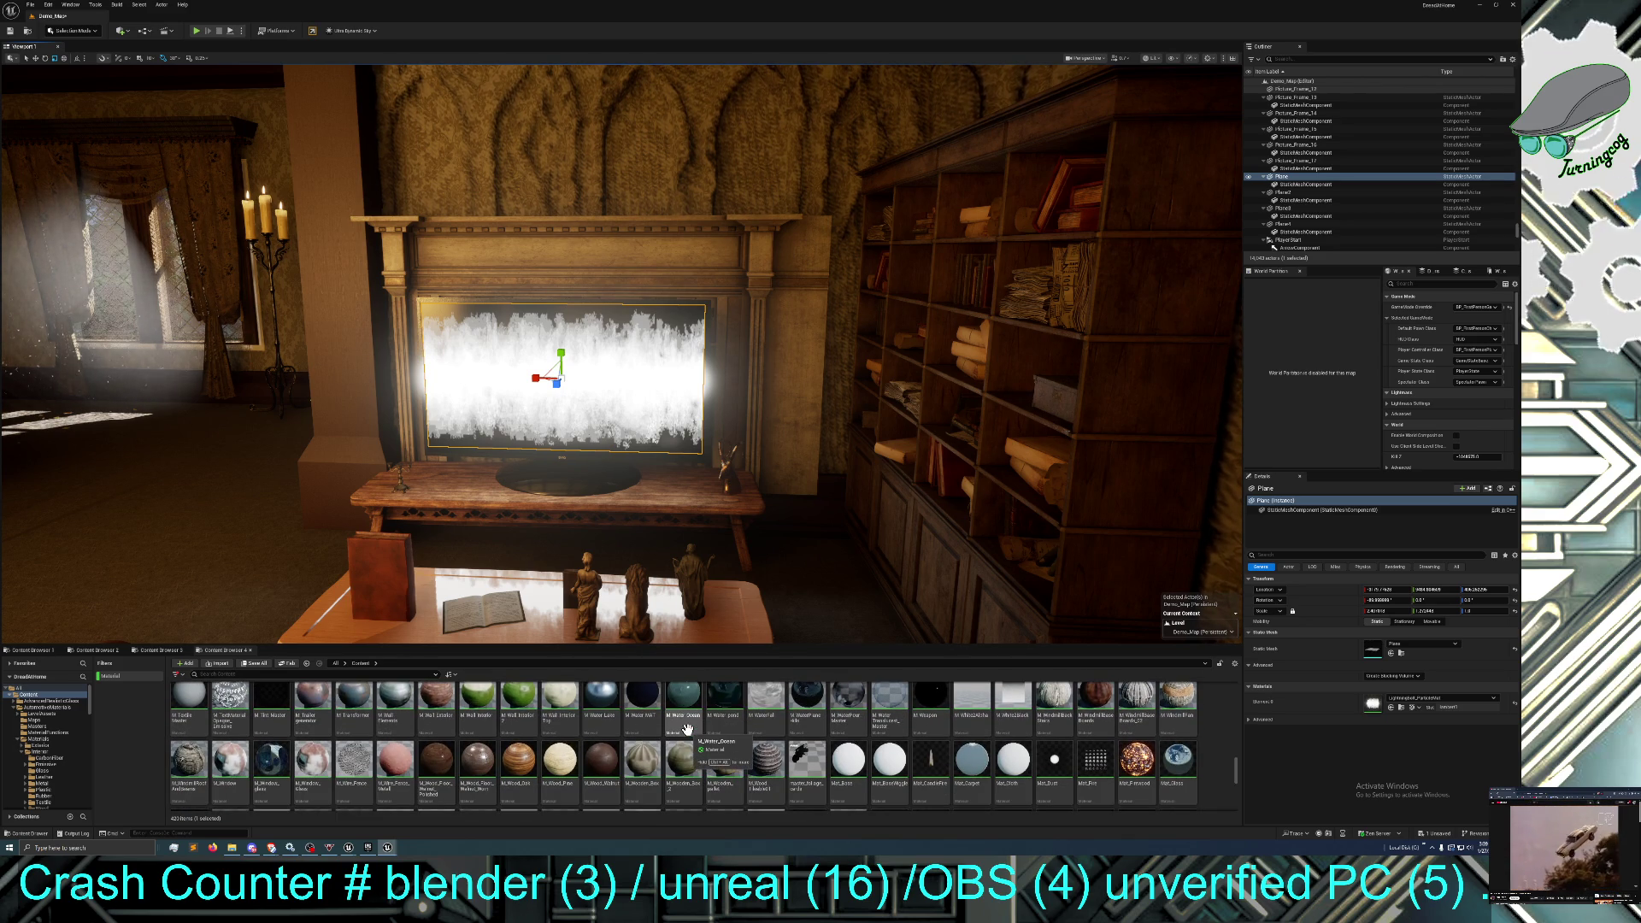
{"action": "scroll", "coordinate": [686, 728], "scroll_direction": "up", "scroll_amount": 1}
{"action": "scroll", "coordinate": [686, 728], "scroll_direction": "down", "scroll_amount": 4}
{"action": "scroll", "coordinate": [686, 728], "scroll_direction": "down", "scroll_amount": 1}
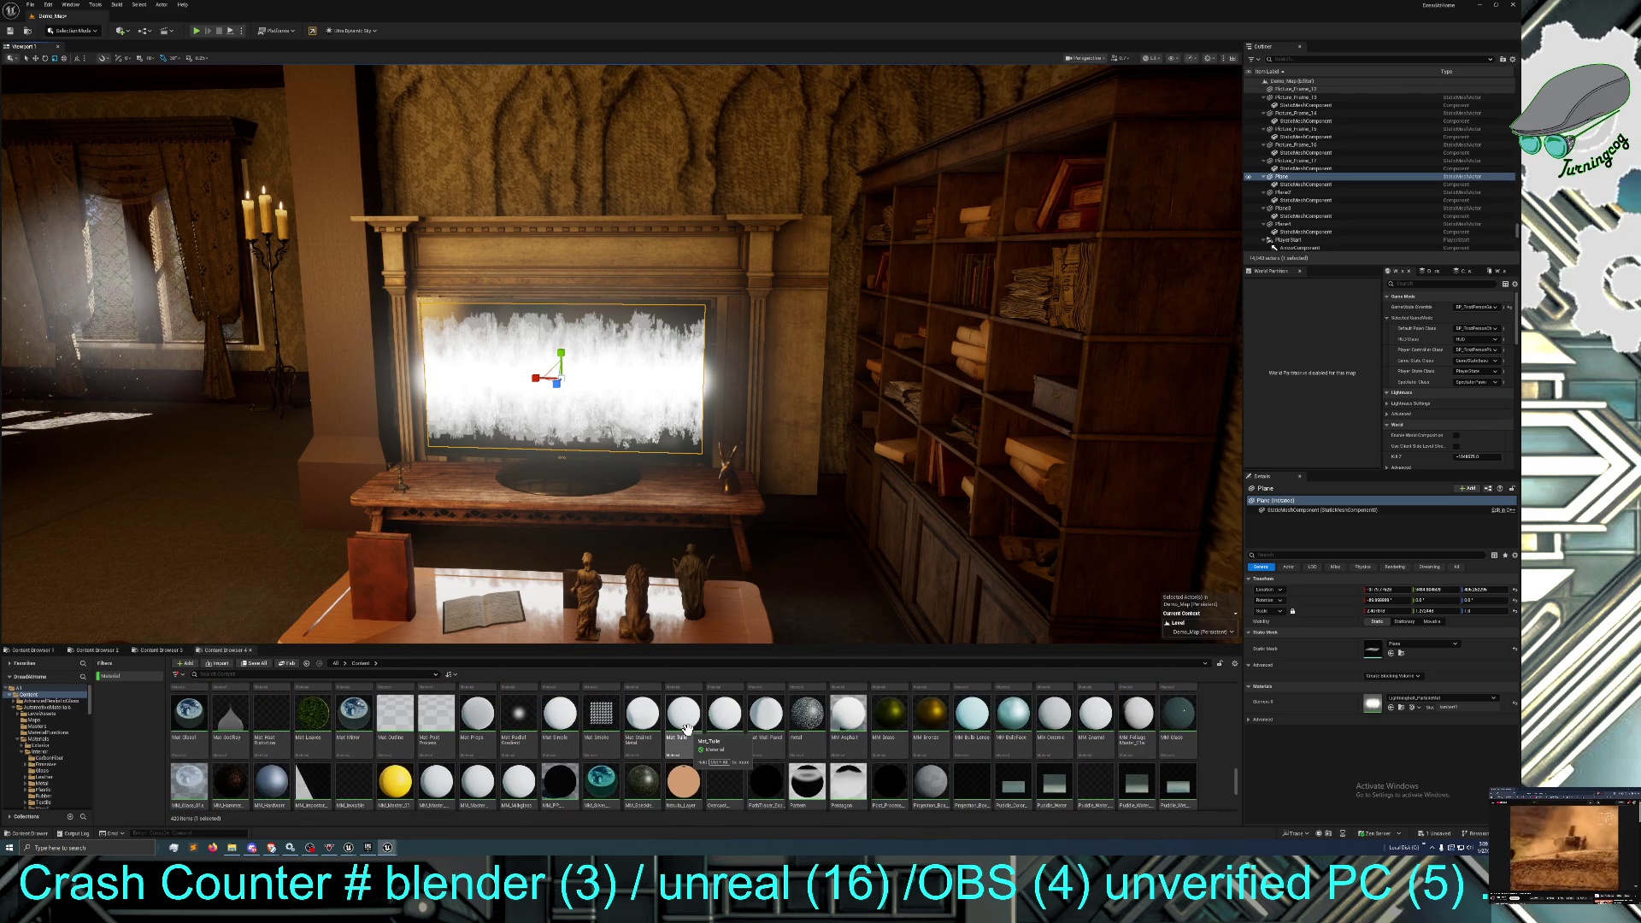
{"action": "scroll", "coordinate": [687, 728], "scroll_direction": "up", "scroll_amount": 2}
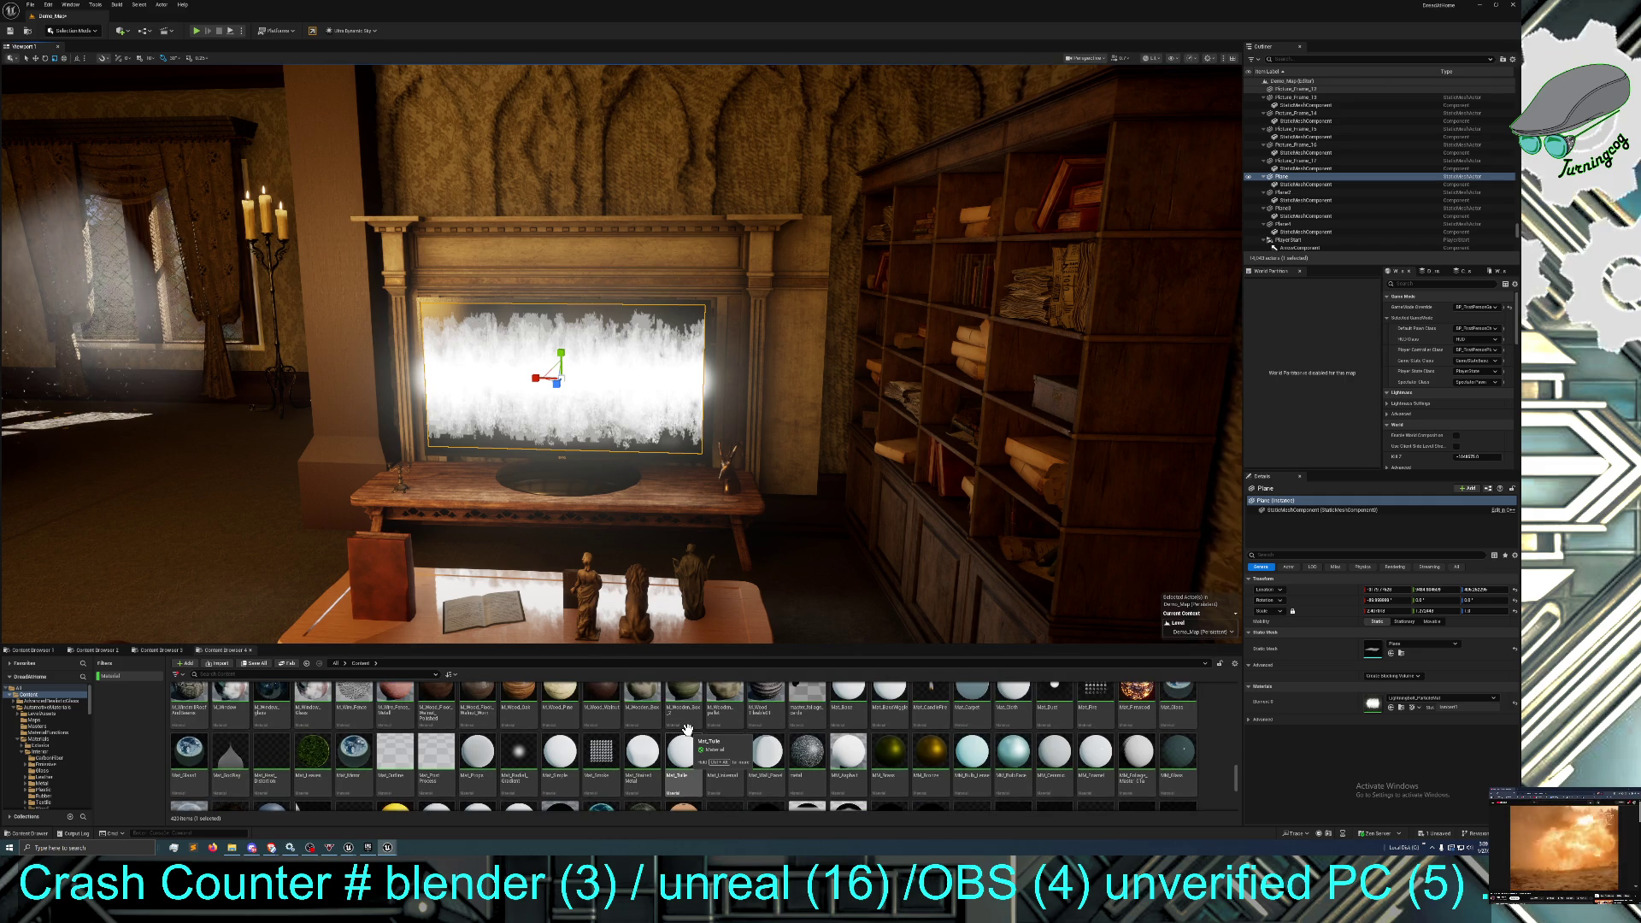
{"action": "scroll", "coordinate": [687, 729], "scroll_direction": "down", "scroll_amount": 1}
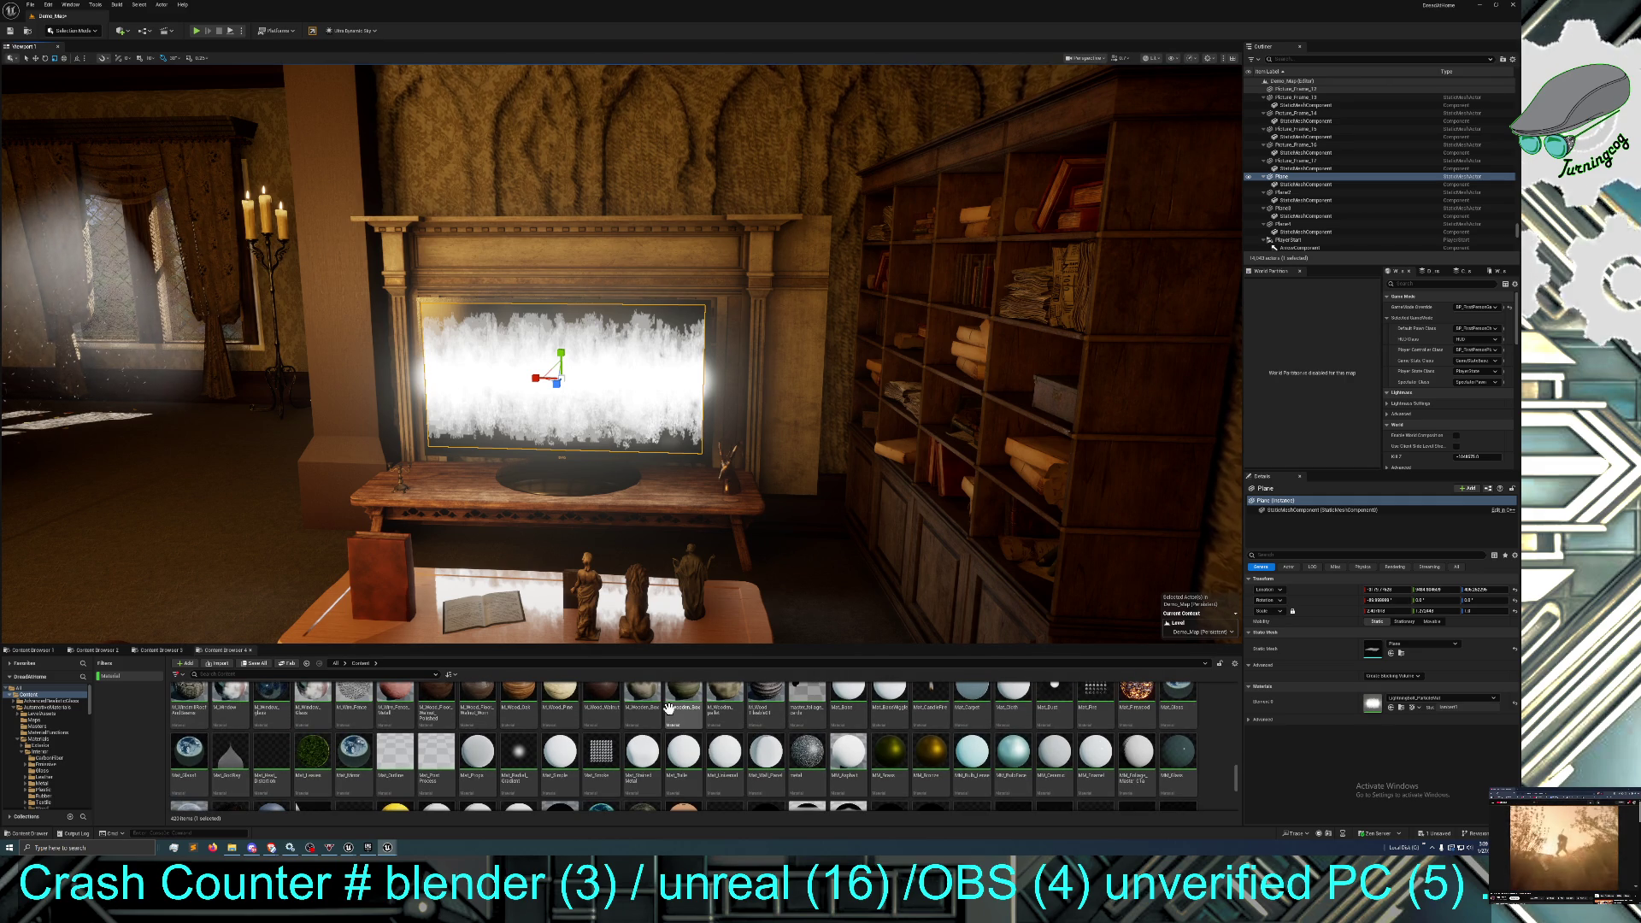
{"action": "left_click_drag", "start_coordinate": [511, 473], "coordinate": [143, 111]}
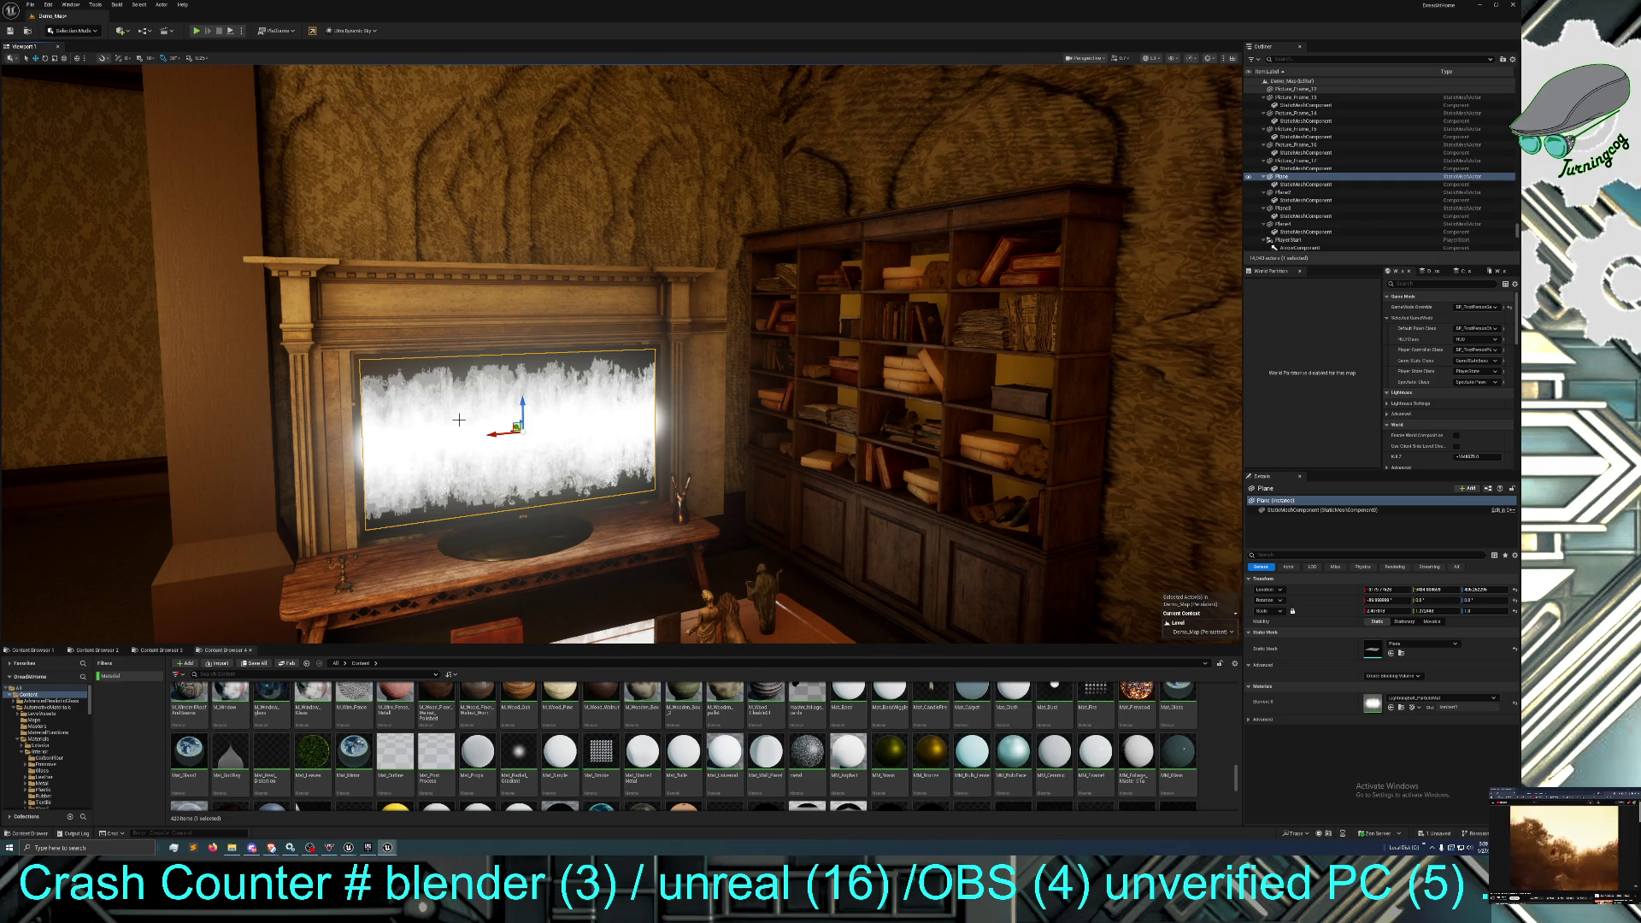
{"action": "key", "text": "ctrl+d"}
{"action": "scroll", "coordinate": [494, 420], "scroll_direction": "up", "scroll_amount": 3}
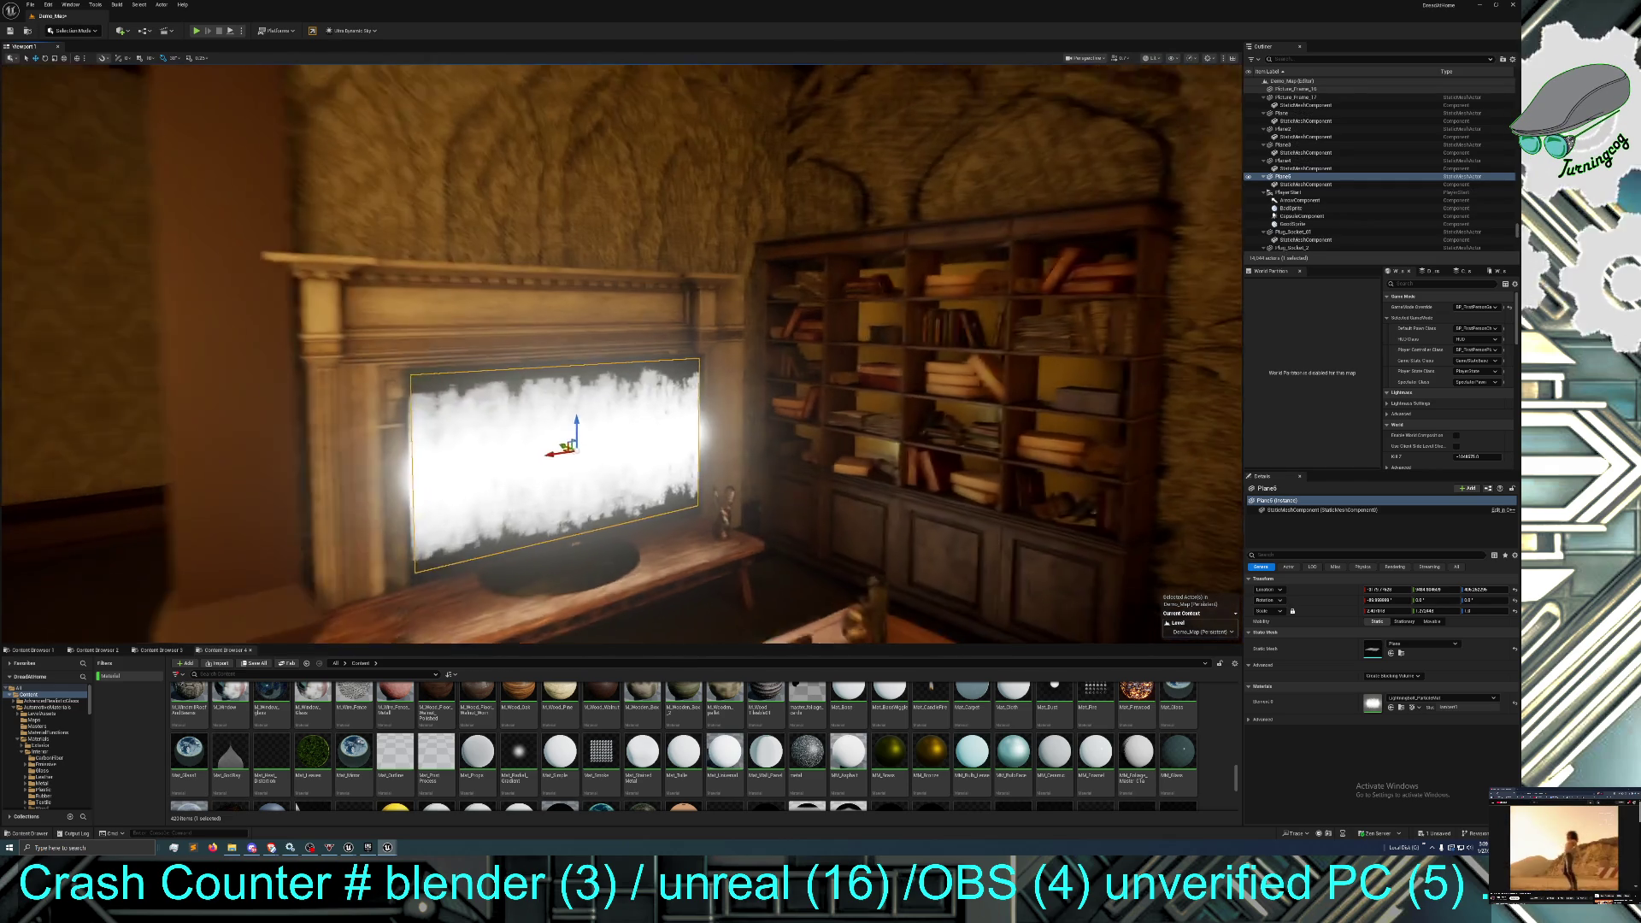
{"action": "left_click_drag", "start_coordinate": [522, 443], "coordinate": [535, 446]}
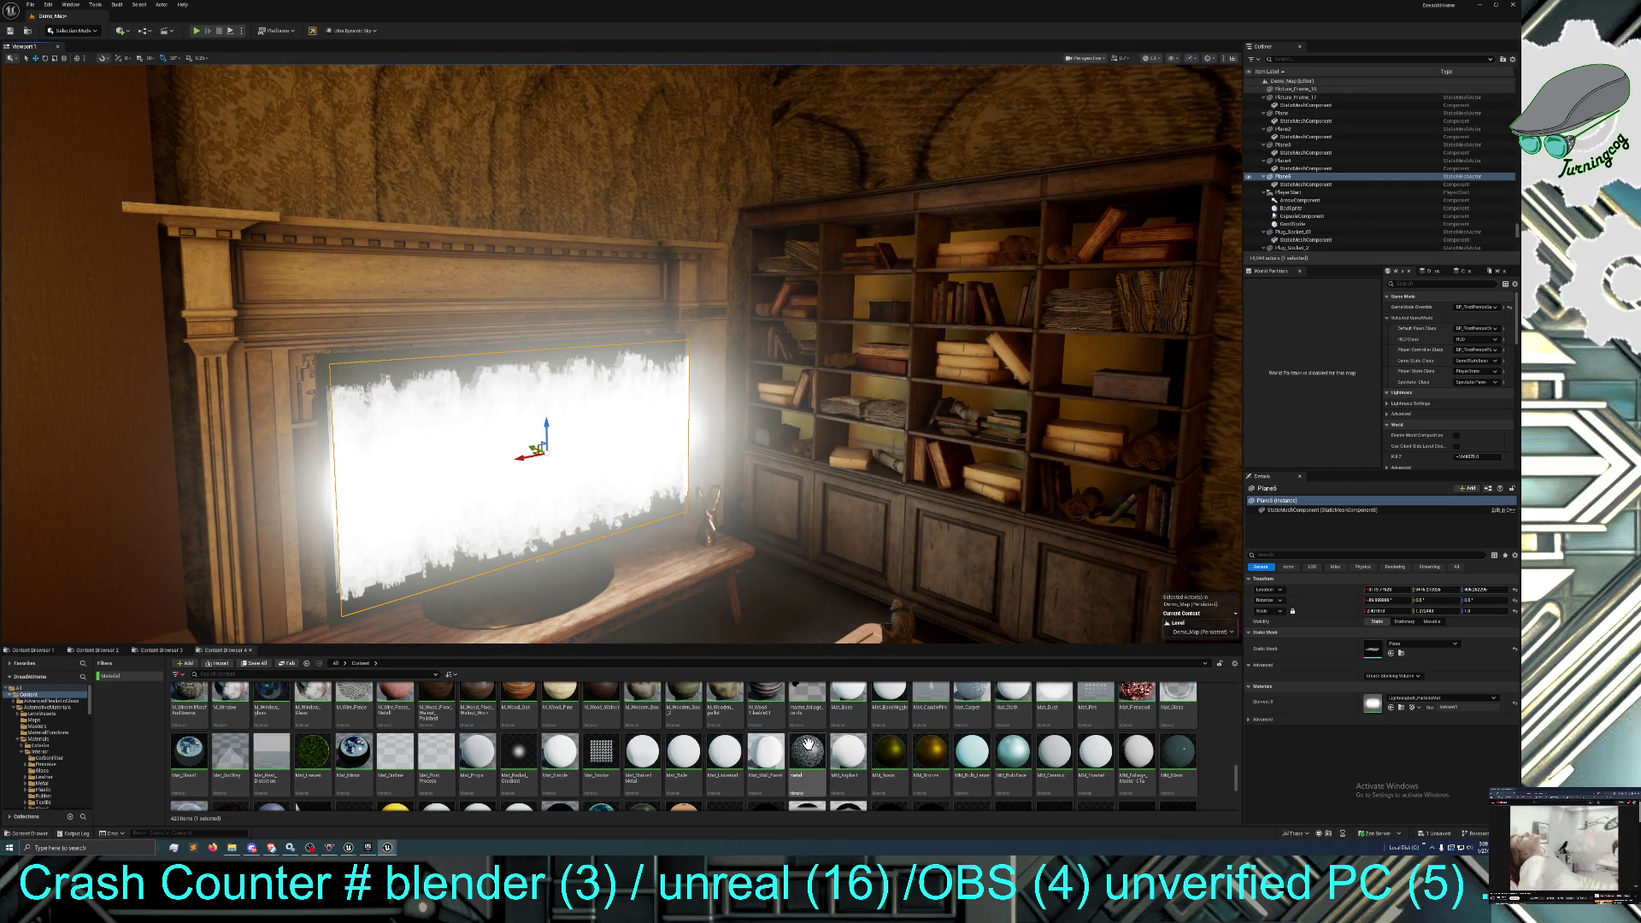
Browse the material list and select M_Water_Pond.
{"action": "scroll", "coordinate": [1020, 762], "scroll_direction": "up", "scroll_amount": 1}
{"action": "scroll", "coordinate": [1020, 762], "scroll_direction": "up", "scroll_amount": 5}
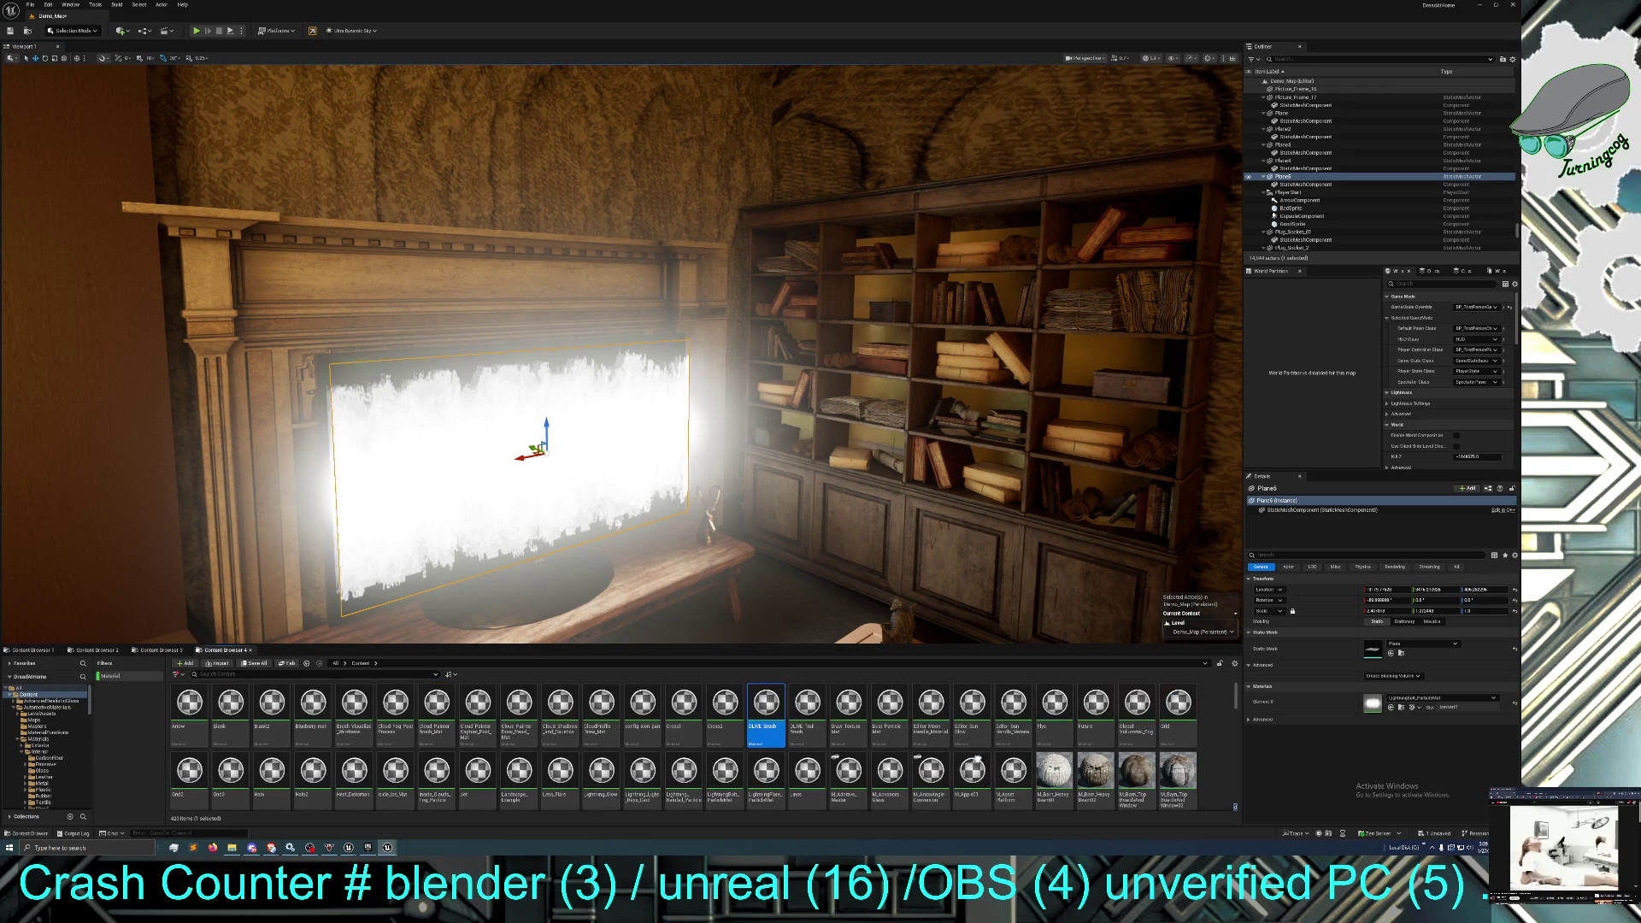
{"action": "scroll", "coordinate": [992, 763], "scroll_direction": "down", "scroll_amount": 10}
{"action": "scroll", "coordinate": [778, 772], "scroll_direction": "down", "scroll_amount": 5}
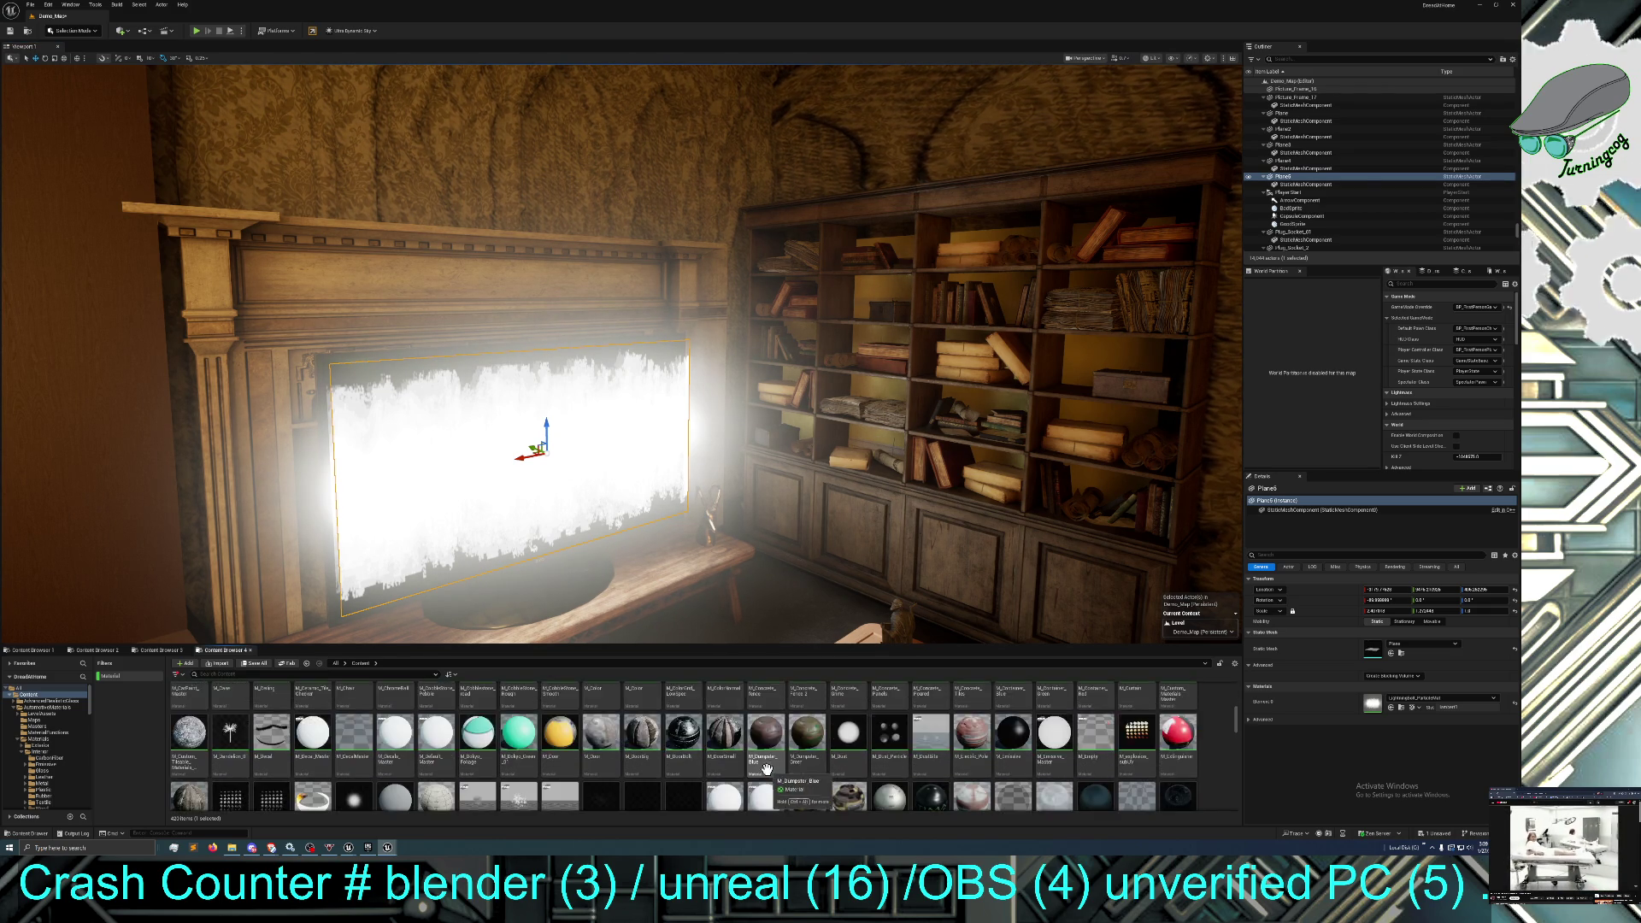
{"action": "scroll", "coordinate": [767, 769], "scroll_direction": "down", "scroll_amount": 3}
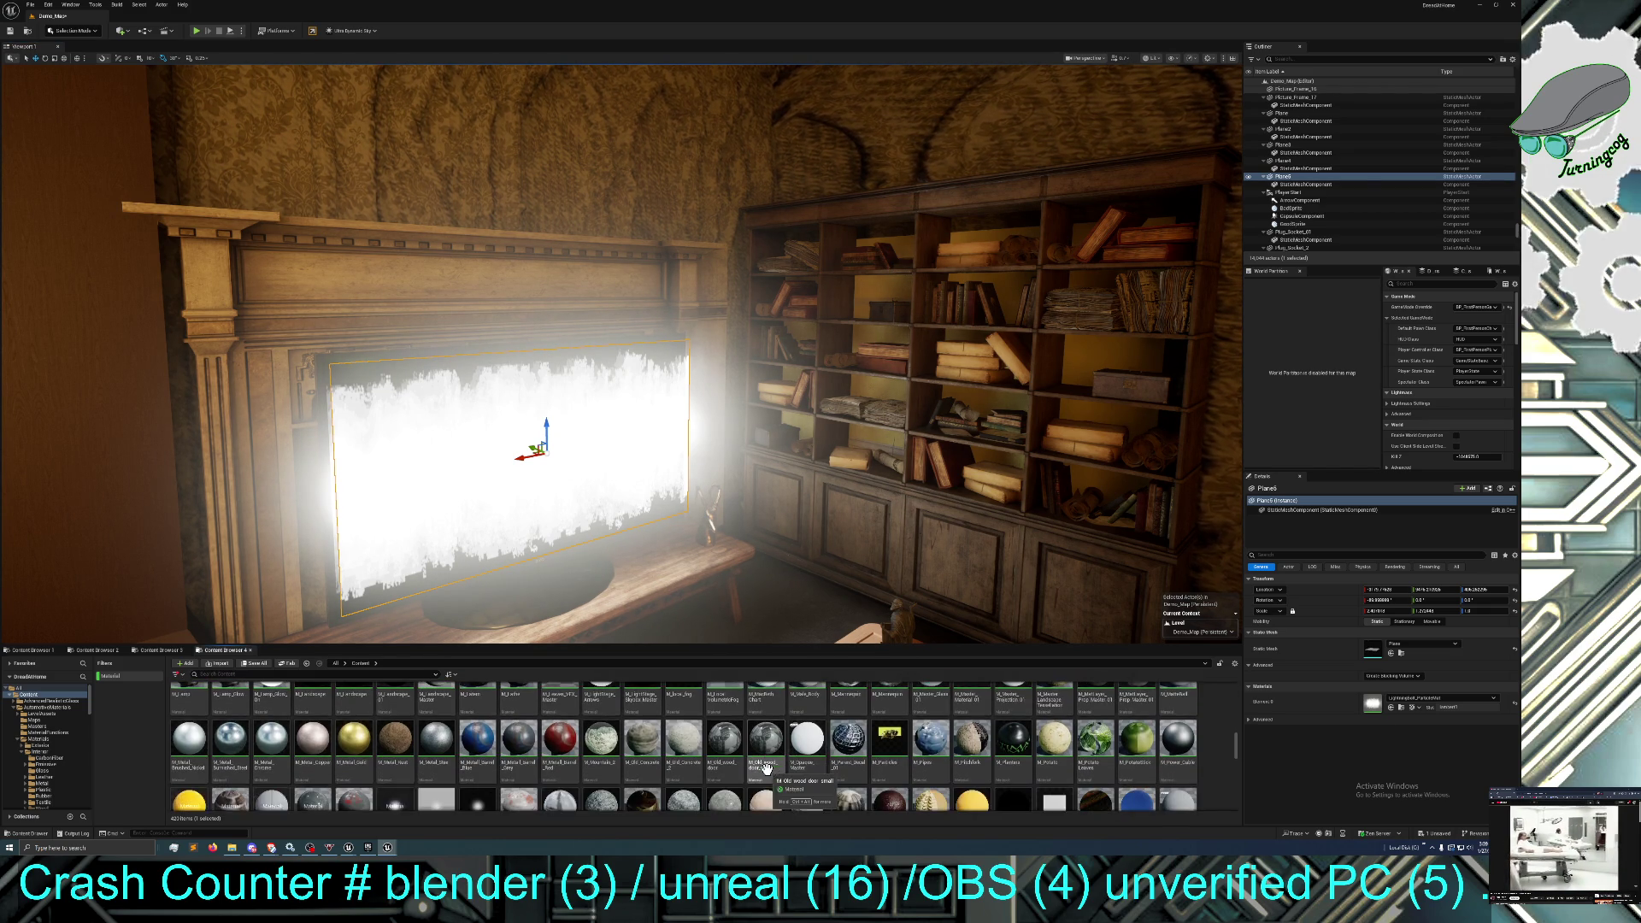
{"action": "scroll", "coordinate": [766, 768], "scroll_direction": "down", "scroll_amount": 5}
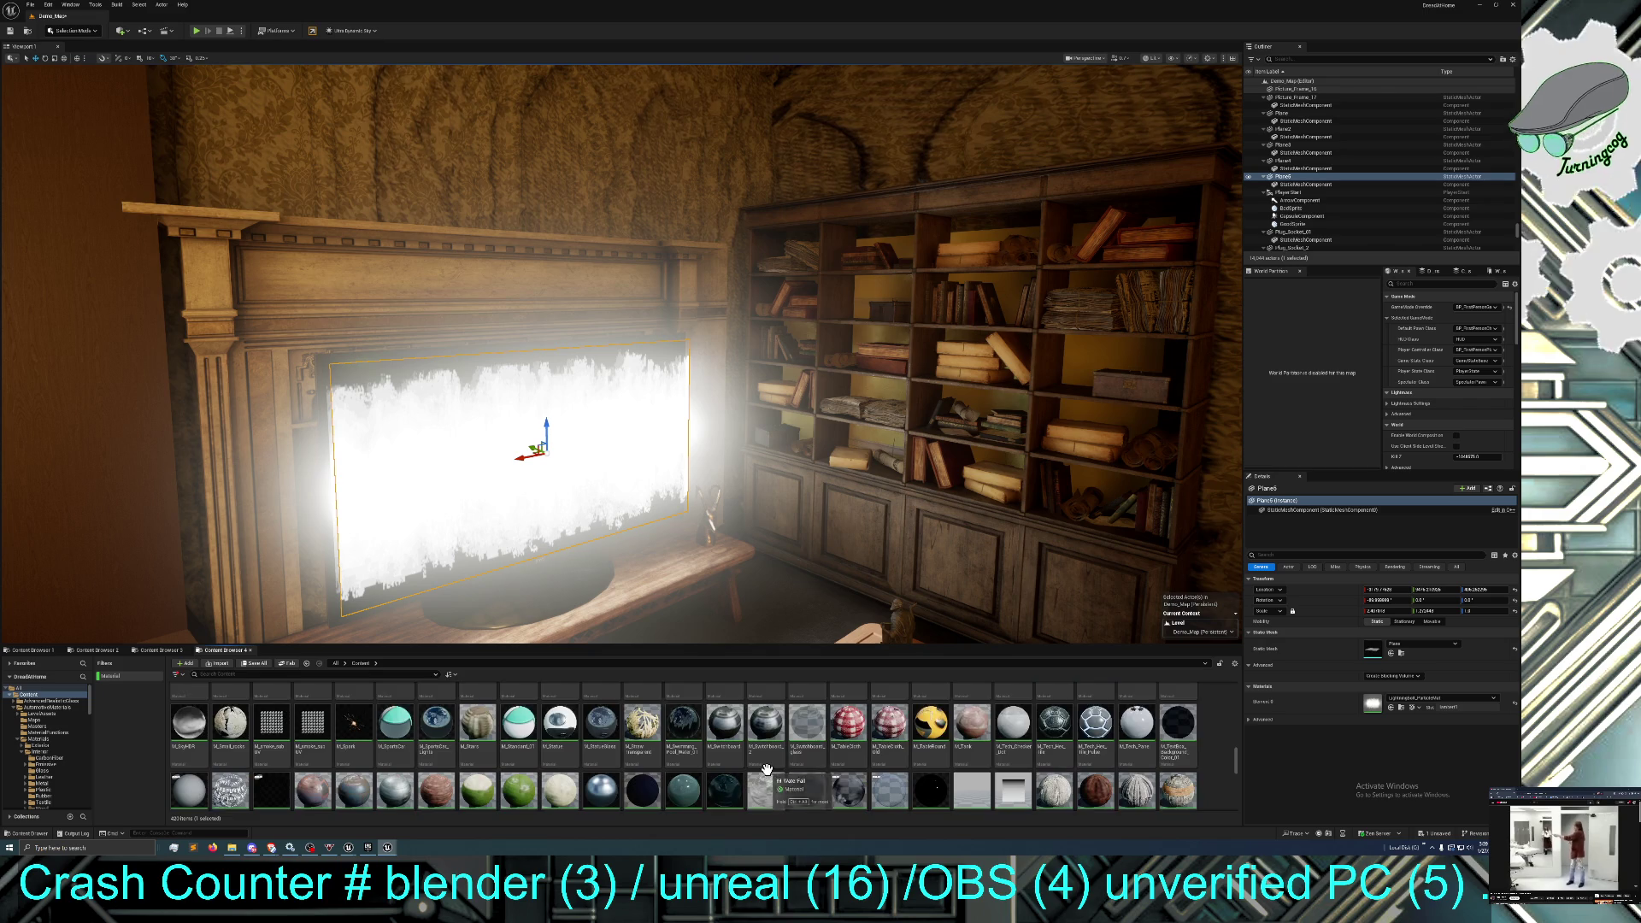
{"action": "scroll", "coordinate": [766, 768], "scroll_direction": "down", "scroll_amount": 5}
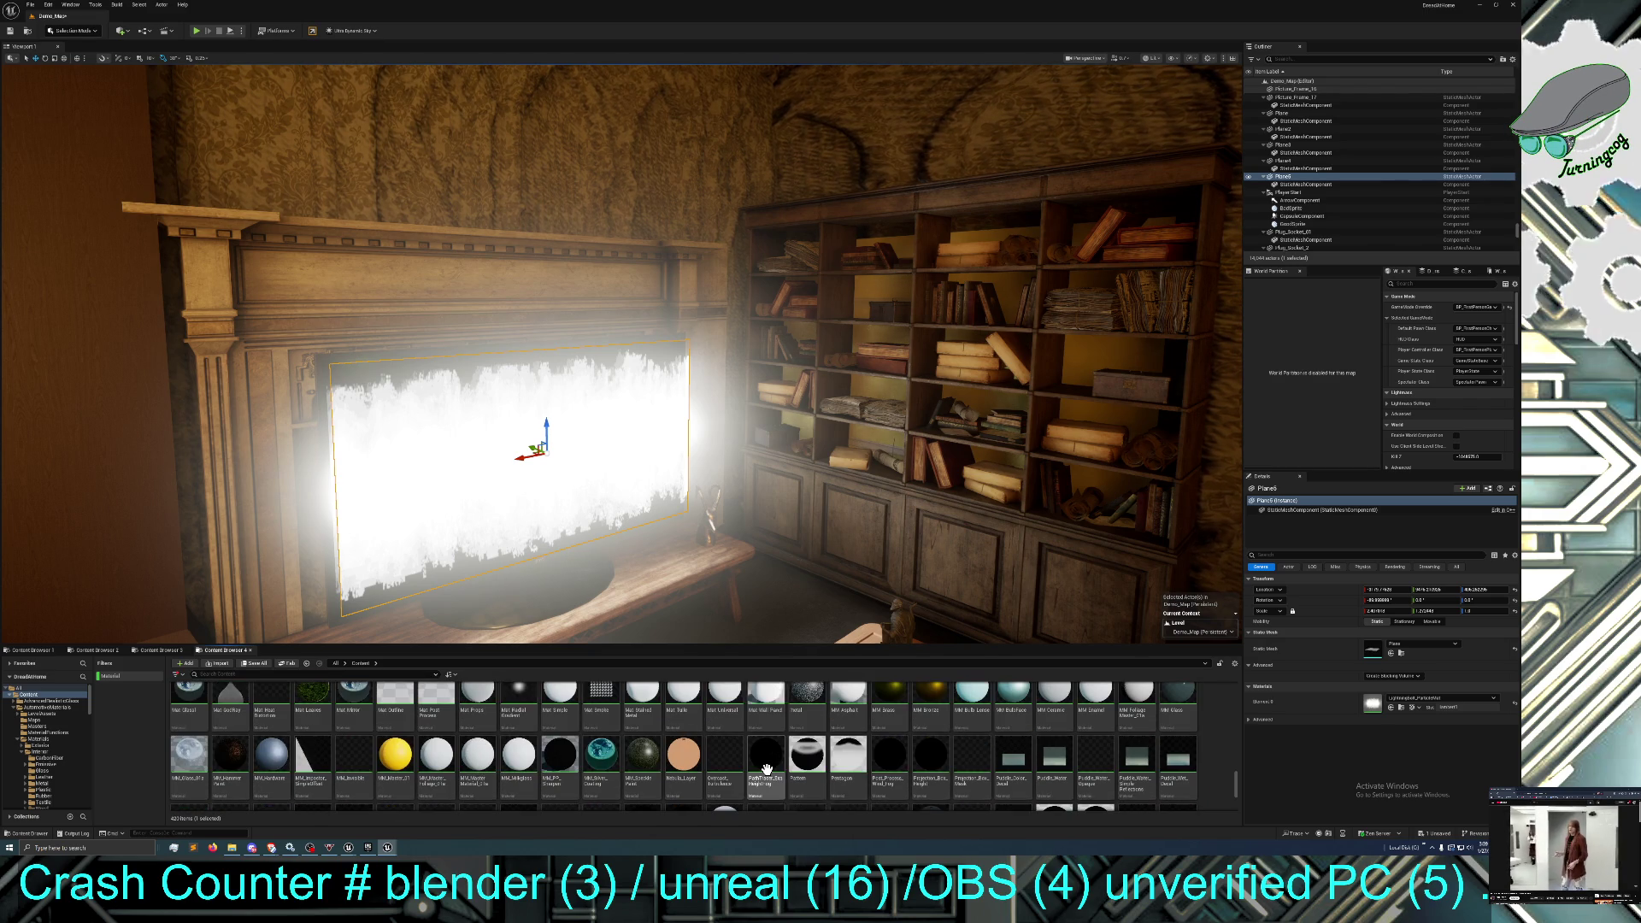
{"action": "scroll", "coordinate": [766, 769], "scroll_direction": "up", "scroll_amount": 1}
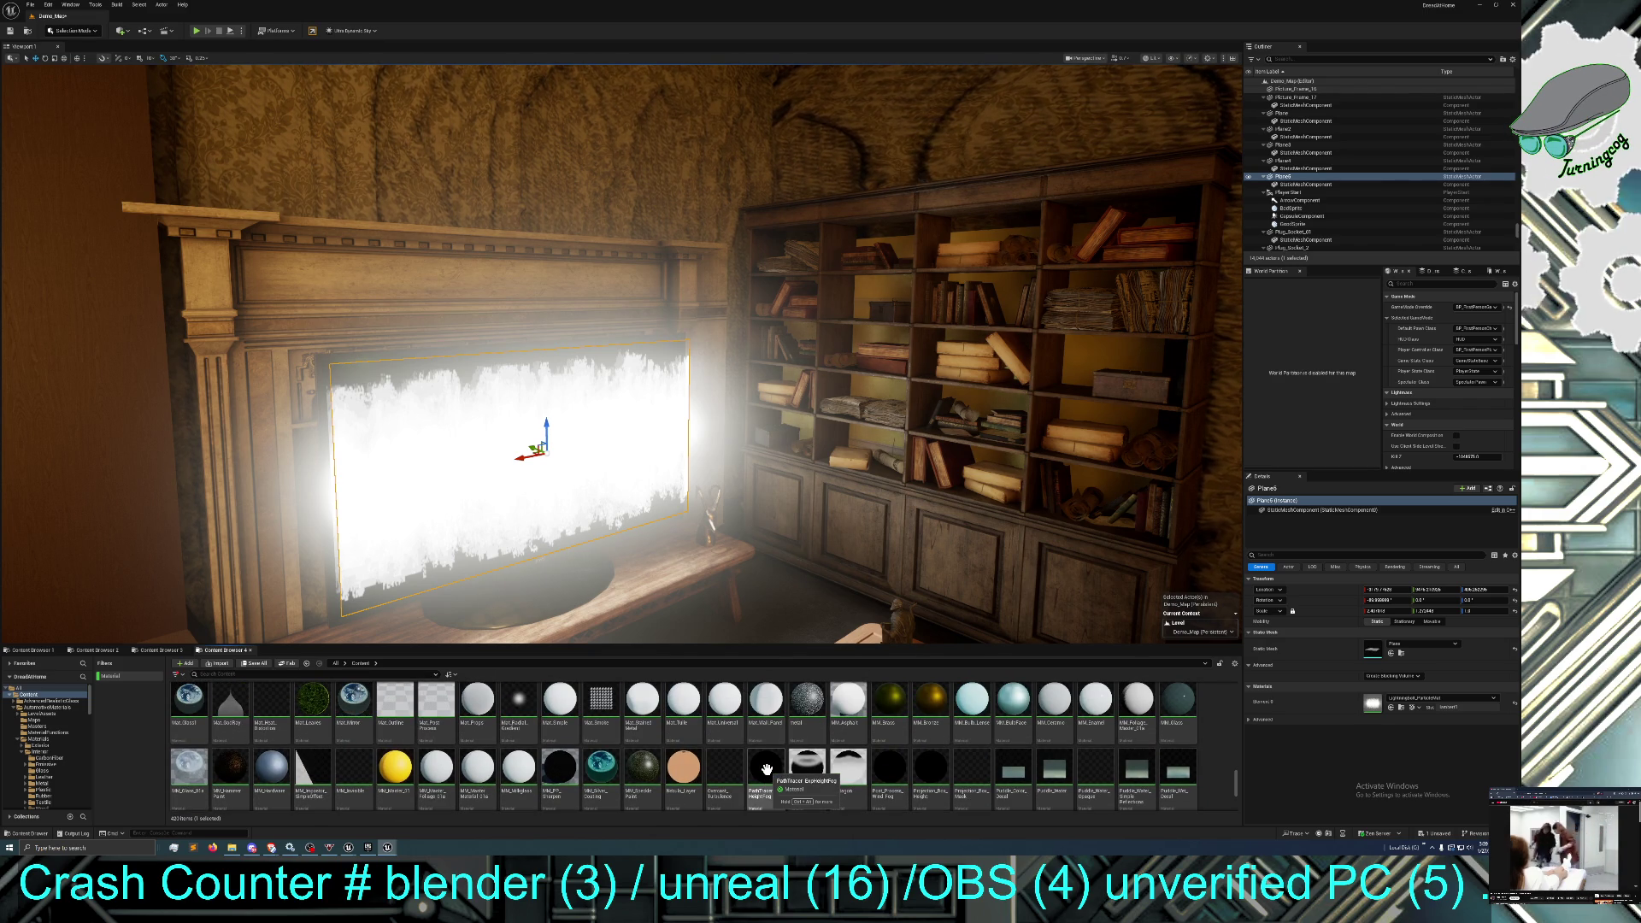
{"action": "scroll", "coordinate": [766, 769], "scroll_direction": "down", "scroll_amount": 3}
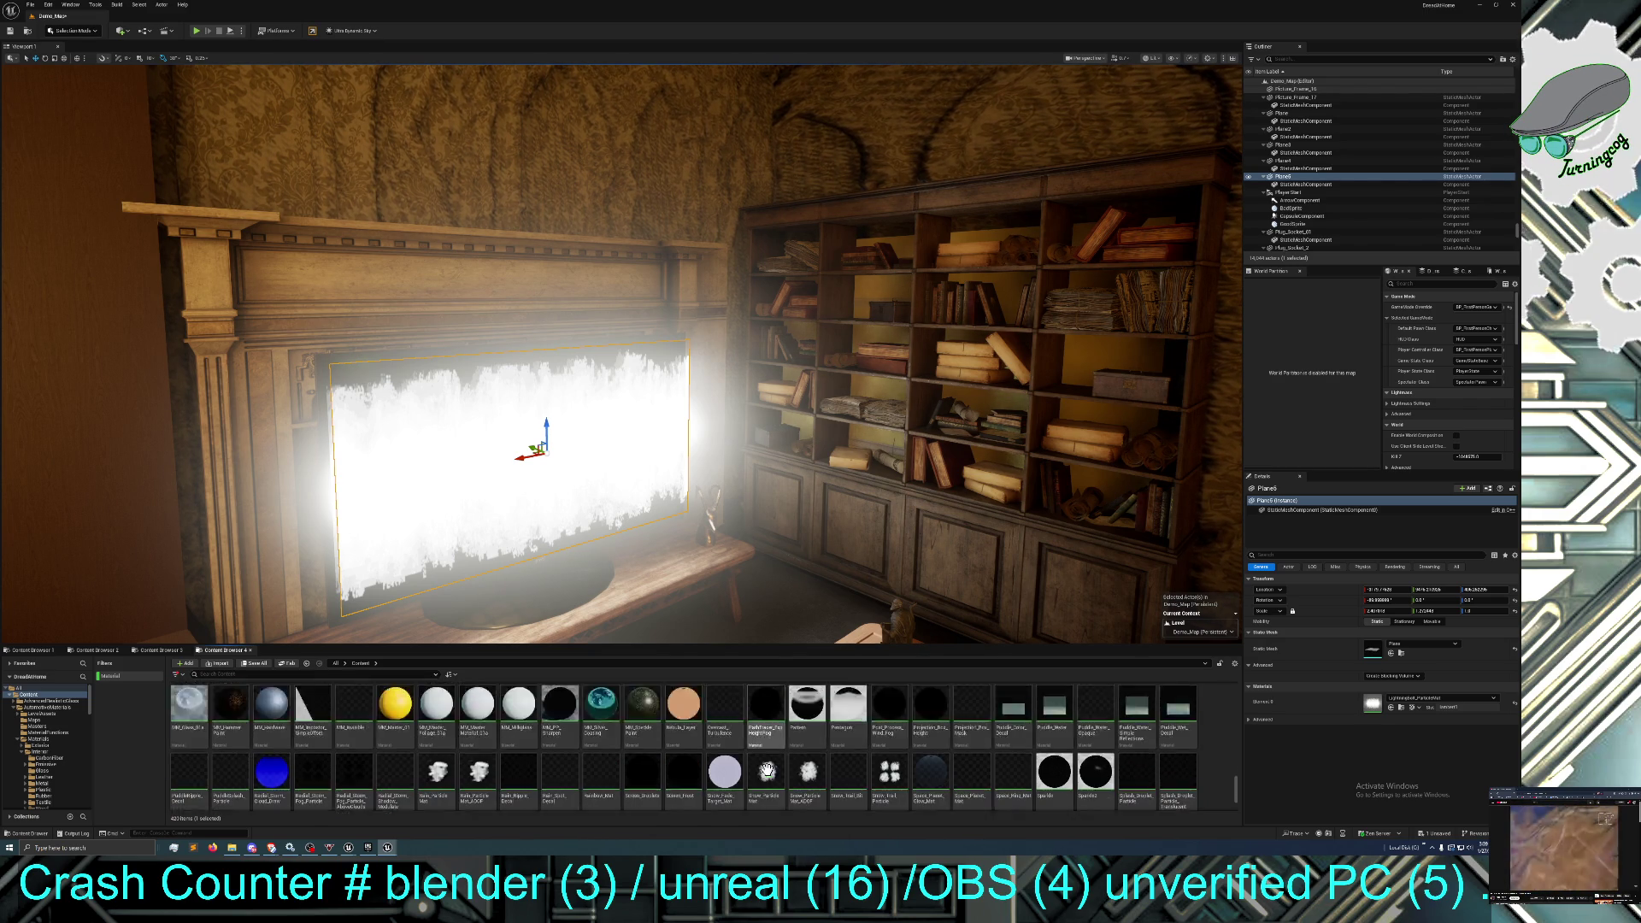
{"action": "scroll", "coordinate": [766, 768], "scroll_direction": "down", "scroll_amount": 2}
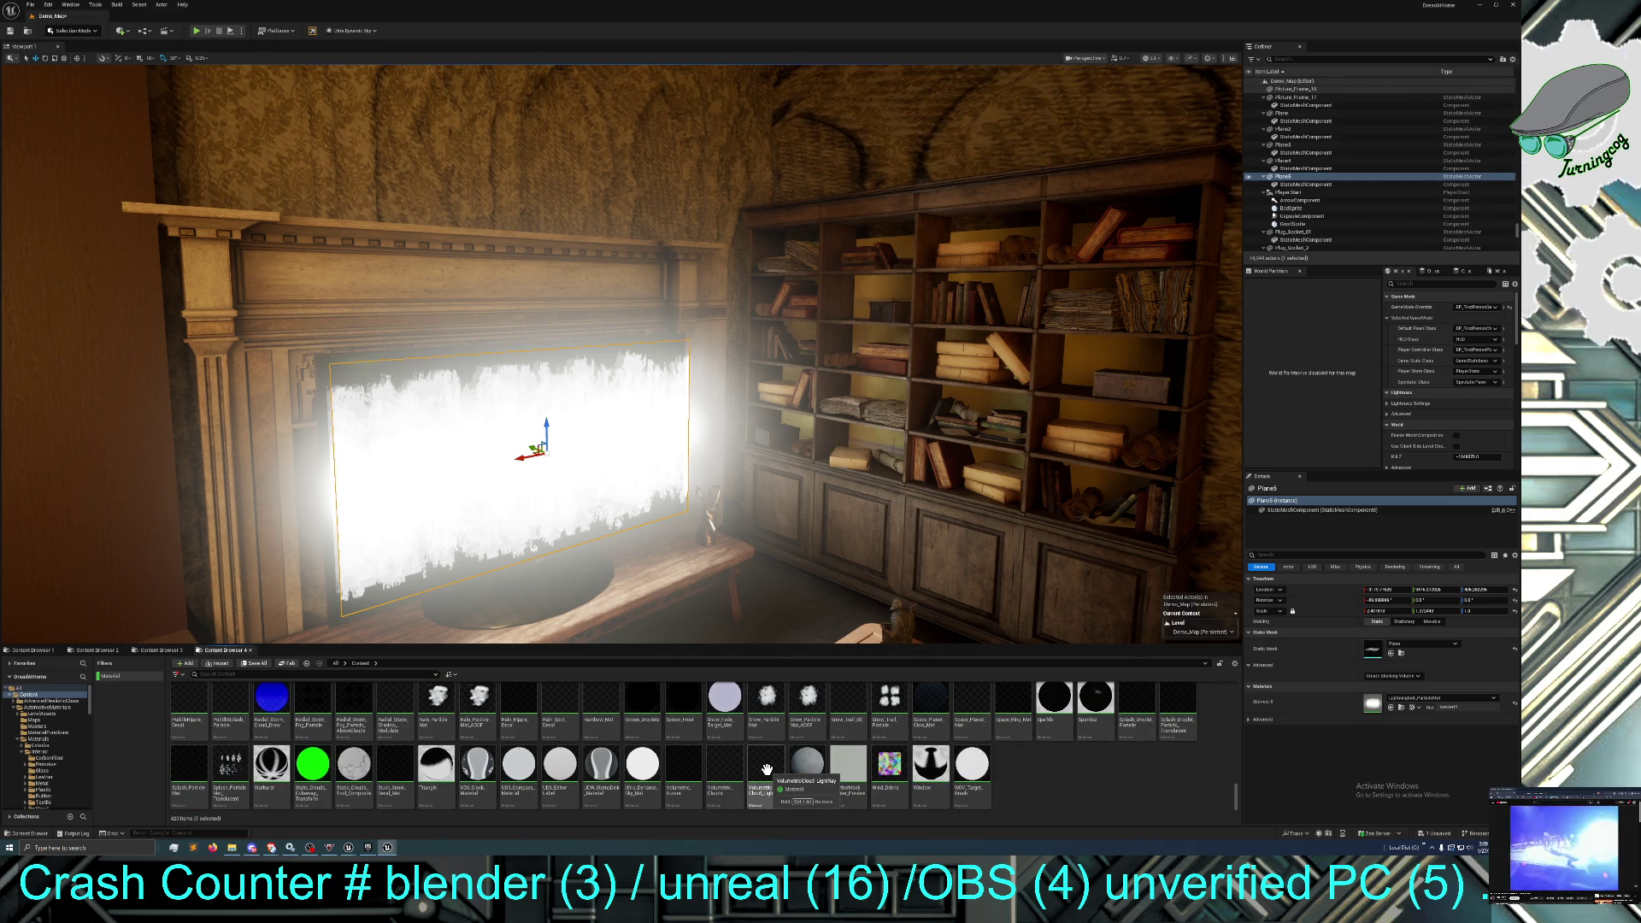
{"action": "scroll", "coordinate": [767, 768], "scroll_direction": "up", "scroll_amount": 5}
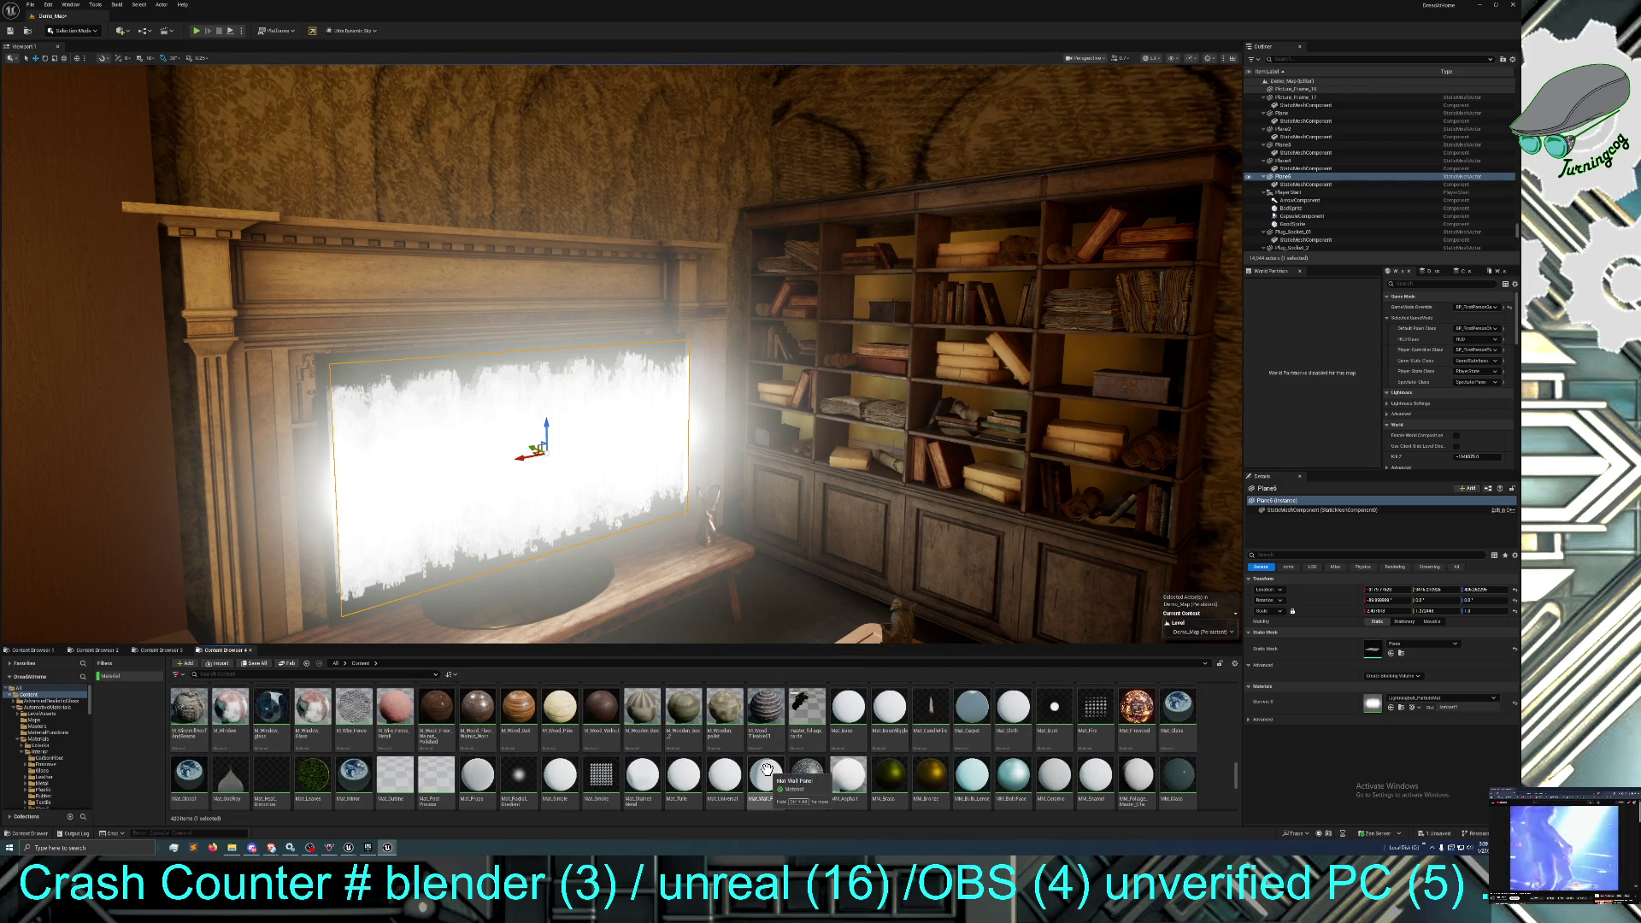
{"action": "scroll", "coordinate": [761, 757], "scroll_direction": "up", "scroll_amount": 2}
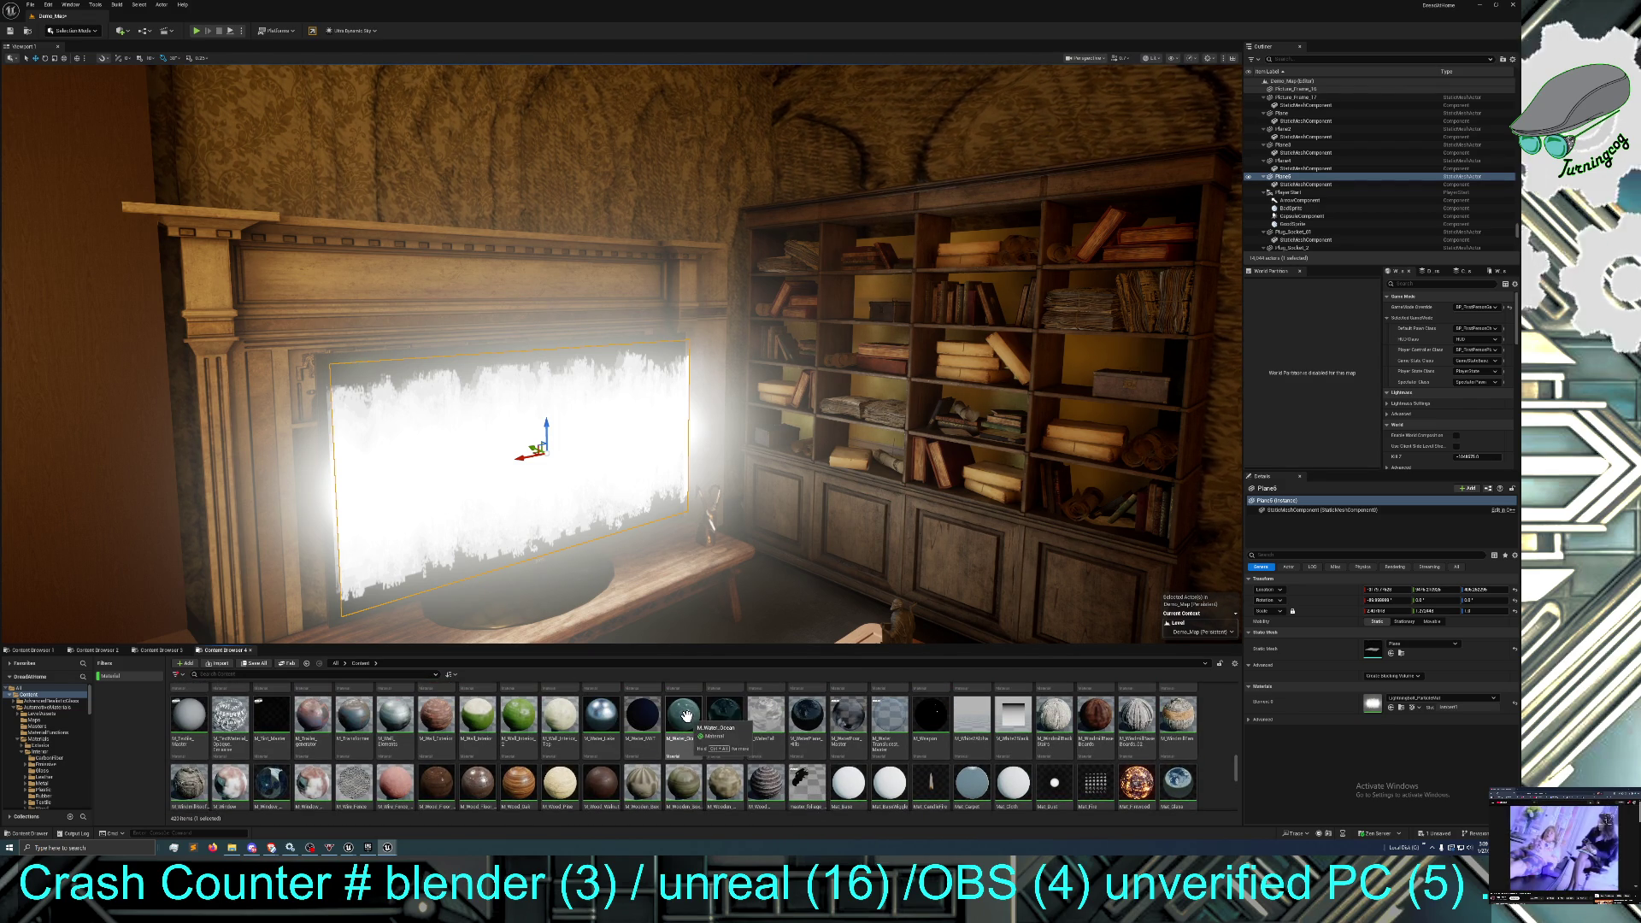
{"action": "left_click", "coordinate": [725, 716]}
Try M_Water_Pond, M_Water_Ocean and M_Water_Lake on the screen, settling back on M_Water_pond.
{"action": "left_click_drag", "start_coordinate": [692, 660], "coordinate": [590, 513]}
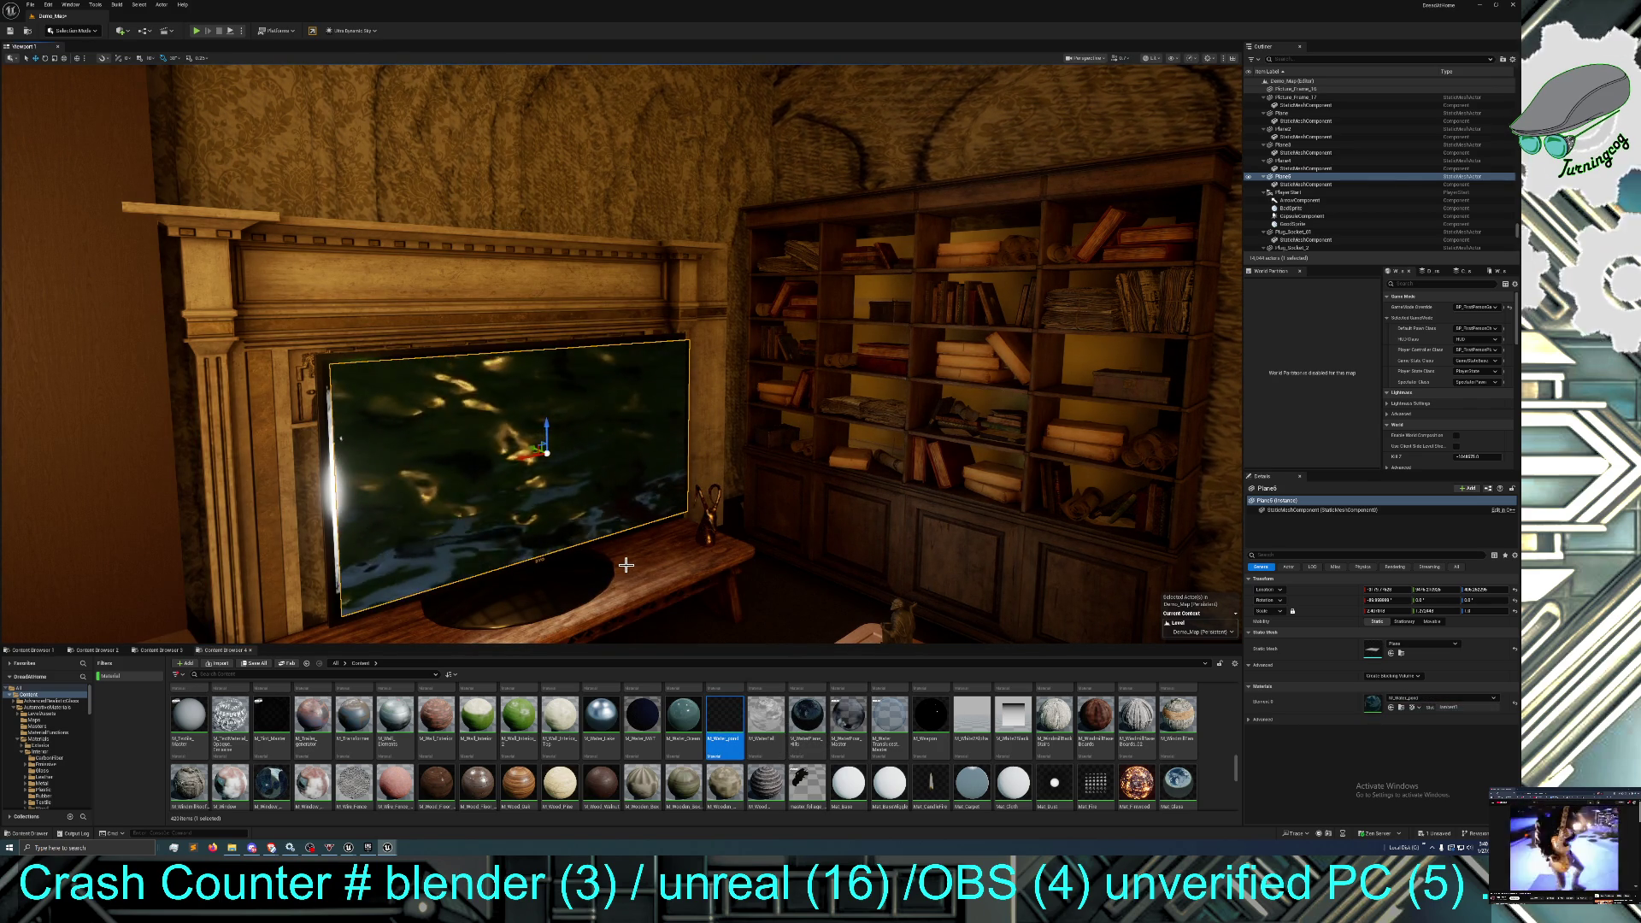
{"action": "mouse_move", "coordinate": [684, 716]}
{"action": "left_mouse_down"}
{"action": "mouse_move", "coordinate": [547, 479]}
{"action": "mouse_move", "coordinate": [511, 469]}
{"action": "left_mouse_up"}
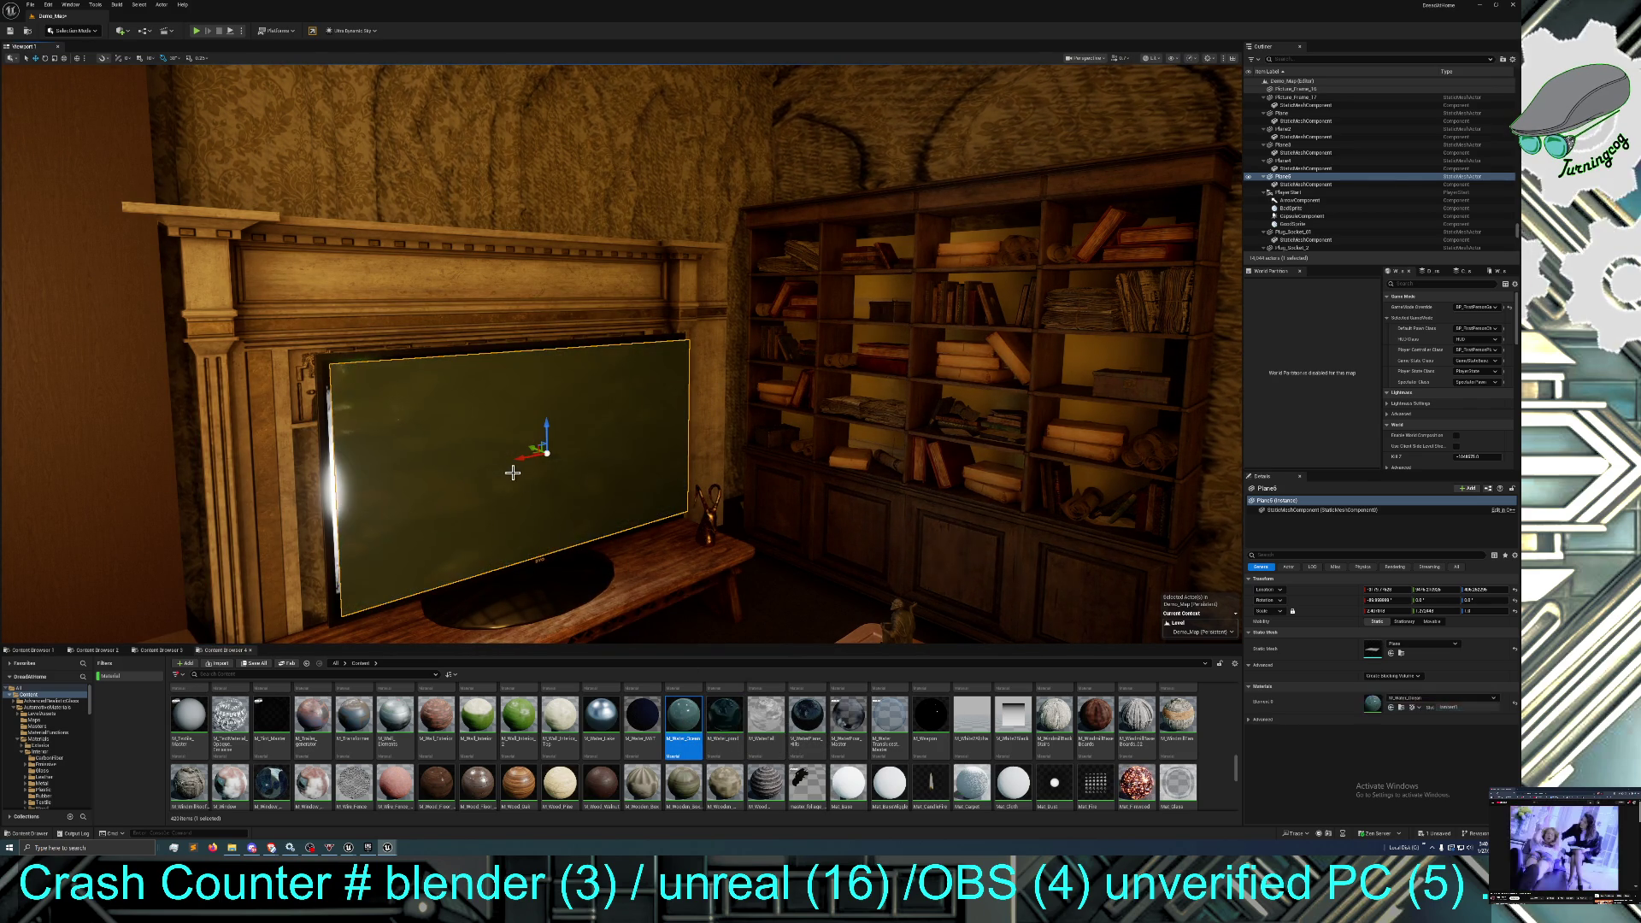
{"action": "mouse_move", "coordinate": [600, 716]}
{"action": "left_mouse_down"}
{"action": "mouse_move", "coordinate": [438, 438]}
{"action": "mouse_move", "coordinate": [521, 536]}
{"action": "left_mouse_up"}
{"action": "mouse_move", "coordinate": [724, 717]}
{"action": "left_mouse_down"}
{"action": "mouse_move", "coordinate": [650, 602]}
{"action": "mouse_move", "coordinate": [530, 481]}
{"action": "left_mouse_up"}
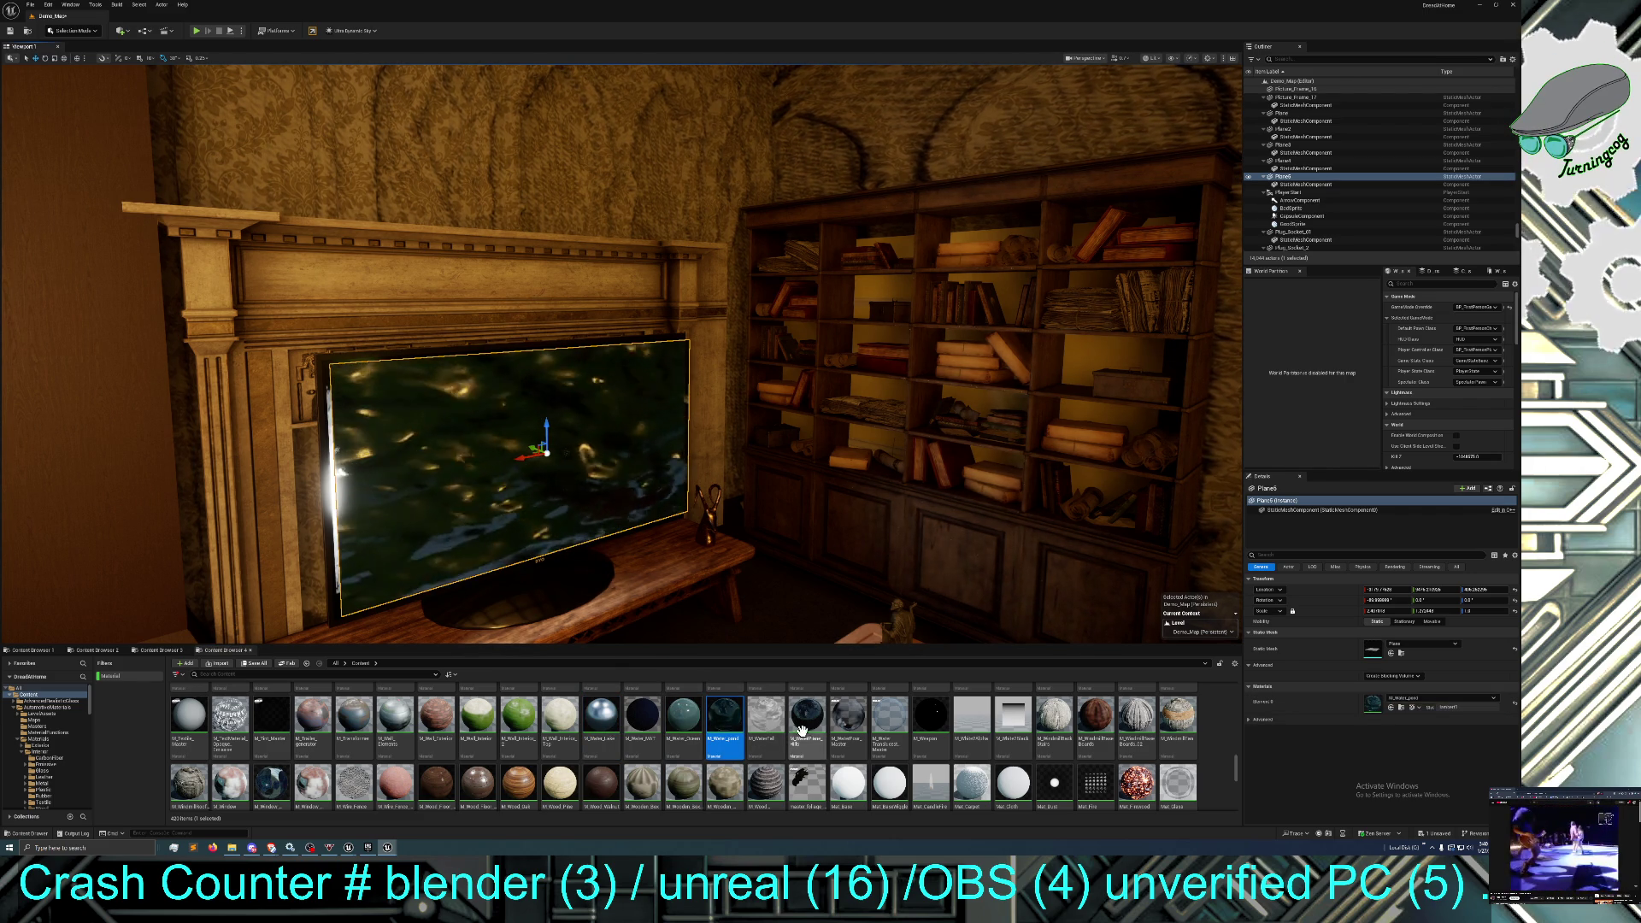
Try M_WaterPlane_Hills, water plane and translucent water materials, then reapply M_Water_pond.
{"action": "left_click", "coordinate": [756, 711]}
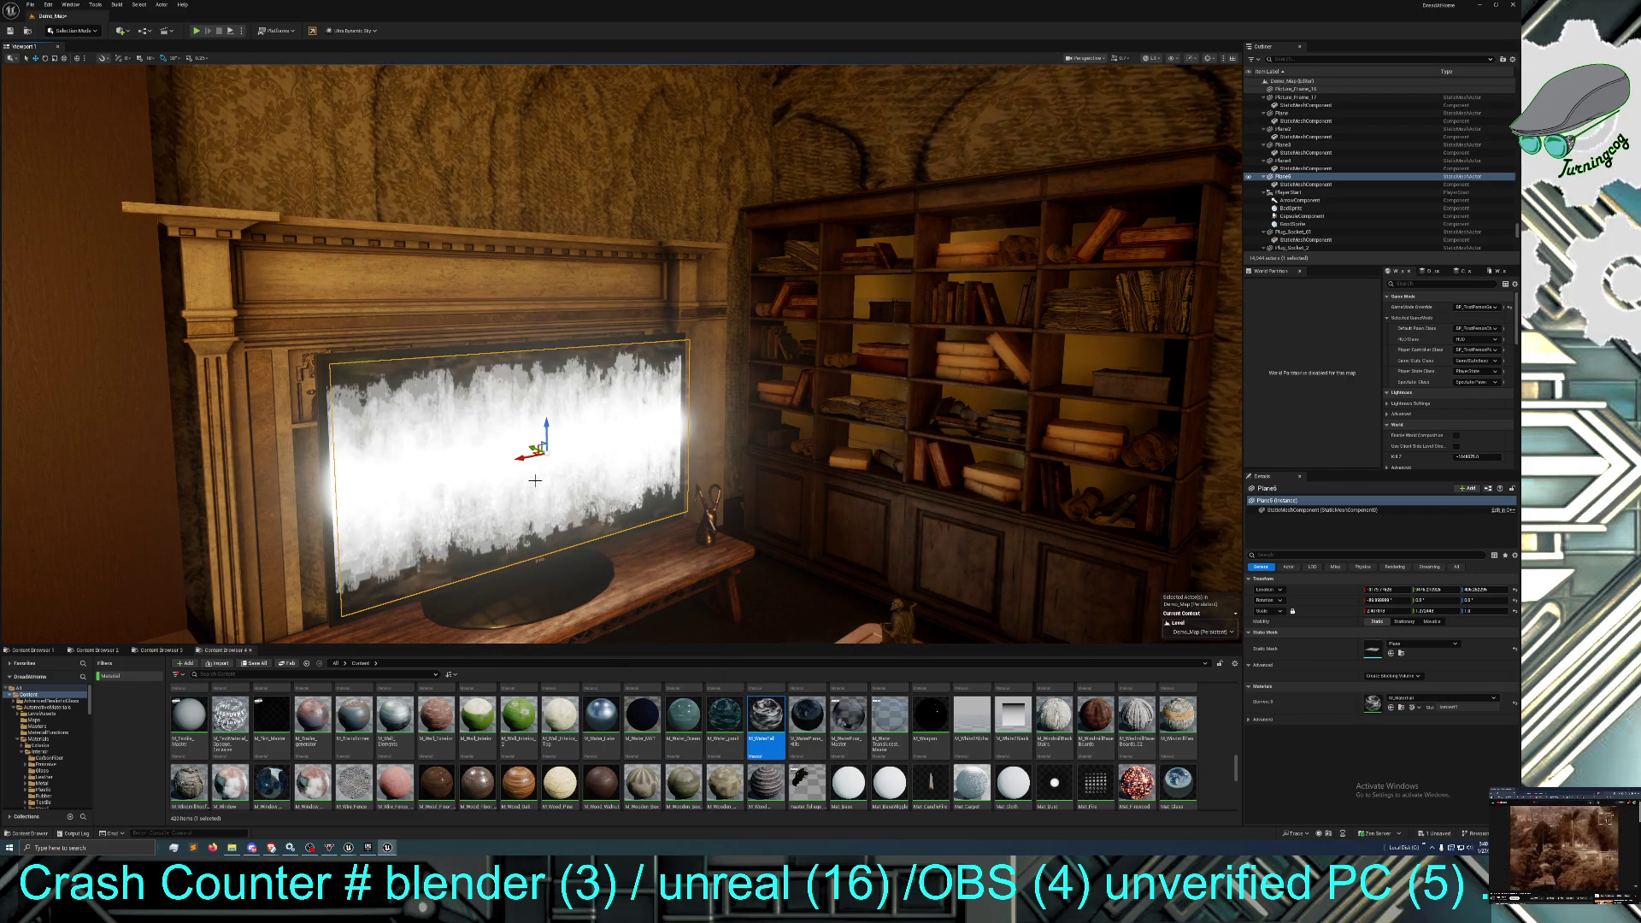
{"action": "left_click_drag", "start_coordinate": [807, 716], "coordinate": [532, 457]}
{"action": "left_click_drag", "start_coordinate": [848, 716], "coordinate": [586, 460]}
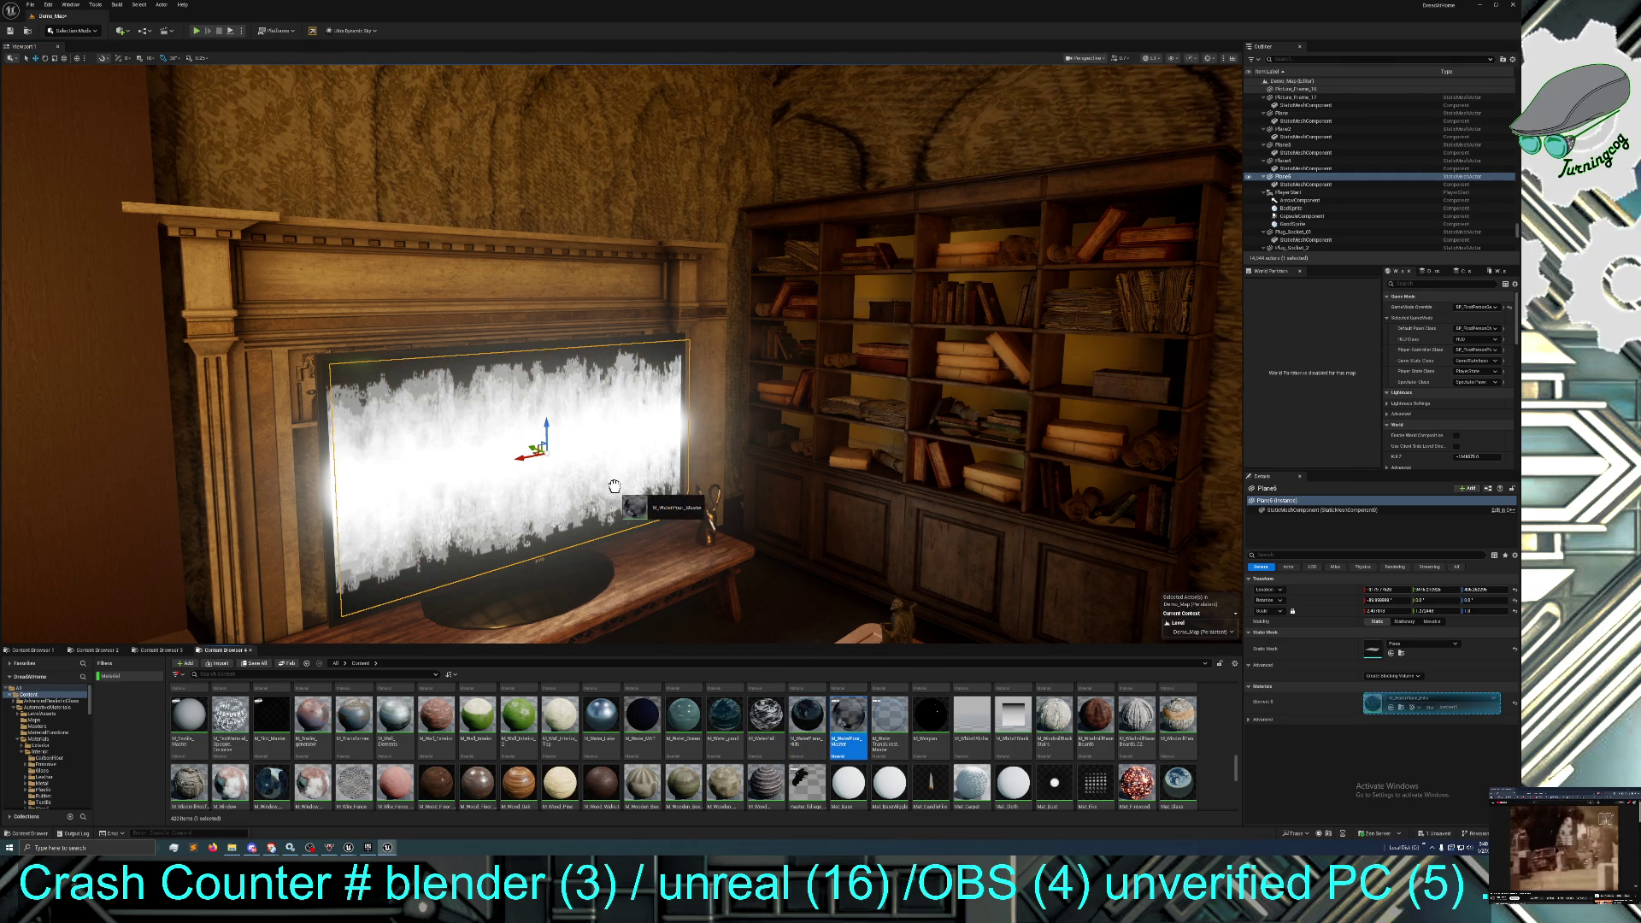
{"action": "left_click_drag", "start_coordinate": [888, 716], "coordinate": [542, 476]}
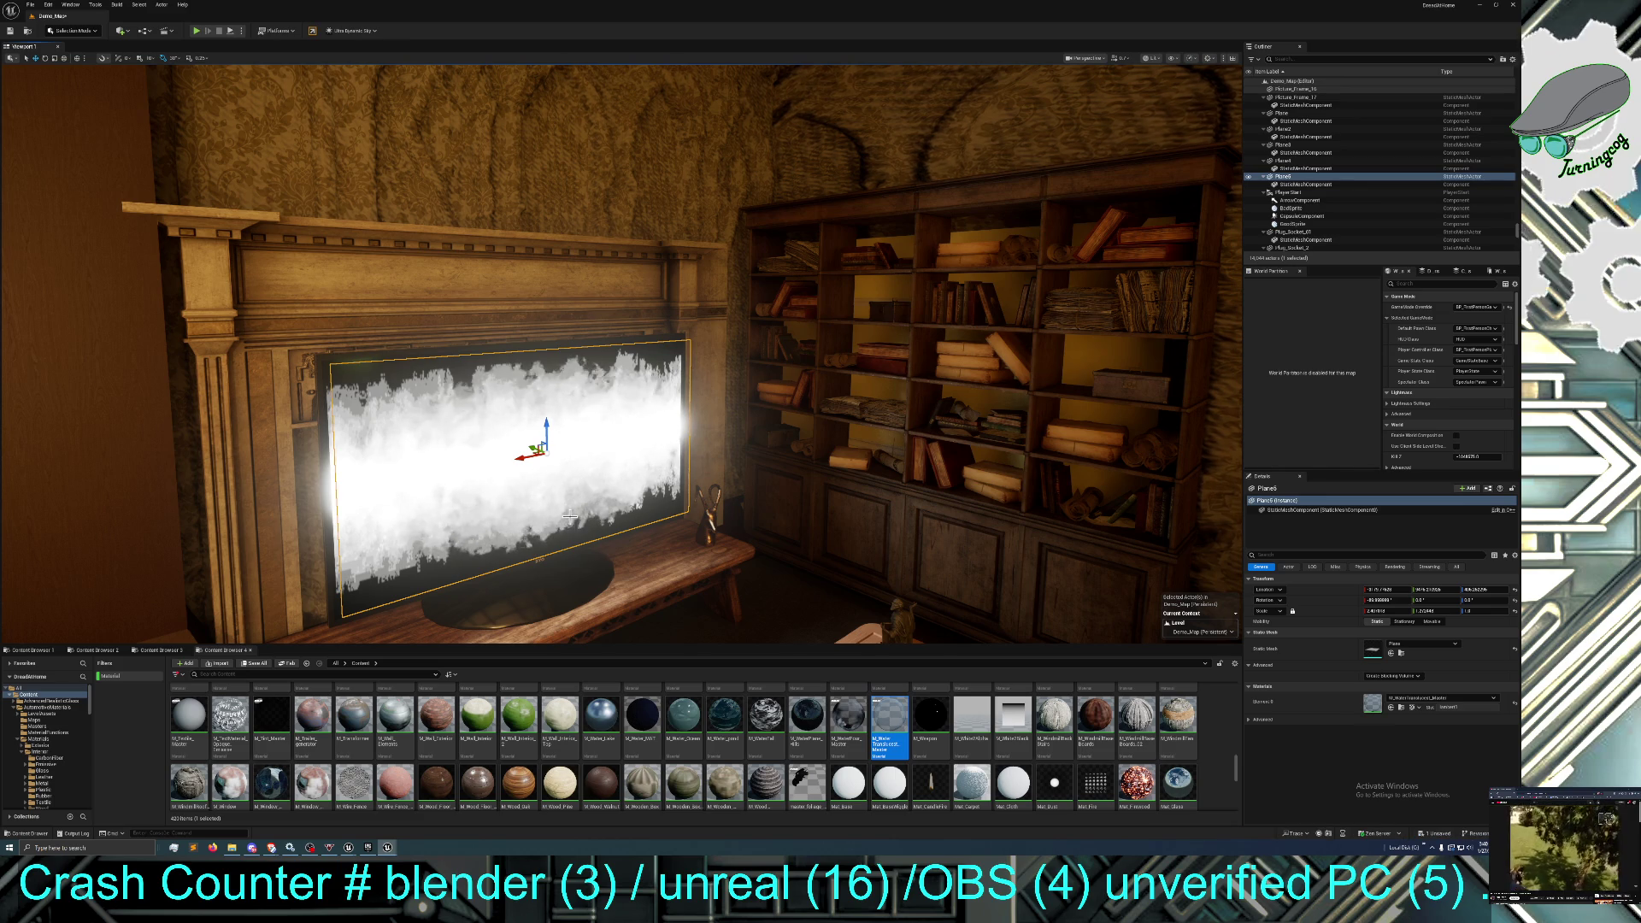
{"action": "mouse_move", "coordinate": [723, 714]}
{"action": "left_mouse_down"}
{"action": "mouse_move", "coordinate": [628, 434]}
{"action": "mouse_move", "coordinate": [533, 481]}
{"action": "left_mouse_up"}
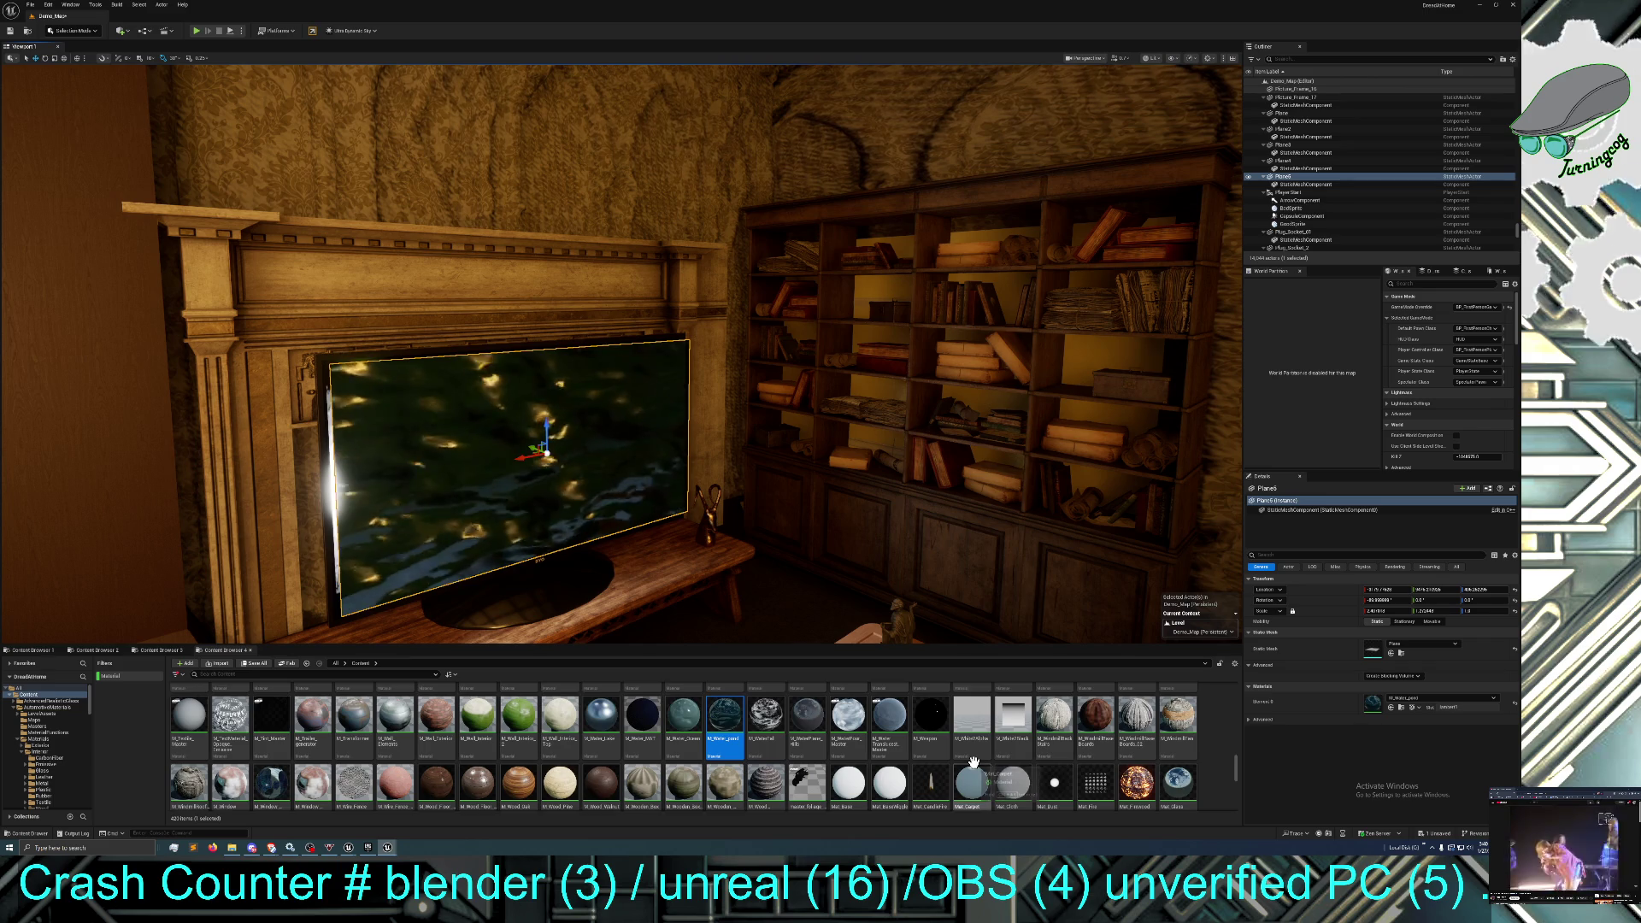
{"action": "scroll", "coordinate": [970, 765], "scroll_direction": "down", "scroll_amount": 1}
{"action": "scroll", "coordinate": [949, 761], "scroll_direction": "up", "scroll_amount": 2}
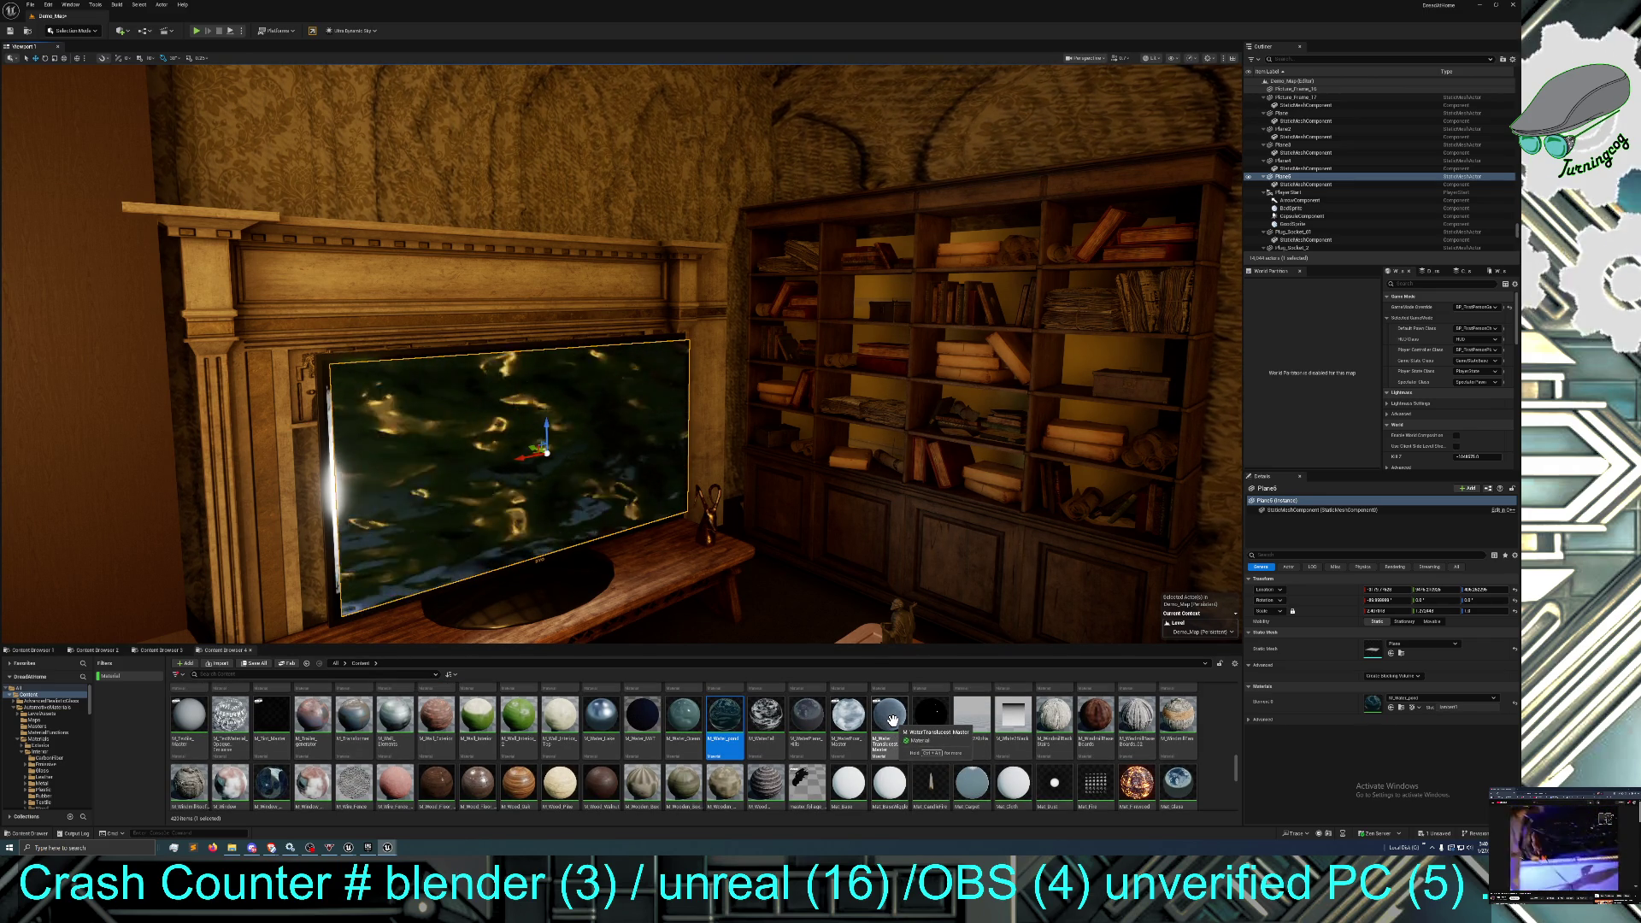
{"action": "right_click", "coordinate": [891, 720]}
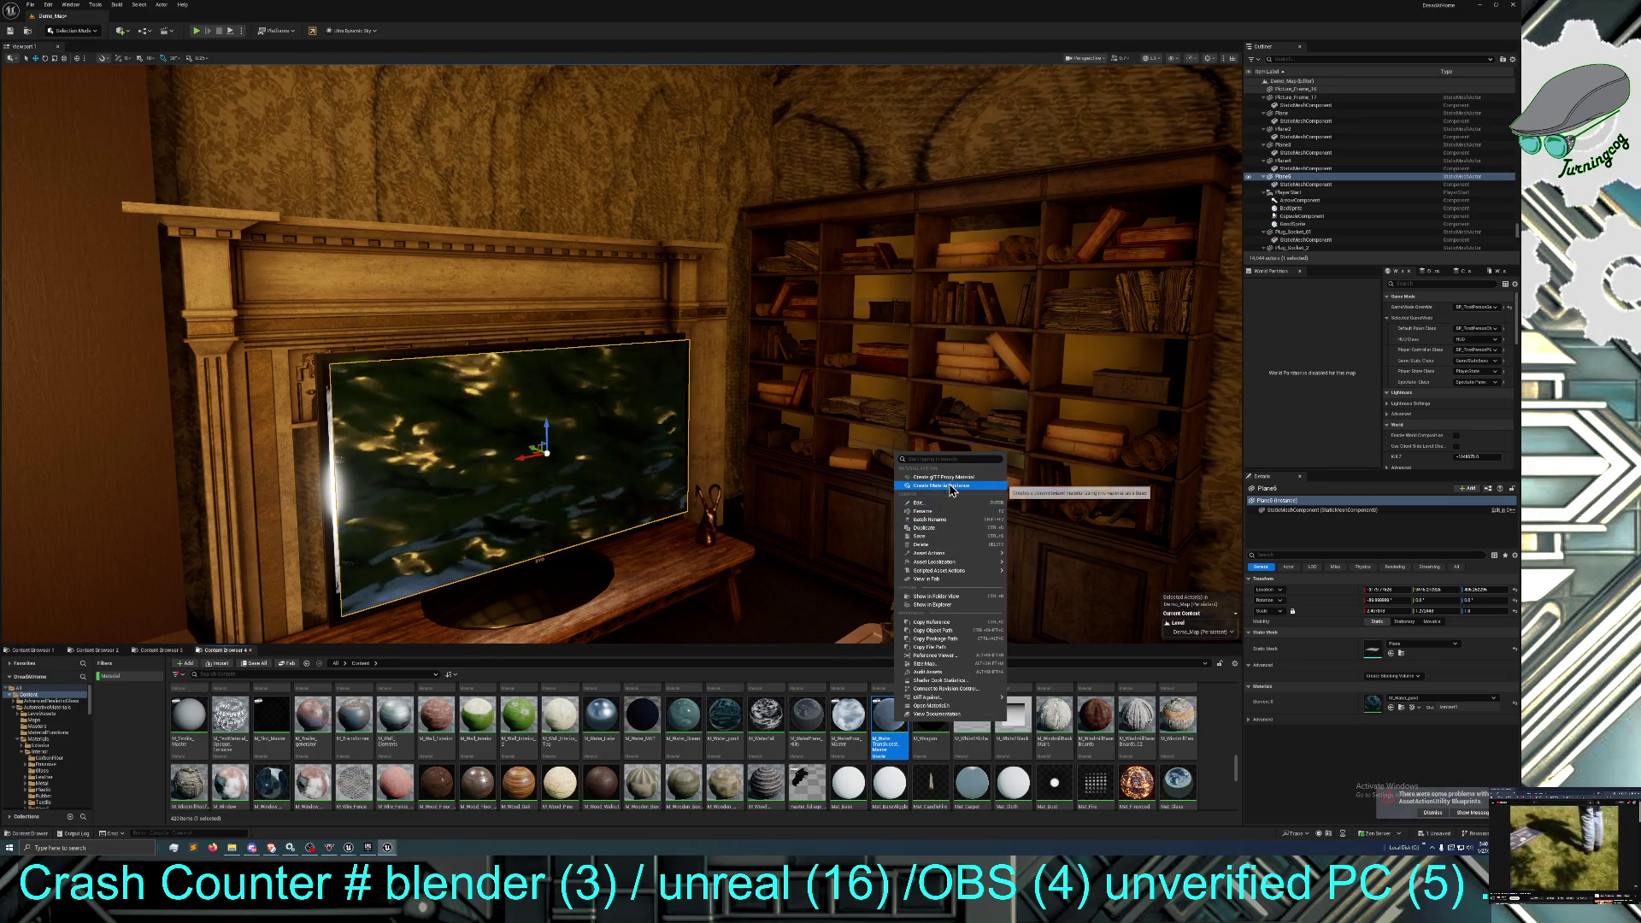
Create a material instance of M_Water_Translucent_Master named 'M water screen' and apply it to the TV.
{"action": "left_click", "coordinate": [949, 489]}
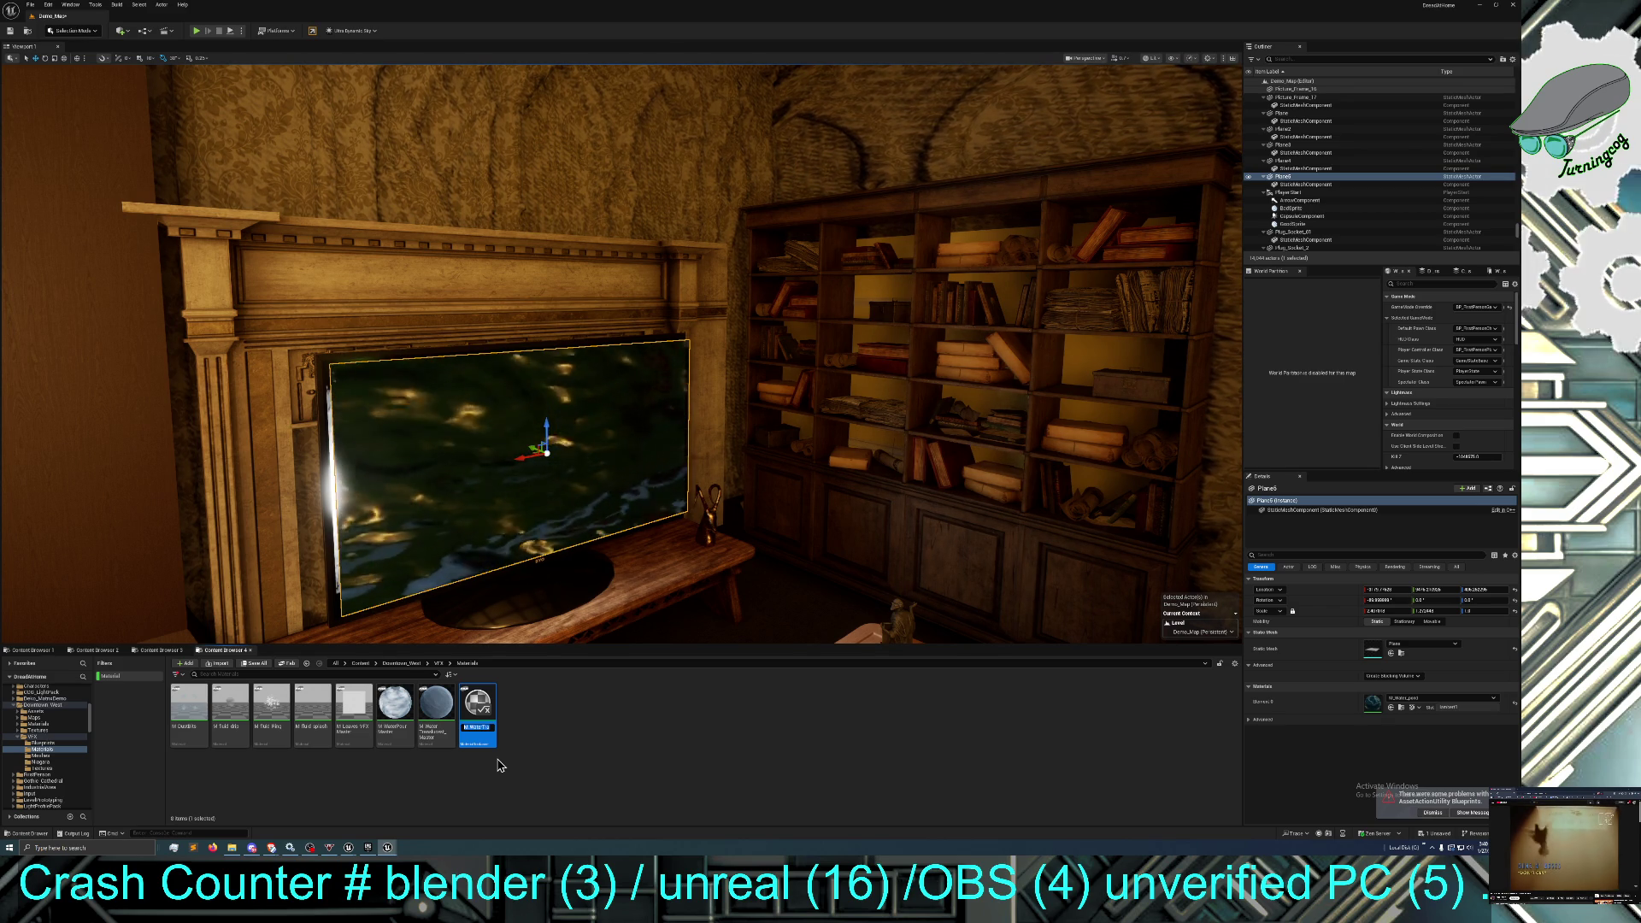
{"action": "type", "text": "MI"}
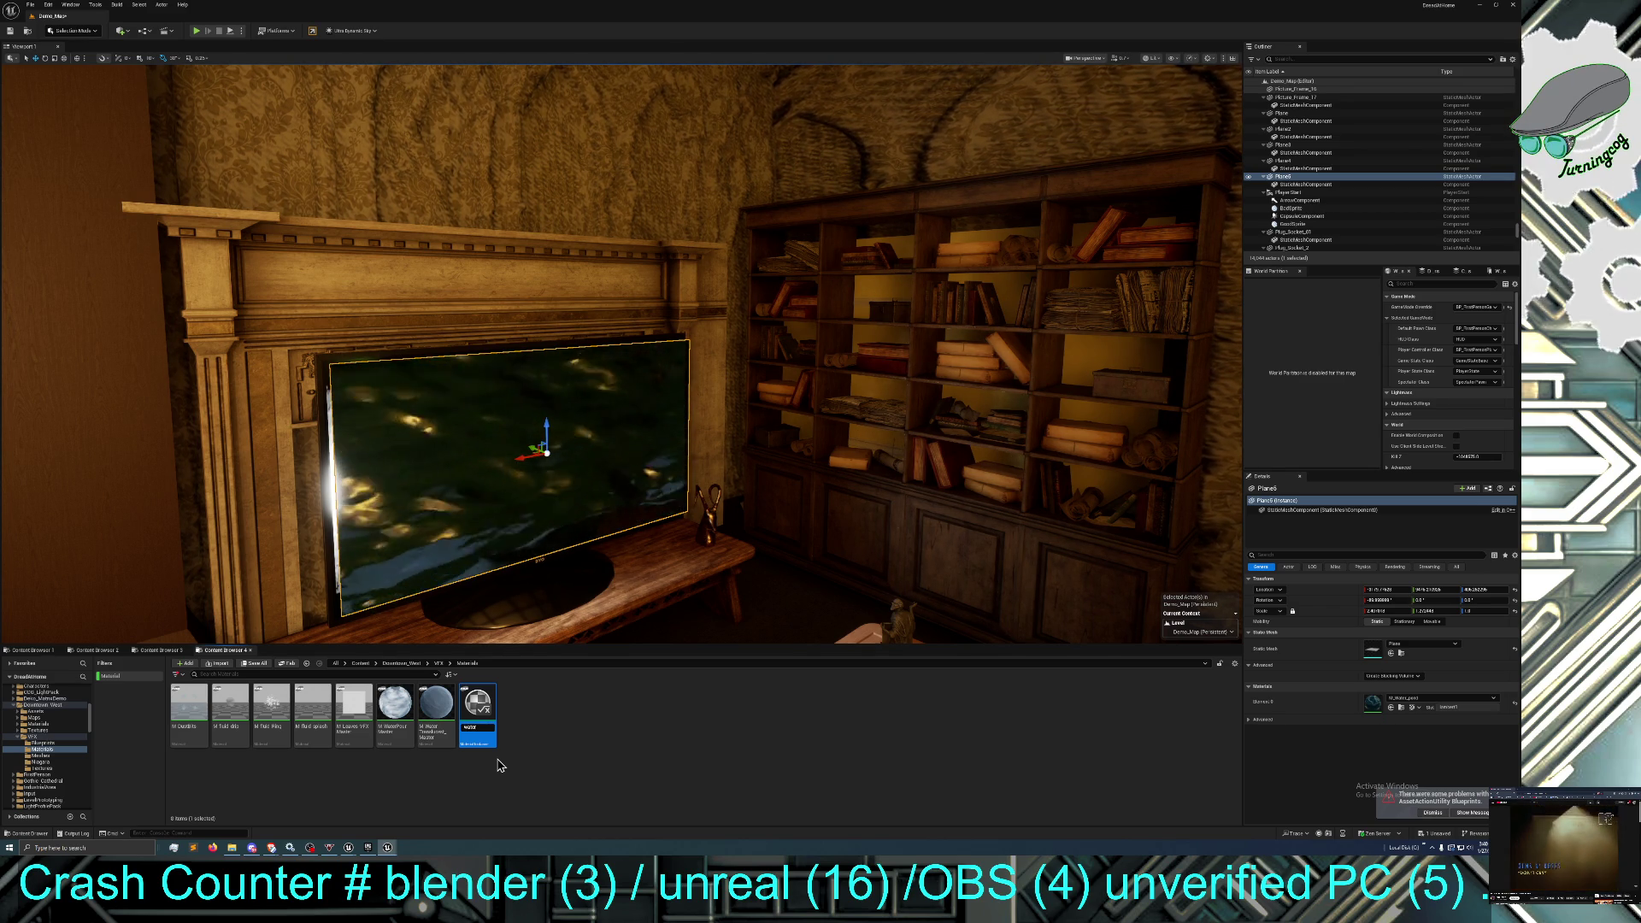
{"action": "key", "text": "BackSpace"}
{"action": "key", "text": "BackSpace"}
{"action": "key", "text": "BackSpace"}
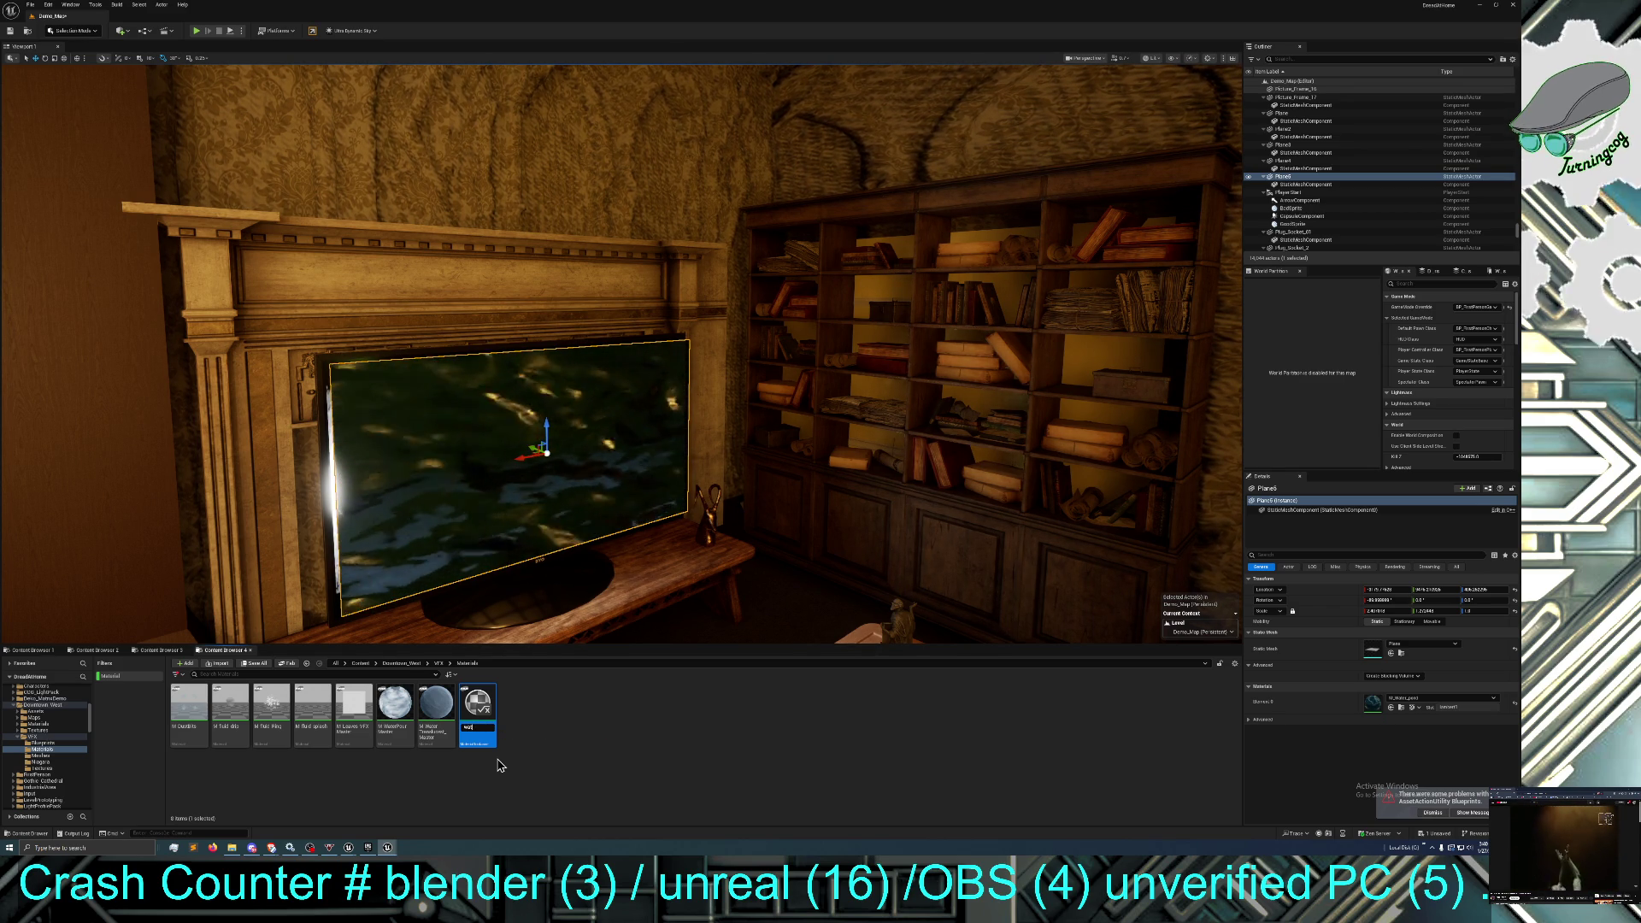
{"action": "type", "text": "MI_"}
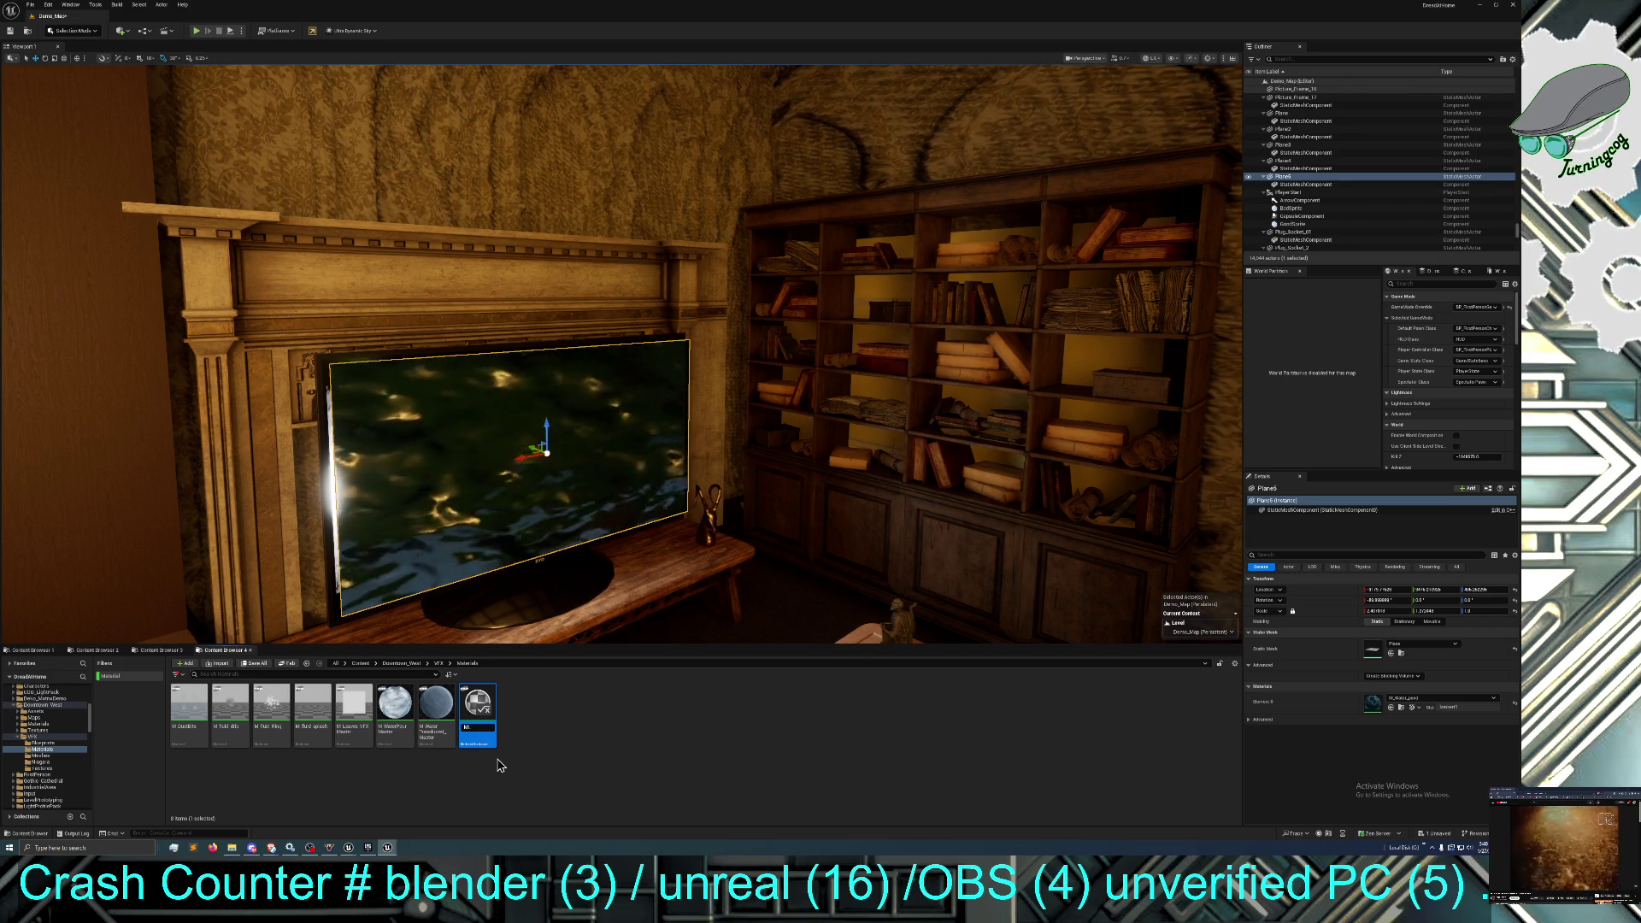
{"action": "type", "text": "r screen"}
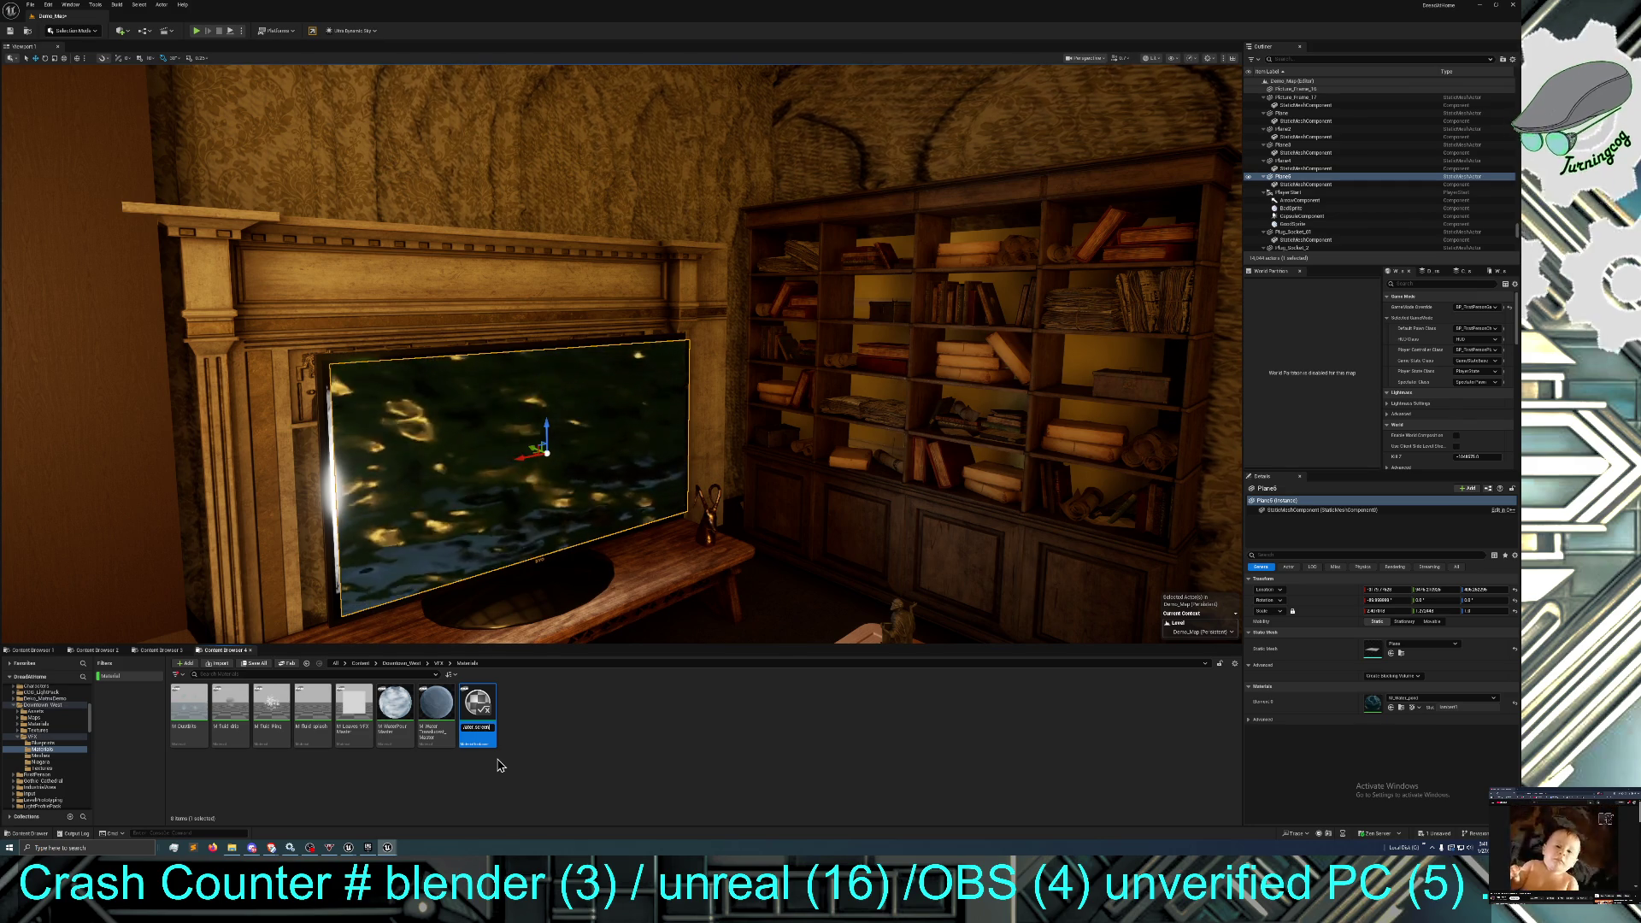
{"action": "key", "text": "Return"}
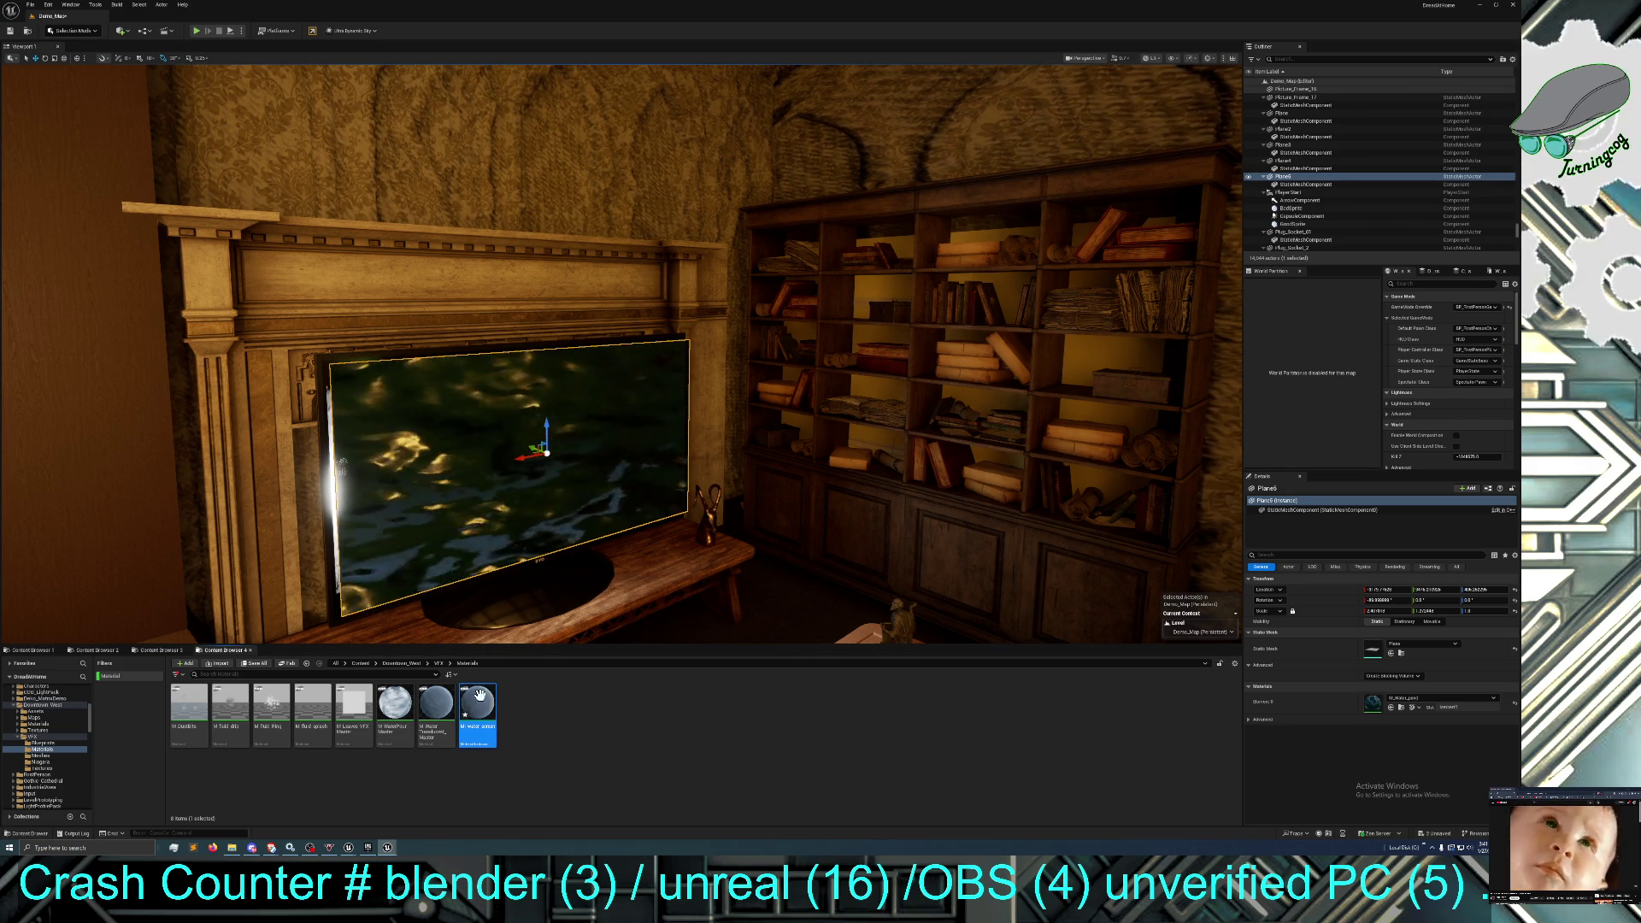
{"action": "left_click_drag", "start_coordinate": [477, 709], "coordinate": [511, 497]}
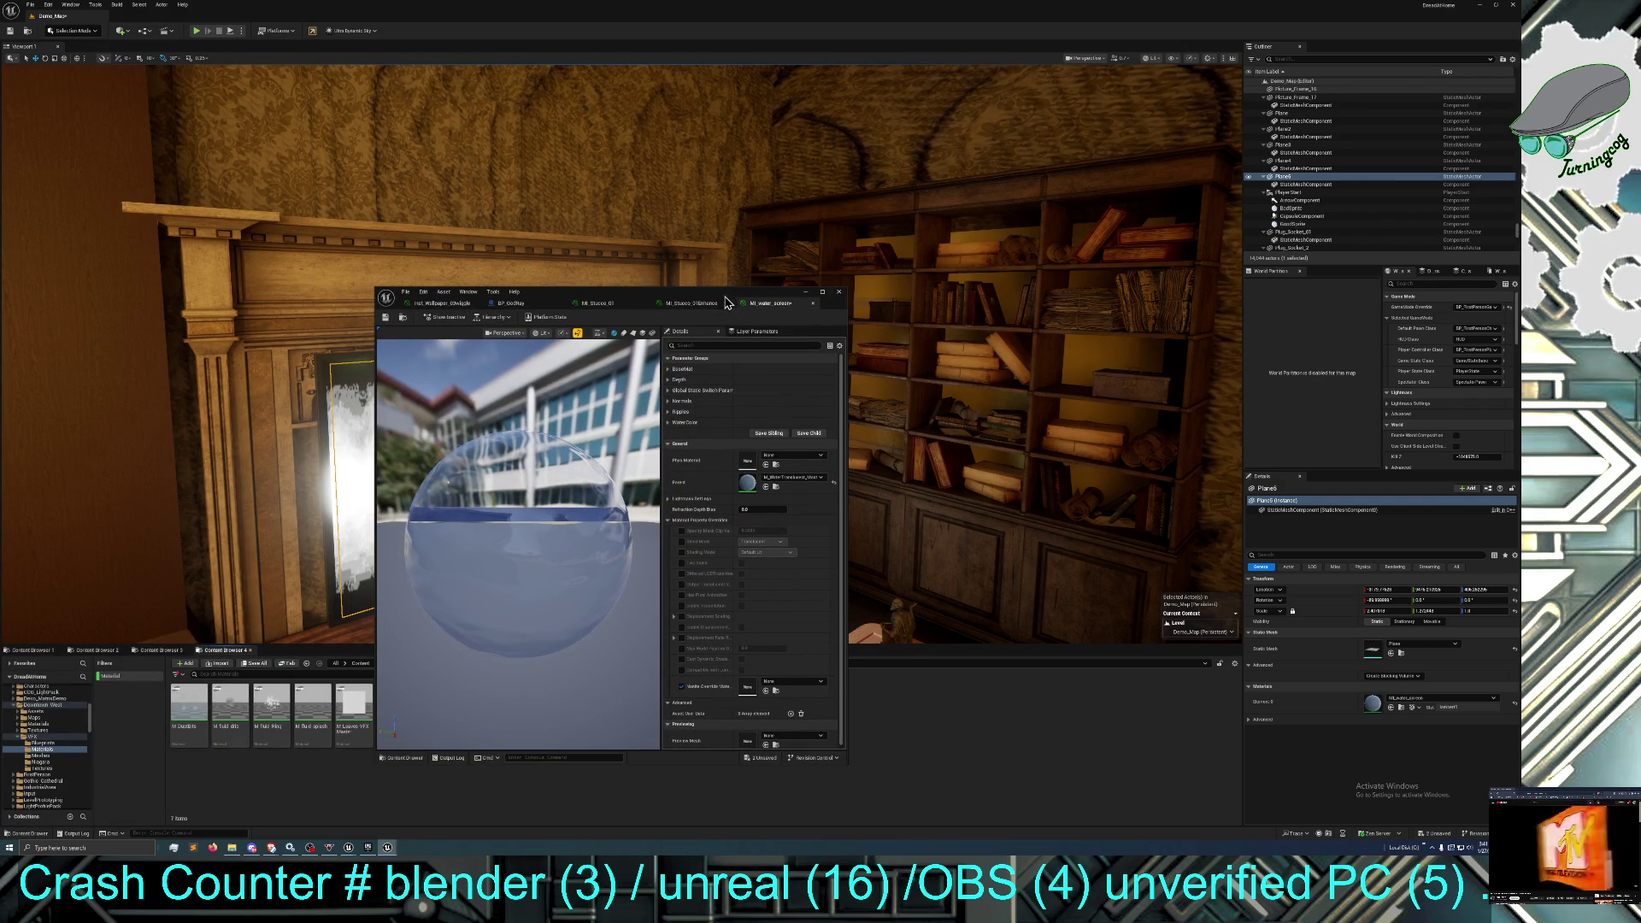
Override Depth to about 655 and Water Level Height to about 89.4, then save.
{"action": "left_click", "coordinate": [675, 379]}
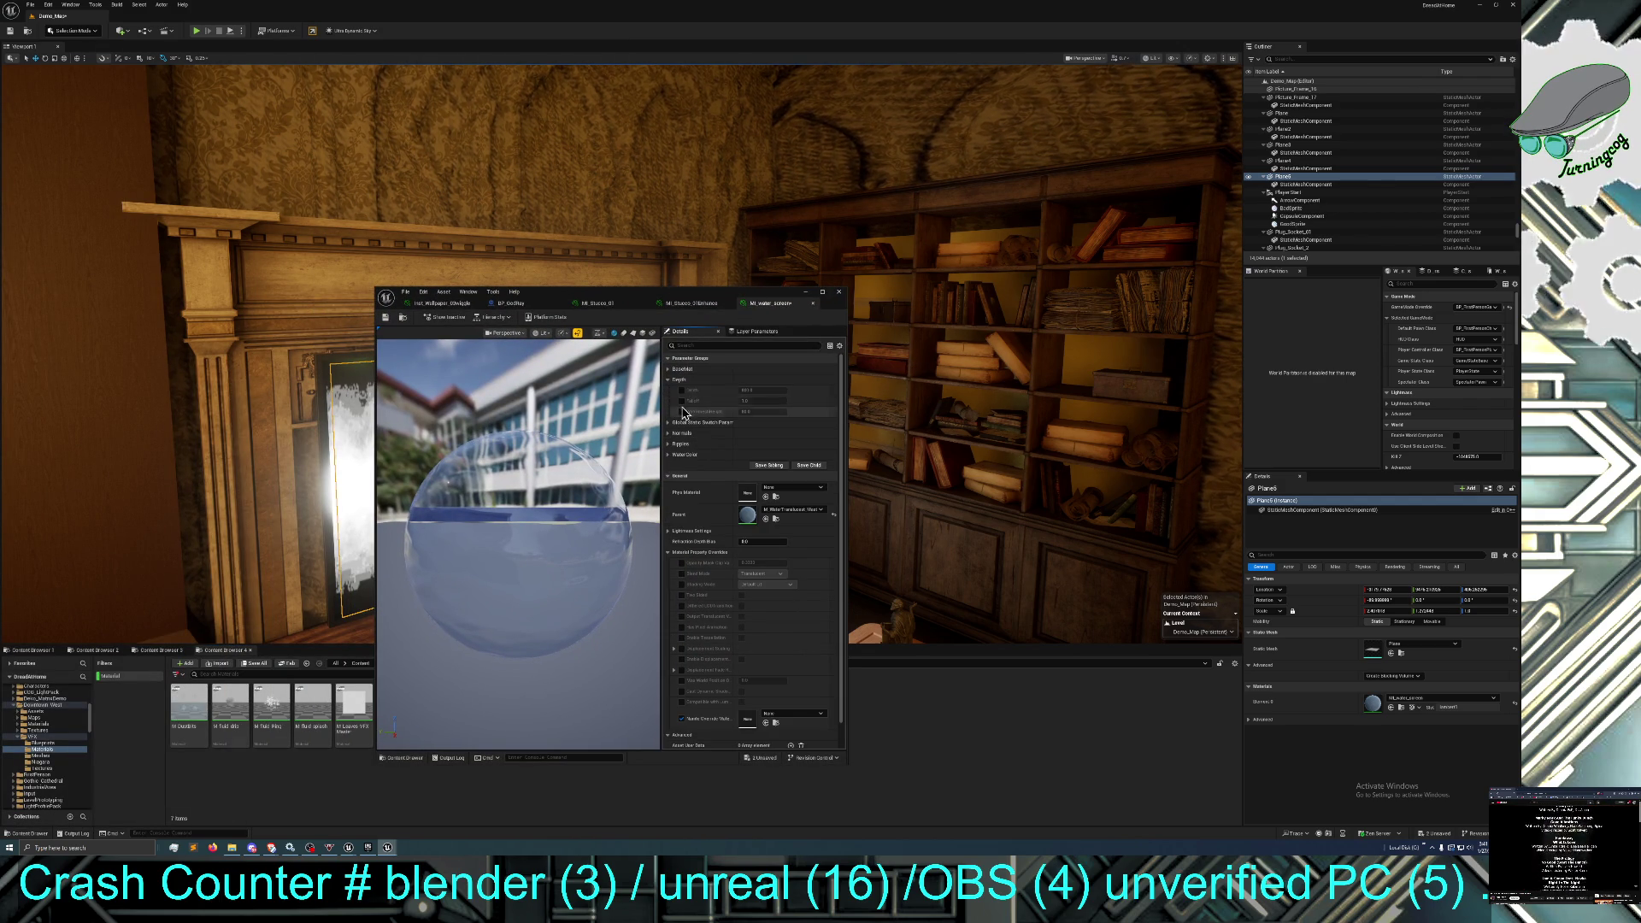
{"action": "left_click", "coordinate": [681, 391]}
{"action": "left_click_drag", "start_coordinate": [760, 390], "coordinate": [702, 390]}
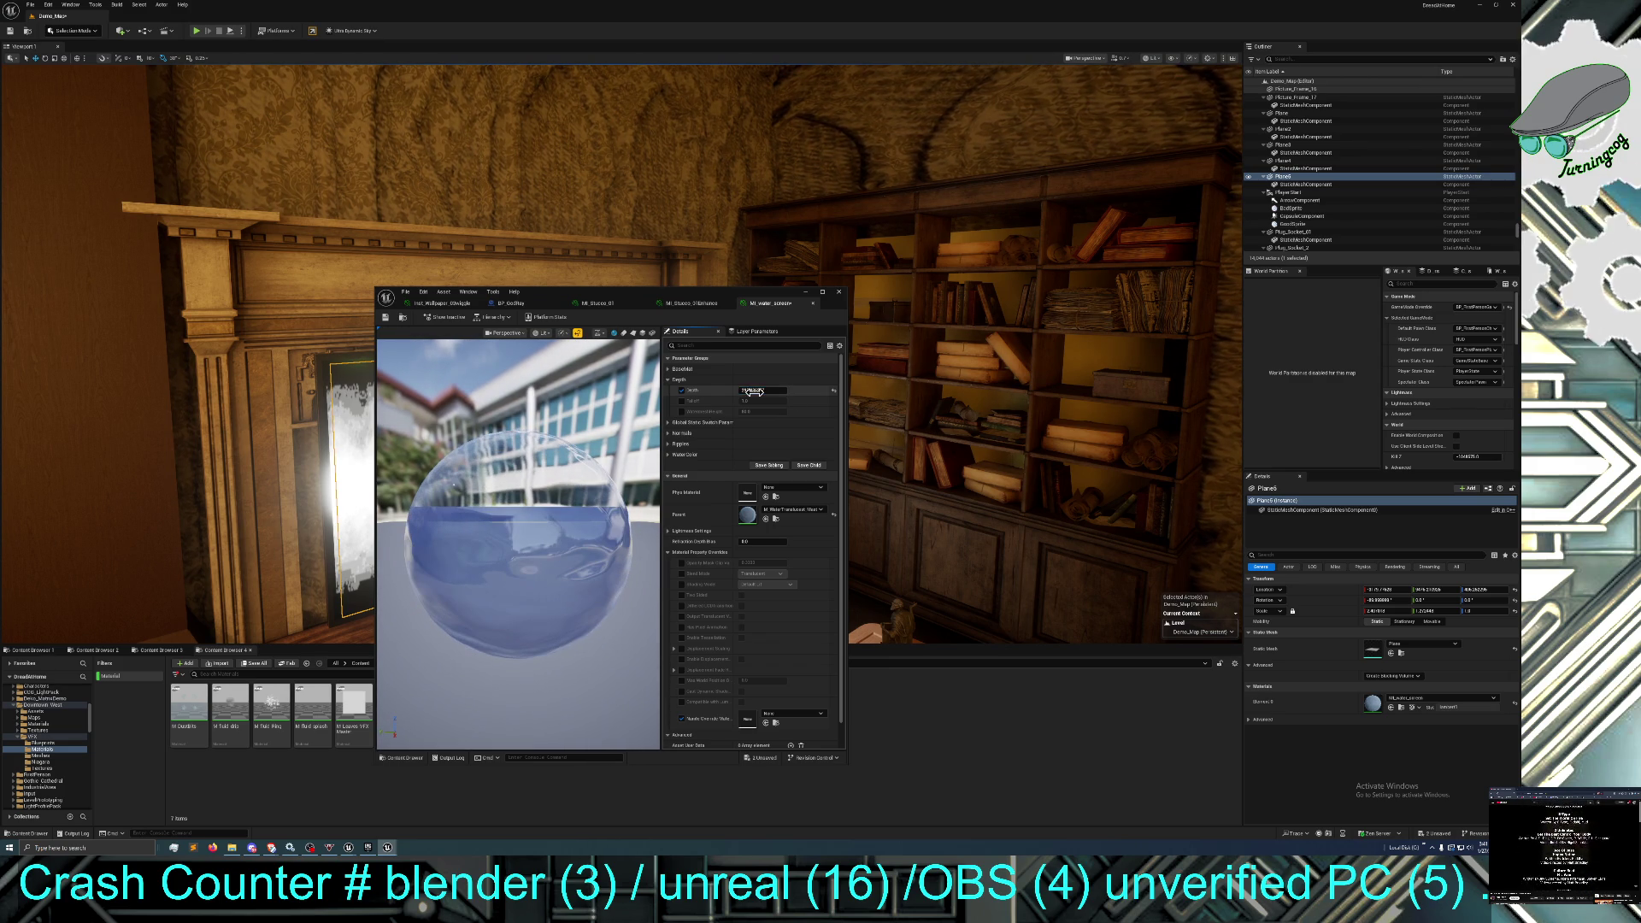
{"action": "left_click", "coordinate": [681, 411]}
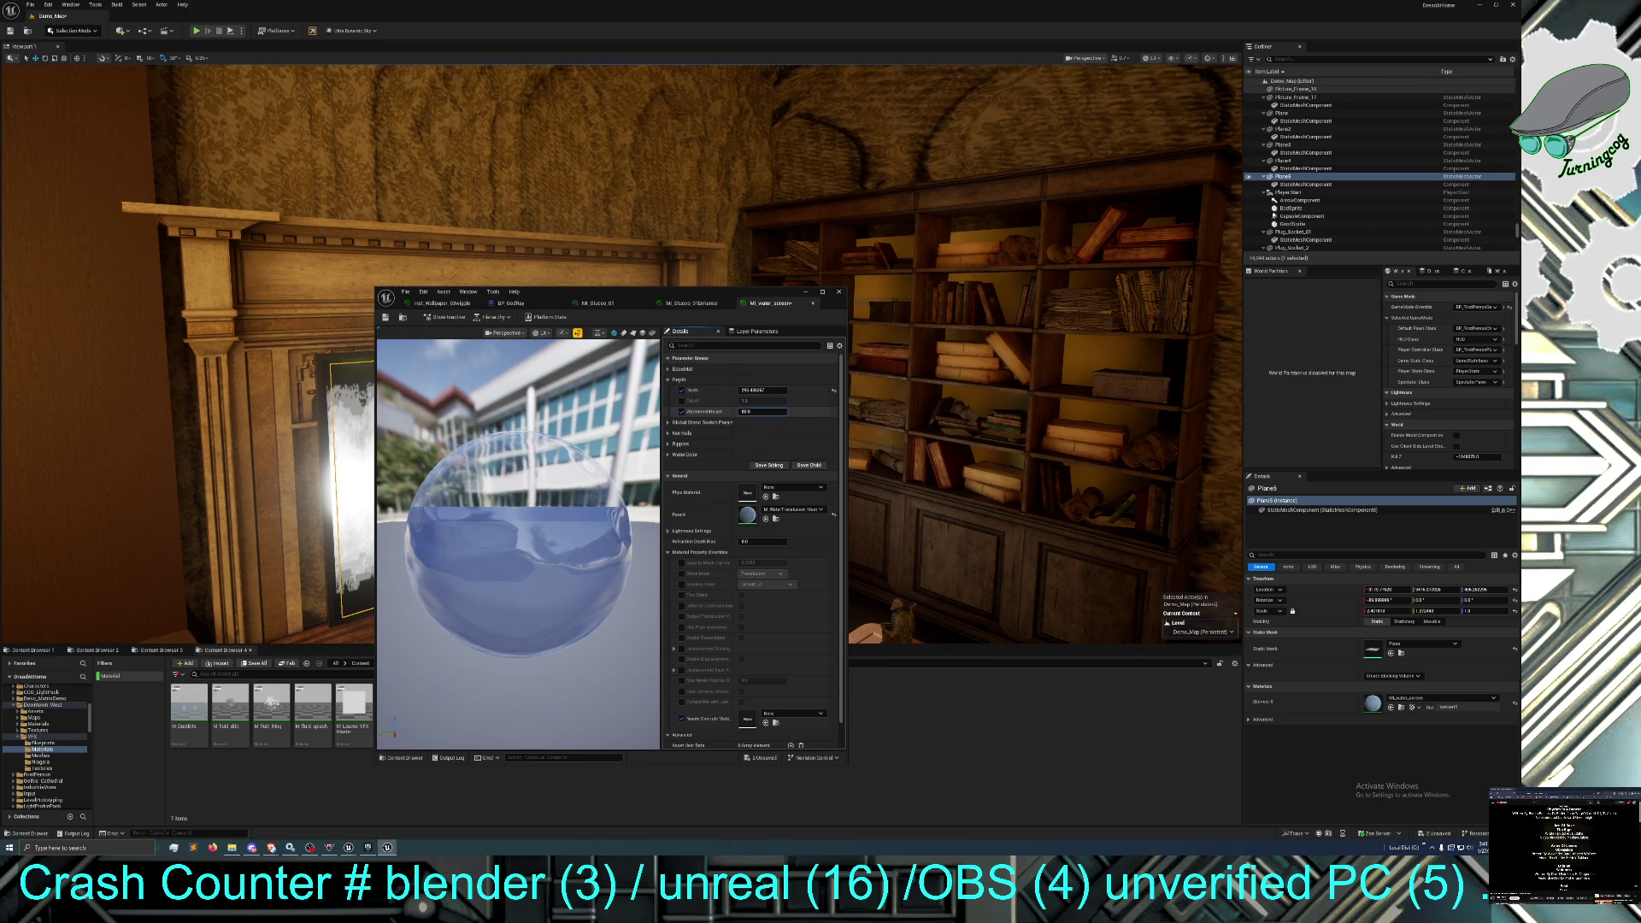
{"action": "left_click_drag", "start_coordinate": [761, 411], "coordinate": [774, 411]}
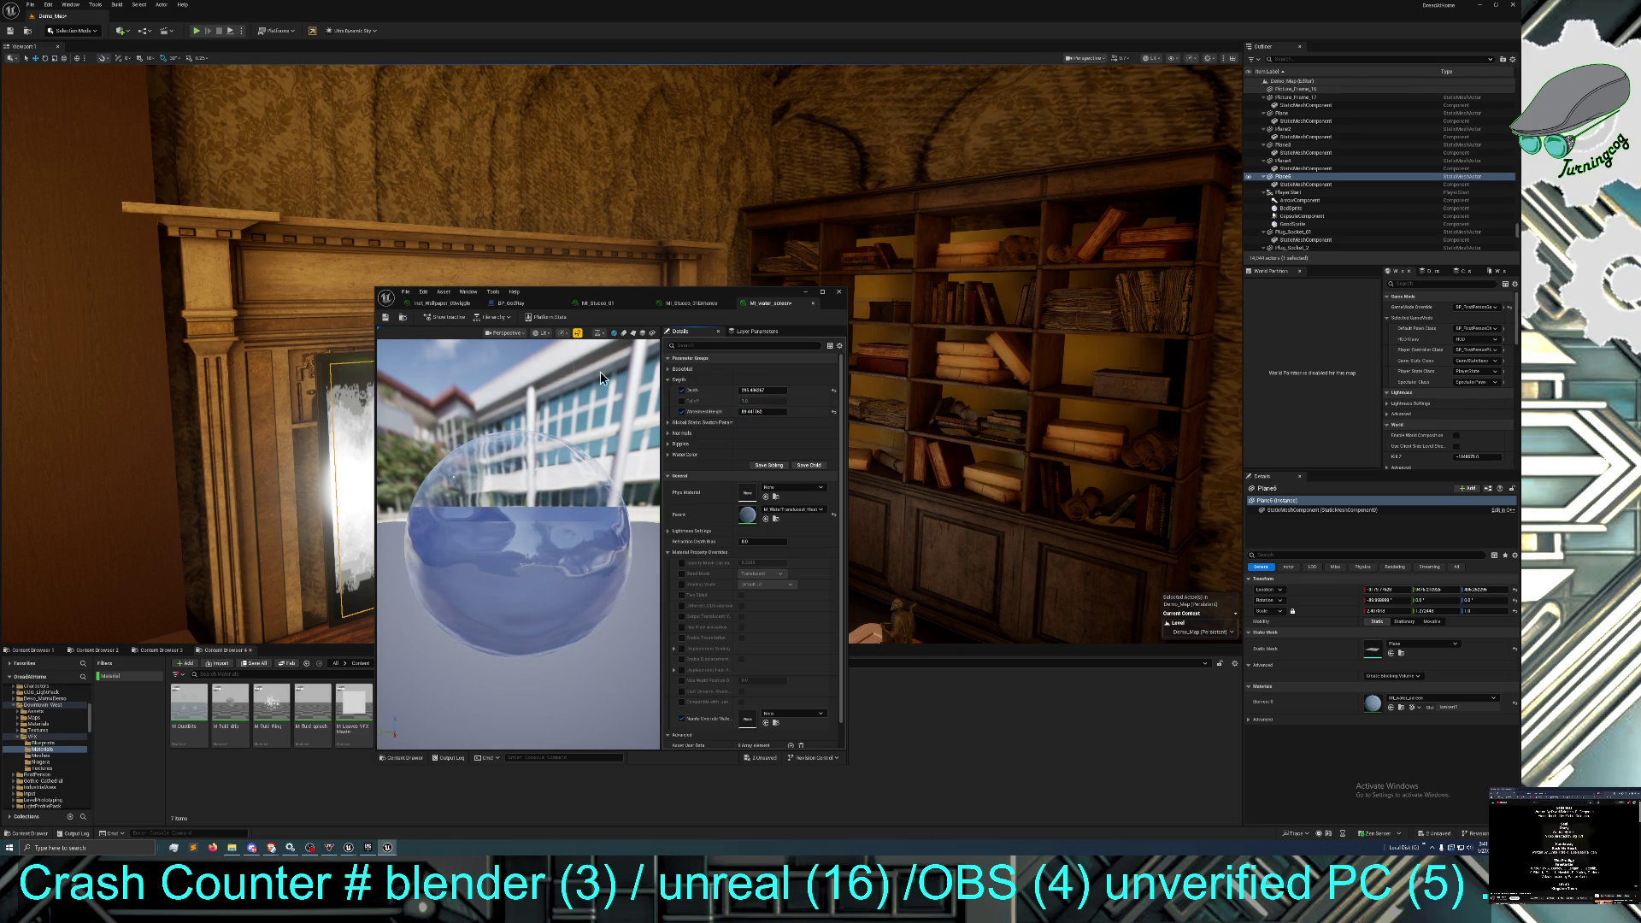
{"action": "left_click", "coordinate": [385, 318]}
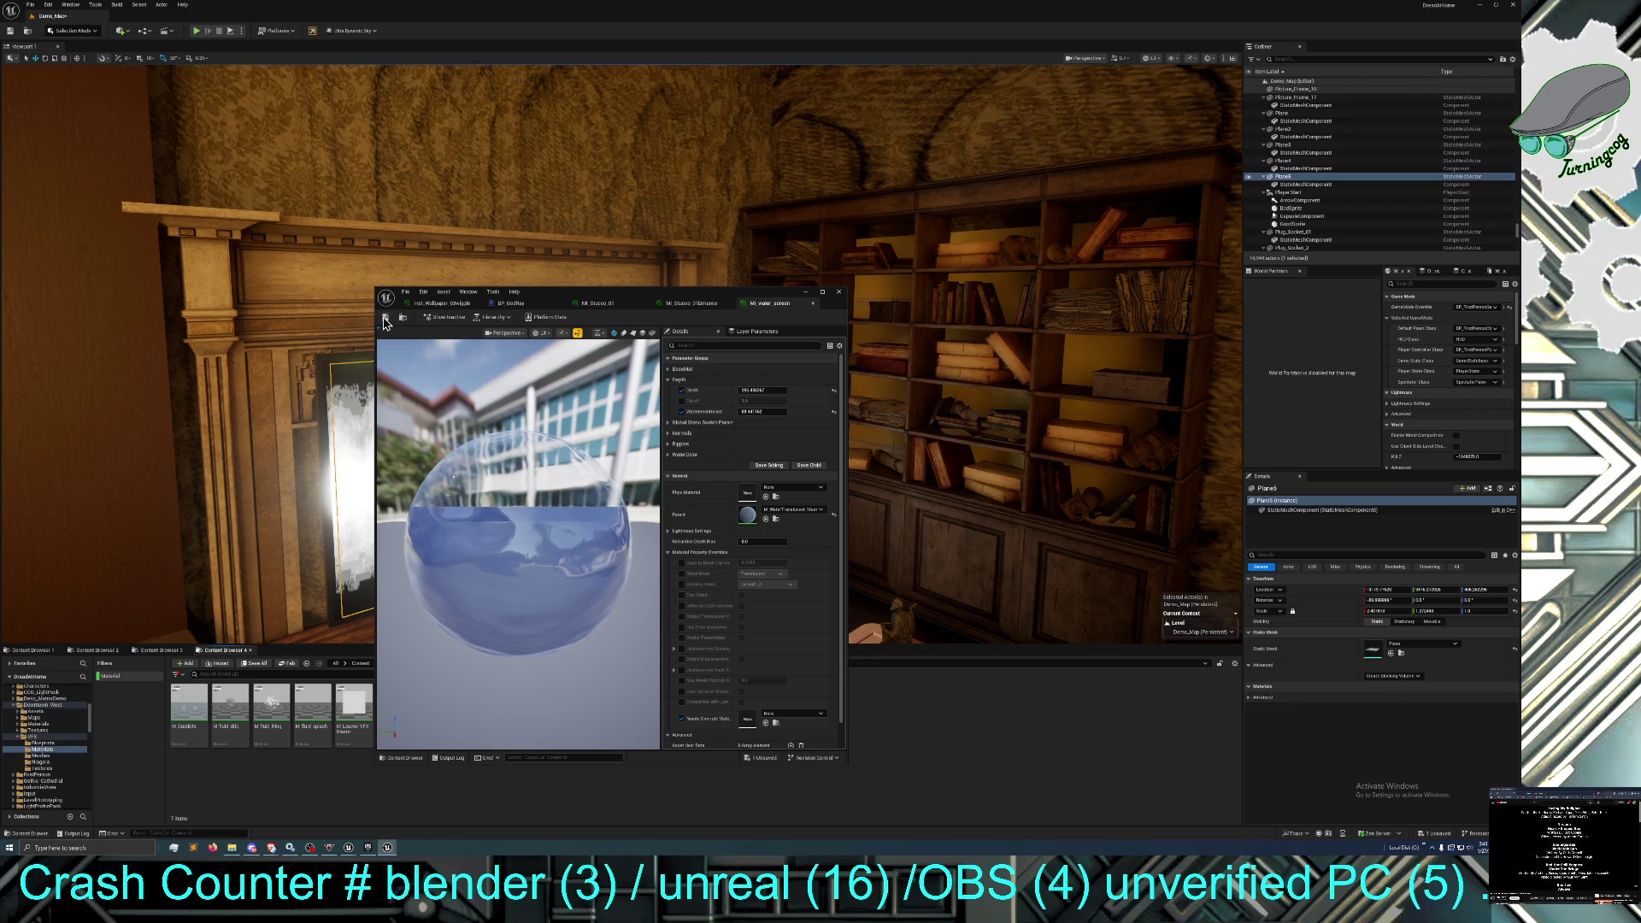
Override the Opacity Mask Clip Value to 1 and save the material instance.
{"action": "left_click_drag", "start_coordinate": [553, 304], "coordinate": [675, 309]}
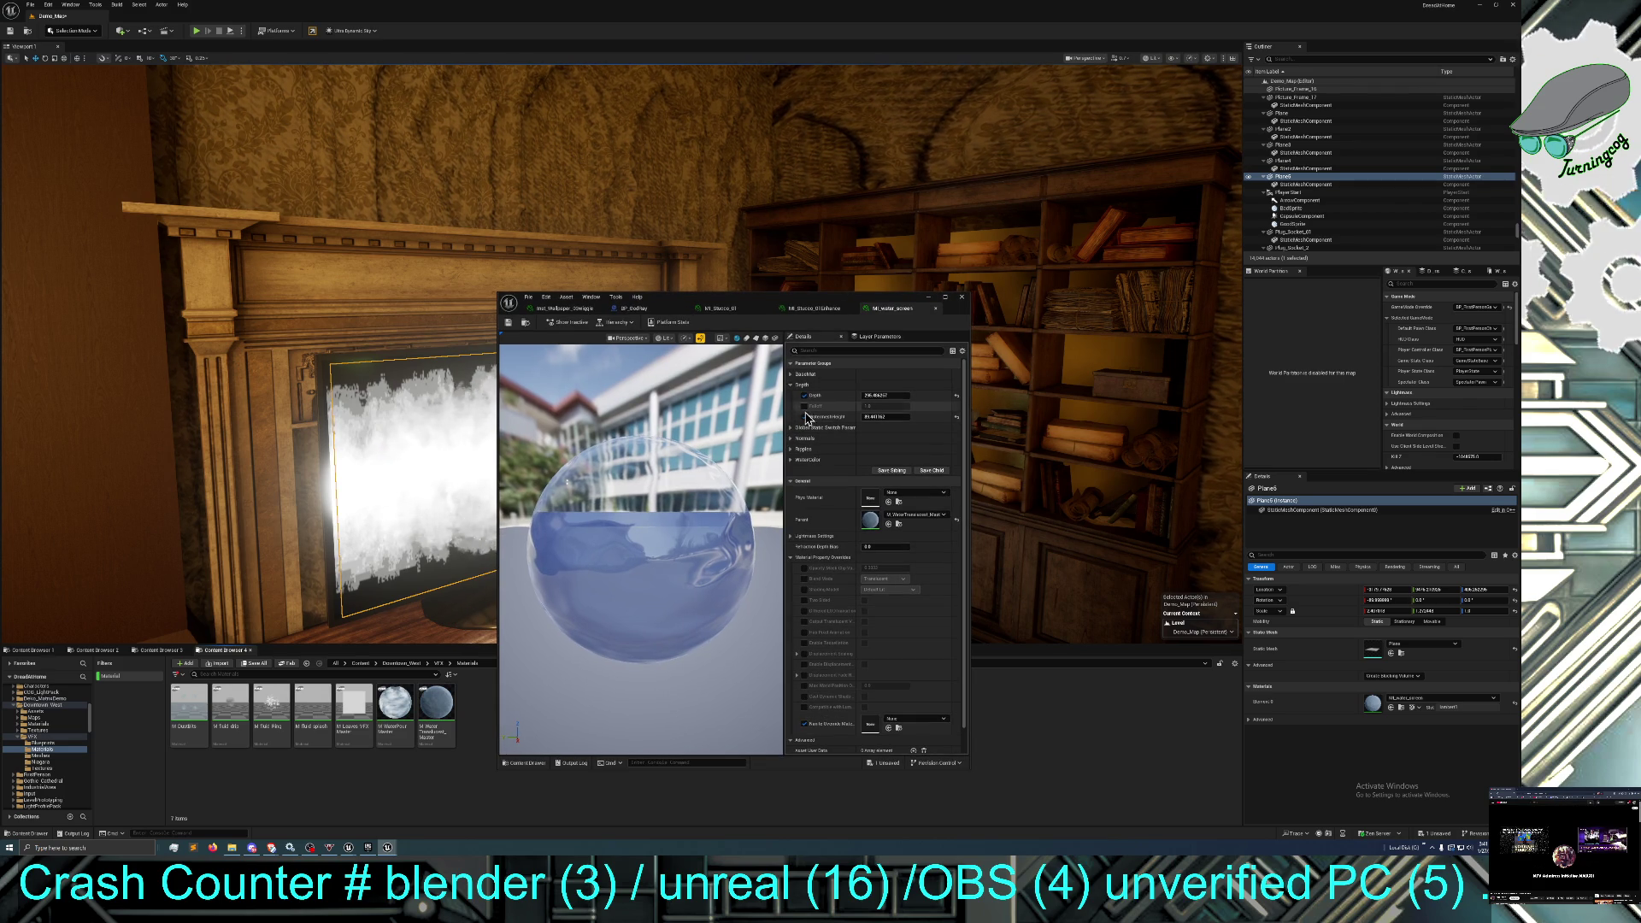
{"action": "scroll", "coordinate": [825, 546], "scroll_direction": "down", "scroll_amount": 2}
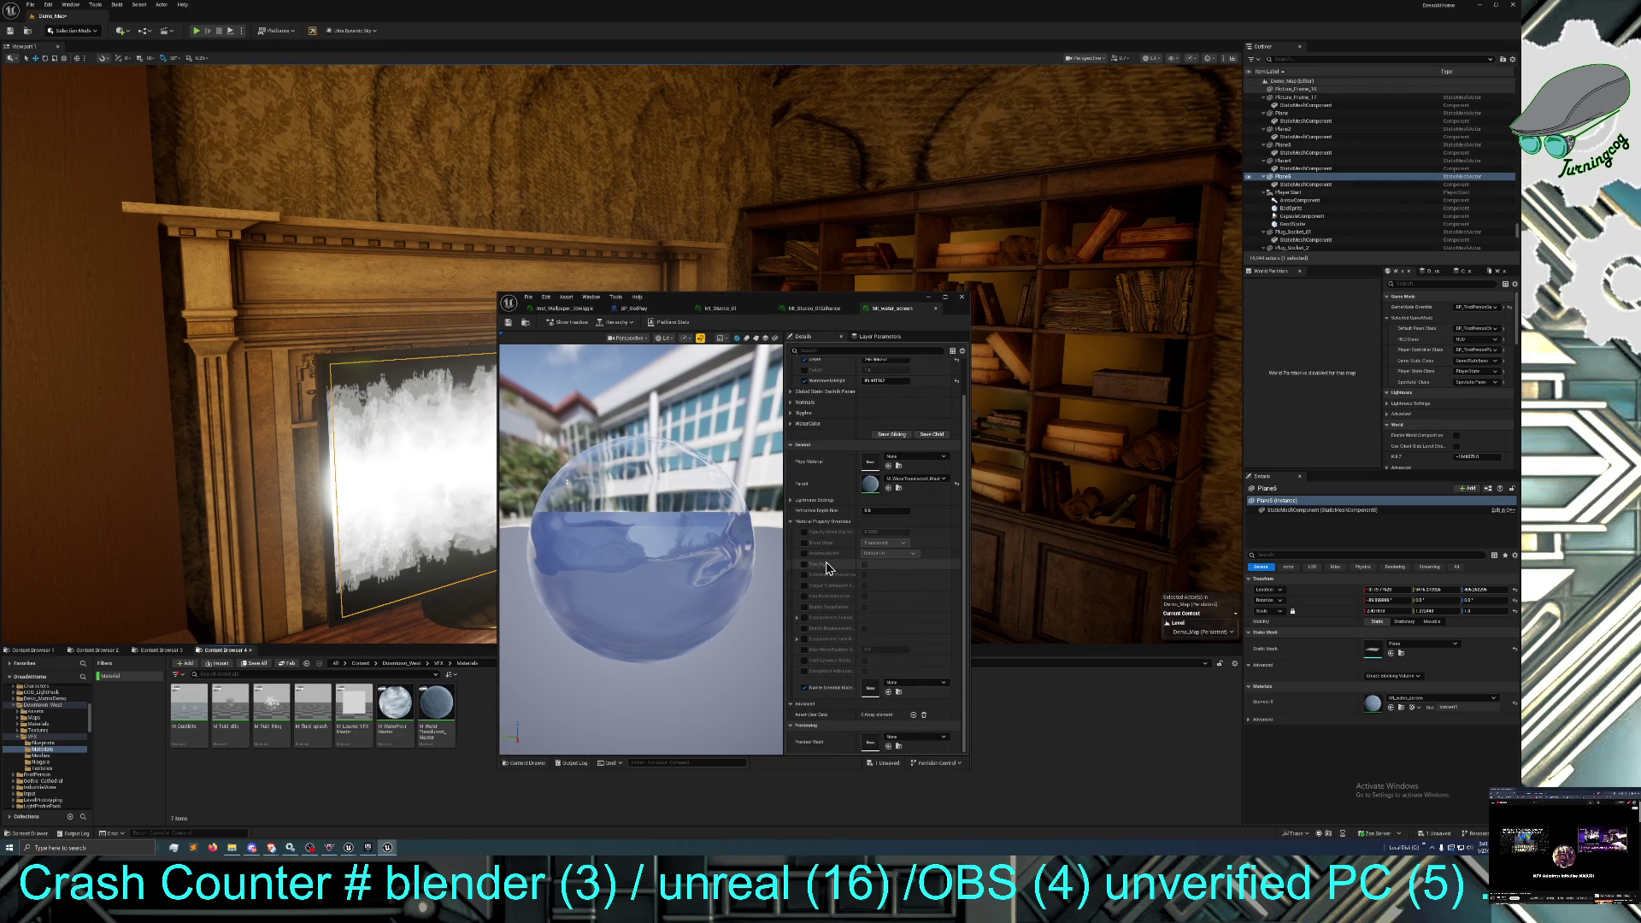
{"action": "scroll", "coordinate": [818, 555], "scroll_direction": "up", "scroll_amount": 1}
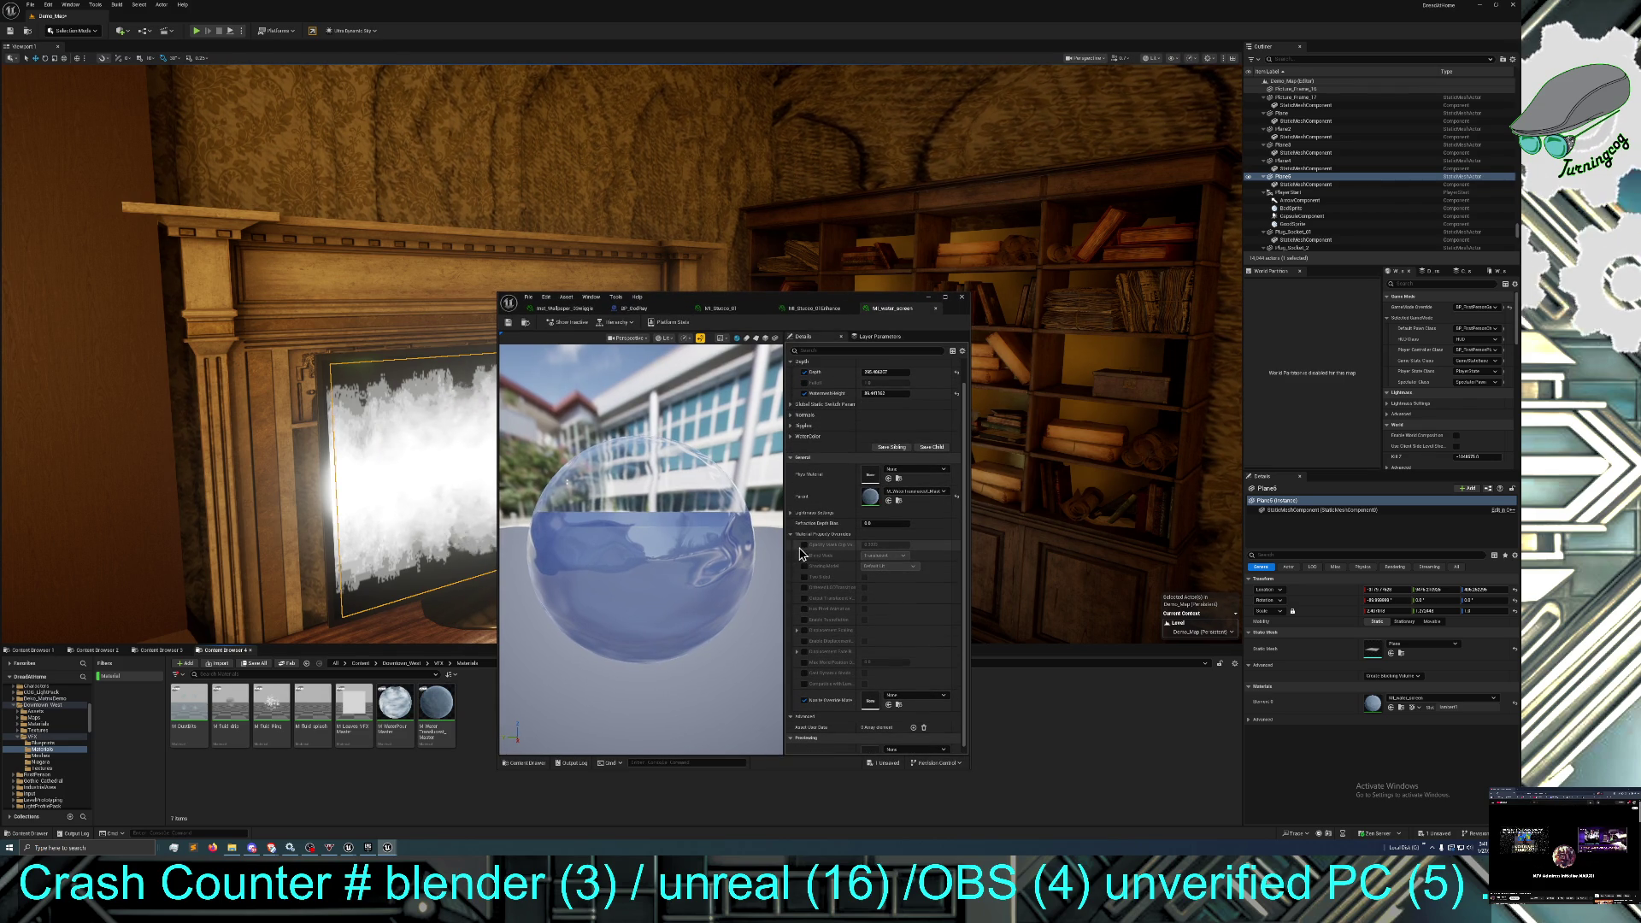
{"action": "left_click", "coordinate": [804, 544]}
{"action": "left_click", "coordinate": [891, 545]}
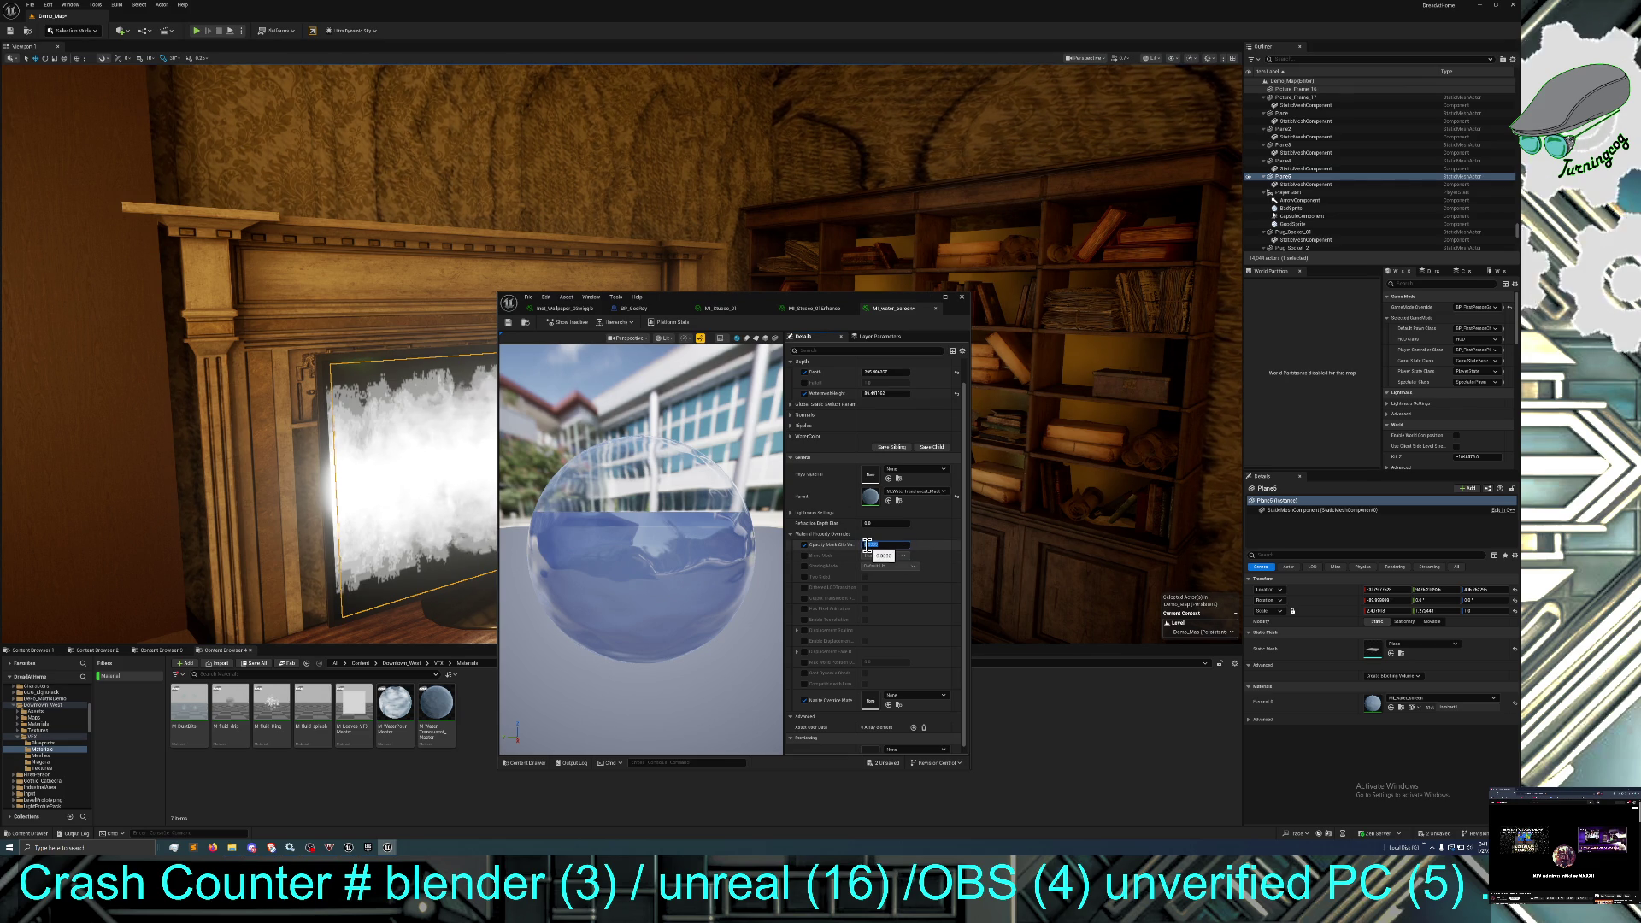
{"action": "left_click", "coordinate": [880, 545]}
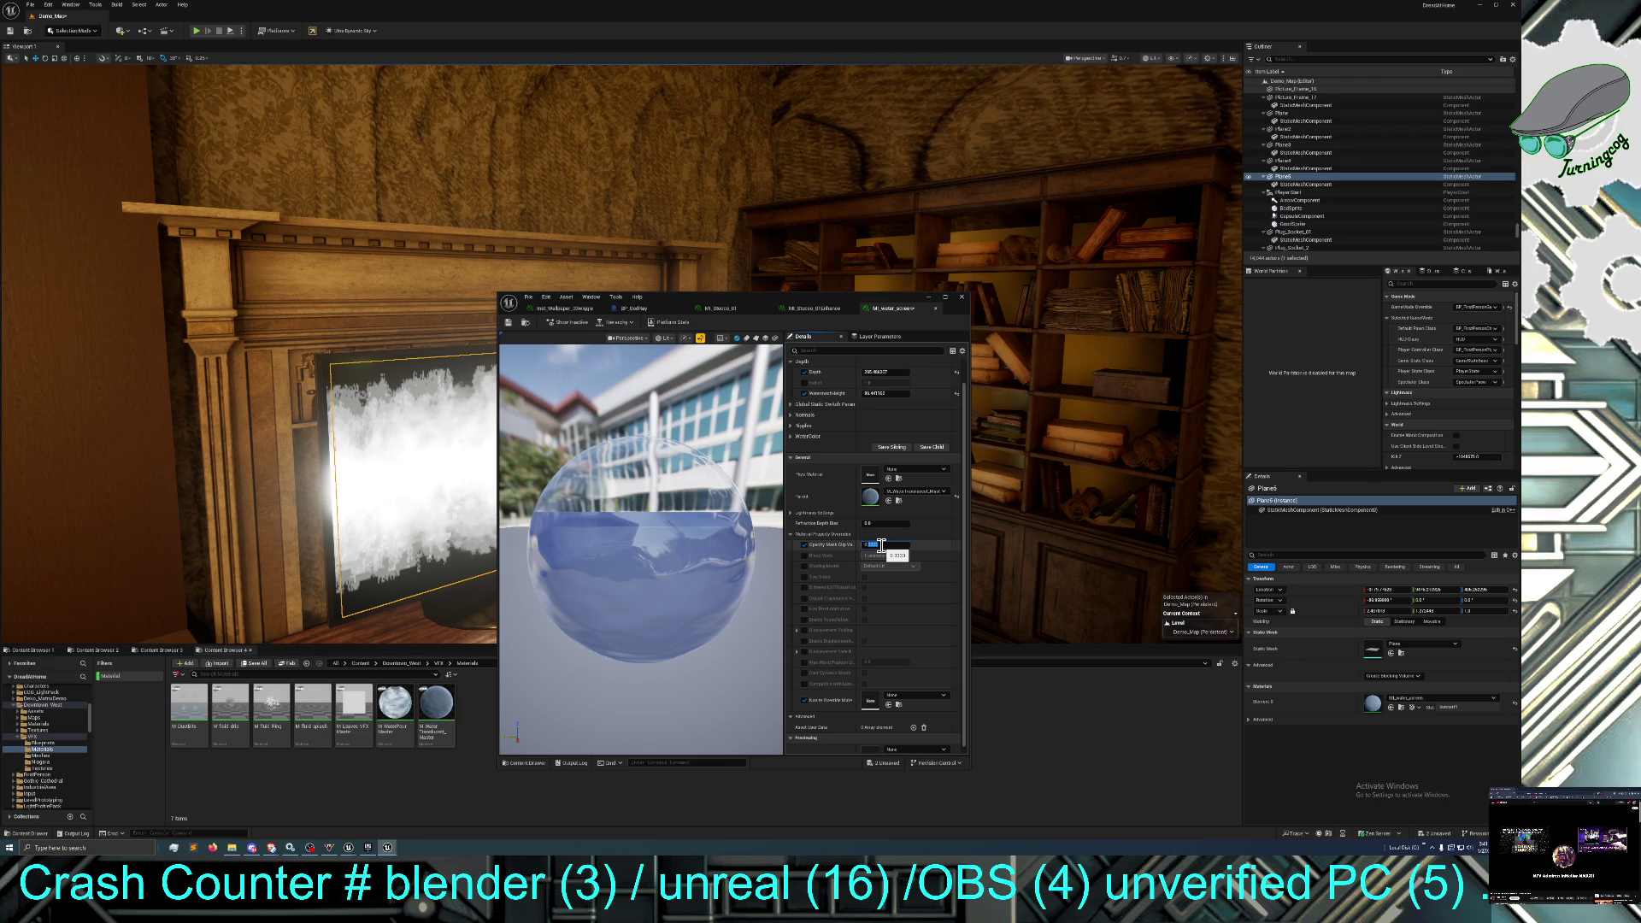
{"action": "type", "text": "1"}
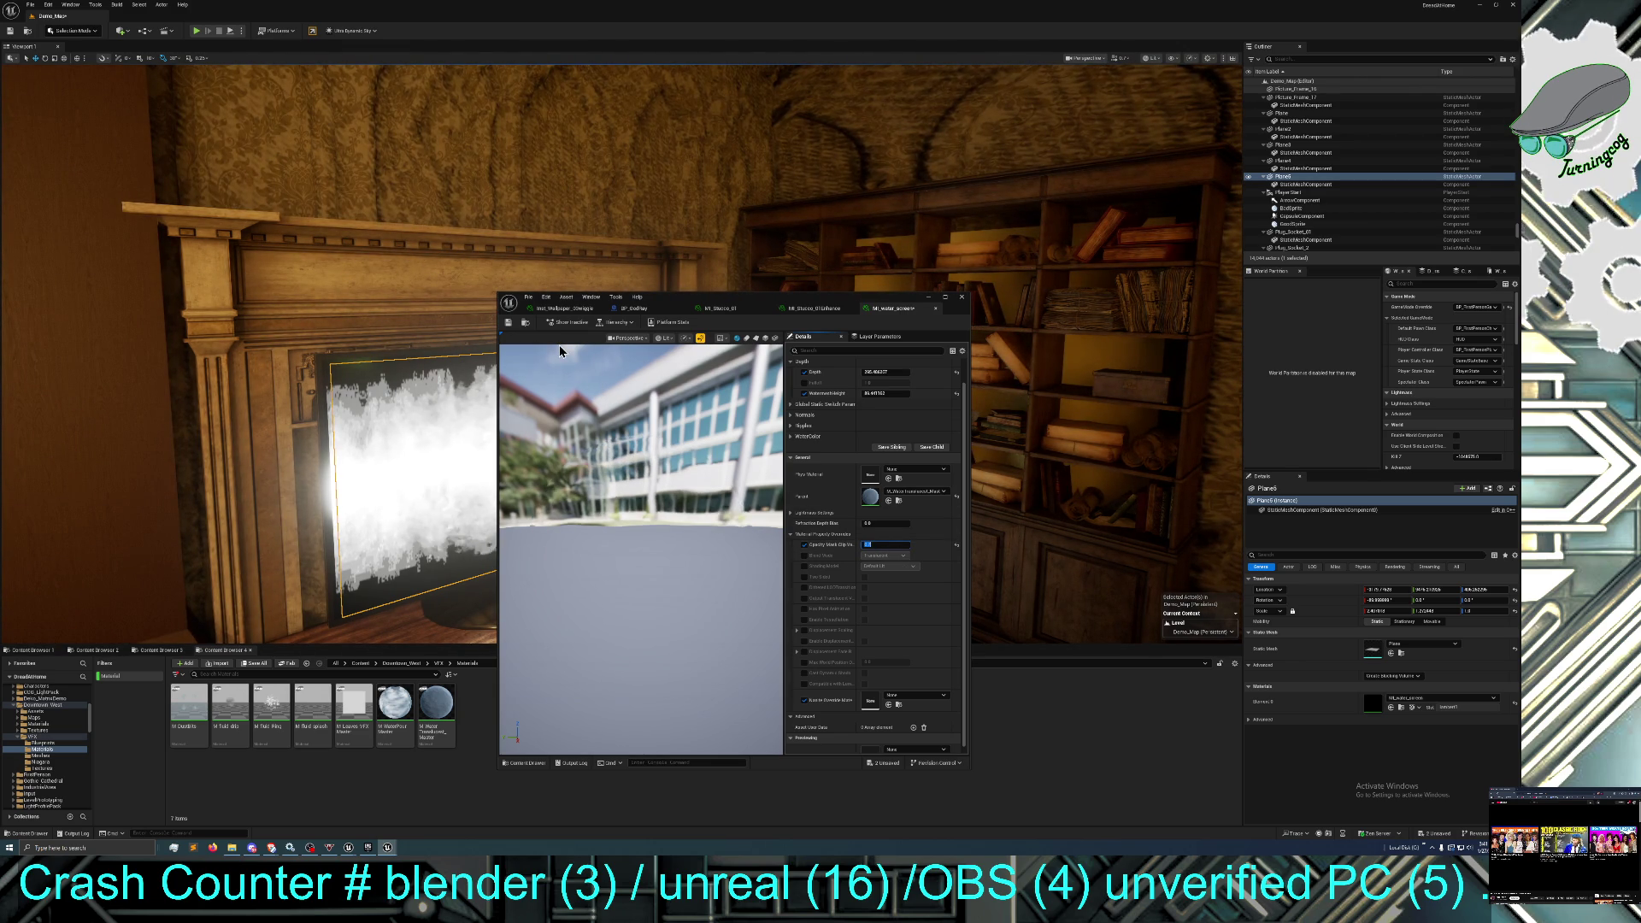
{"action": "left_click", "coordinate": [510, 323]}
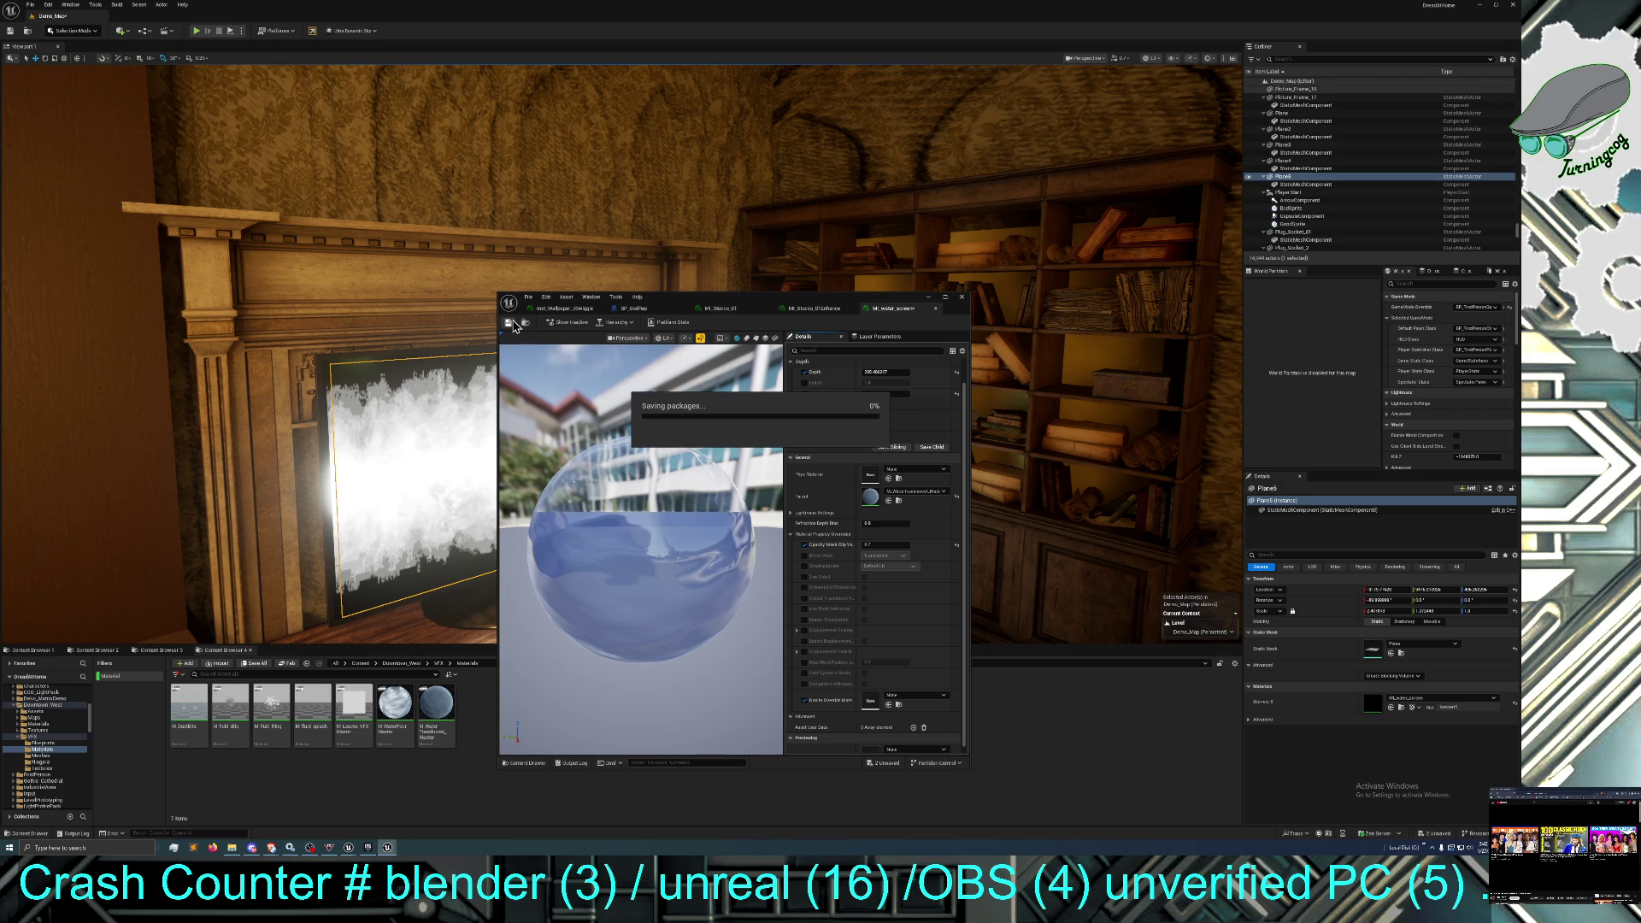
{"action": "left_click_drag", "start_coordinate": [440, 396], "coordinate": [410, 376]}
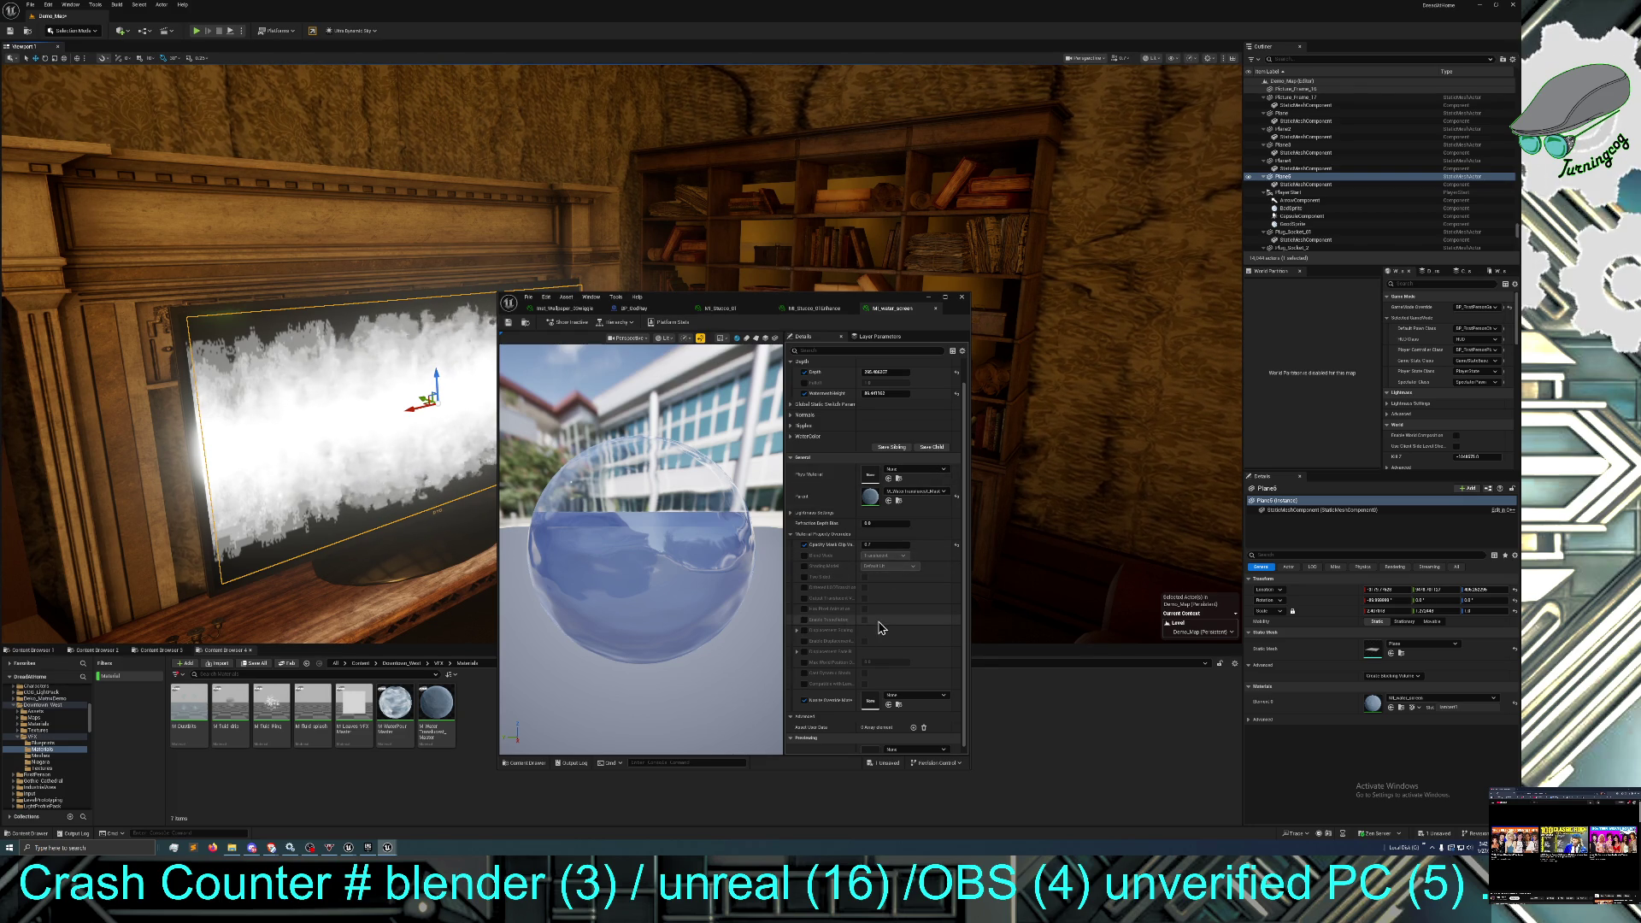
{"action": "scroll", "coordinate": [875, 632], "scroll_direction": "down", "scroll_amount": 1}
{"action": "scroll", "coordinate": [848, 652], "scroll_direction": "up", "scroll_amount": 1}
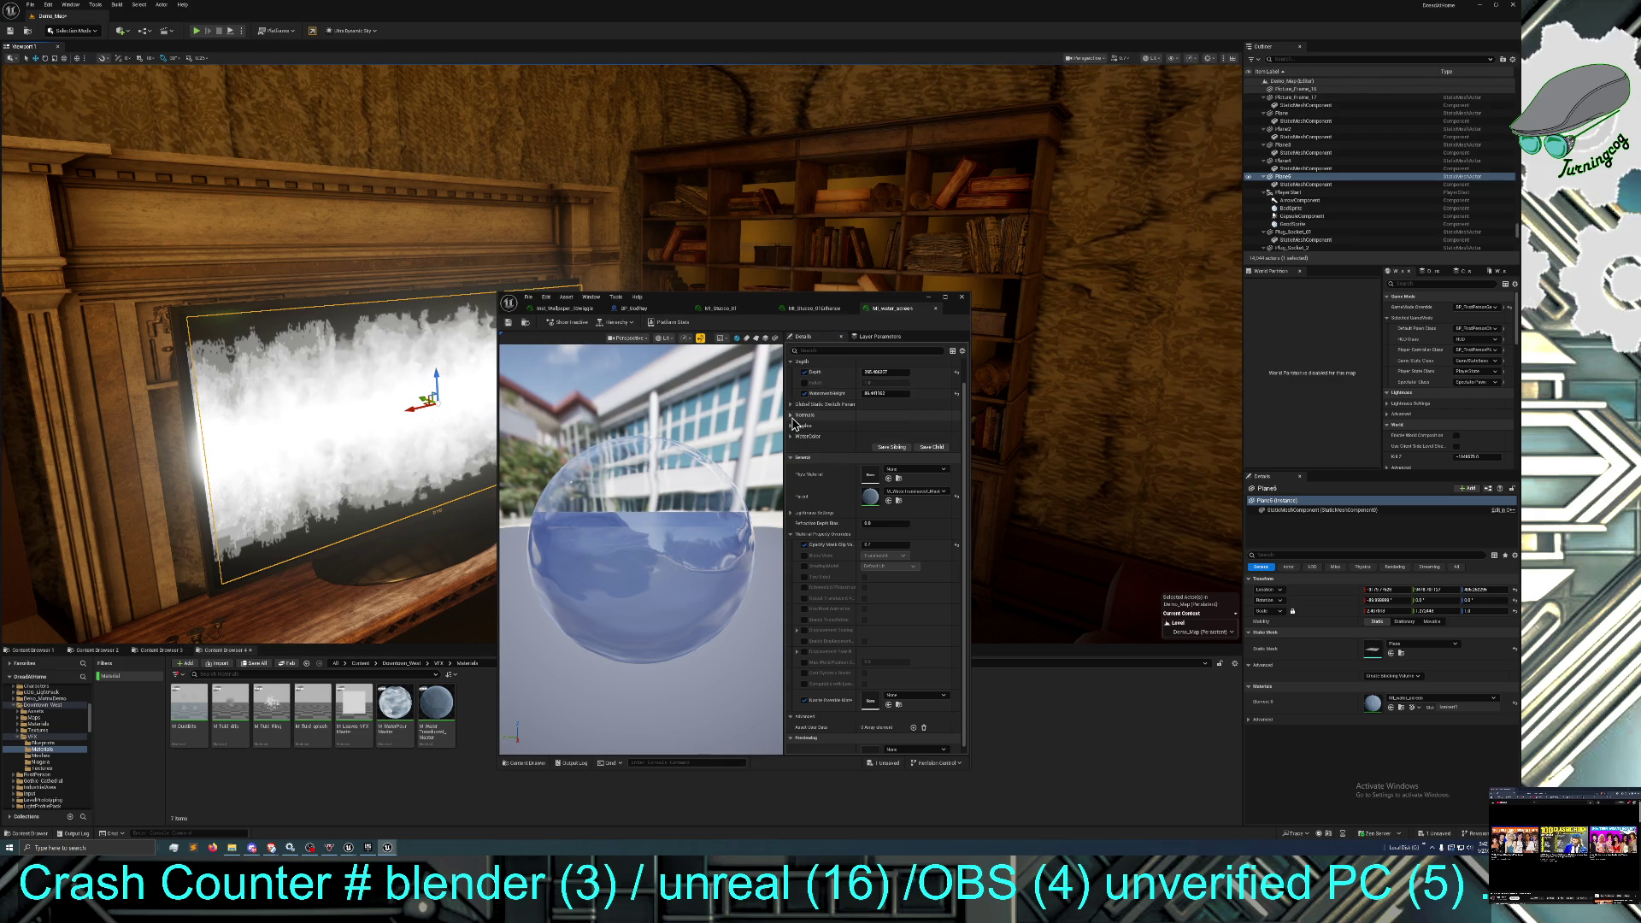
Override Water color 1 with a blue-tinged green and save the instance.
{"action": "left_click", "coordinate": [792, 416]}
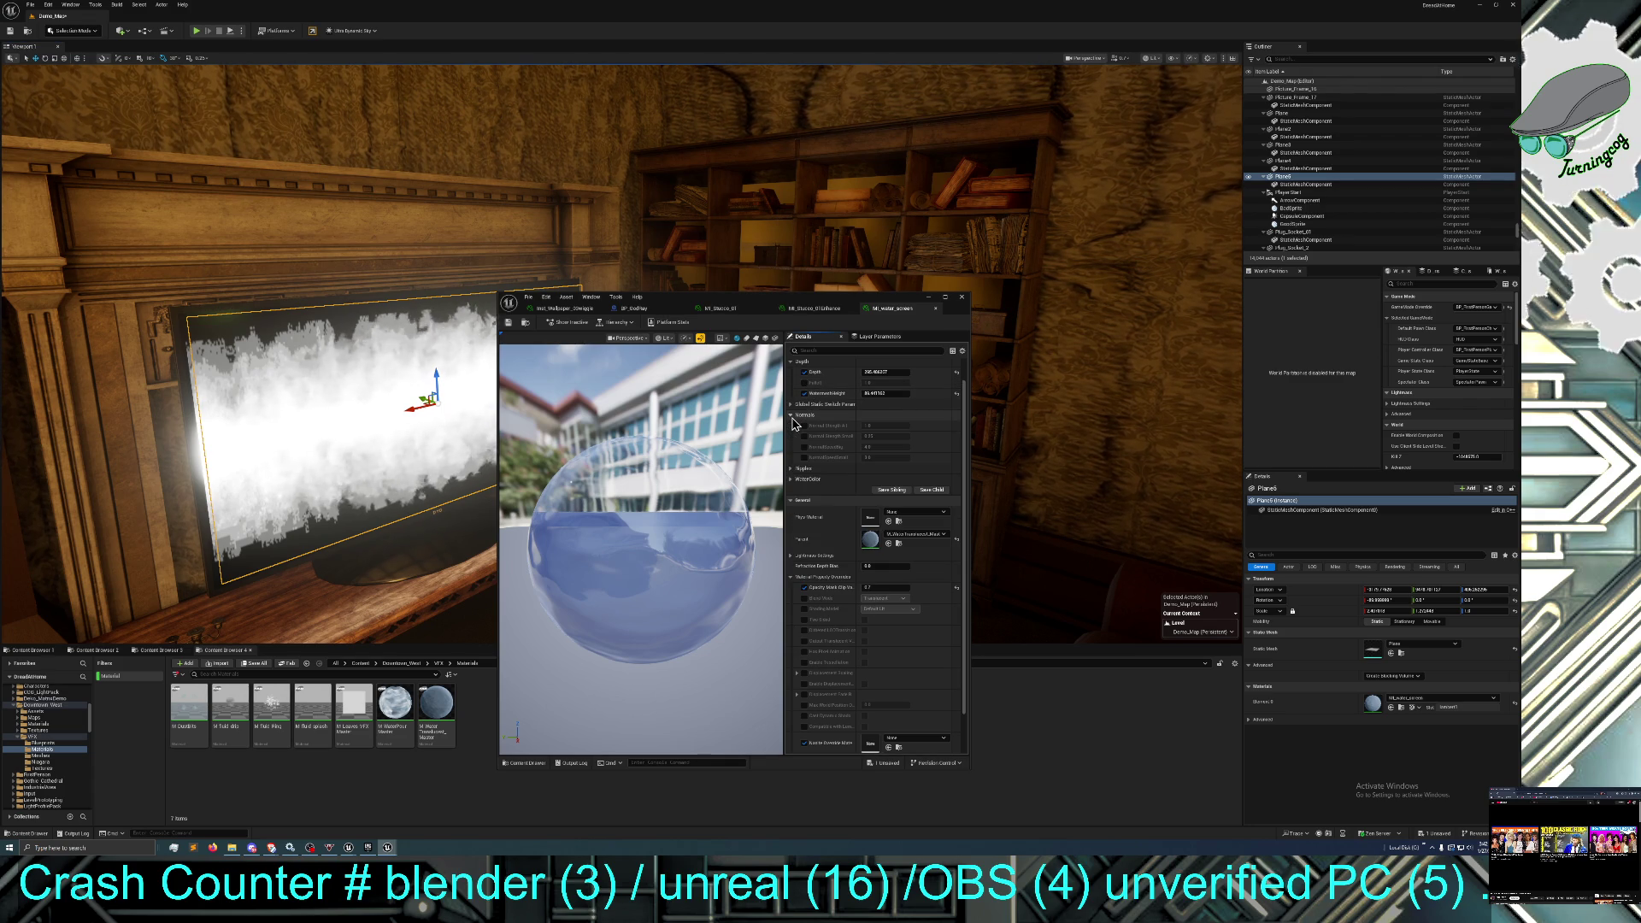
{"action": "left_click", "coordinate": [792, 479]}
{"action": "left_click", "coordinate": [805, 491]}
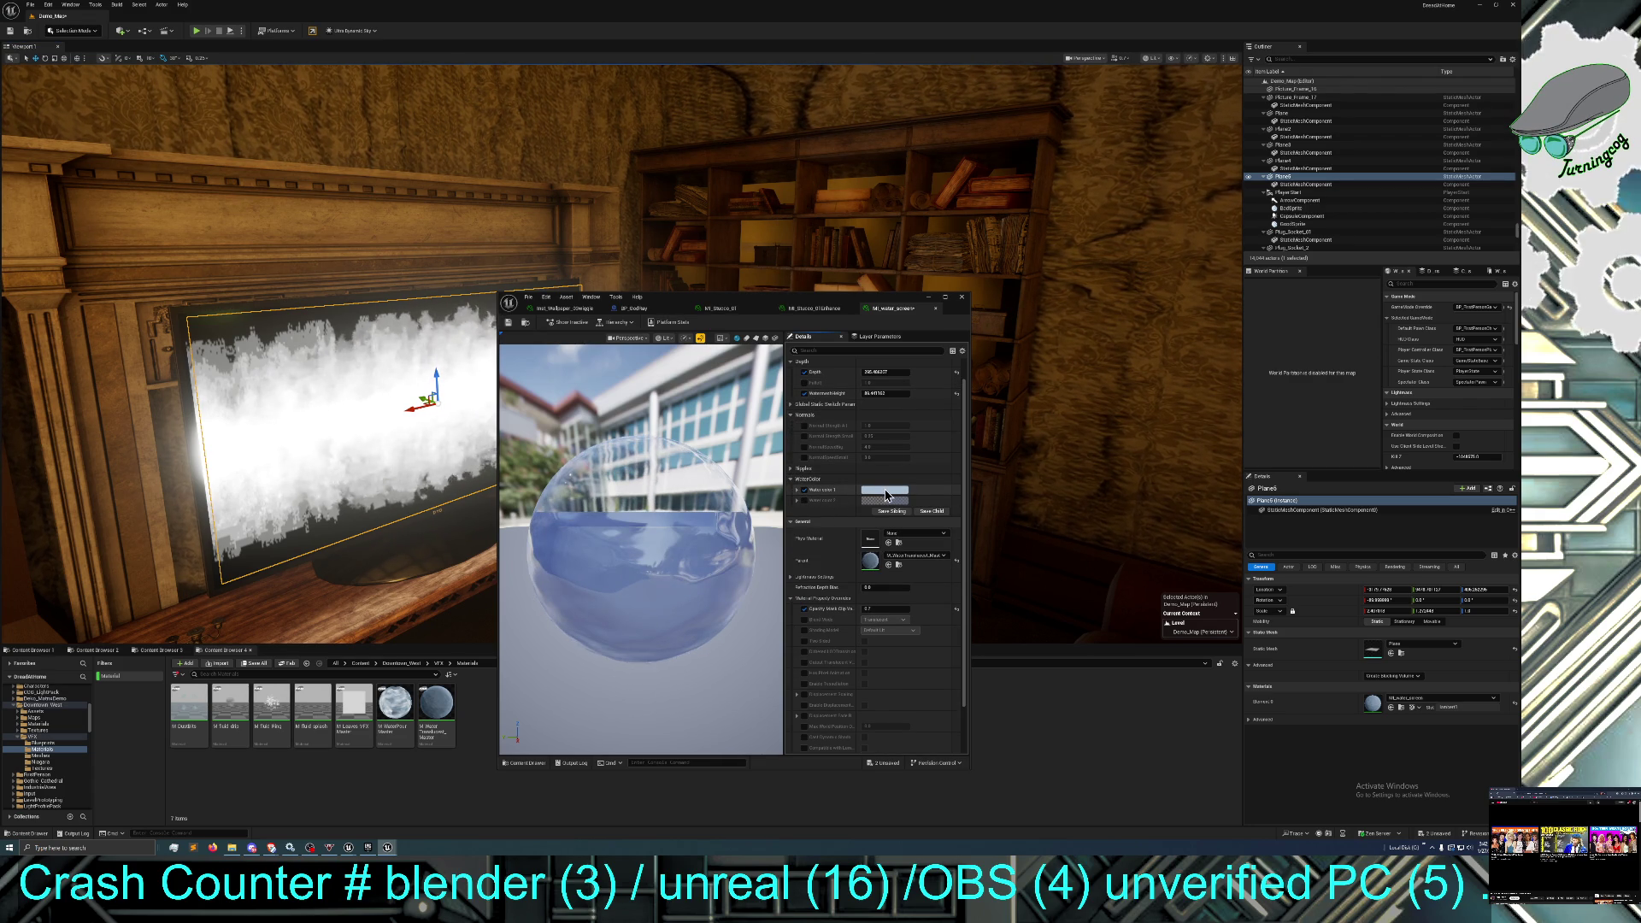
{"action": "left_click", "coordinate": [885, 493]}
{"action": "left_click", "coordinate": [917, 562]}
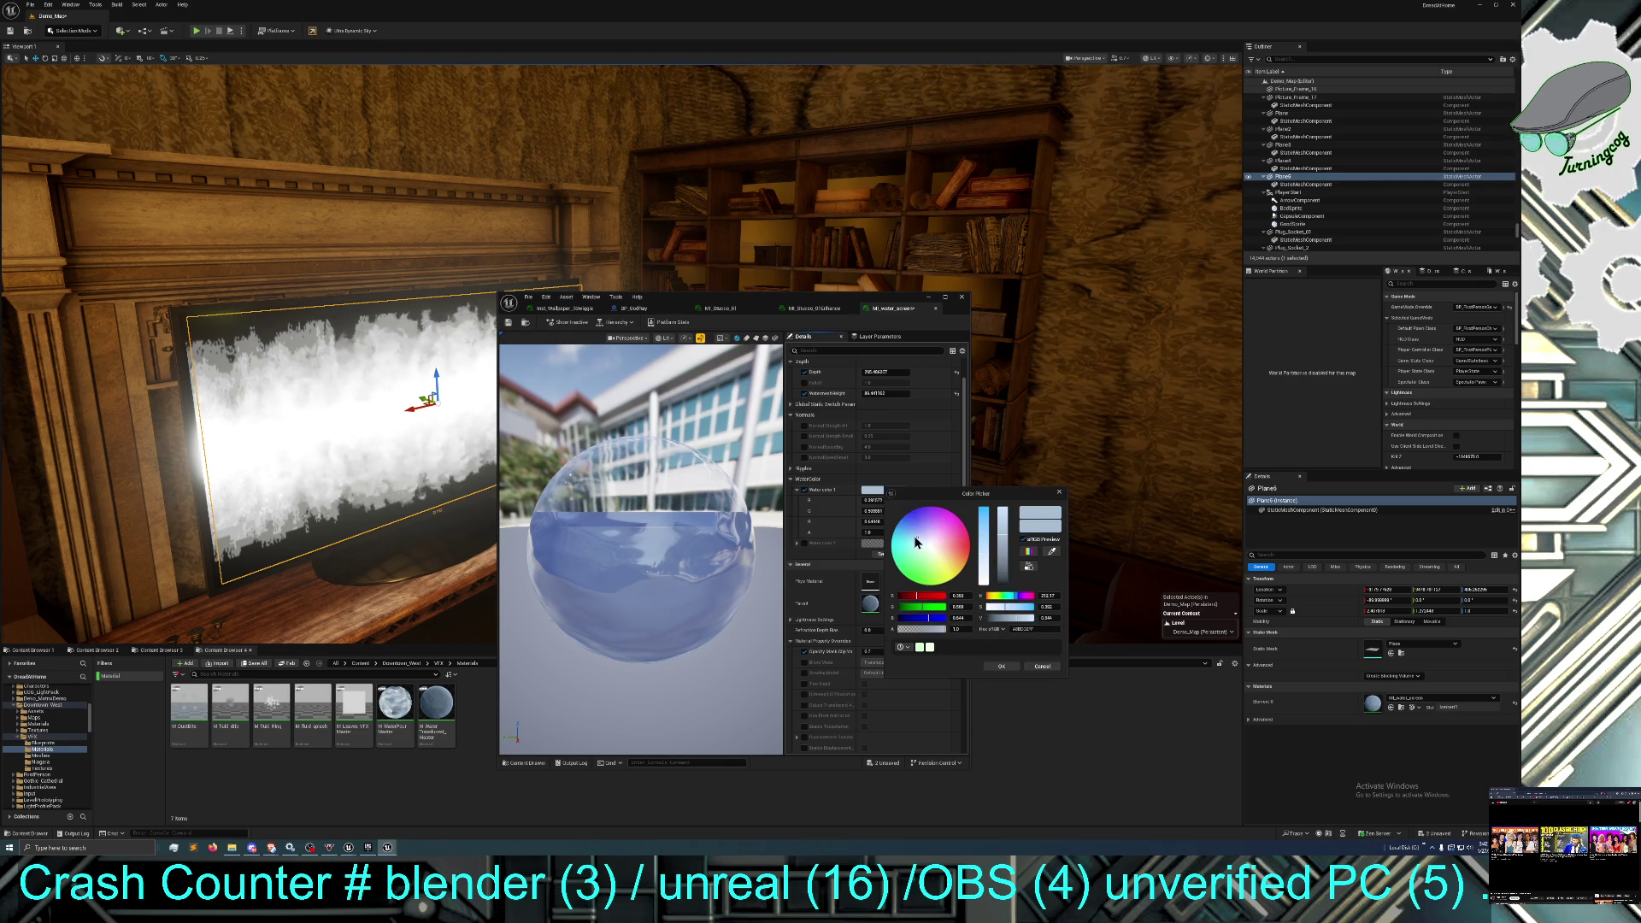
{"action": "left_click_drag", "start_coordinate": [918, 563], "coordinate": [920, 569]}
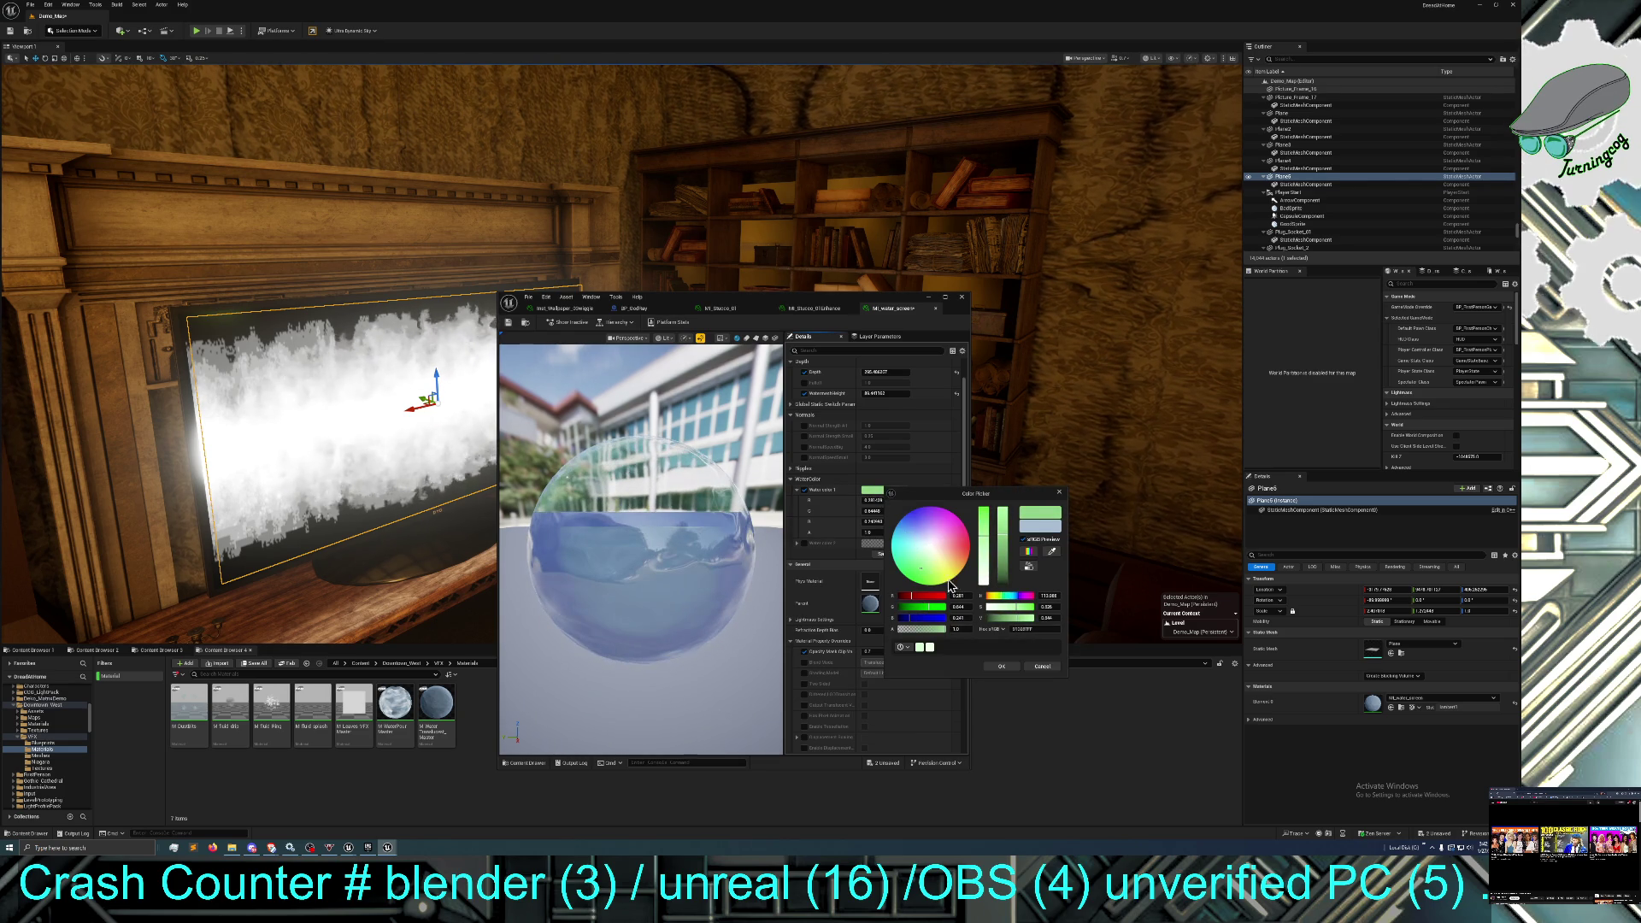
{"action": "left_click", "coordinate": [1004, 667]}
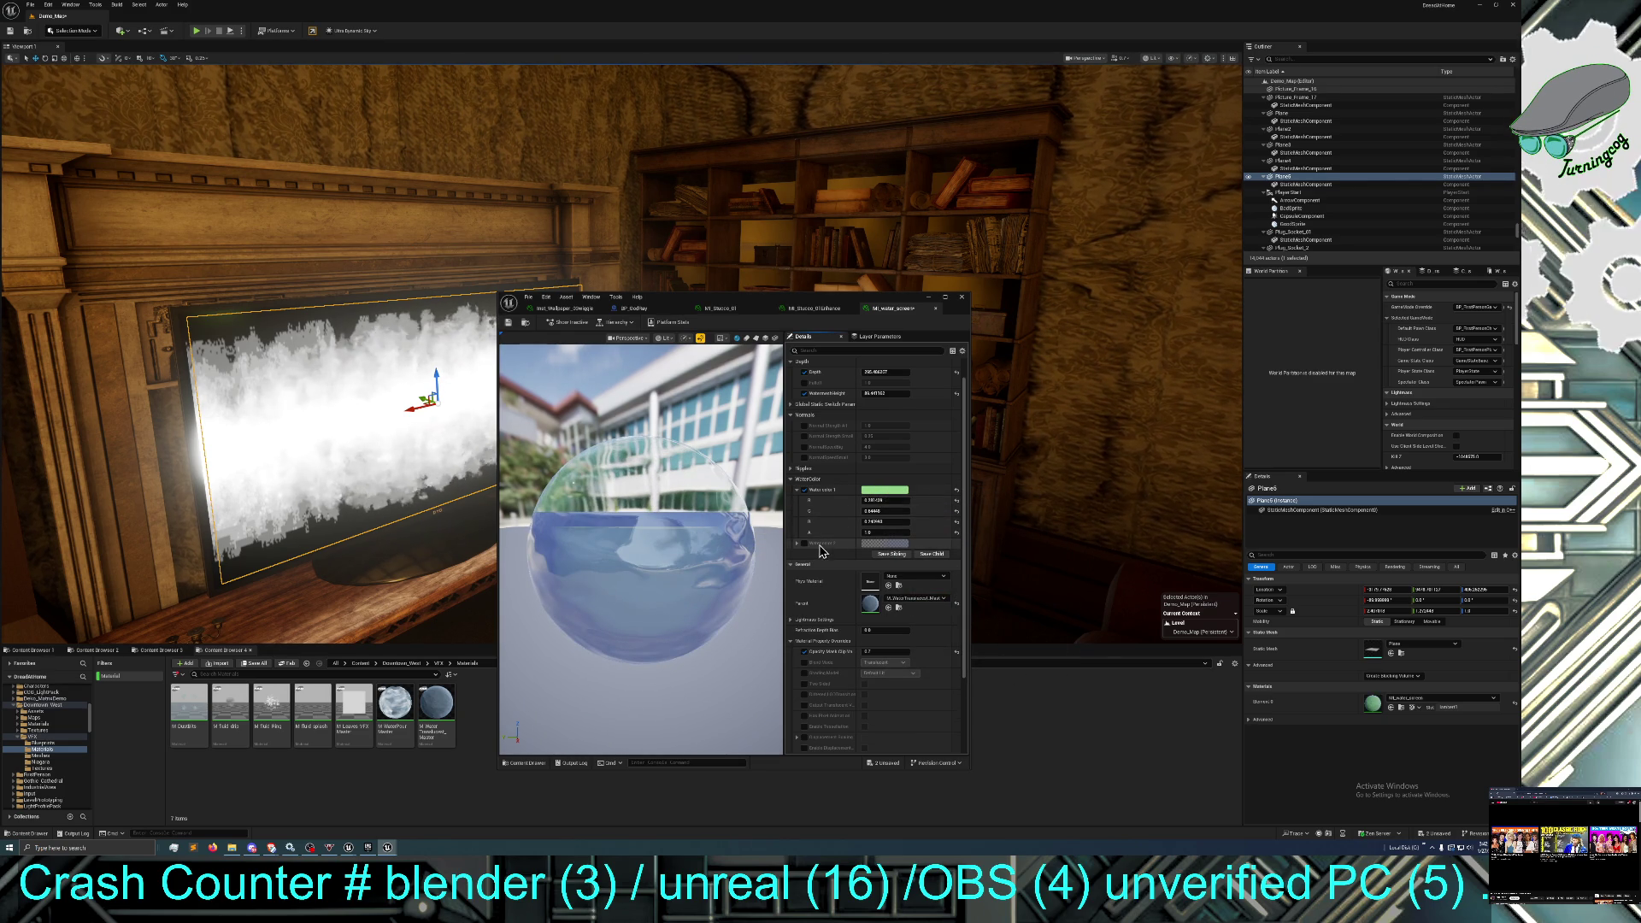
{"action": "left_click", "coordinate": [511, 327]}
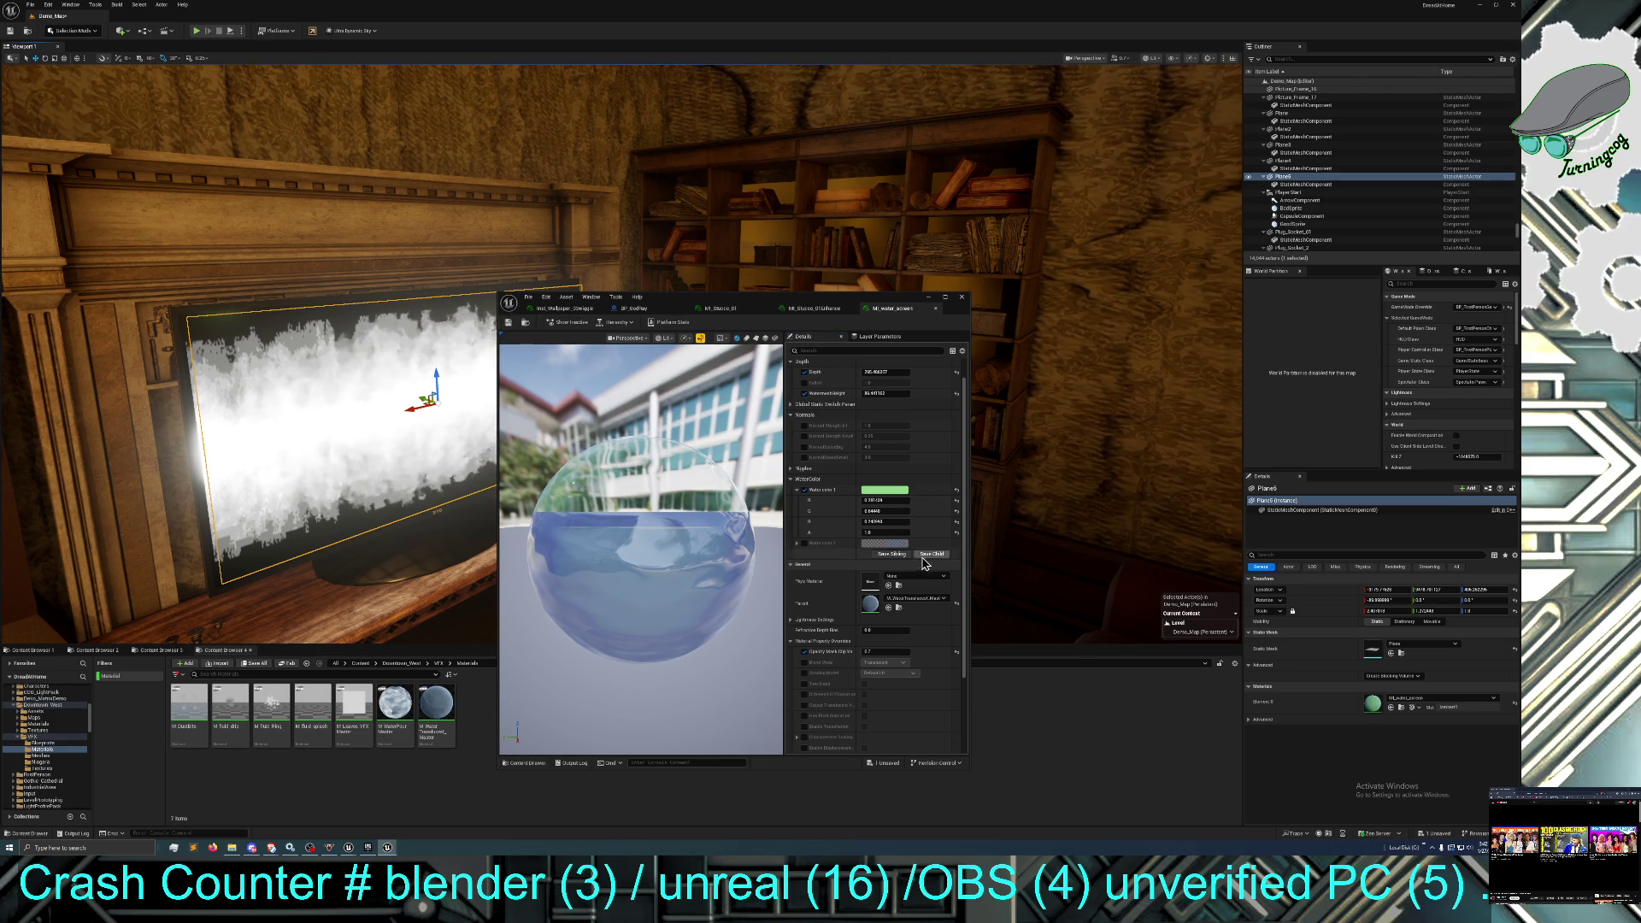
Override Water color 2 with a pale green from the Color Picker.
{"action": "left_click", "coordinate": [884, 545]}
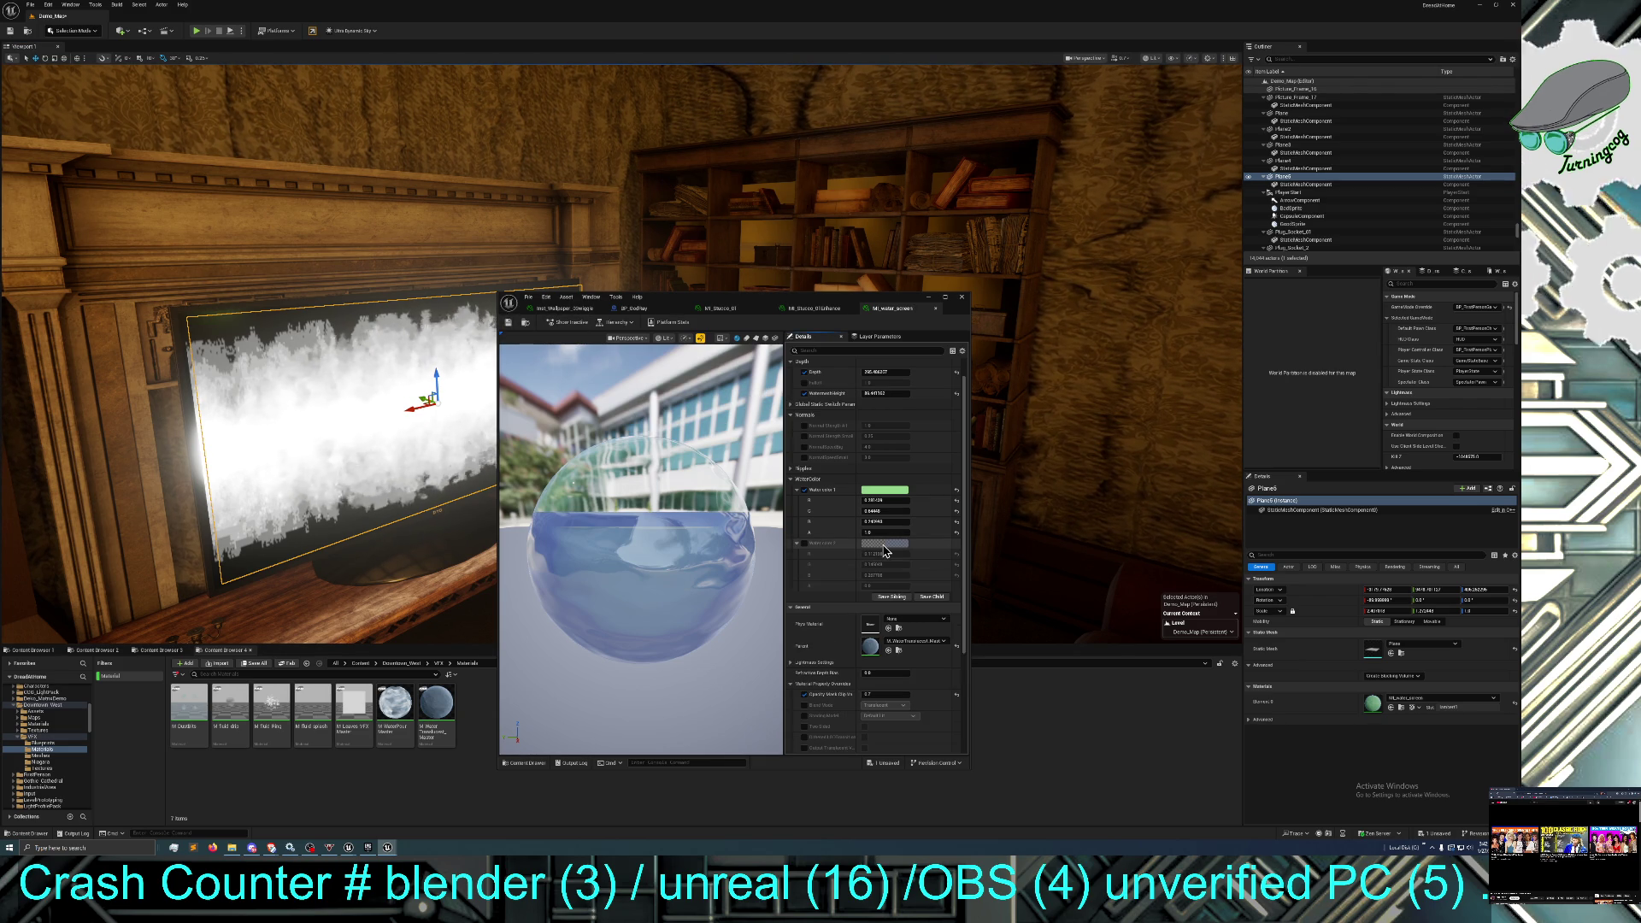
{"action": "left_click", "coordinate": [797, 543]}
{"action": "left_click", "coordinate": [804, 543]}
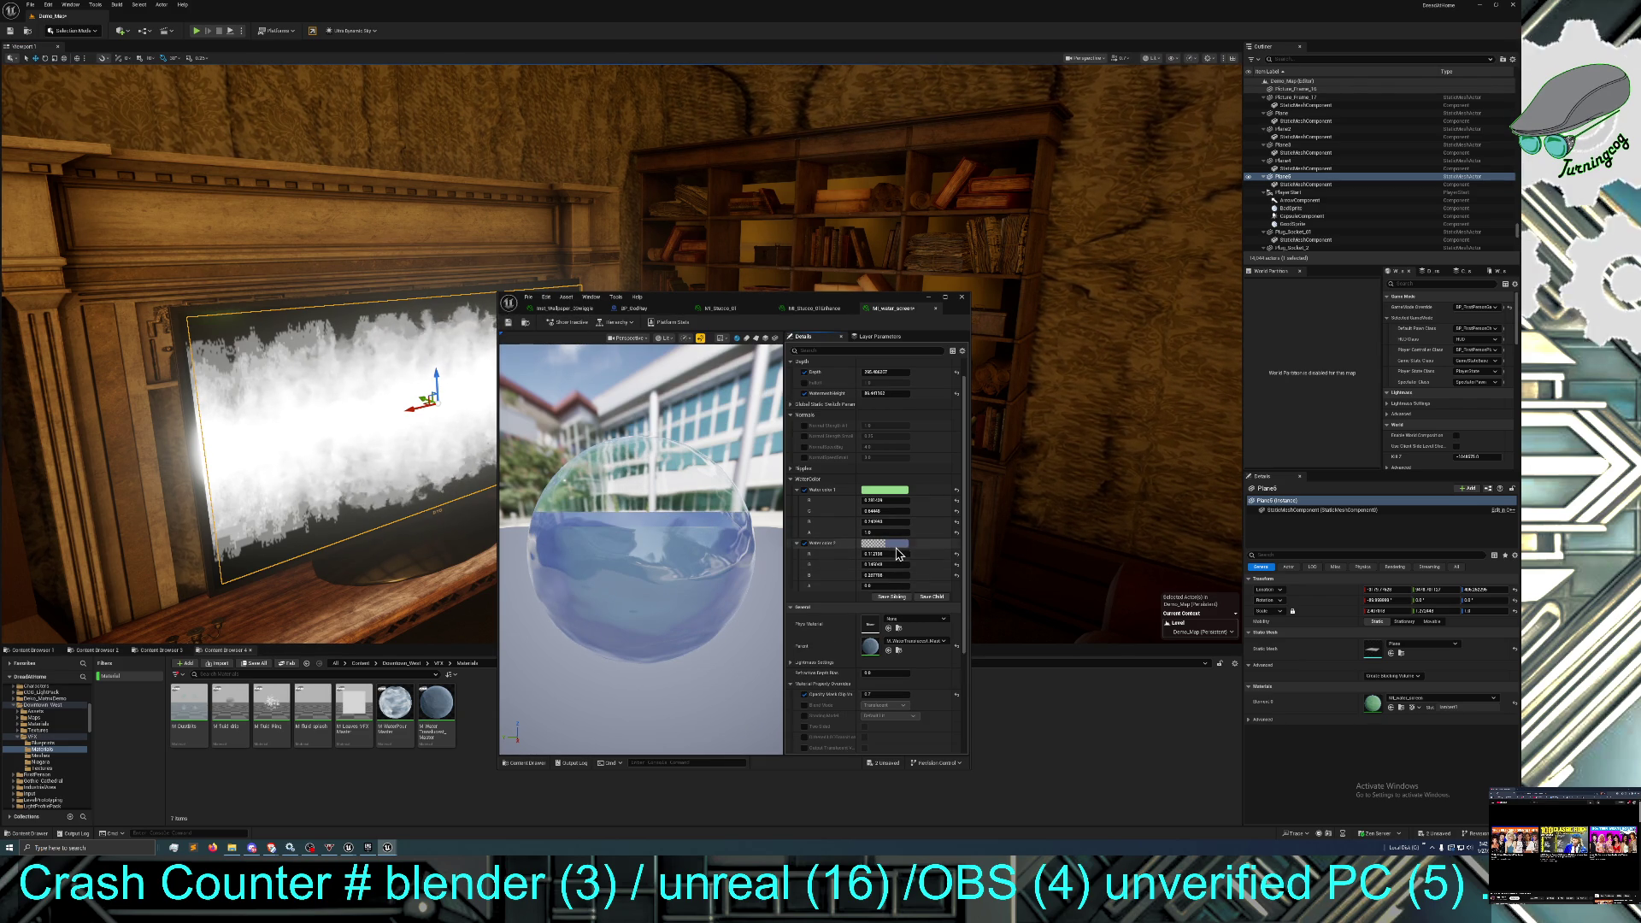
{"action": "left_click", "coordinate": [896, 544]}
{"action": "left_click", "coordinate": [946, 617]}
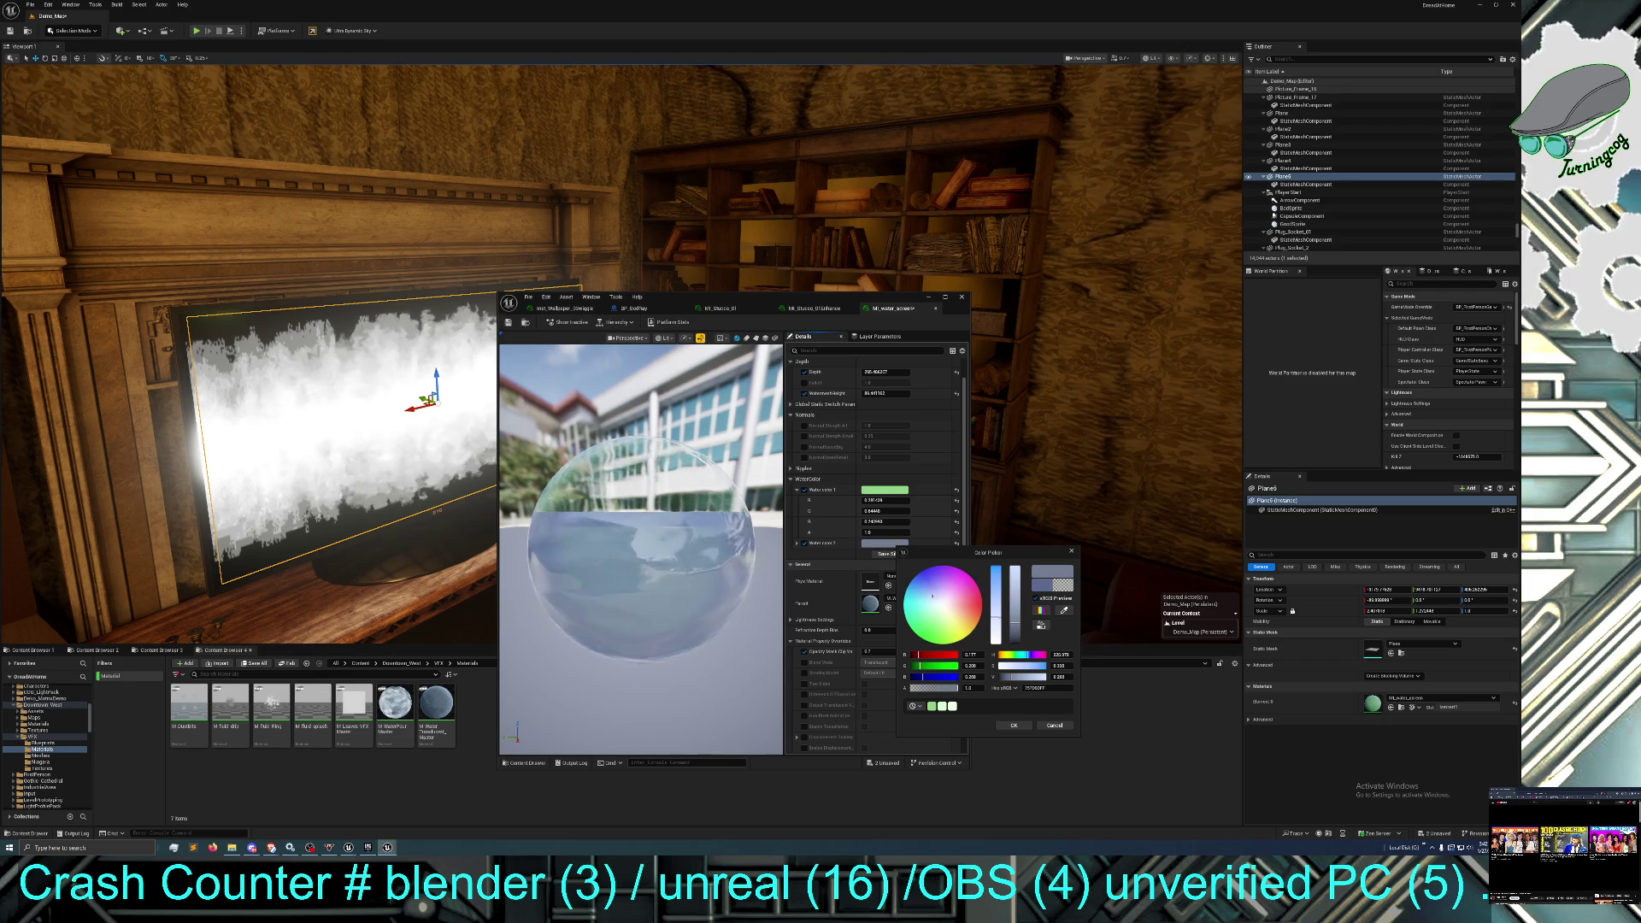
{"action": "left_click_drag", "start_coordinate": [946, 617], "coordinate": [929, 633]}
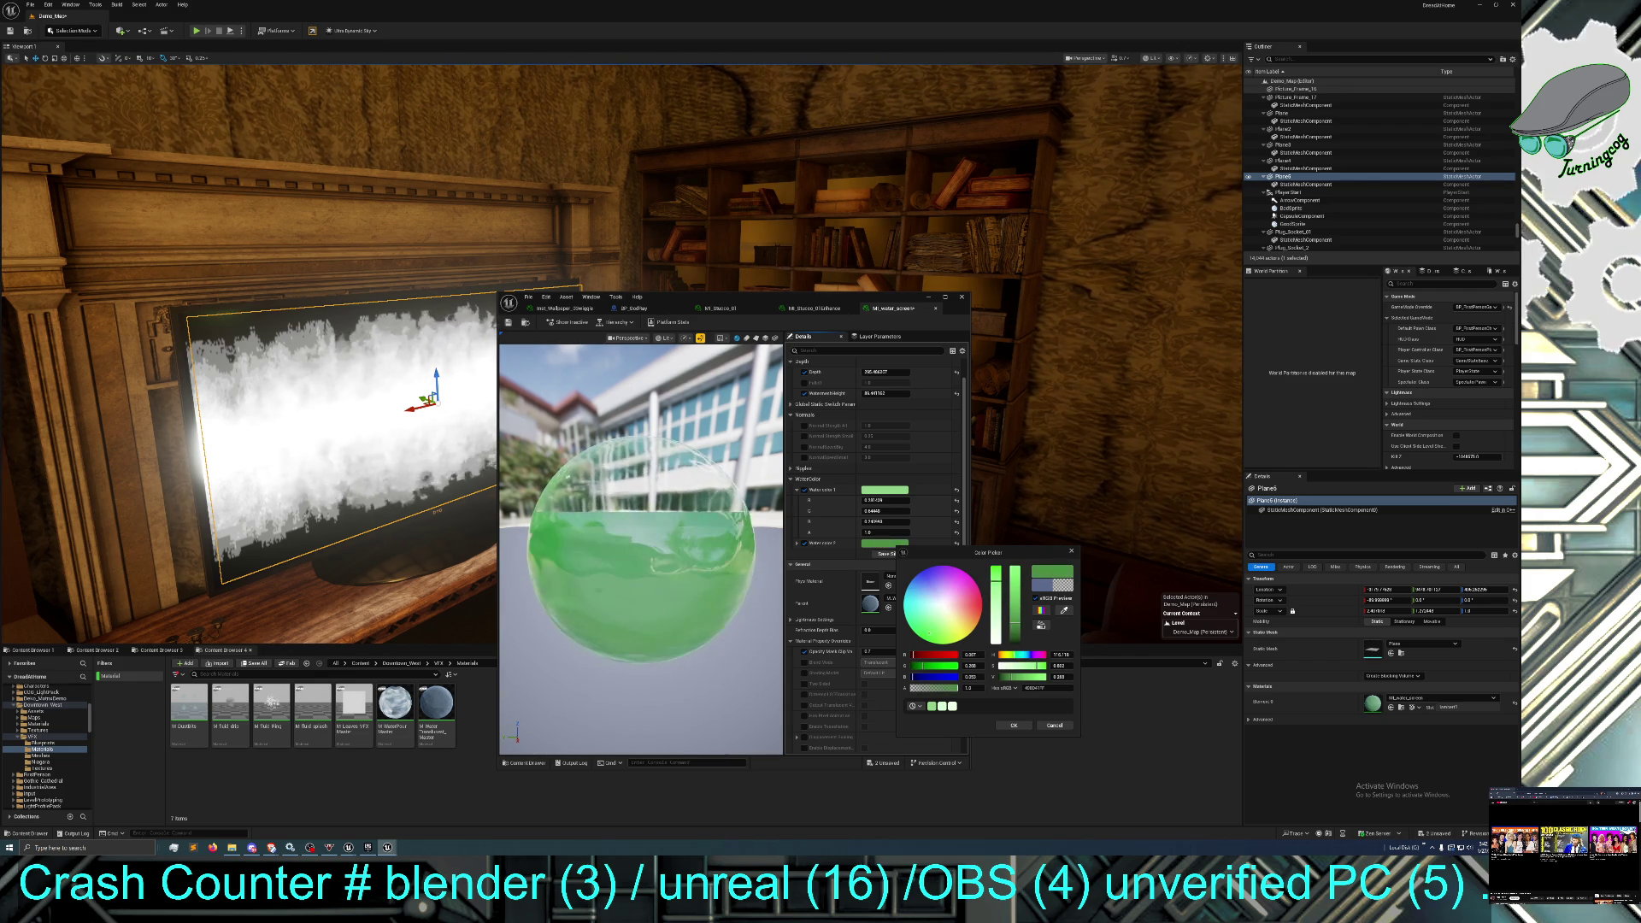
{"action": "left_click", "coordinate": [937, 637]}
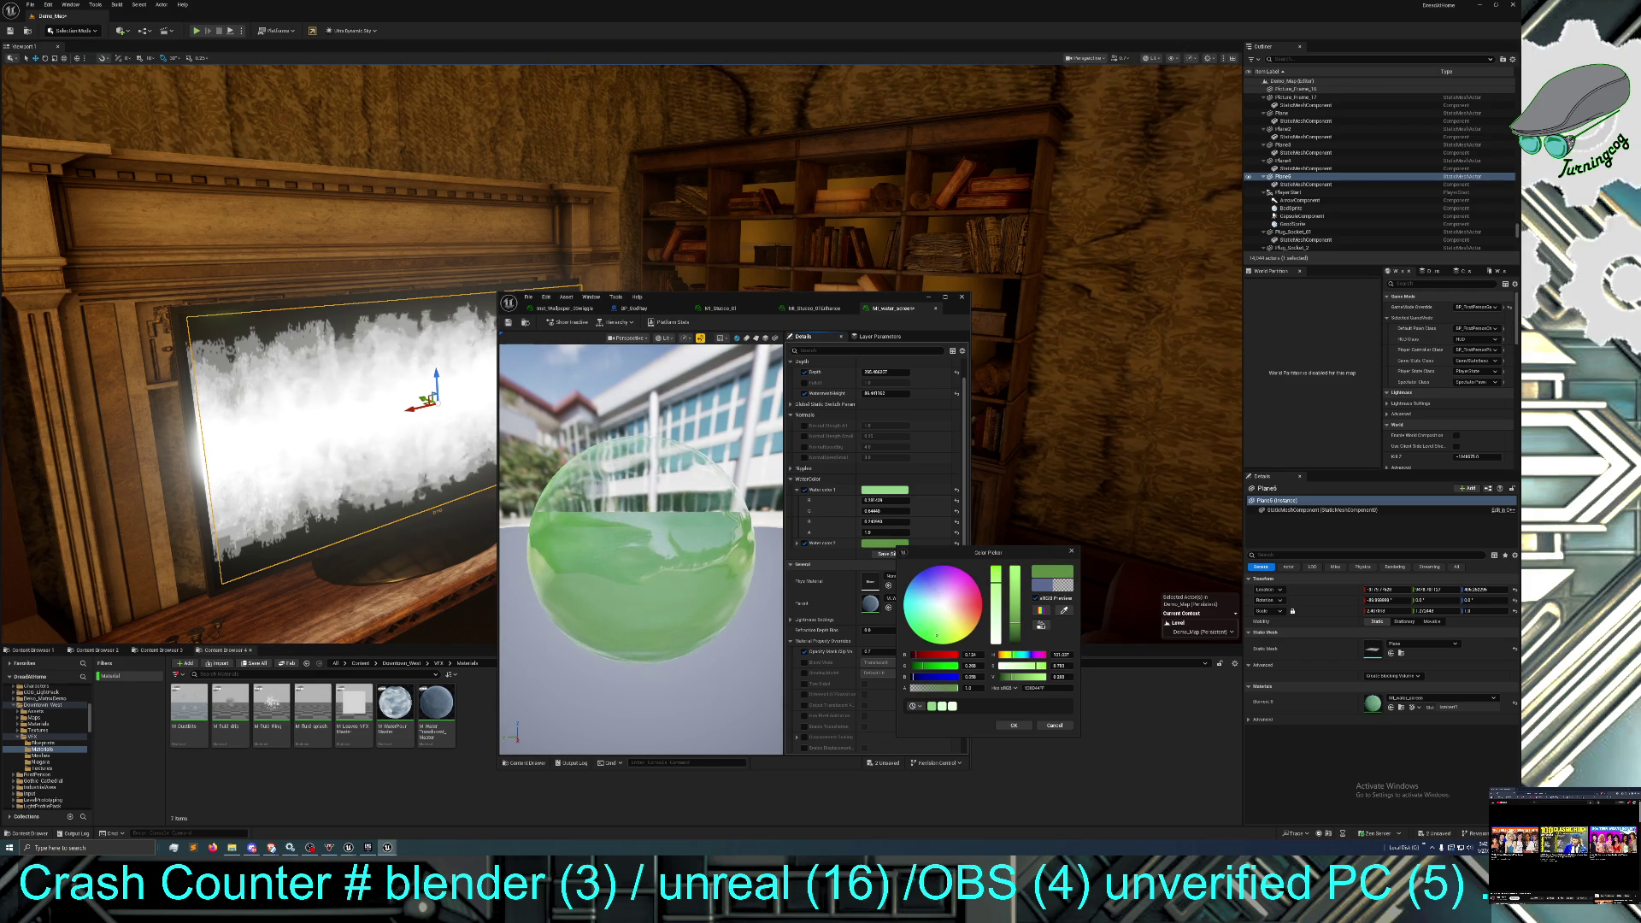
{"action": "left_click", "coordinate": [1013, 724]}
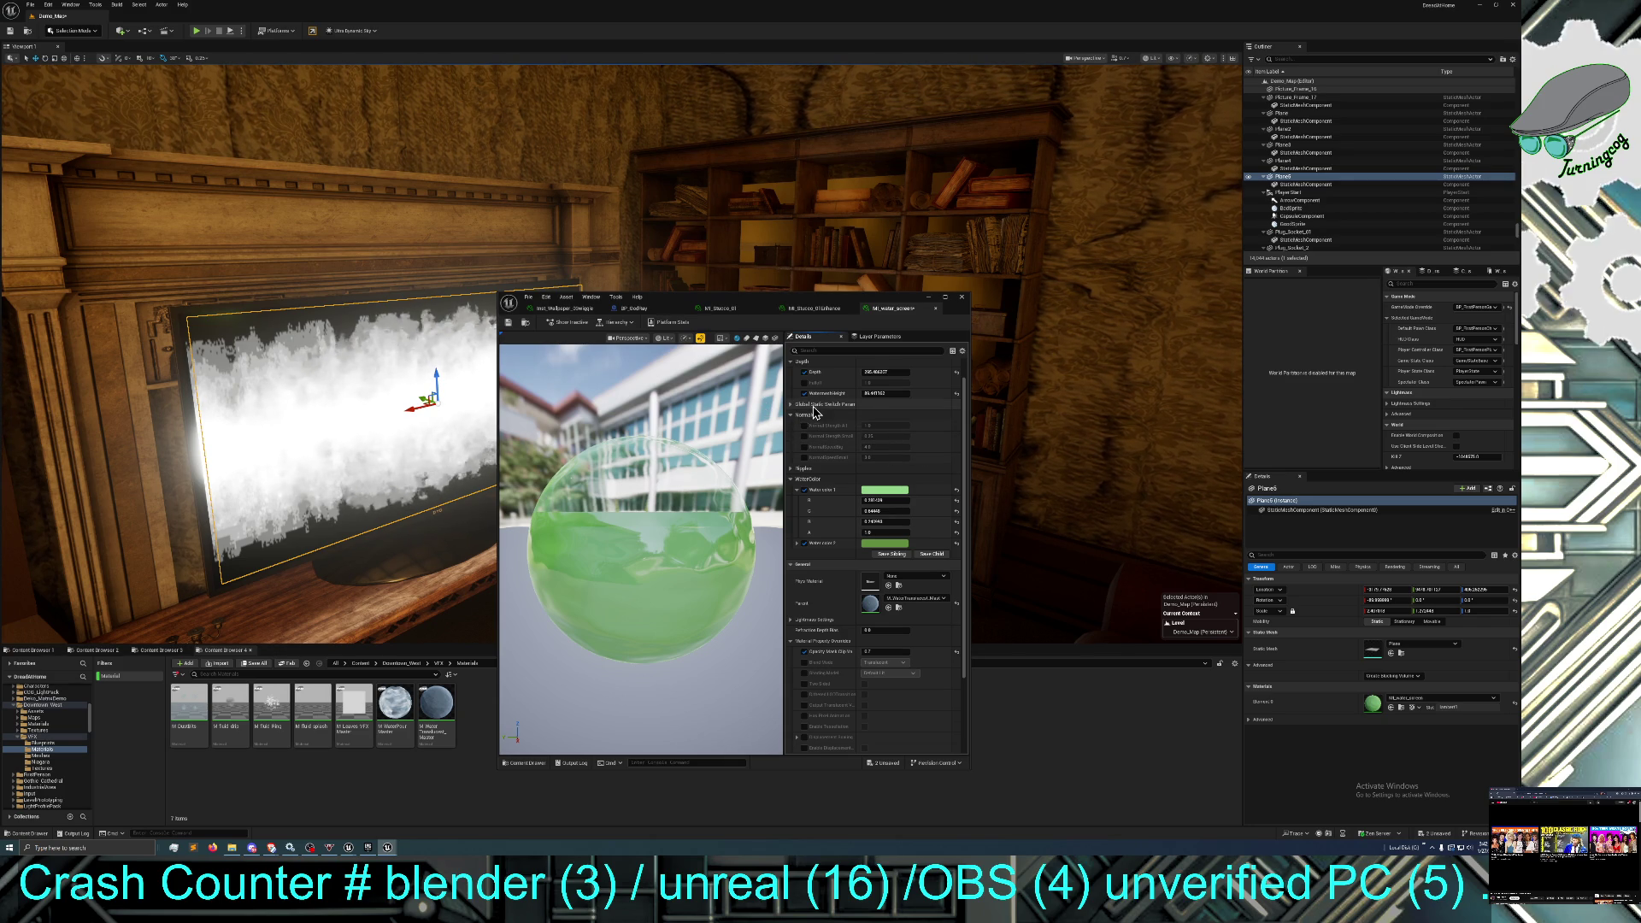
Lower the water material's Depth to 126.158.
{"action": "scroll", "coordinate": [823, 410], "scroll_direction": "up", "scroll_amount": 1}
{"action": "mouse_move", "coordinate": [880, 384]}
{"action": "left_mouse_down"}
{"action": "mouse_move", "coordinate": [810, 385]}
{"action": "mouse_move", "coordinate": [875, 407]}
{"action": "mouse_move", "coordinate": [848, 407]}
{"action": "mouse_move", "coordinate": [887, 385]}
{"action": "mouse_move", "coordinate": [859, 385]}
{"action": "left_mouse_up"}
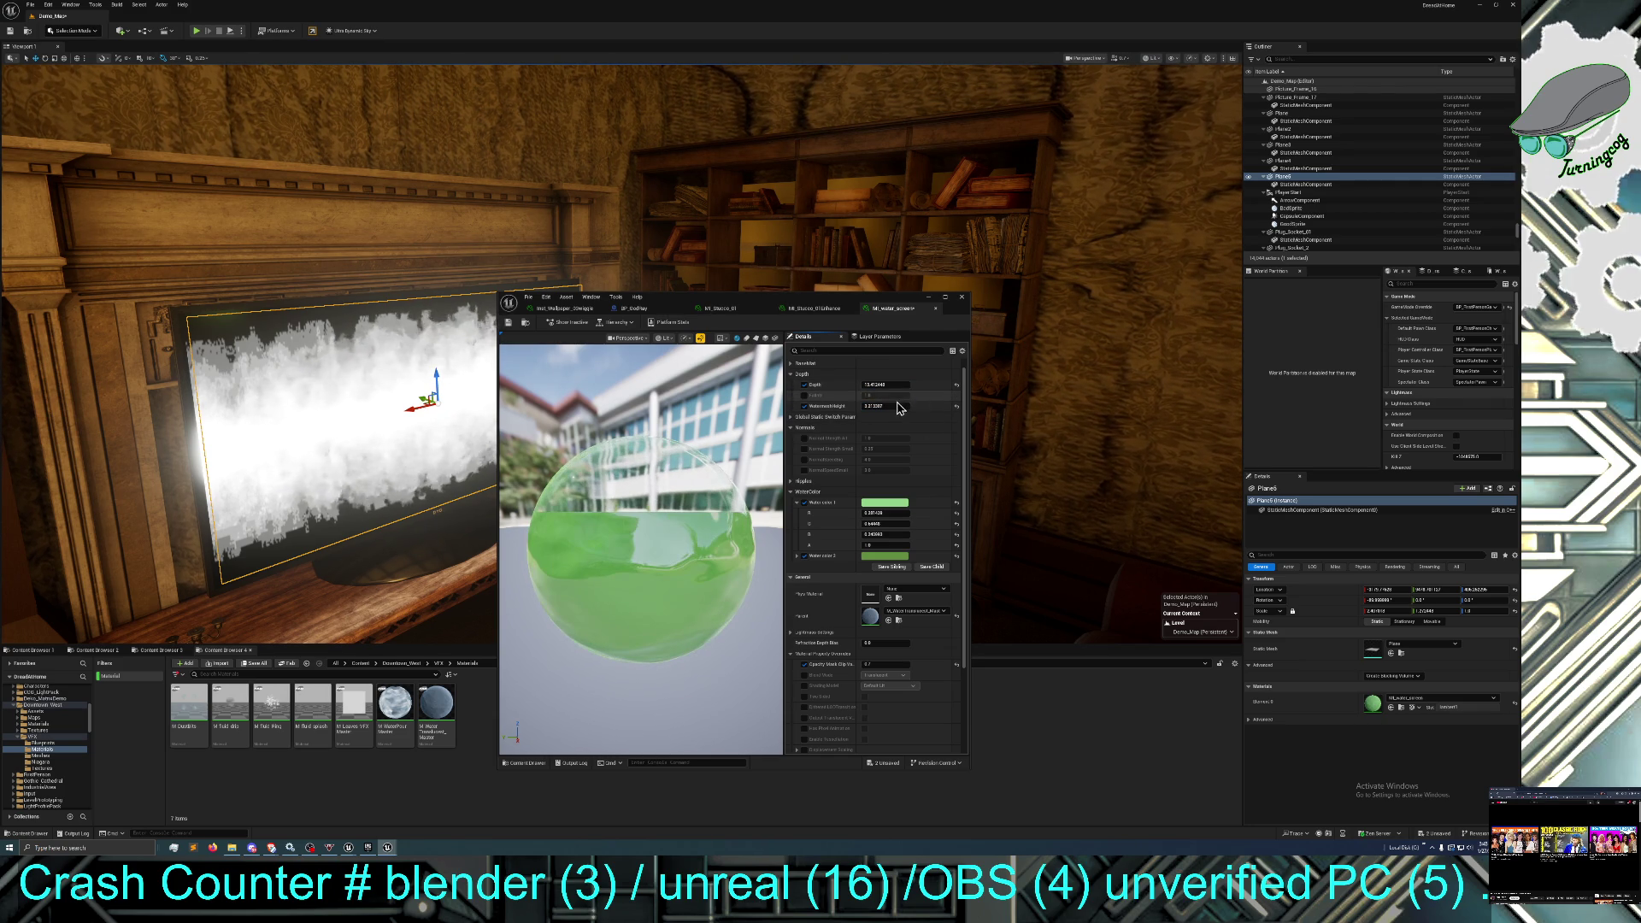
{"action": "scroll", "coordinate": [855, 540], "scroll_direction": "down", "scroll_amount": 4}
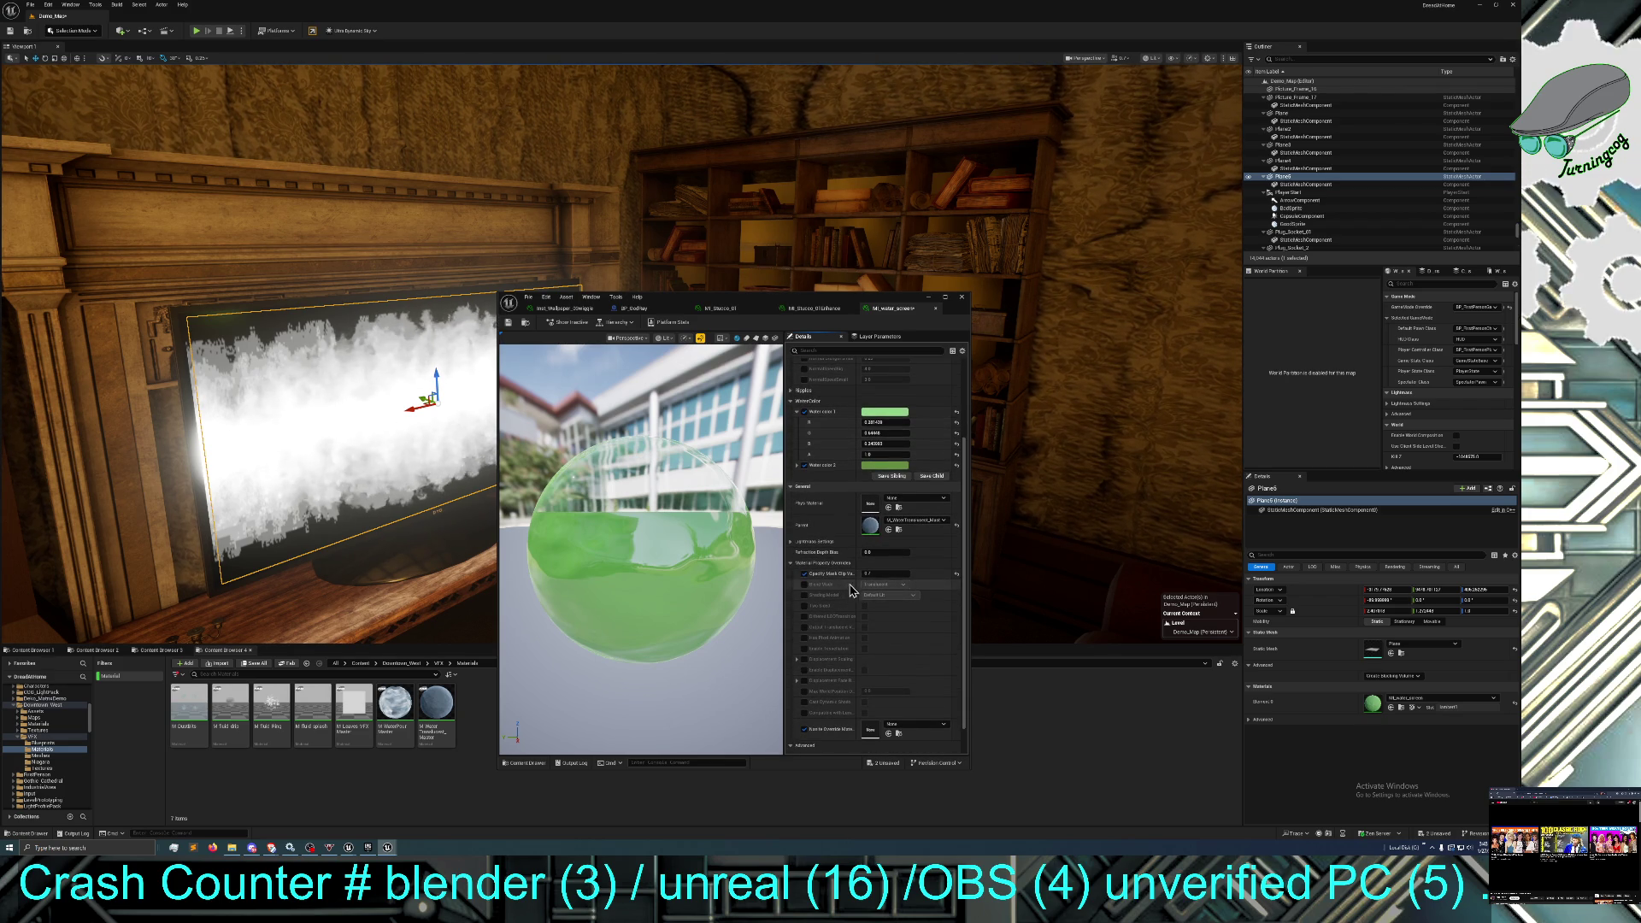
{"action": "scroll", "coordinate": [833, 566], "scroll_direction": "up", "scroll_amount": 2}
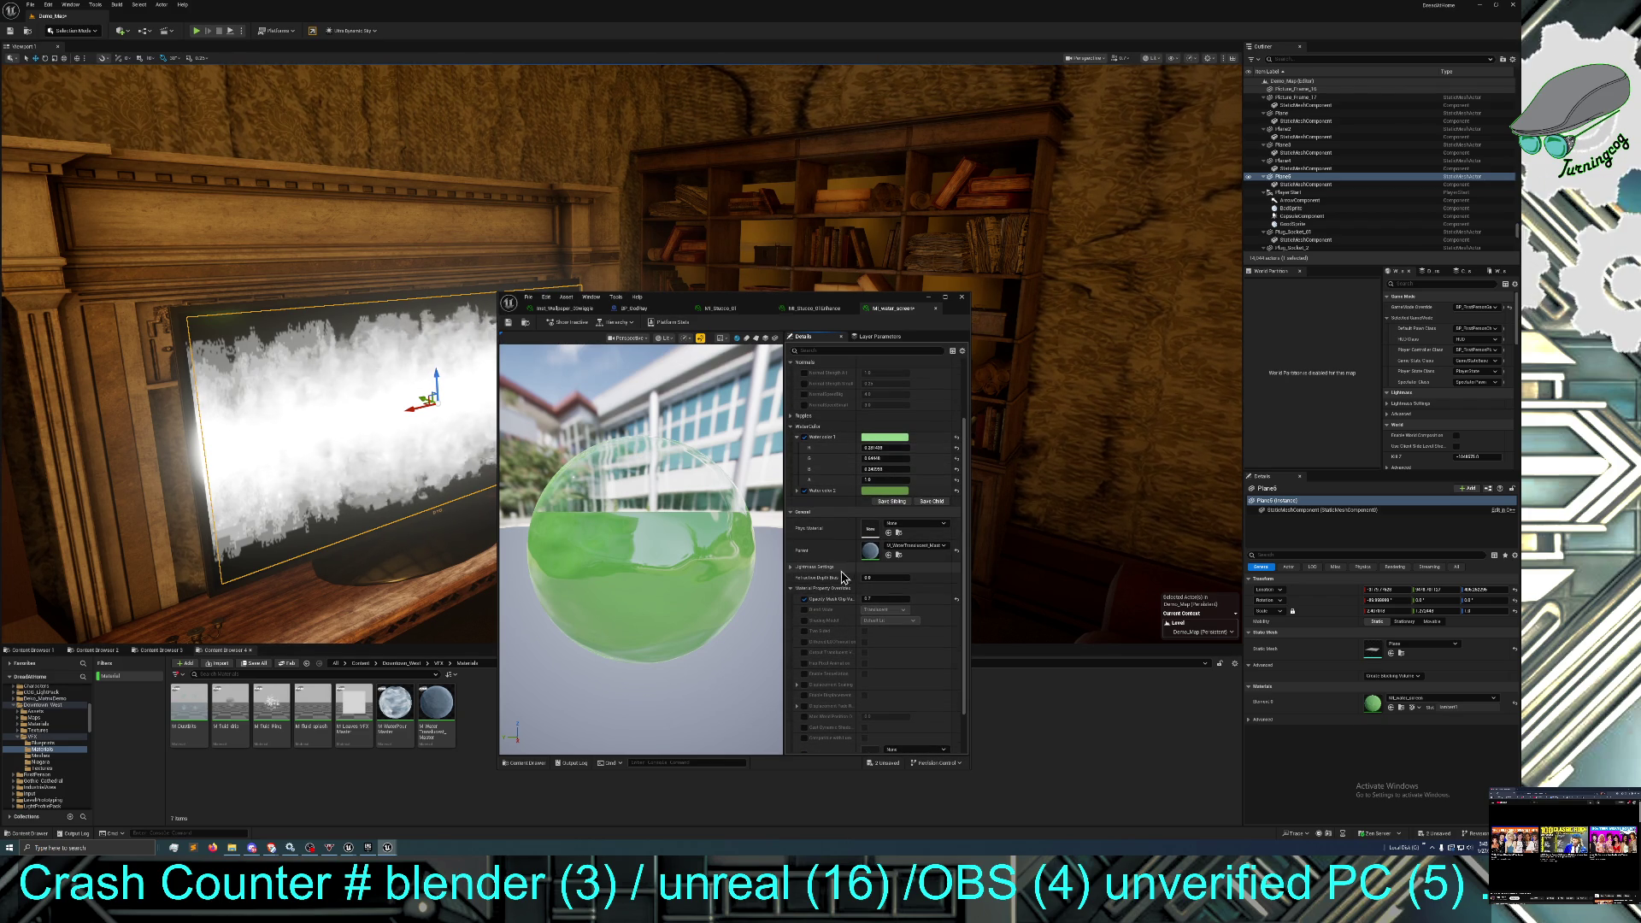
{"action": "scroll", "coordinate": [863, 554], "scroll_direction": "up", "scroll_amount": 3}
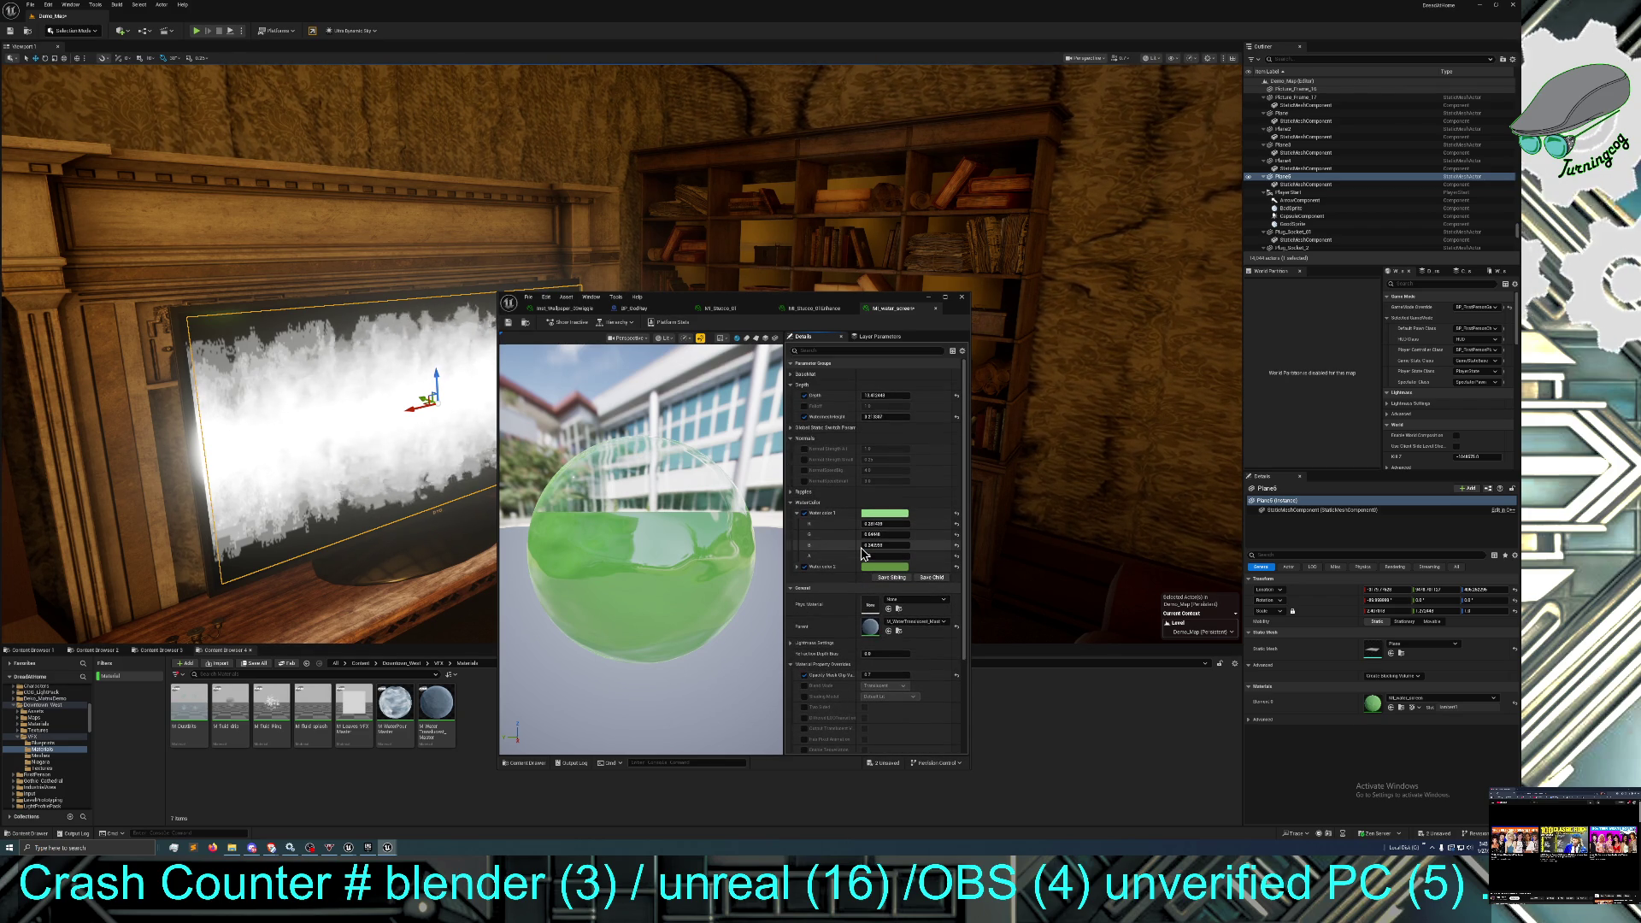
{"action": "scroll", "coordinate": [829, 513], "scroll_direction": "down", "scroll_amount": 2}
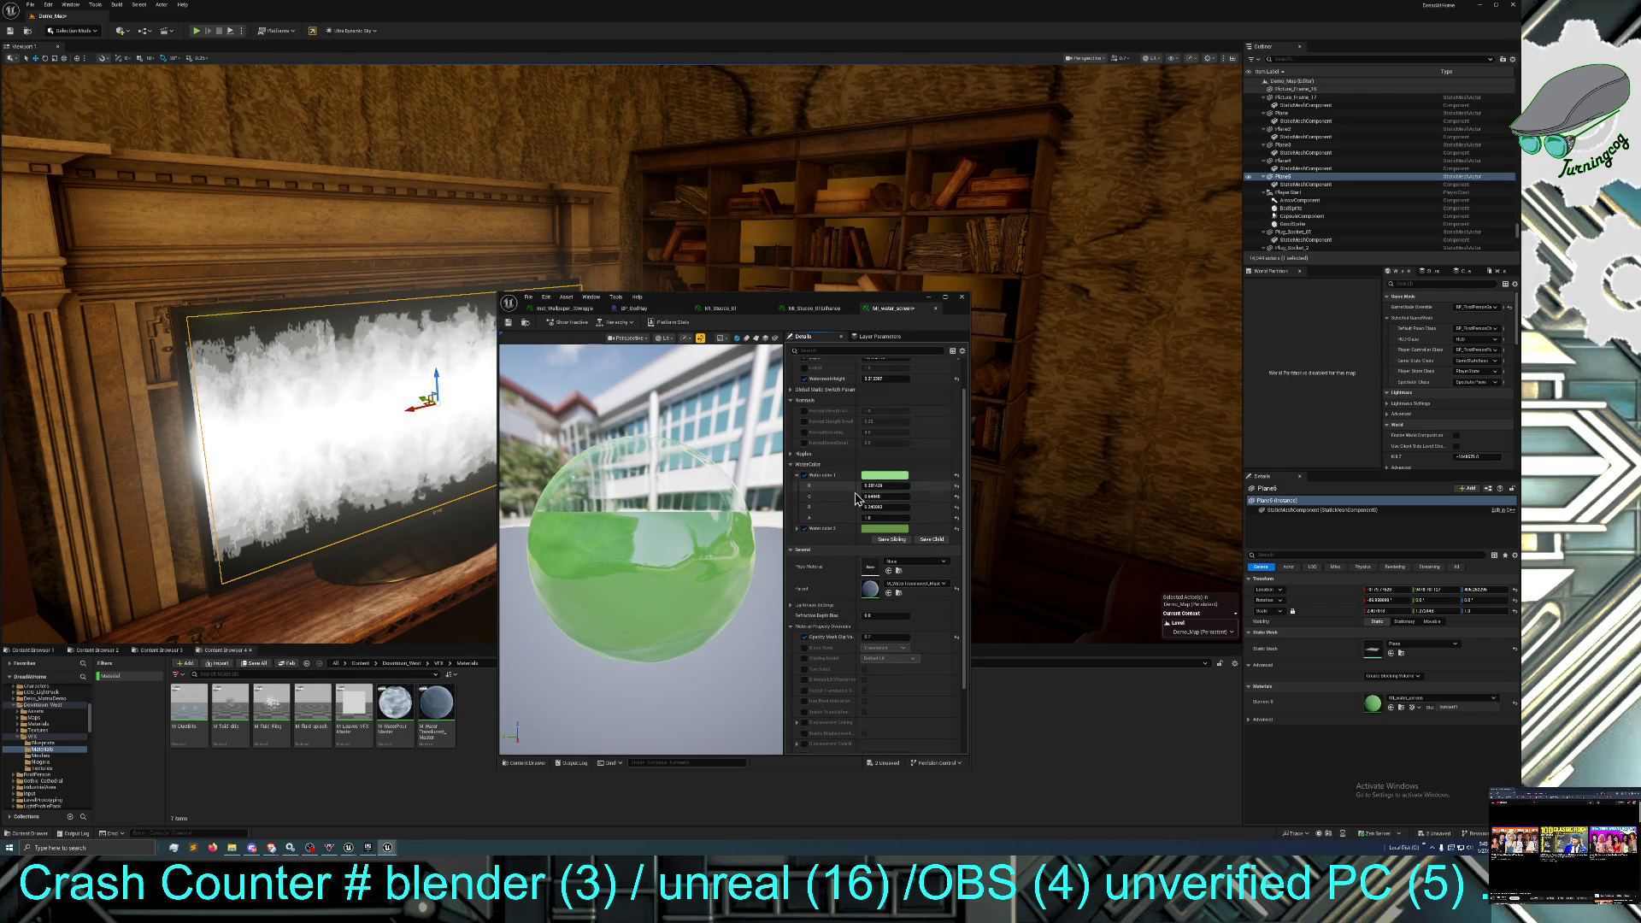
{"action": "scroll", "coordinate": [811, 513], "scroll_direction": "down", "scroll_amount": 5}
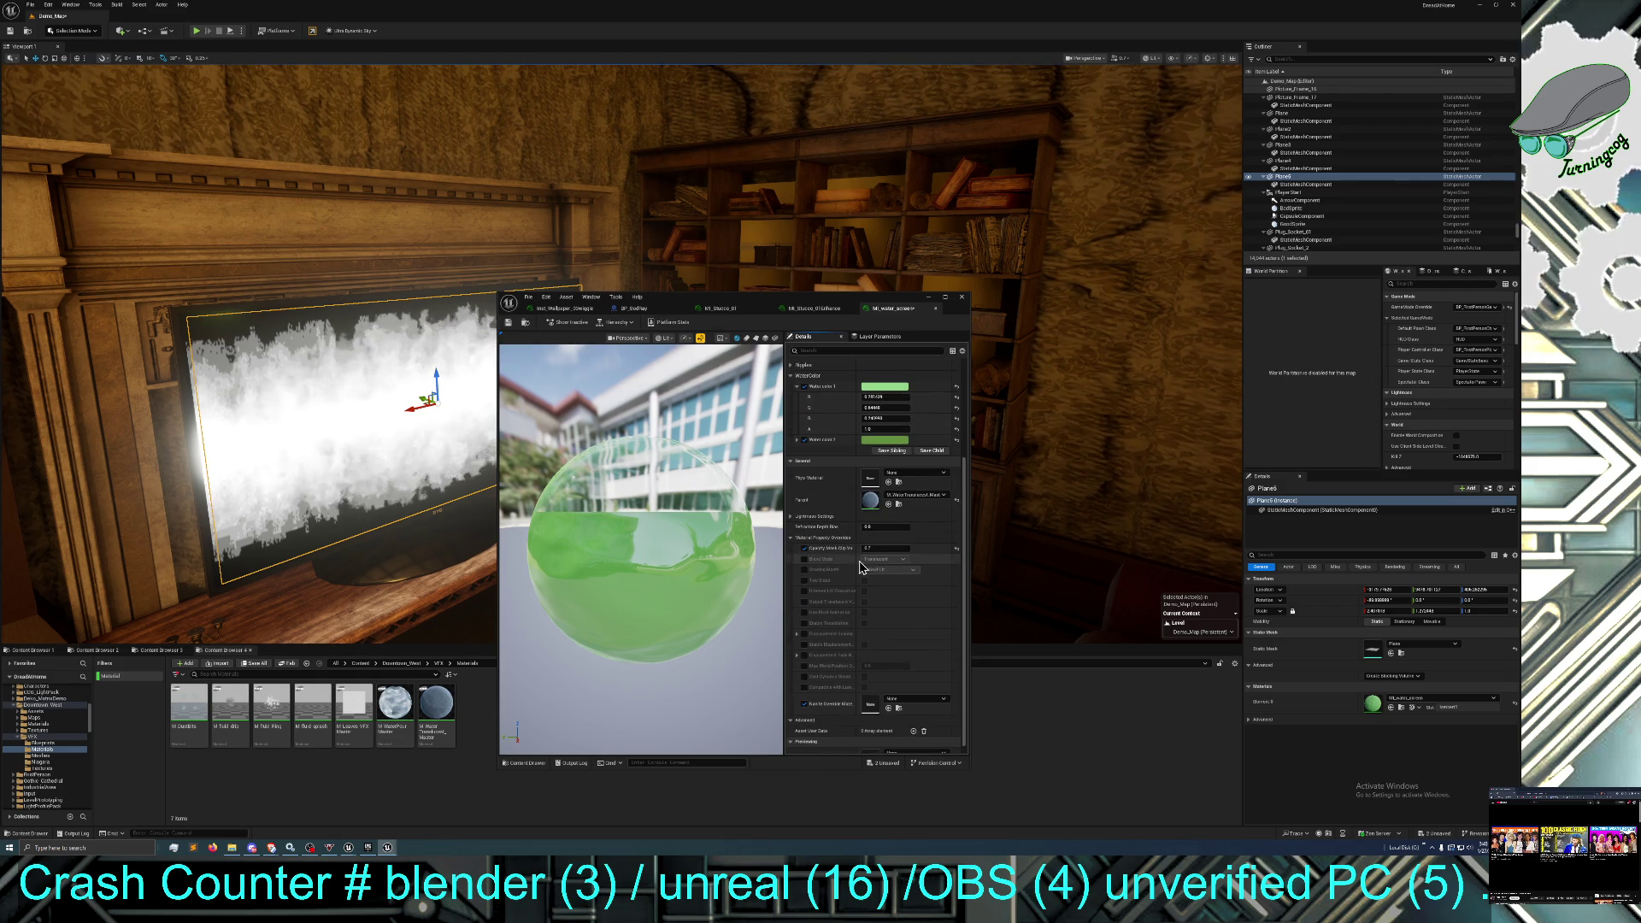
Override and set the Opacity Mask Clip Value, then save the material instance.
{"action": "left_click", "coordinate": [805, 549]}
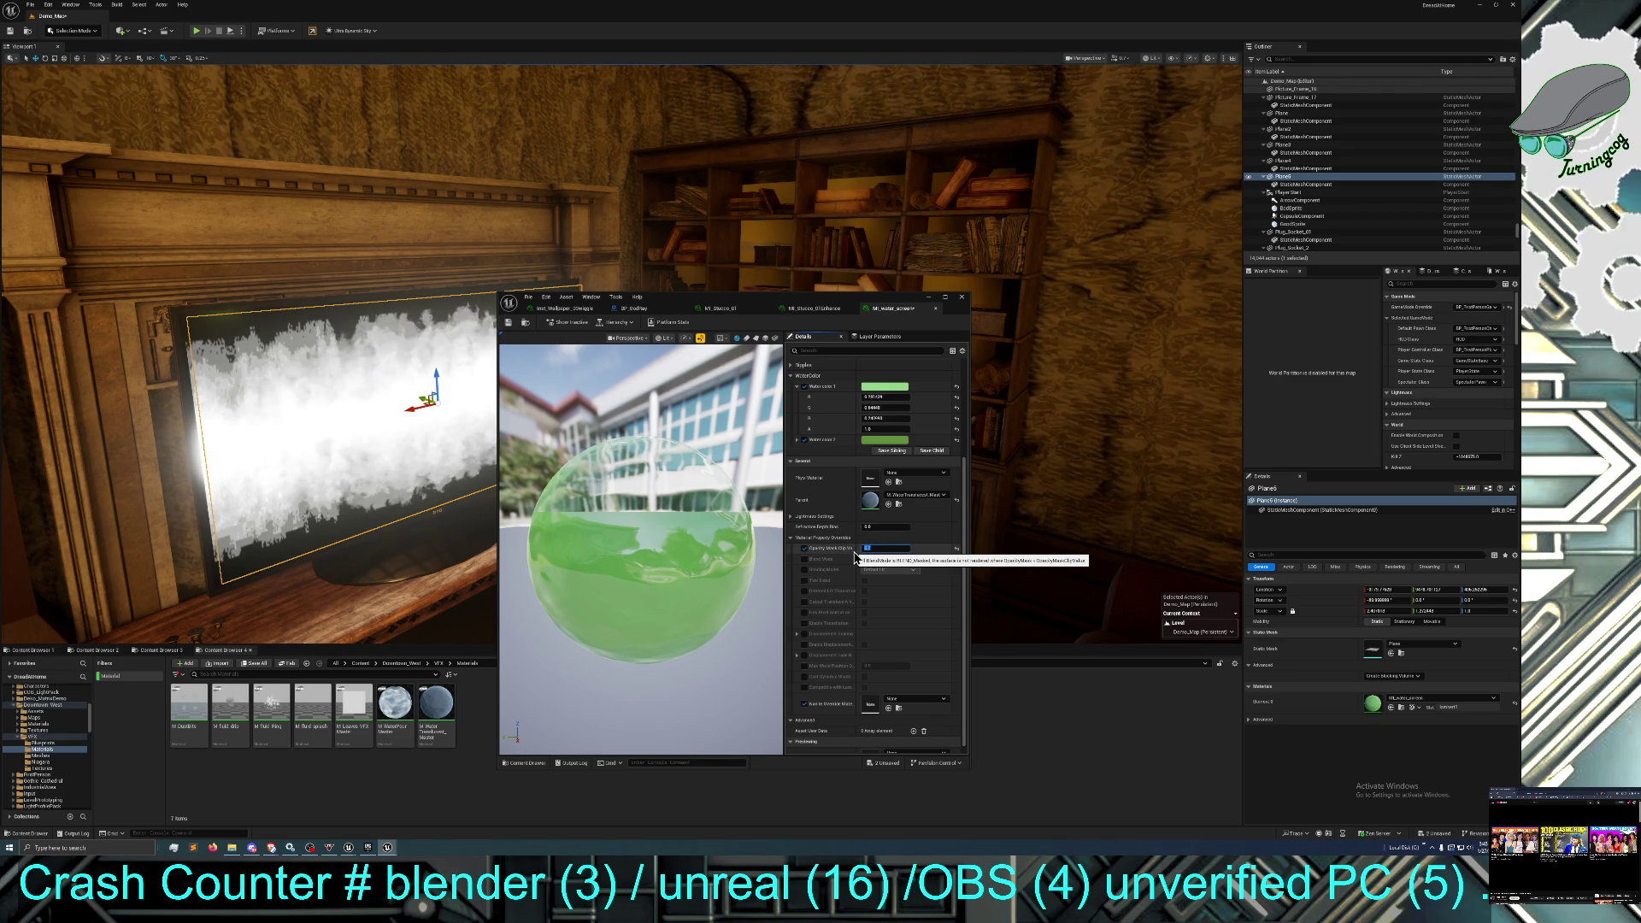
{"action": "key", "text": "Return"}
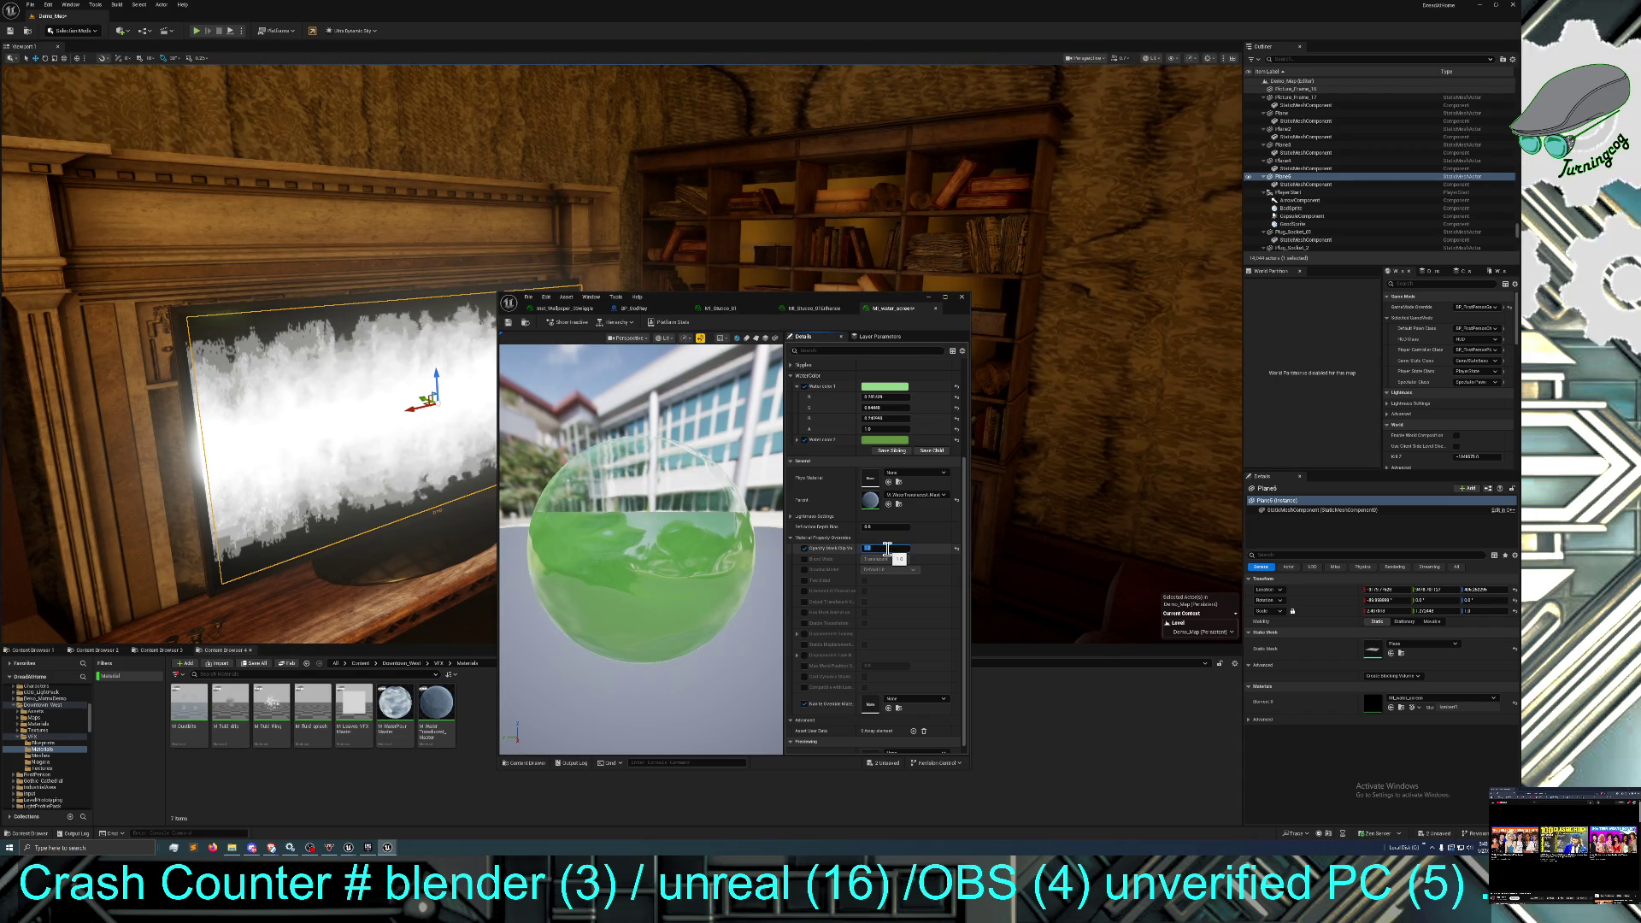
{"action": "left_click", "coordinate": [507, 323]}
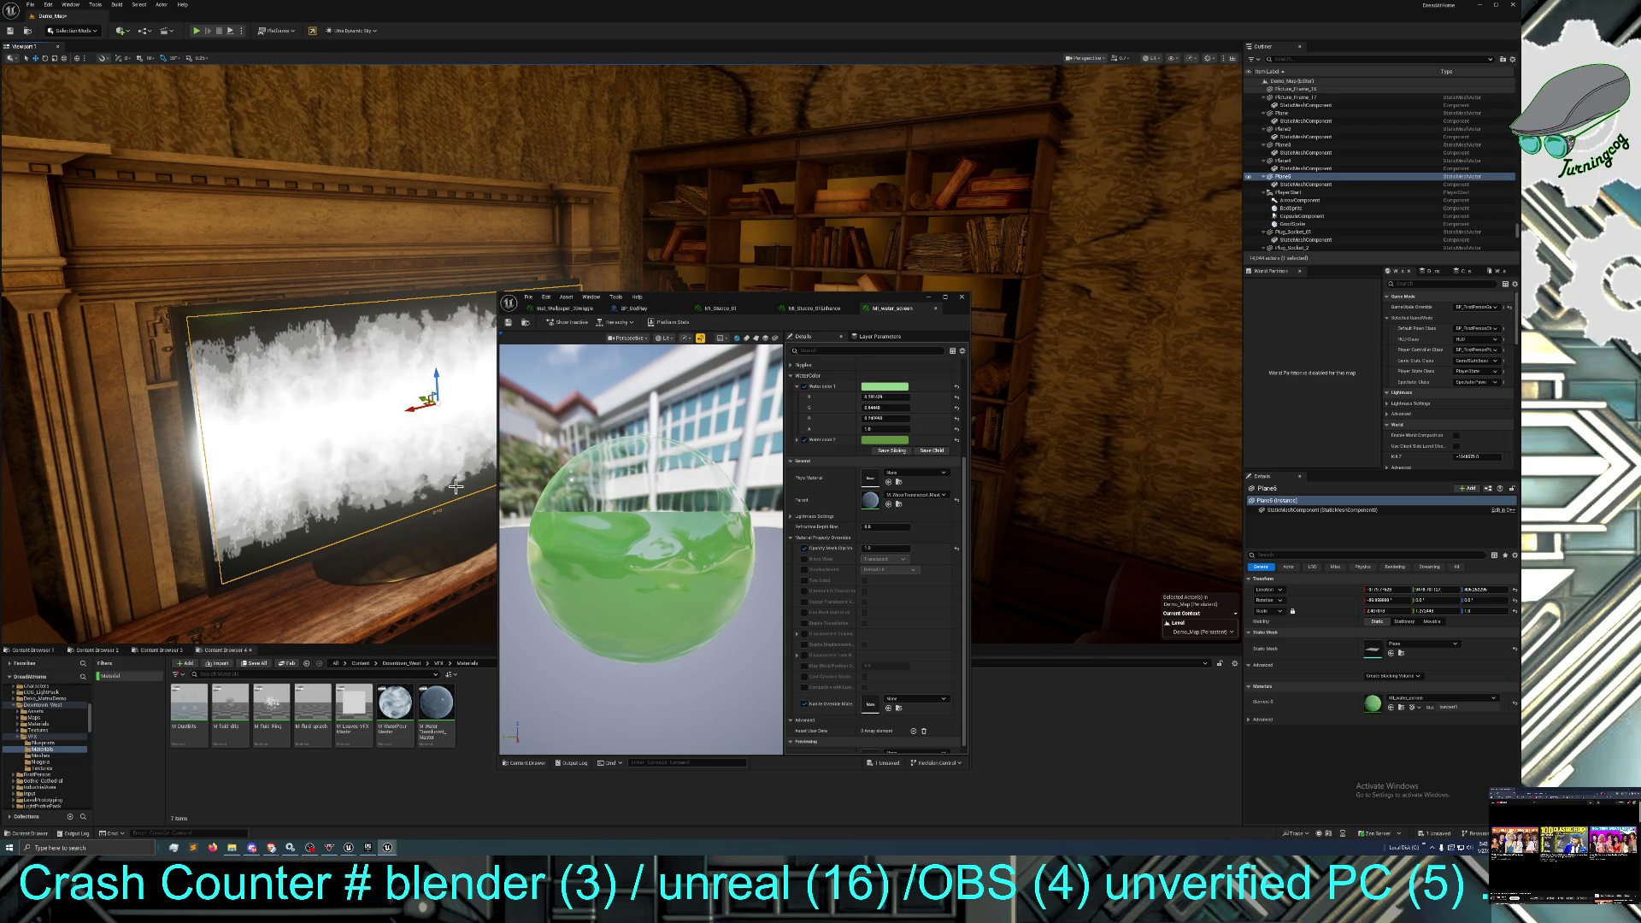
Select the plane in front of the TV and reangle it over the screen.
{"action": "left_click_drag", "start_coordinate": [307, 388], "coordinate": [239, 423]}
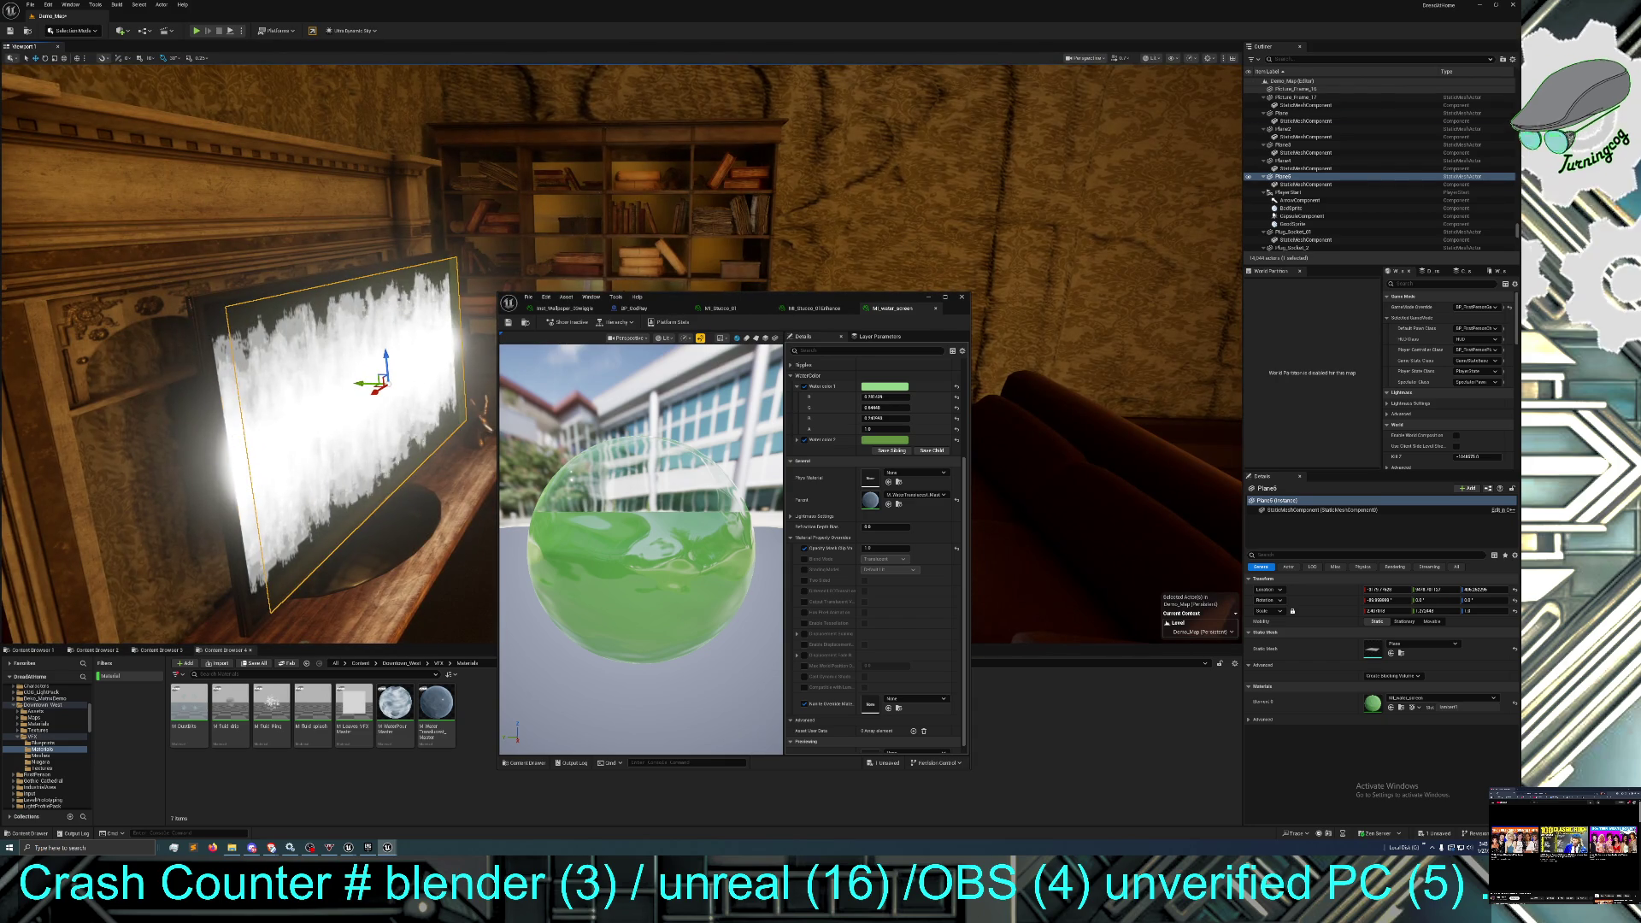
{"action": "left_click", "coordinate": [264, 438]}
{"action": "mouse_move", "coordinate": [350, 384]}
{"action": "left_mouse_down"}
{"action": "mouse_move", "coordinate": [323, 380]}
{"action": "mouse_move", "coordinate": [347, 391]}
{"action": "left_mouse_up"}
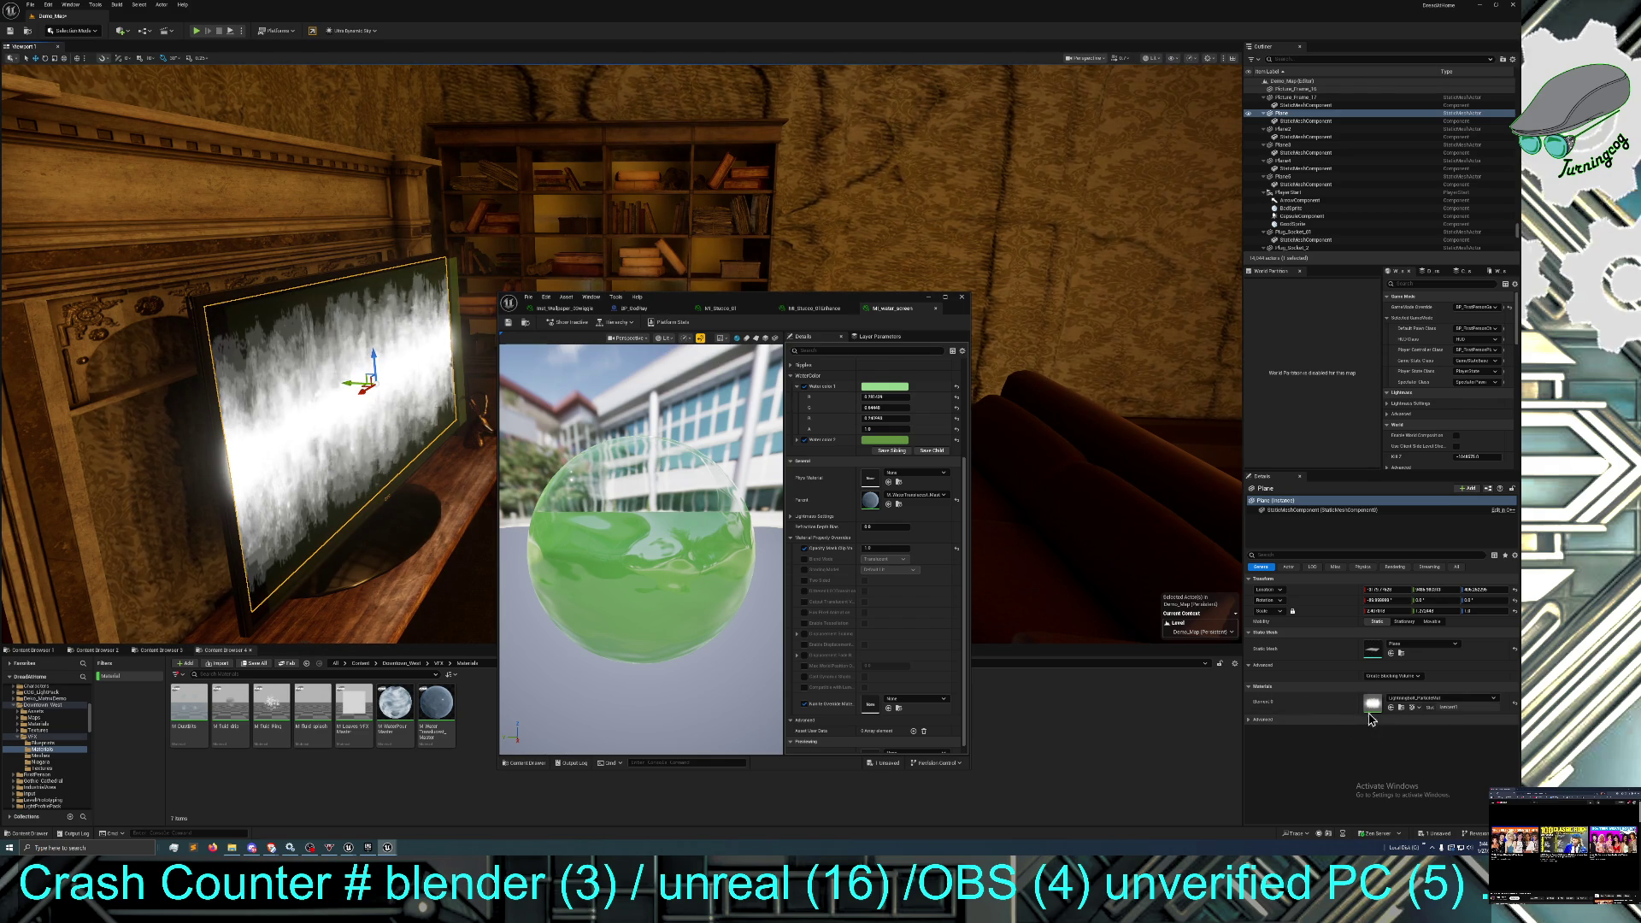
{"action": "left_click", "coordinate": [1402, 713]}
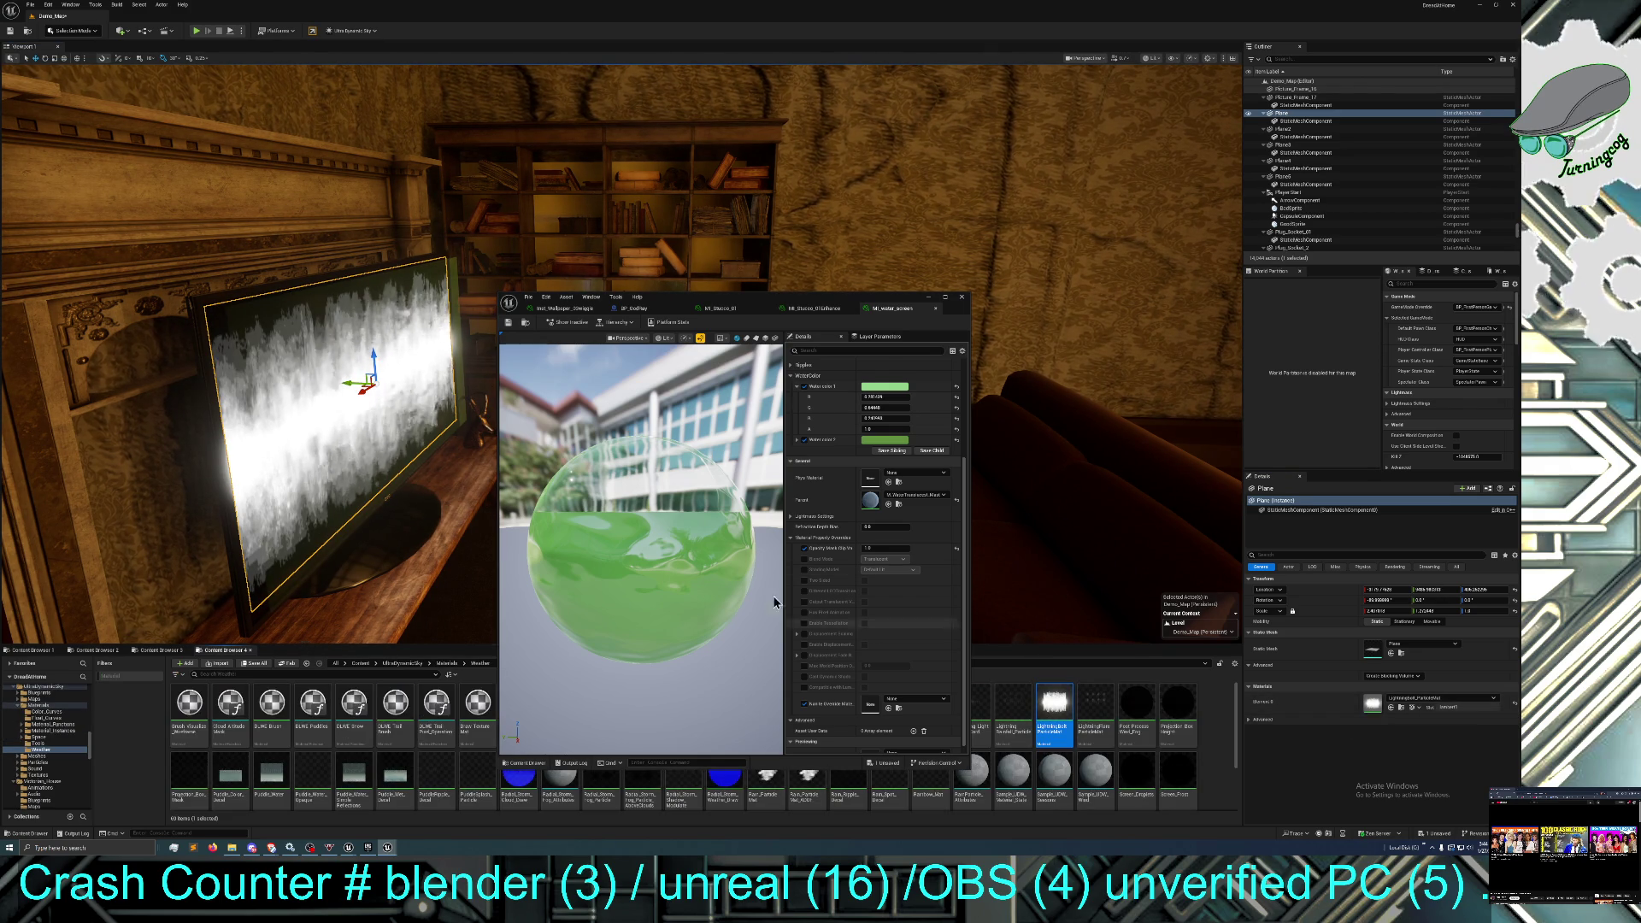
{"action": "mouse_move", "coordinate": [774, 305]}
{"action": "left_mouse_down"}
{"action": "mouse_move", "coordinate": [886, 201]}
{"action": "mouse_move", "coordinate": [923, 79]}
{"action": "left_mouse_up"}
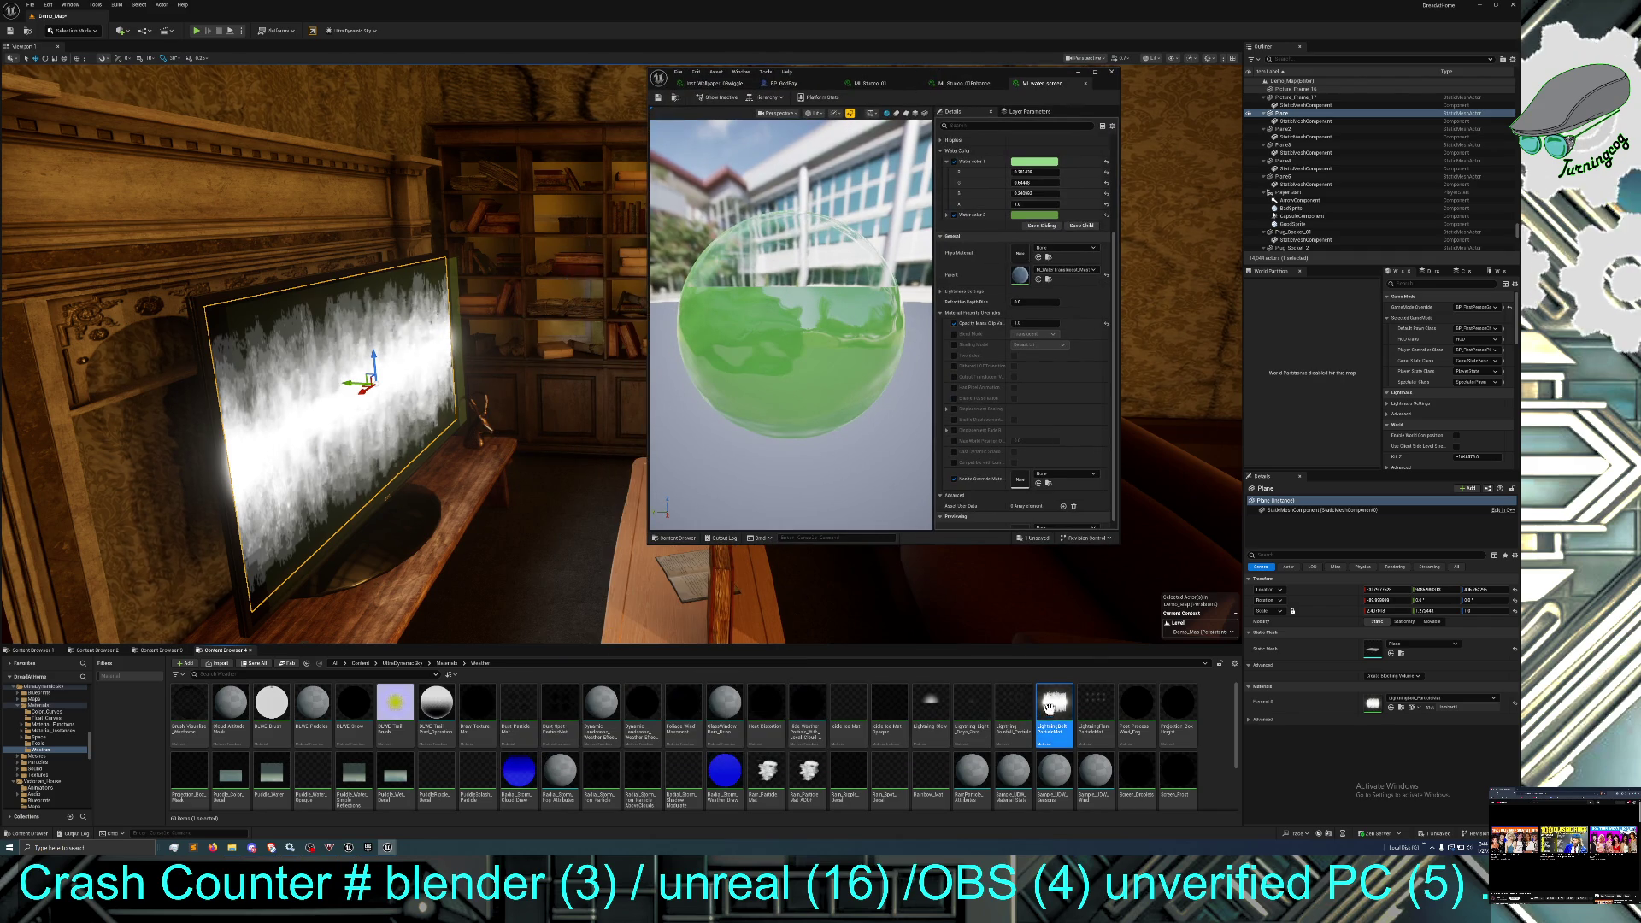
{"action": "right_click", "coordinate": [1049, 711]}
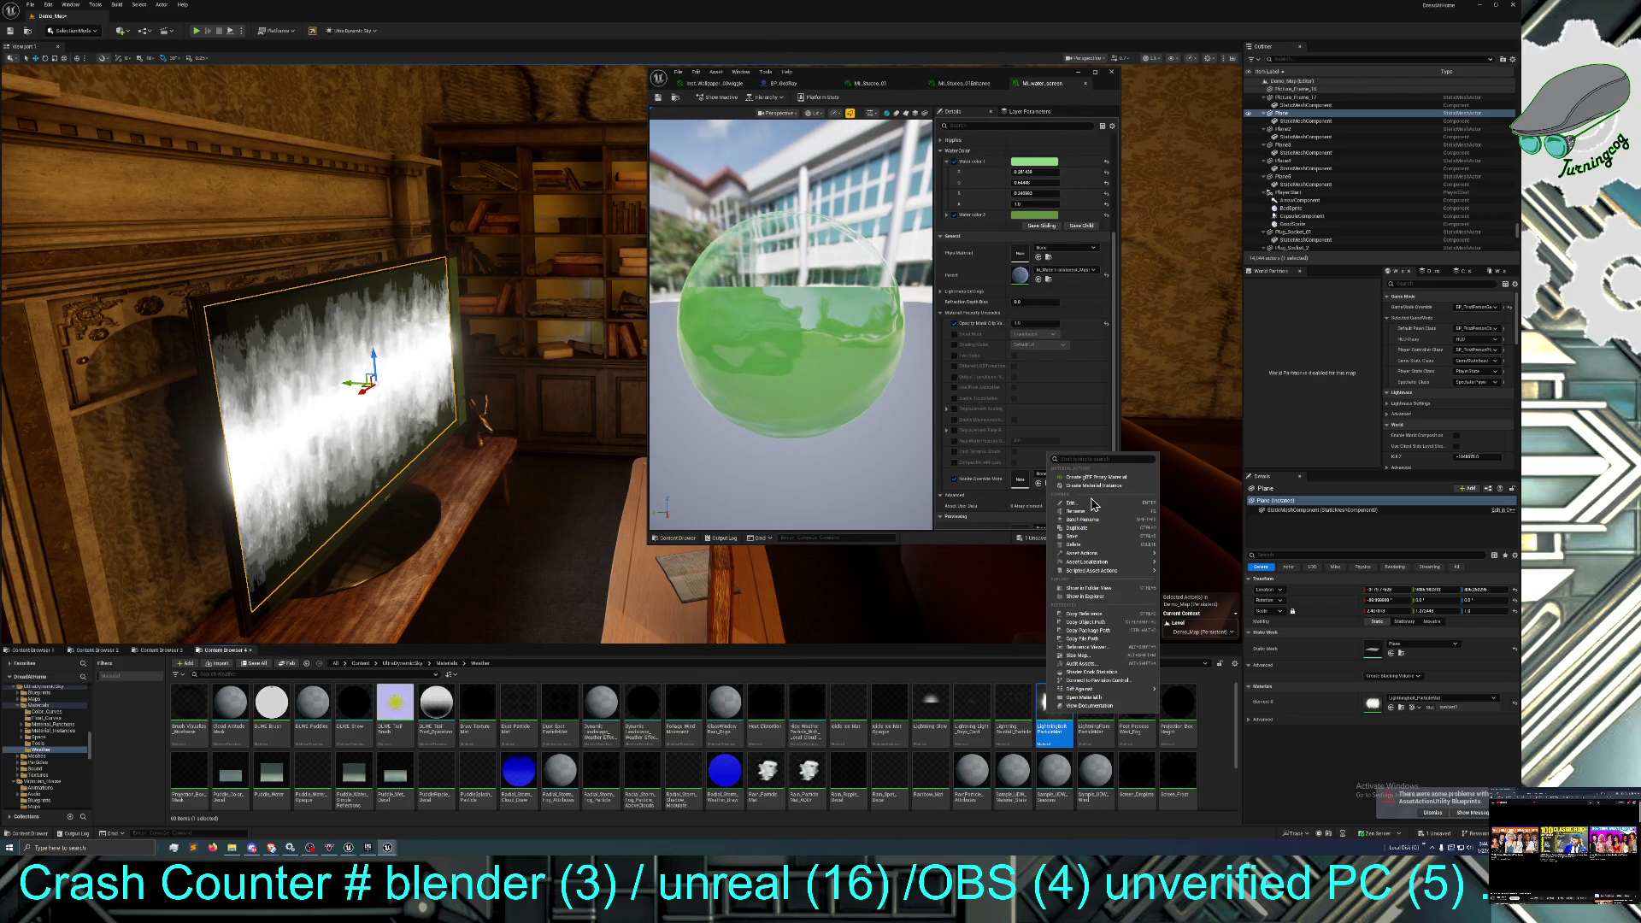
{"action": "left_click", "coordinate": [1079, 527]}
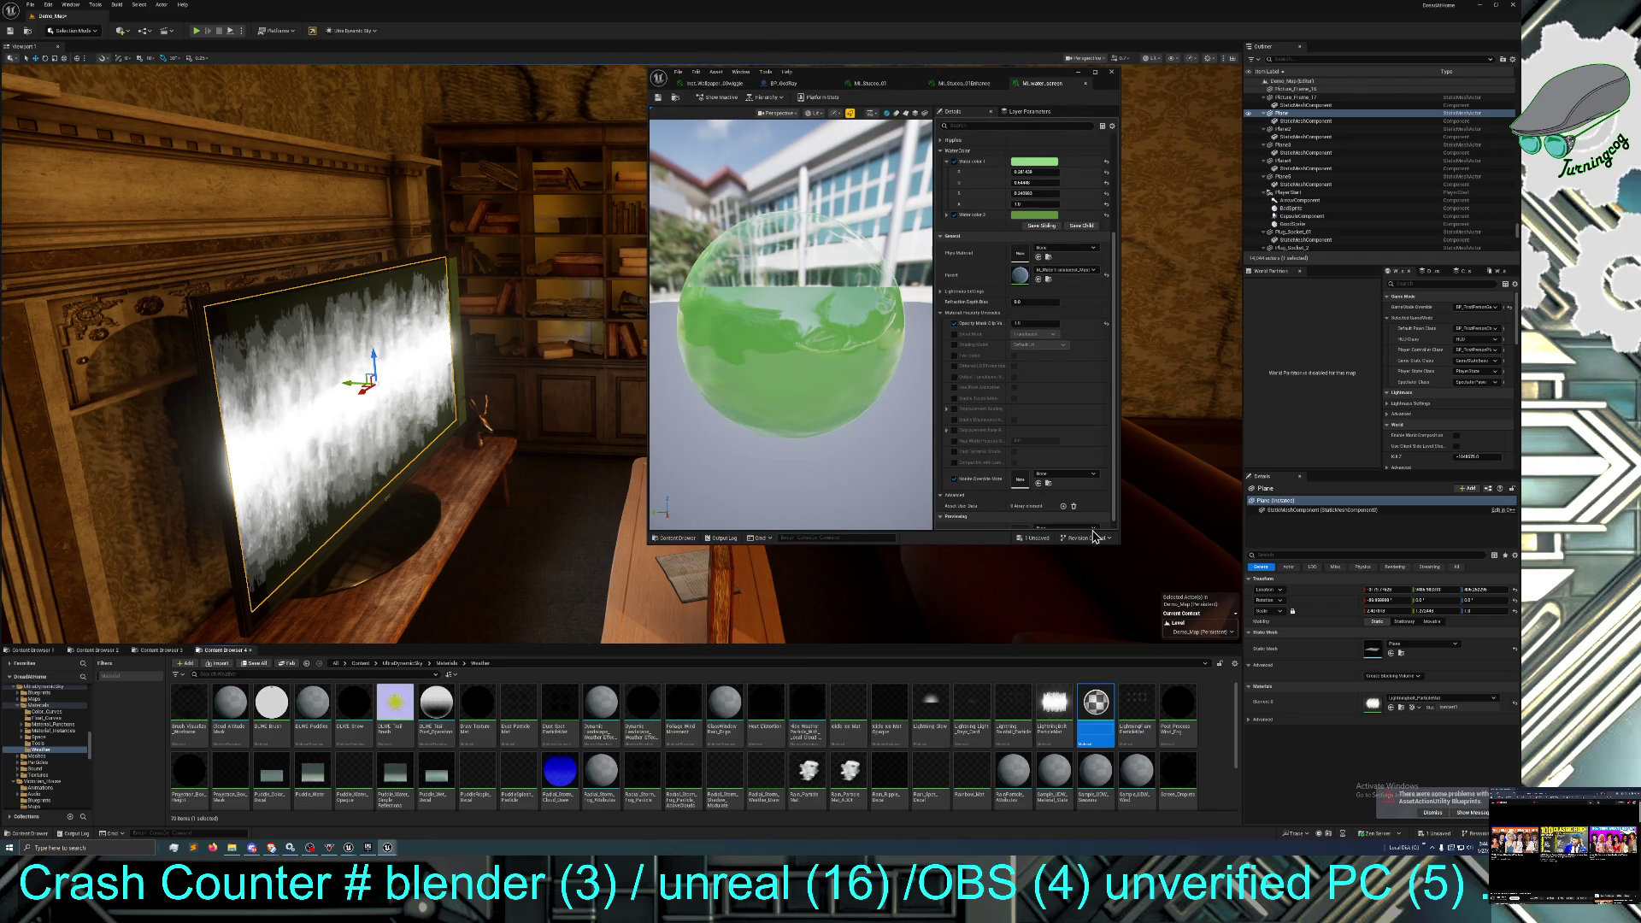
{"action": "key", "text": "Return"}
{"action": "double_click", "coordinate": [1102, 738]}
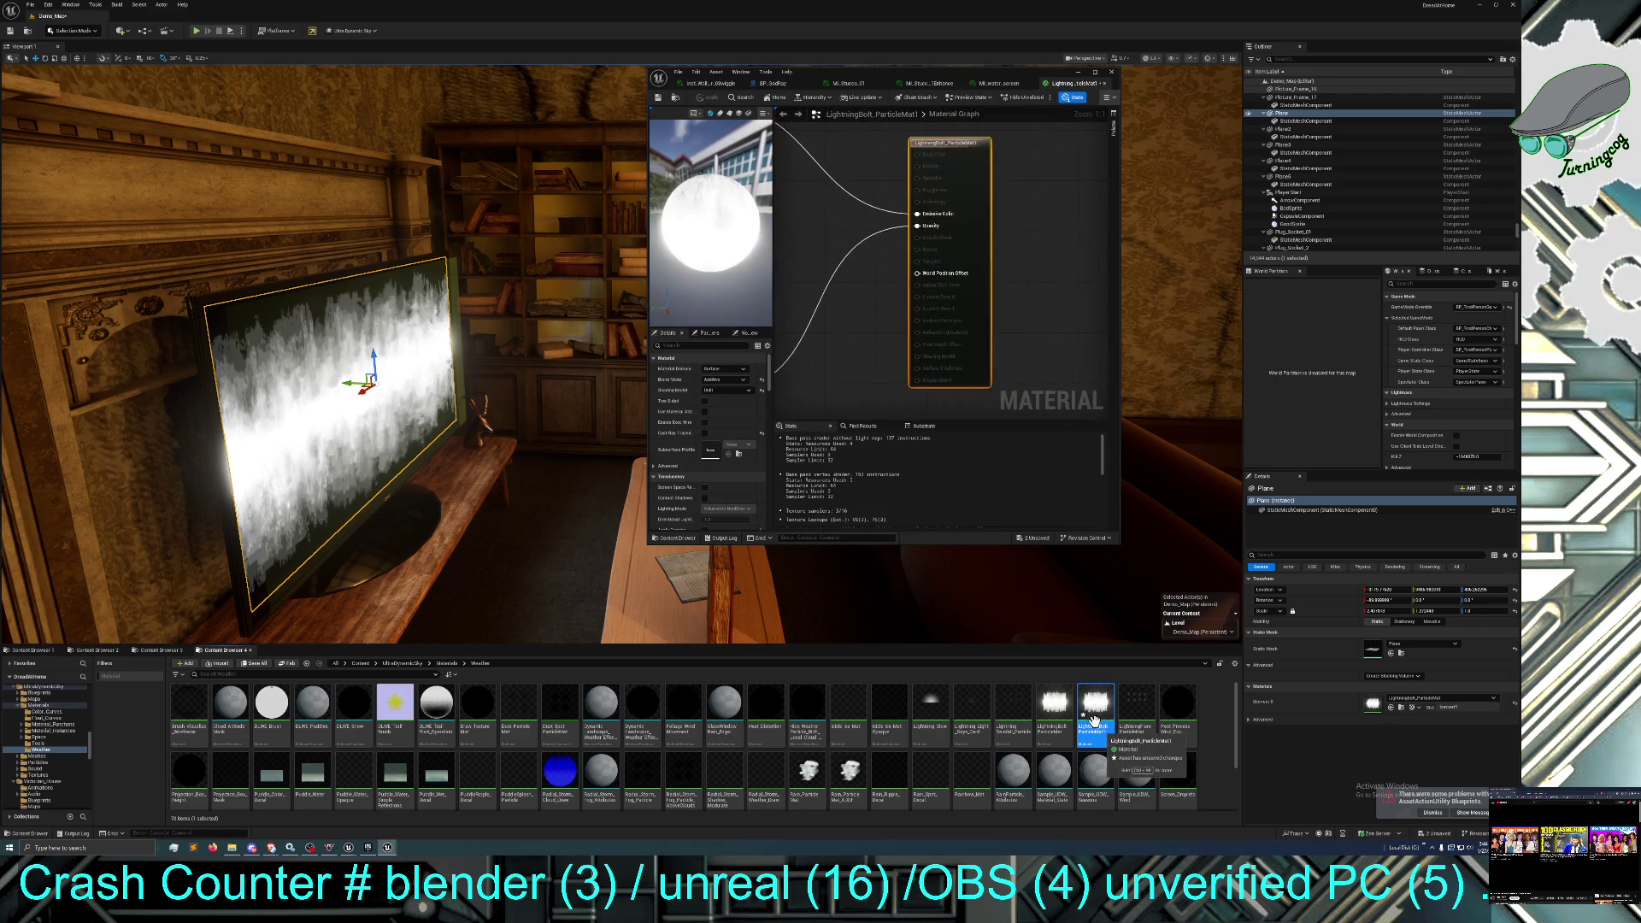
{"action": "scroll", "coordinate": [859, 348], "scroll_direction": "down", "scroll_amount": 6}
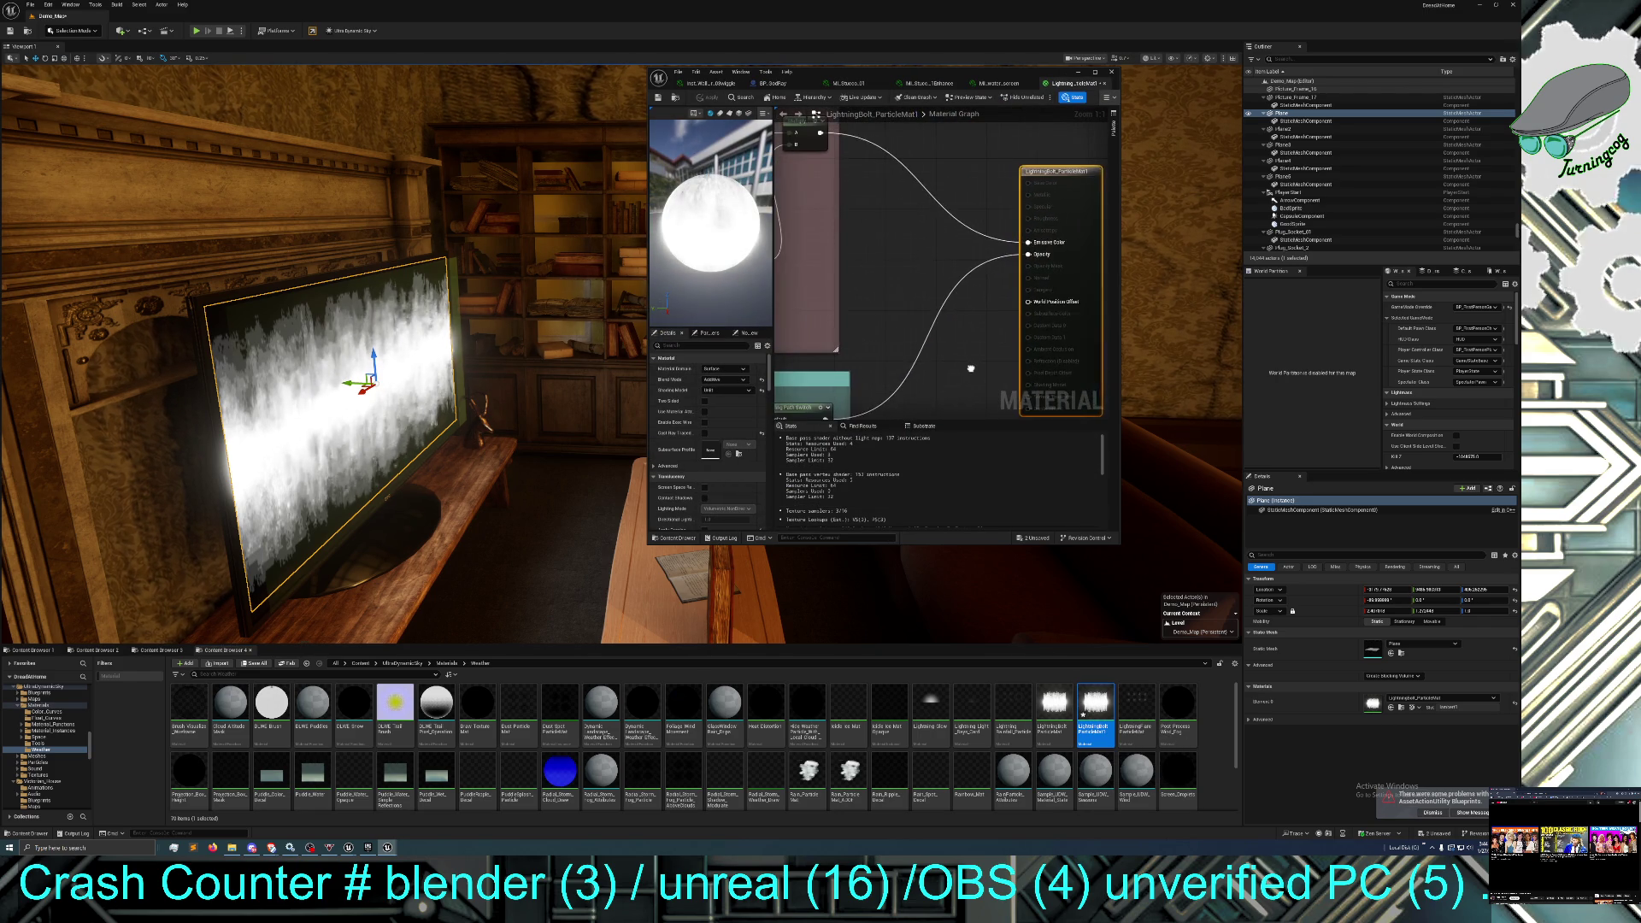
{"action": "scroll", "coordinate": [950, 263], "scroll_direction": "up", "scroll_amount": 4}
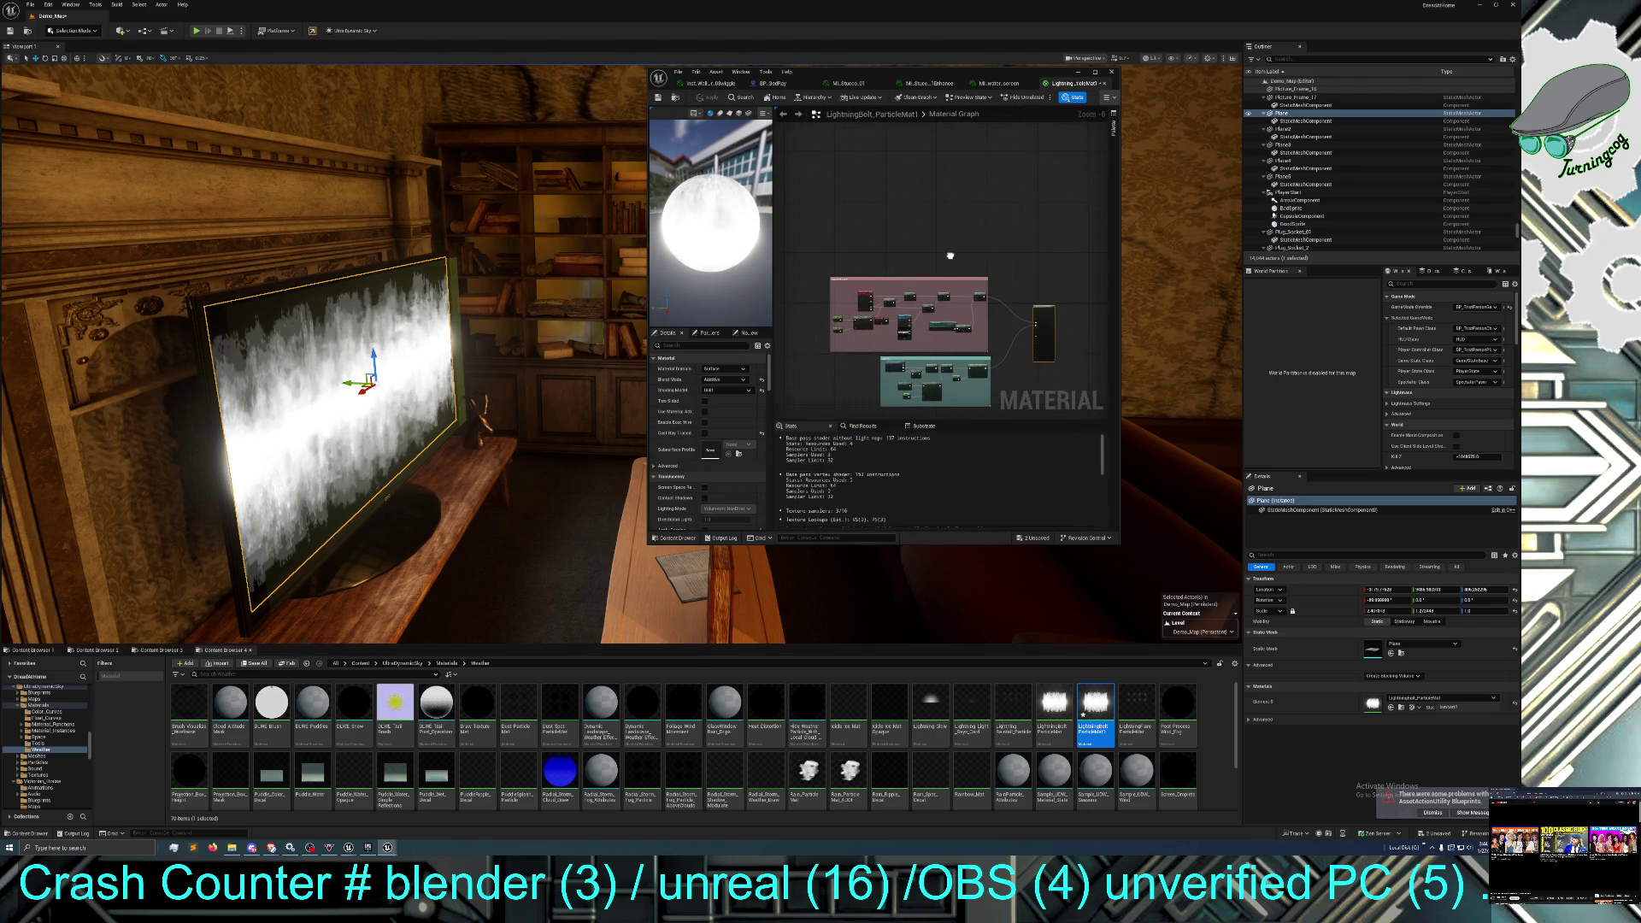
{"action": "scroll", "coordinate": [909, 257], "scroll_direction": "up", "scroll_amount": 2}
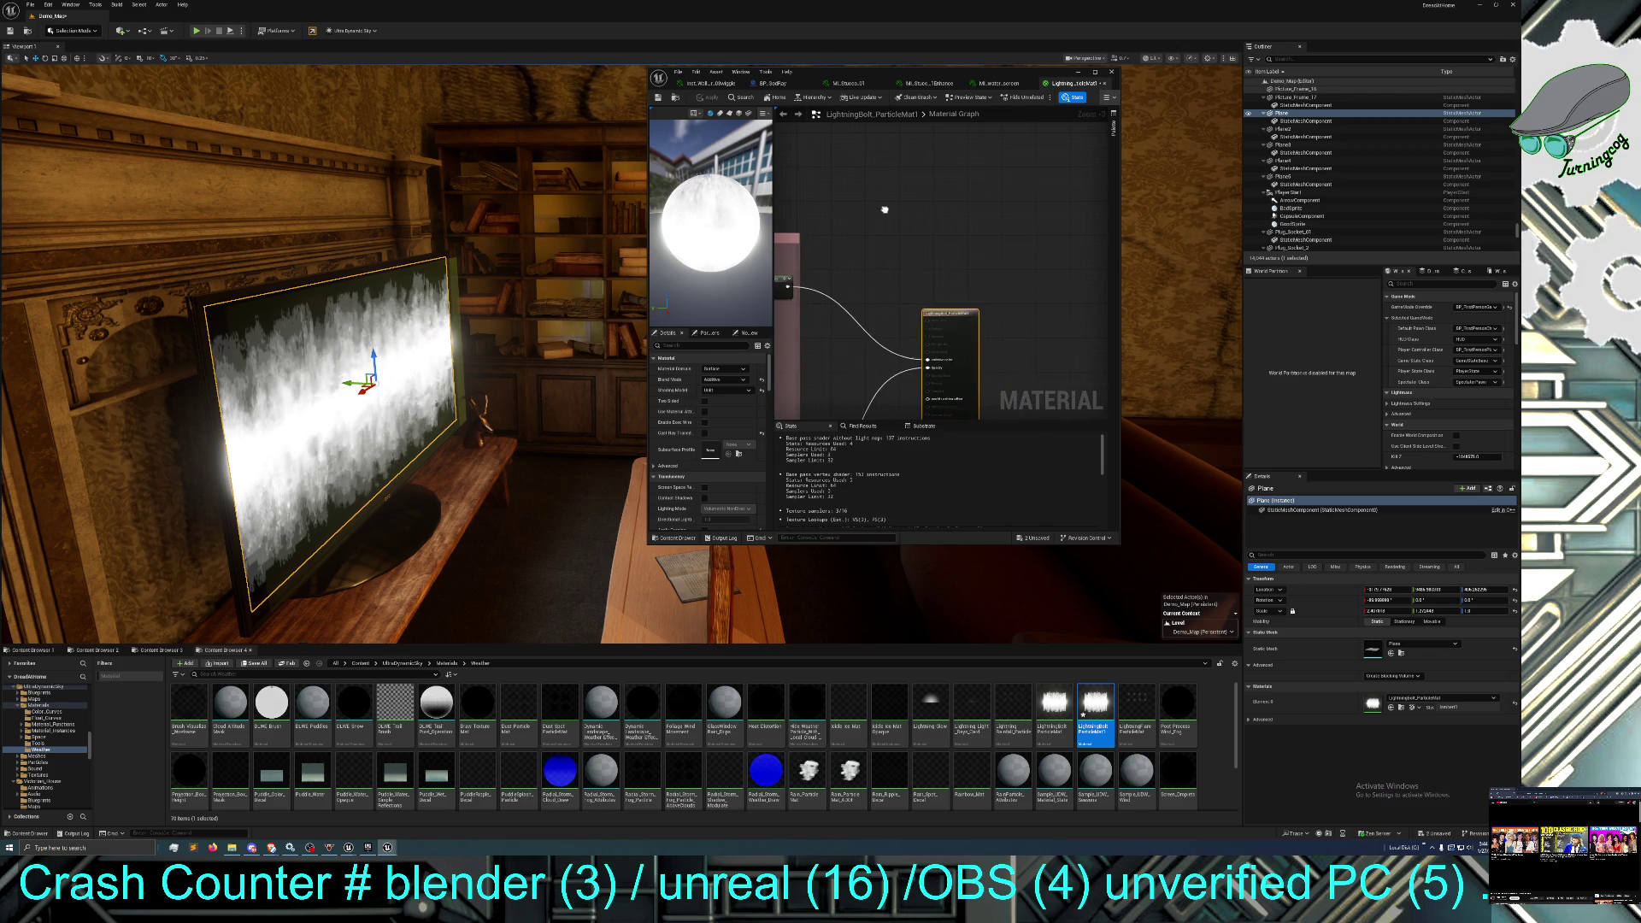
{"action": "mouse_move", "coordinate": [908, 273]}
{"action": "left_mouse_down"}
{"action": "mouse_move", "coordinate": [913, 242]}
{"action": "mouse_move", "coordinate": [1049, 239]}
{"action": "mouse_move", "coordinate": [980, 322]}
{"action": "mouse_move", "coordinate": [1015, 306]}
{"action": "left_mouse_up"}
{"action": "scroll", "coordinate": [1001, 319], "scroll_direction": "down", "scroll_amount": 2}
{"action": "scroll", "coordinate": [918, 346], "scroll_direction": "down", "scroll_amount": 1}
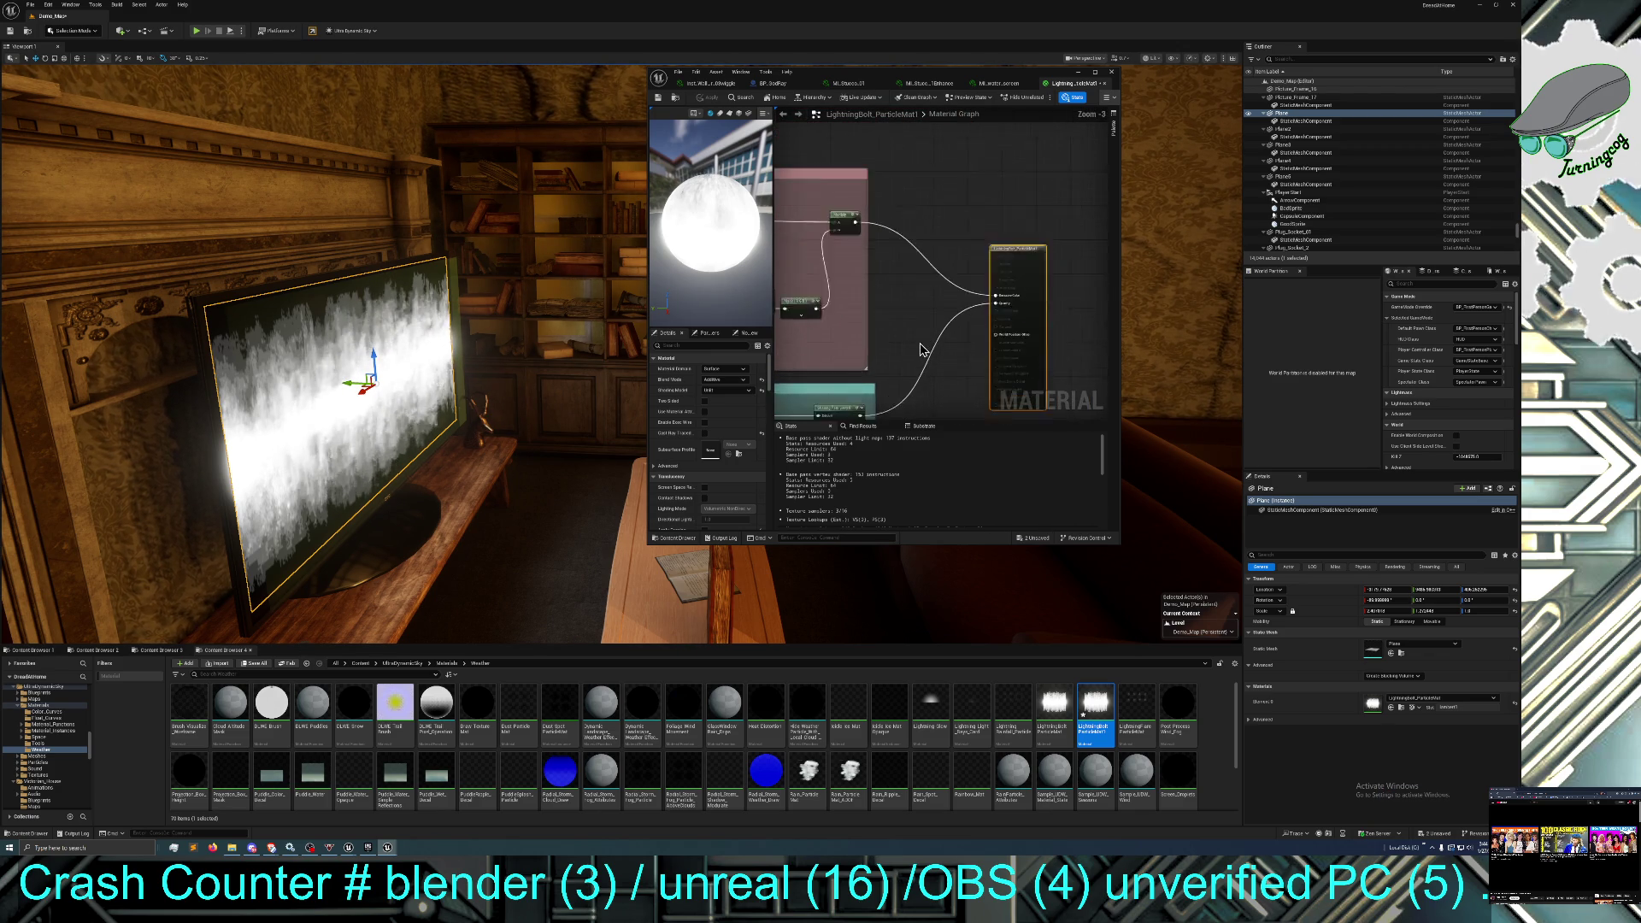
{"action": "scroll", "coordinate": [920, 349], "scroll_direction": "up", "scroll_amount": 3}
{"action": "left_click_drag", "start_coordinate": [970, 363], "coordinate": [931, 552]}
{"action": "left_click_drag", "start_coordinate": [1063, 327], "coordinate": [1229, 302]}
{"action": "mouse_move", "coordinate": [880, 332]}
{"action": "left_mouse_down"}
{"action": "mouse_move", "coordinate": [931, 324]}
{"action": "mouse_move", "coordinate": [821, 316]}
{"action": "mouse_move", "coordinate": [969, 358]}
{"action": "mouse_move", "coordinate": [897, 346]}
{"action": "left_mouse_up"}
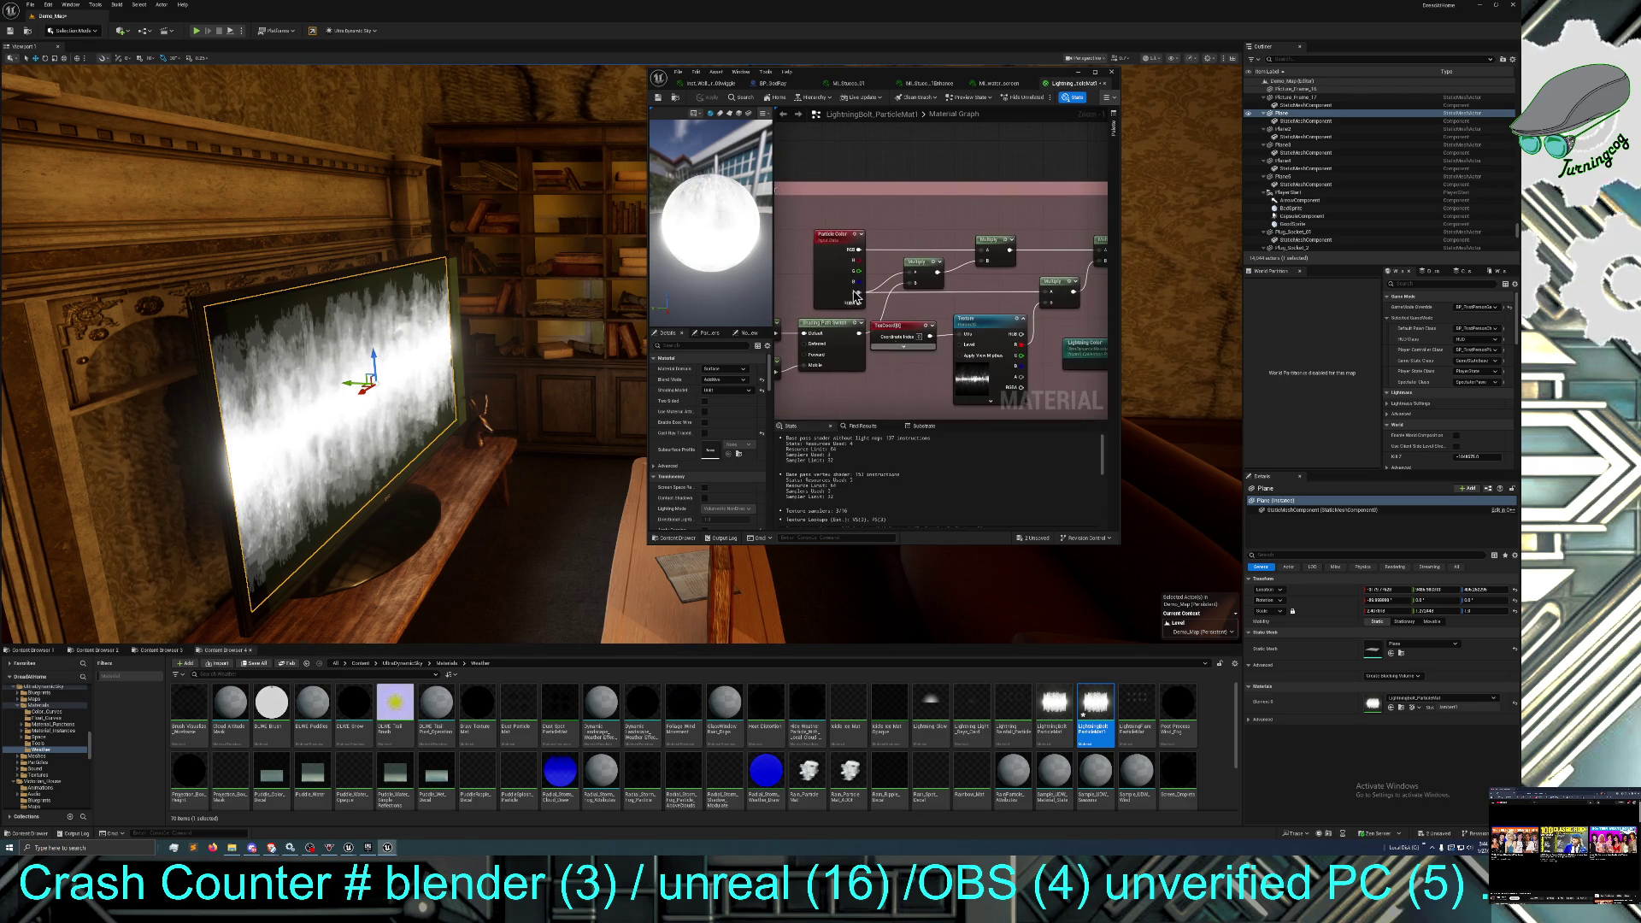
{"action": "left_click", "coordinate": [829, 232]}
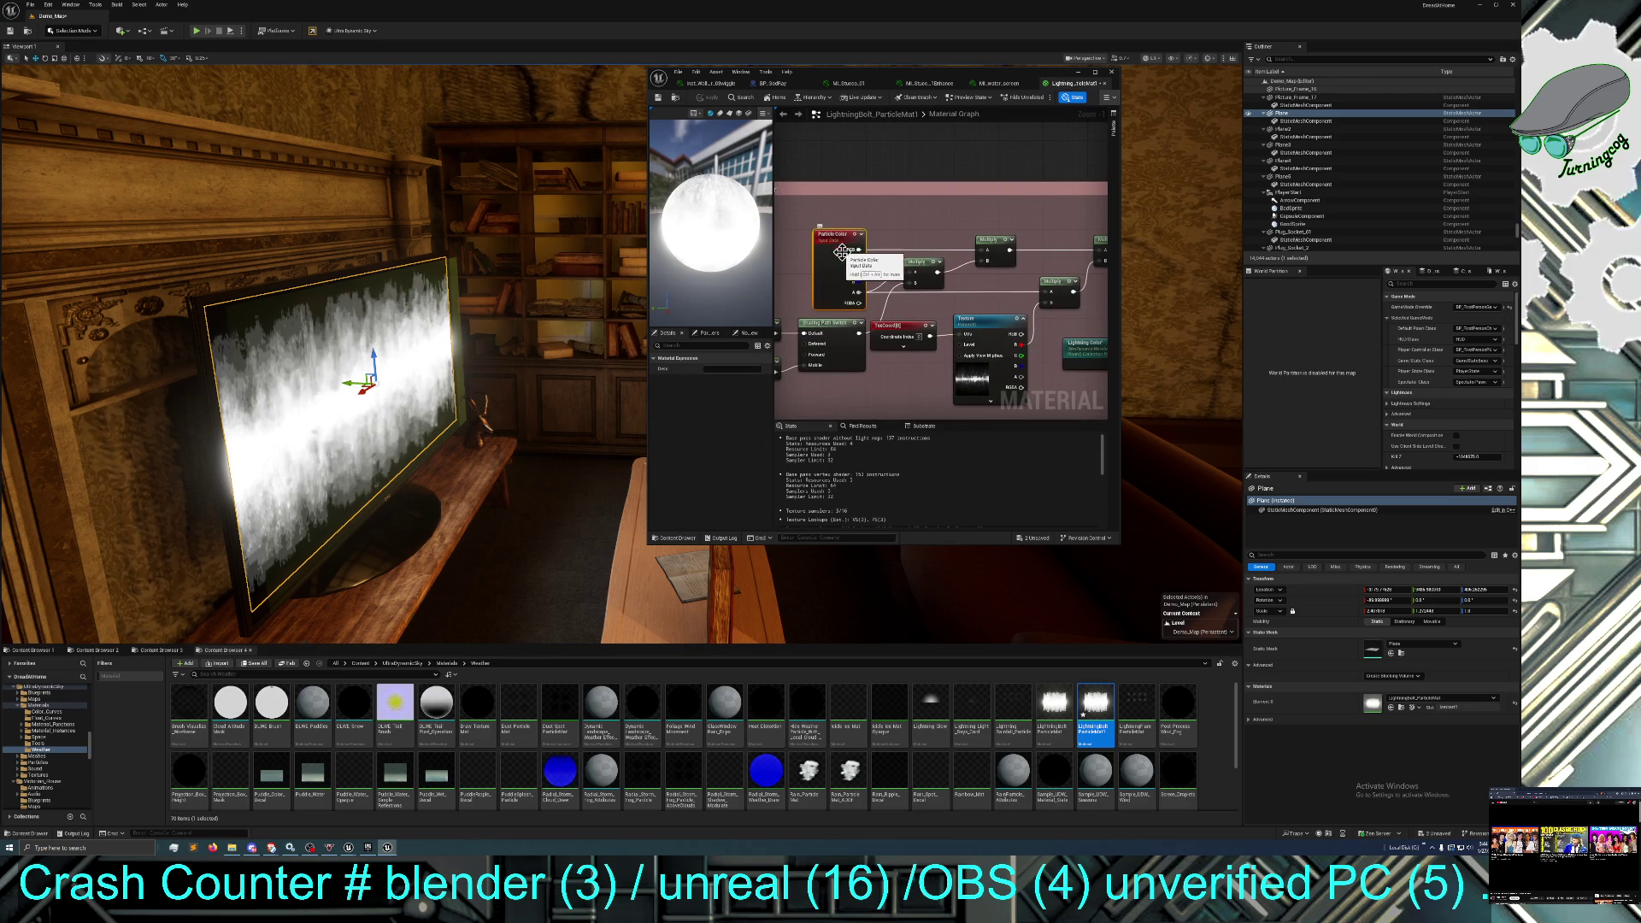
{"action": "mouse_move", "coordinate": [951, 315]}
{"action": "left_mouse_down"}
{"action": "mouse_move", "coordinate": [829, 293]}
{"action": "mouse_move", "coordinate": [947, 349]}
{"action": "mouse_move", "coordinate": [924, 327]}
{"action": "mouse_move", "coordinate": [952, 327]}
{"action": "mouse_move", "coordinate": [696, 318]}
{"action": "mouse_move", "coordinate": [927, 322]}
{"action": "left_mouse_up"}
{"action": "right_click", "coordinate": [952, 220]}
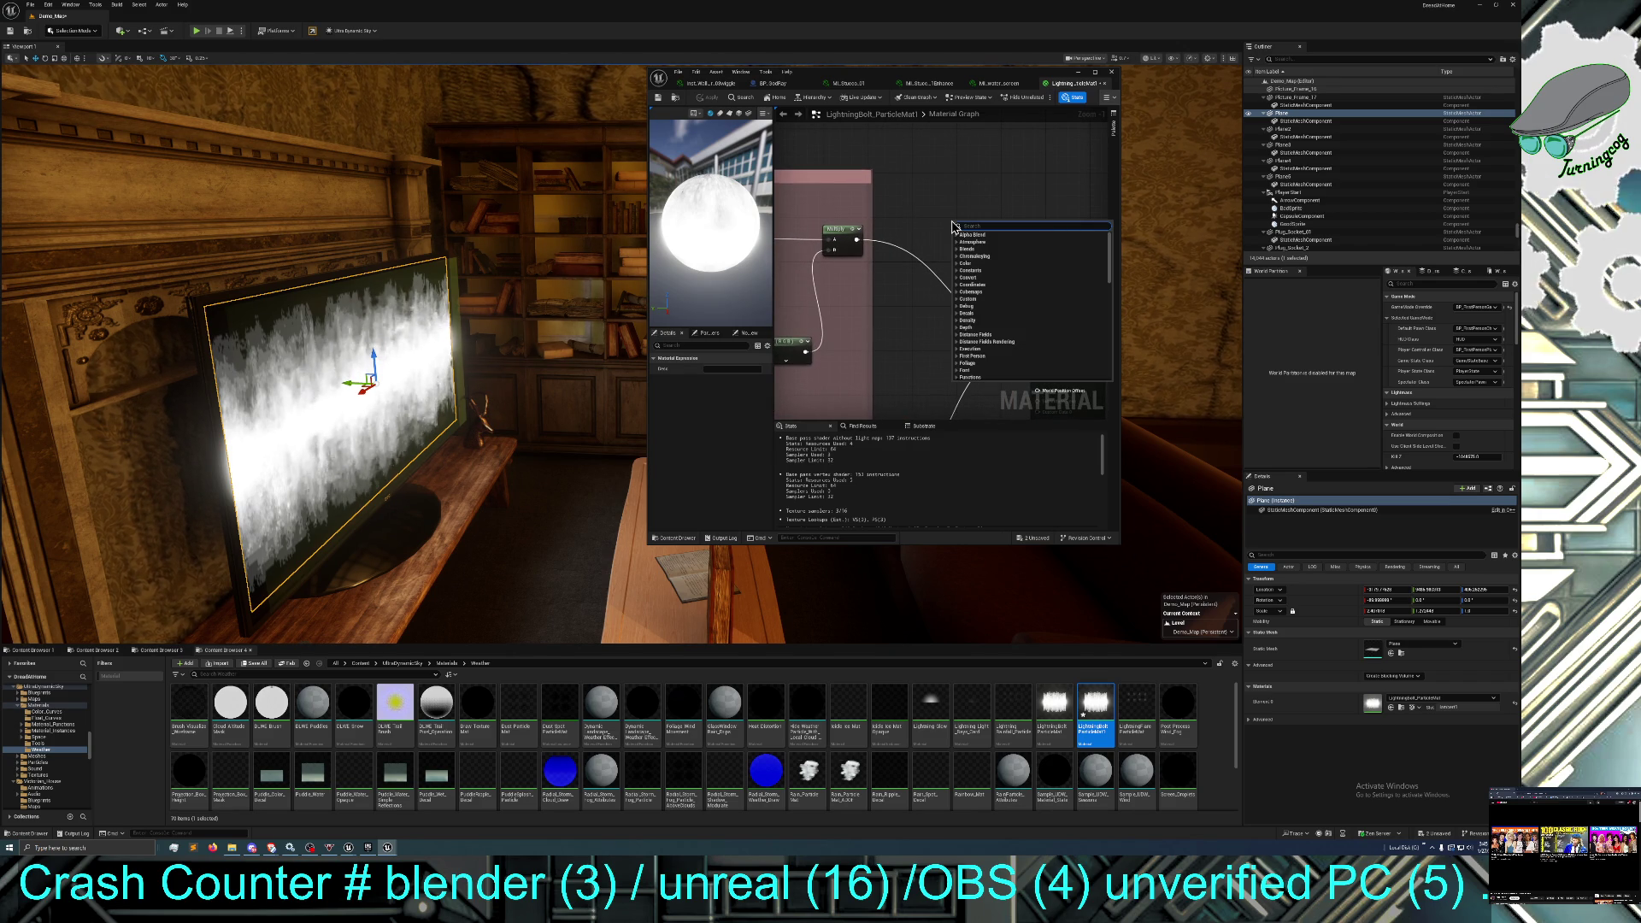
{"action": "type", "text": "lerp"}
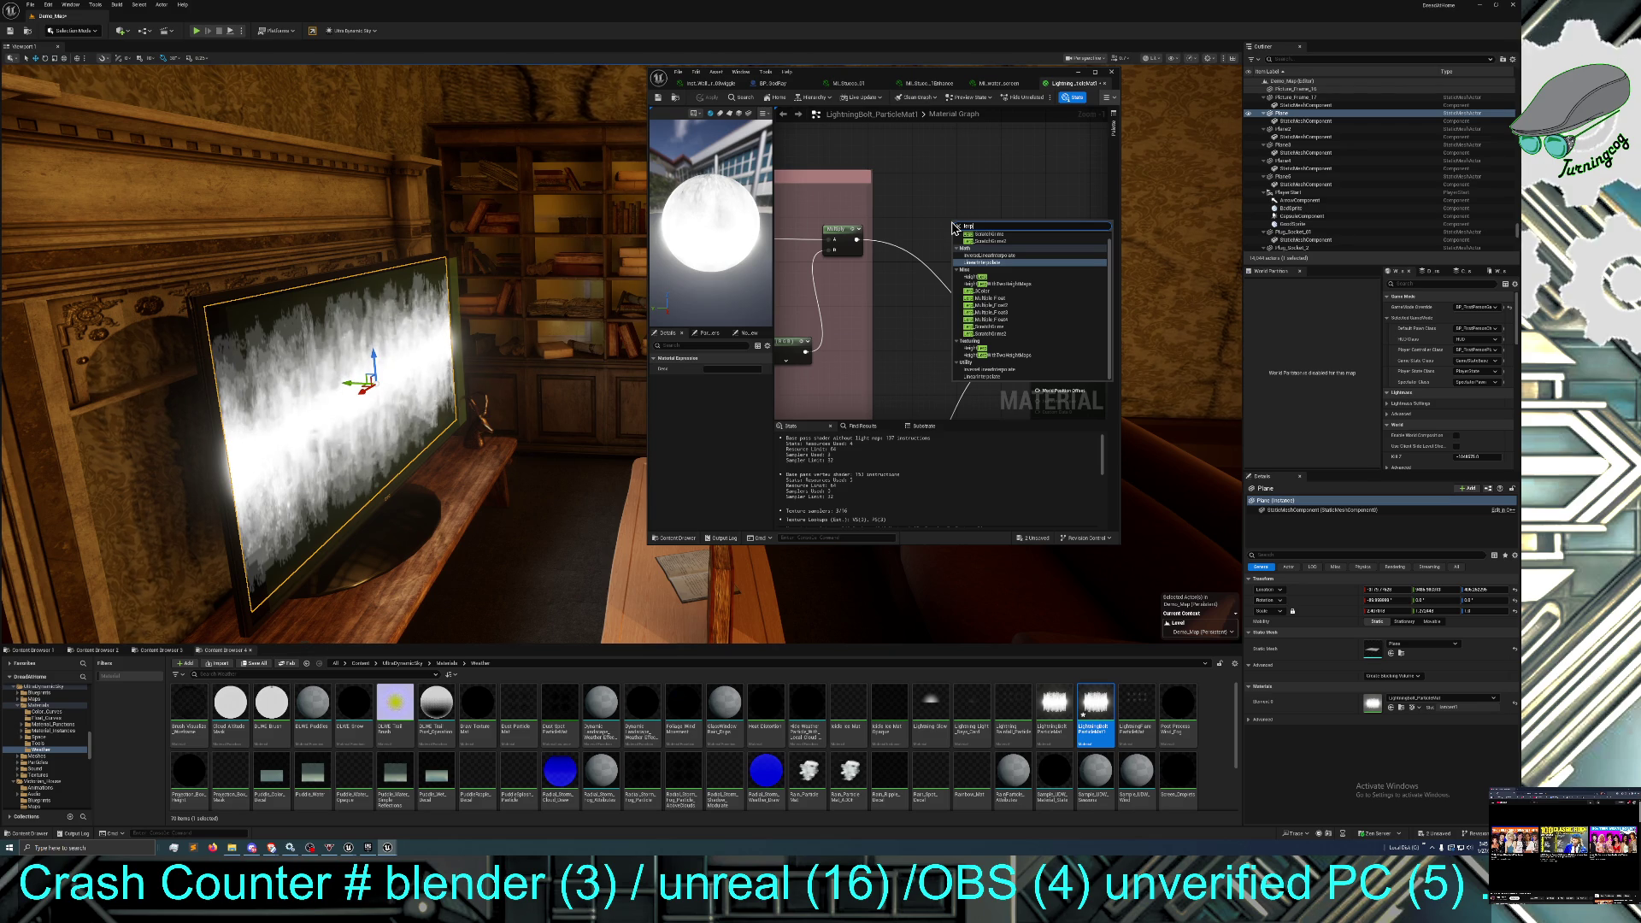
{"action": "left_click", "coordinate": [990, 297]}
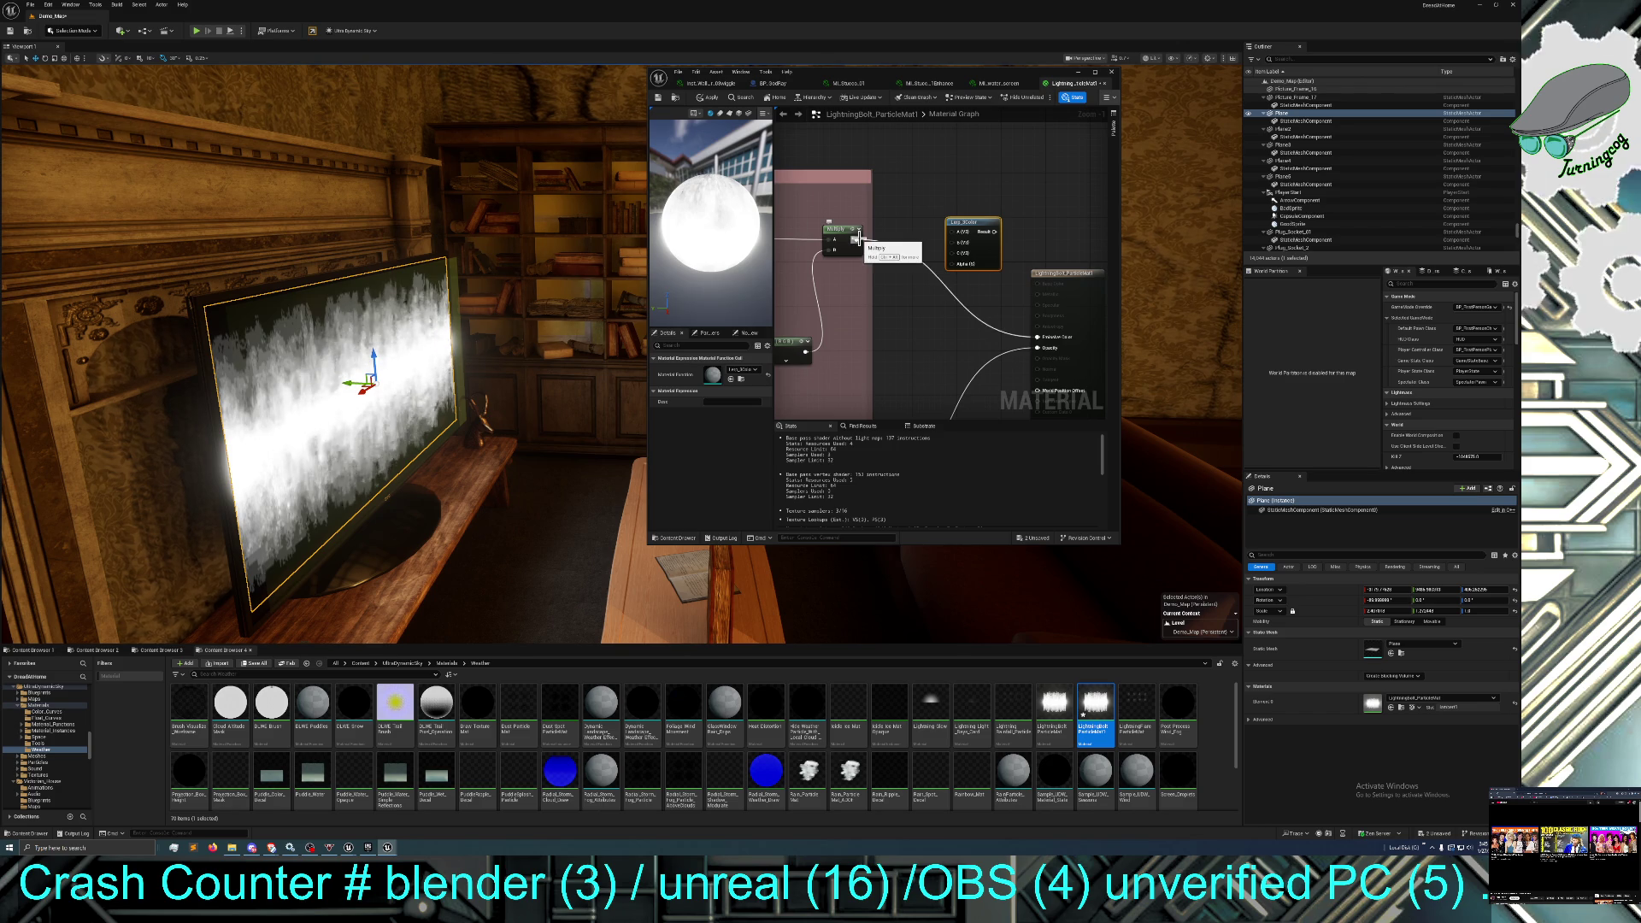
{"action": "key", "text": "Delete"}
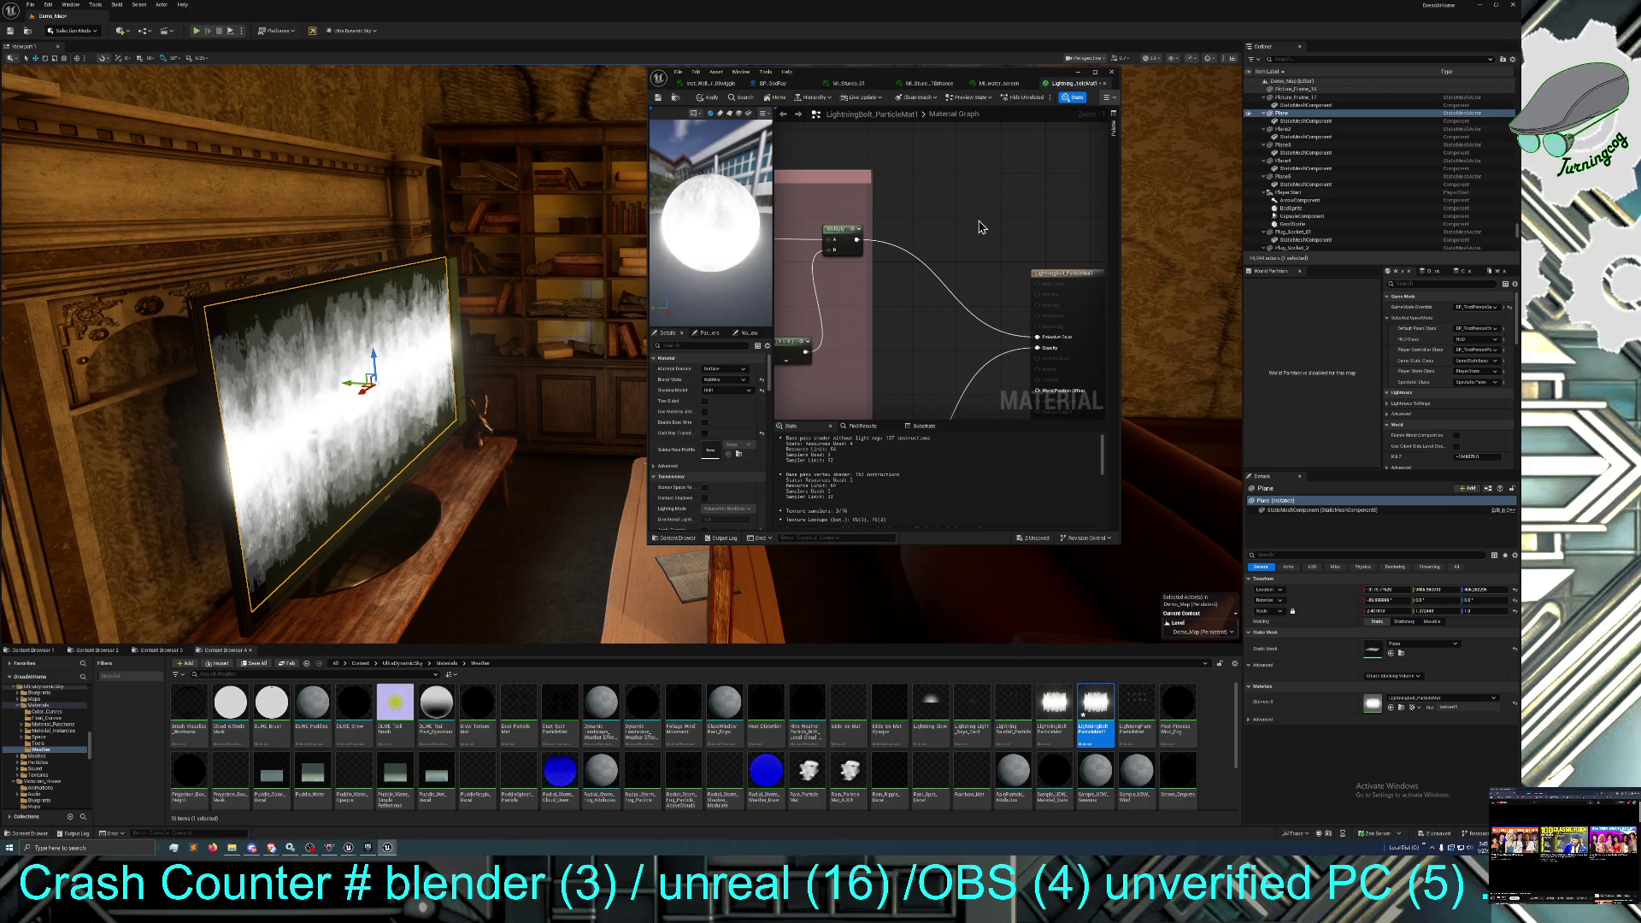
Add a Multiply node to the lightning material graph.
{"action": "right_click", "coordinate": [980, 226]}
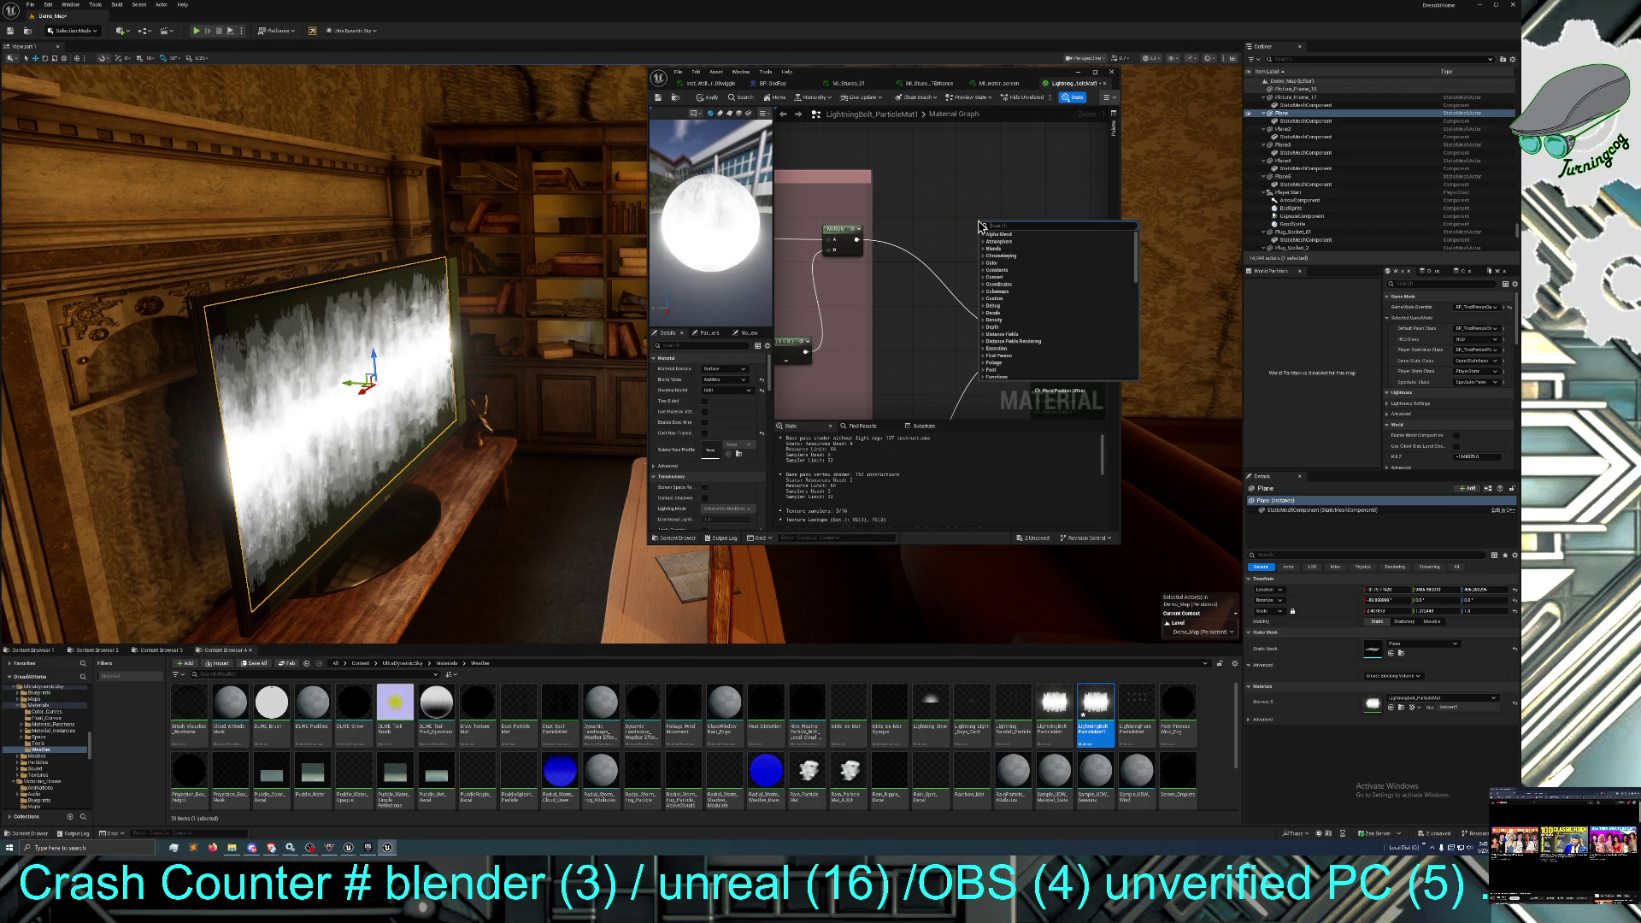
{"action": "type", "text": "lerp"}
{"action": "key", "text": "BackSpace"}
{"action": "key", "text": "BackSpace"}
{"action": "type", "text": "mult"}
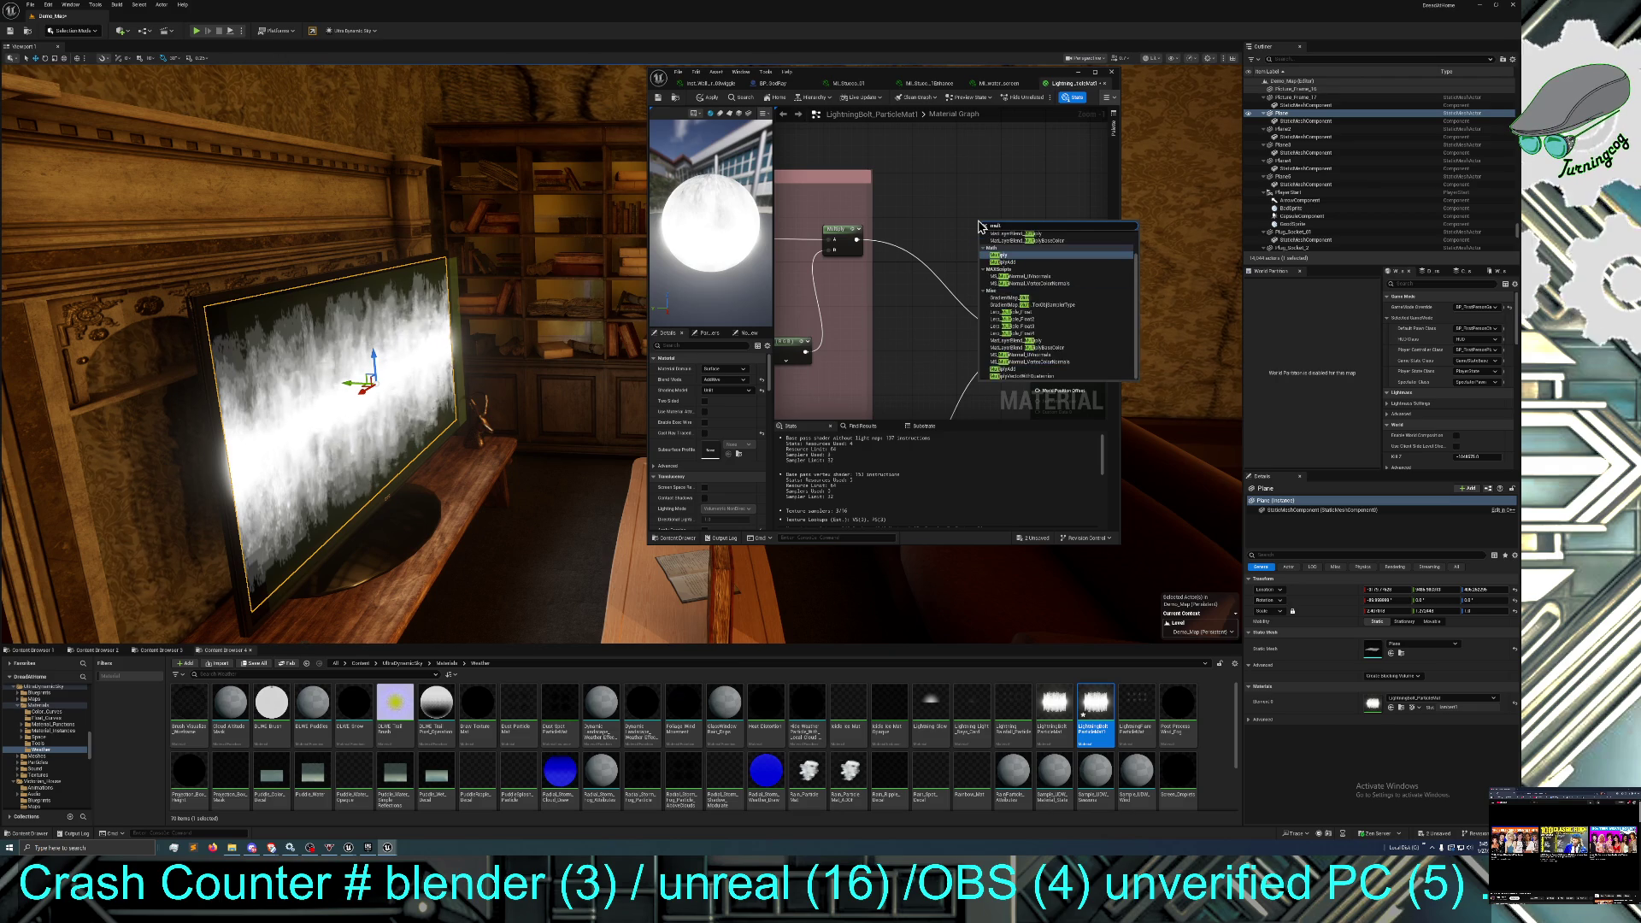
{"action": "left_click", "coordinate": [998, 241]}
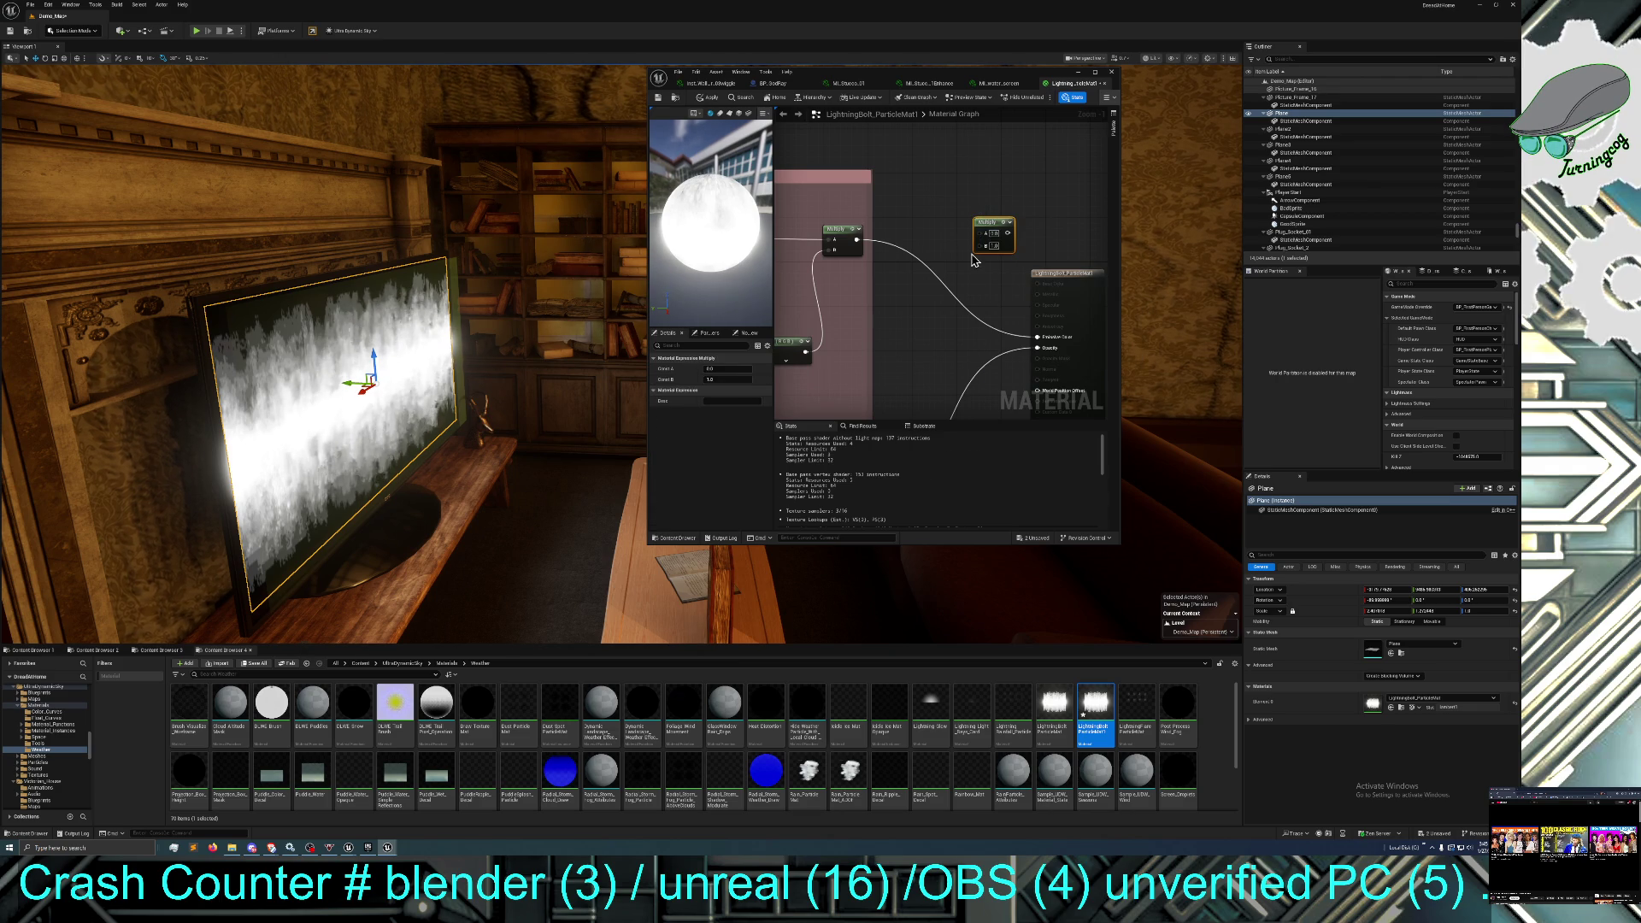
Add a Constant3Vector and wire it and the existing output through the Multiply into Emissive Color.
{"action": "right_click", "coordinate": [918, 186]}
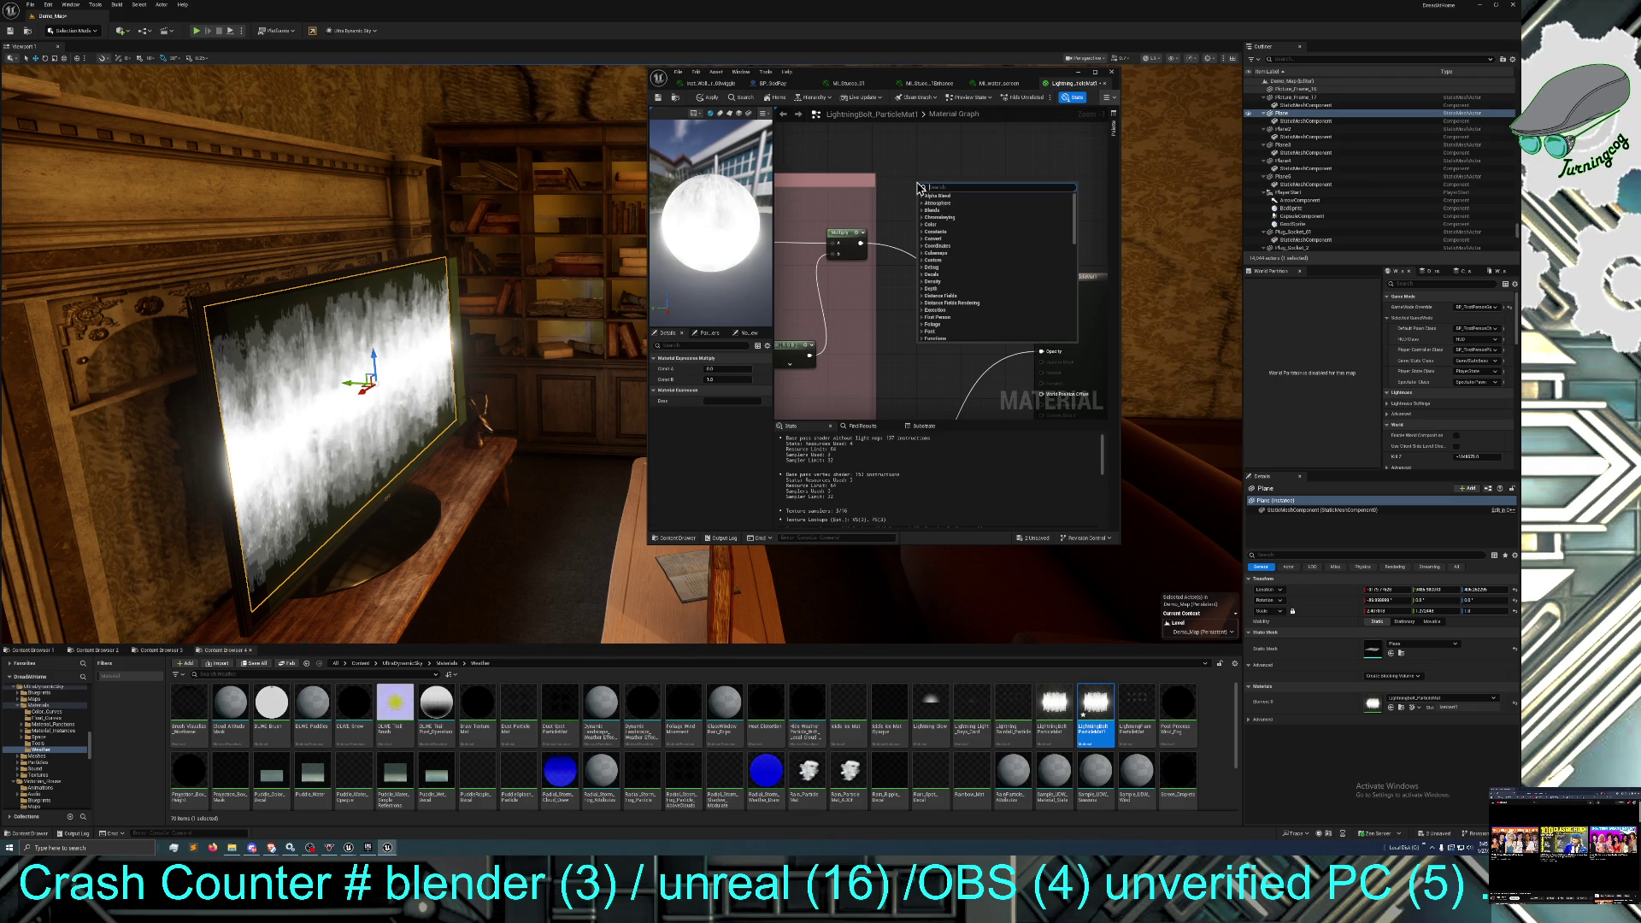
{"action": "type", "text": "3vec"}
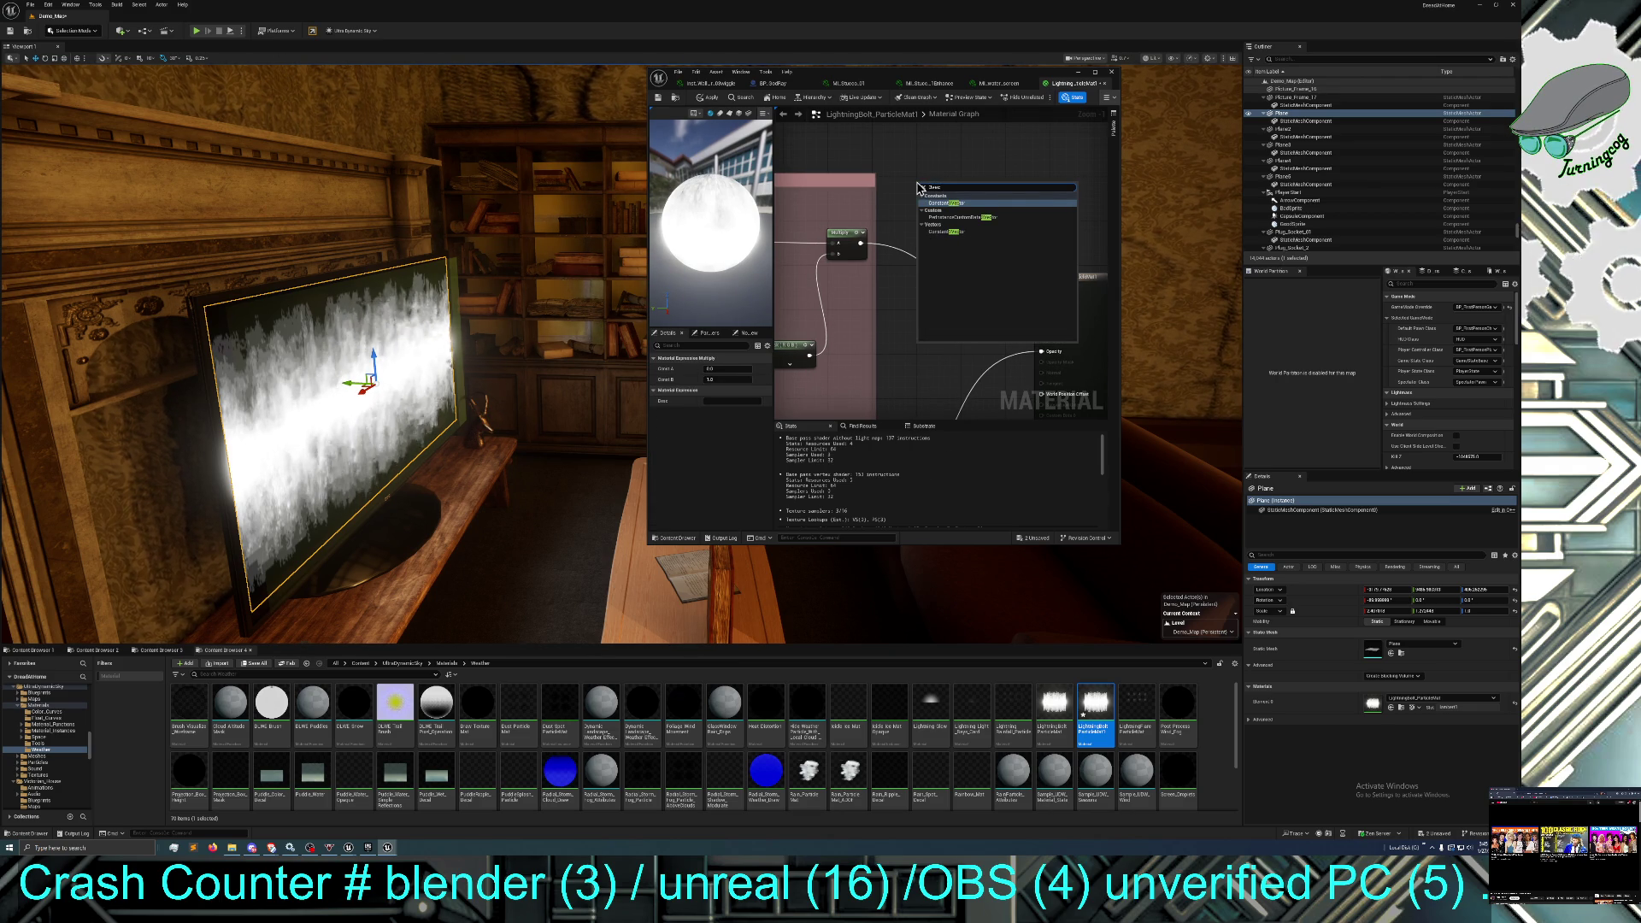
{"action": "key", "text": "Return"}
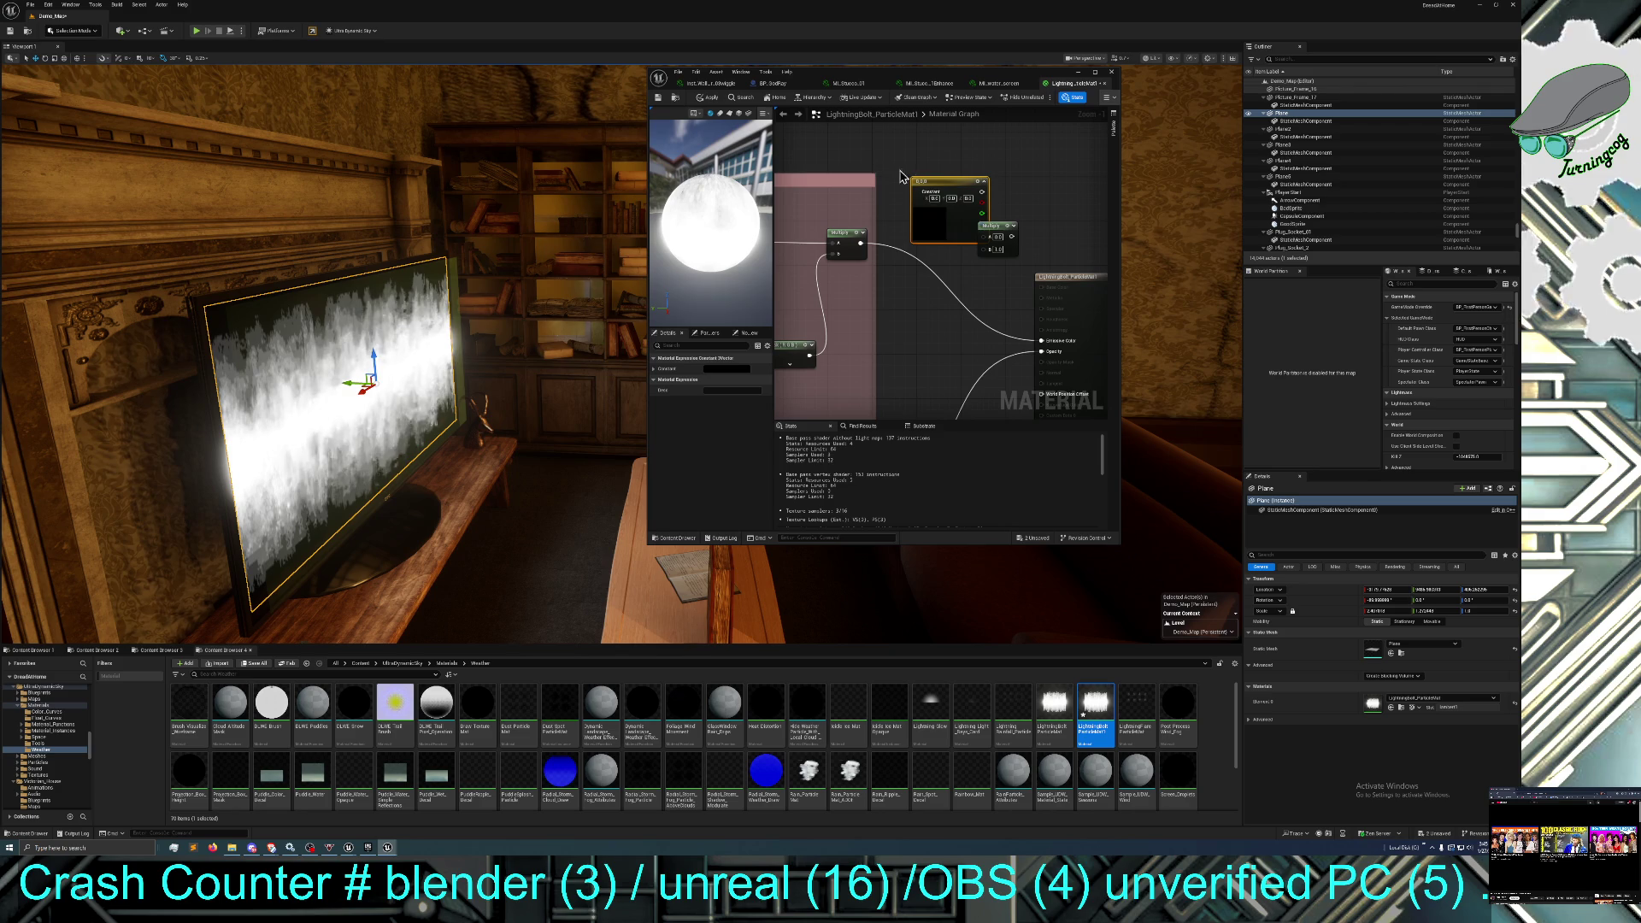
{"action": "left_click_drag", "start_coordinate": [943, 184], "coordinate": [922, 145]}
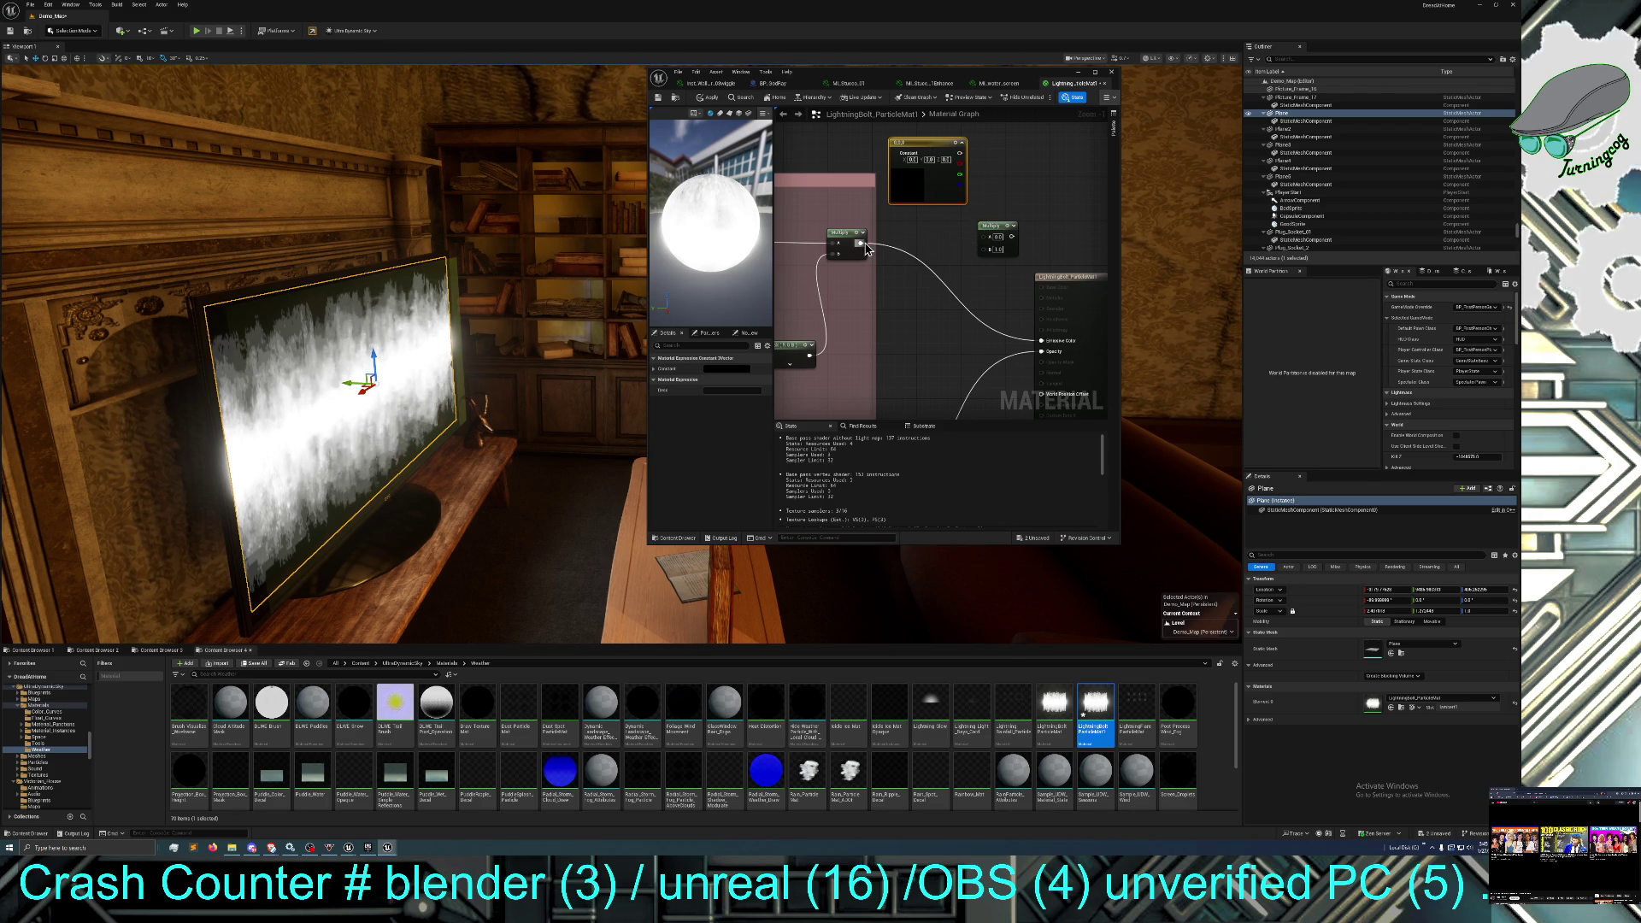
{"action": "mouse_move", "coordinate": [1042, 340]}
{"action": "left_mouse_down"}
{"action": "mouse_move", "coordinate": [1055, 261]}
{"action": "mouse_move", "coordinate": [1012, 236]}
{"action": "left_mouse_up"}
{"action": "left_click_drag", "start_coordinate": [861, 244], "coordinate": [989, 249]}
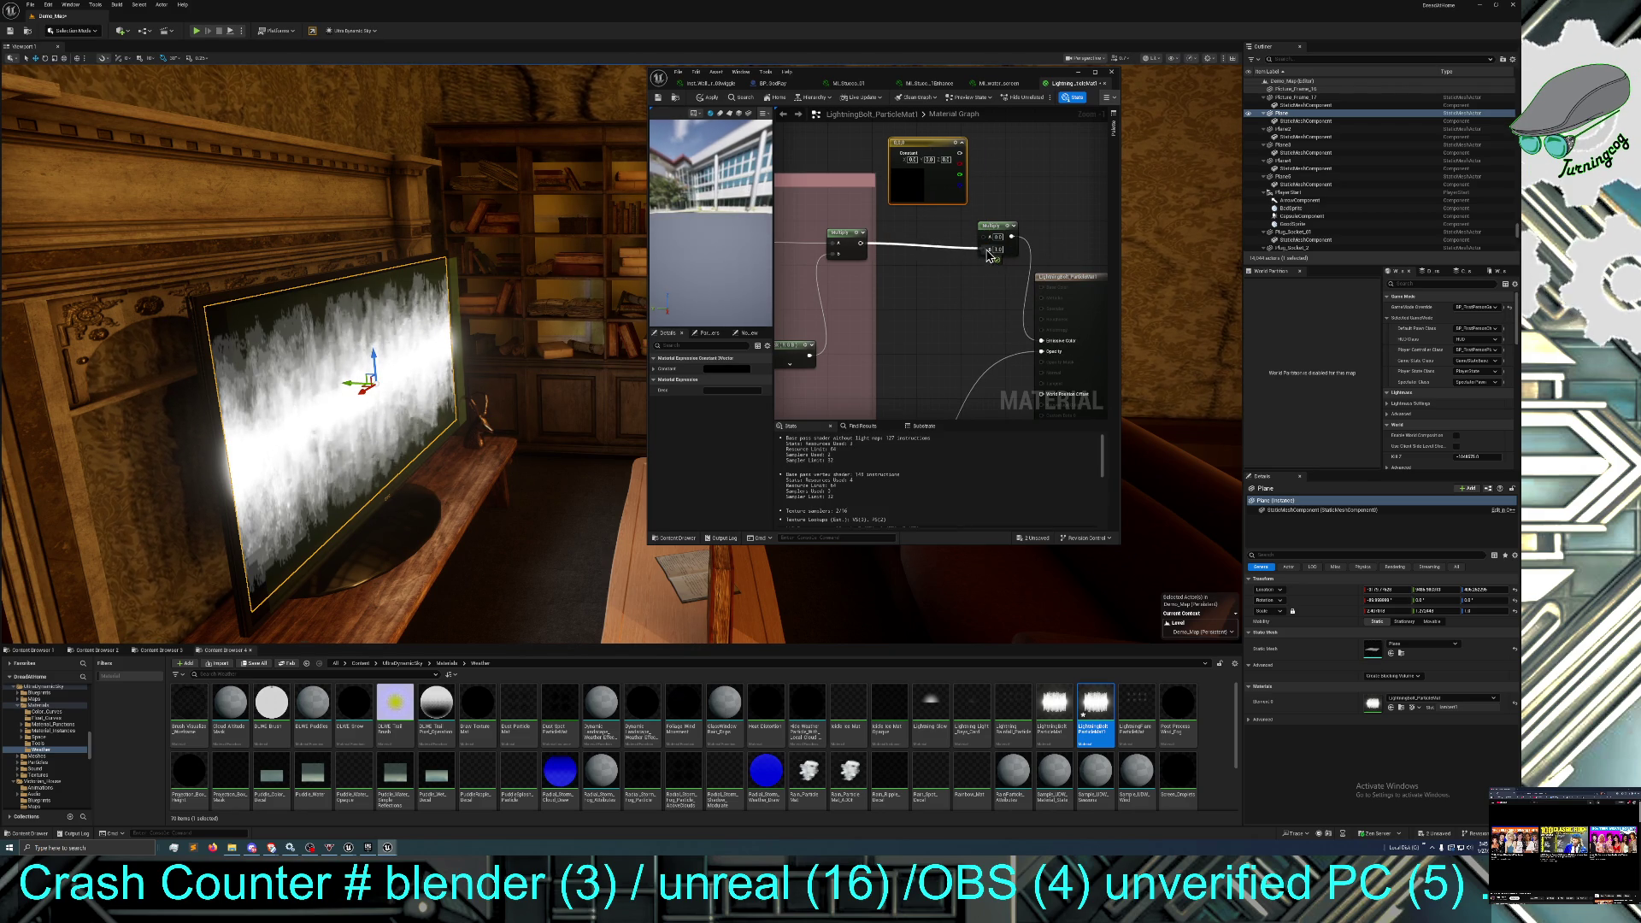
{"action": "mouse_move", "coordinate": [960, 156]}
{"action": "left_mouse_down"}
{"action": "mouse_move", "coordinate": [984, 202]}
{"action": "mouse_move", "coordinate": [940, 158]}
{"action": "mouse_move", "coordinate": [985, 237]}
{"action": "left_mouse_up"}
{"action": "double_click", "coordinate": [897, 192]}
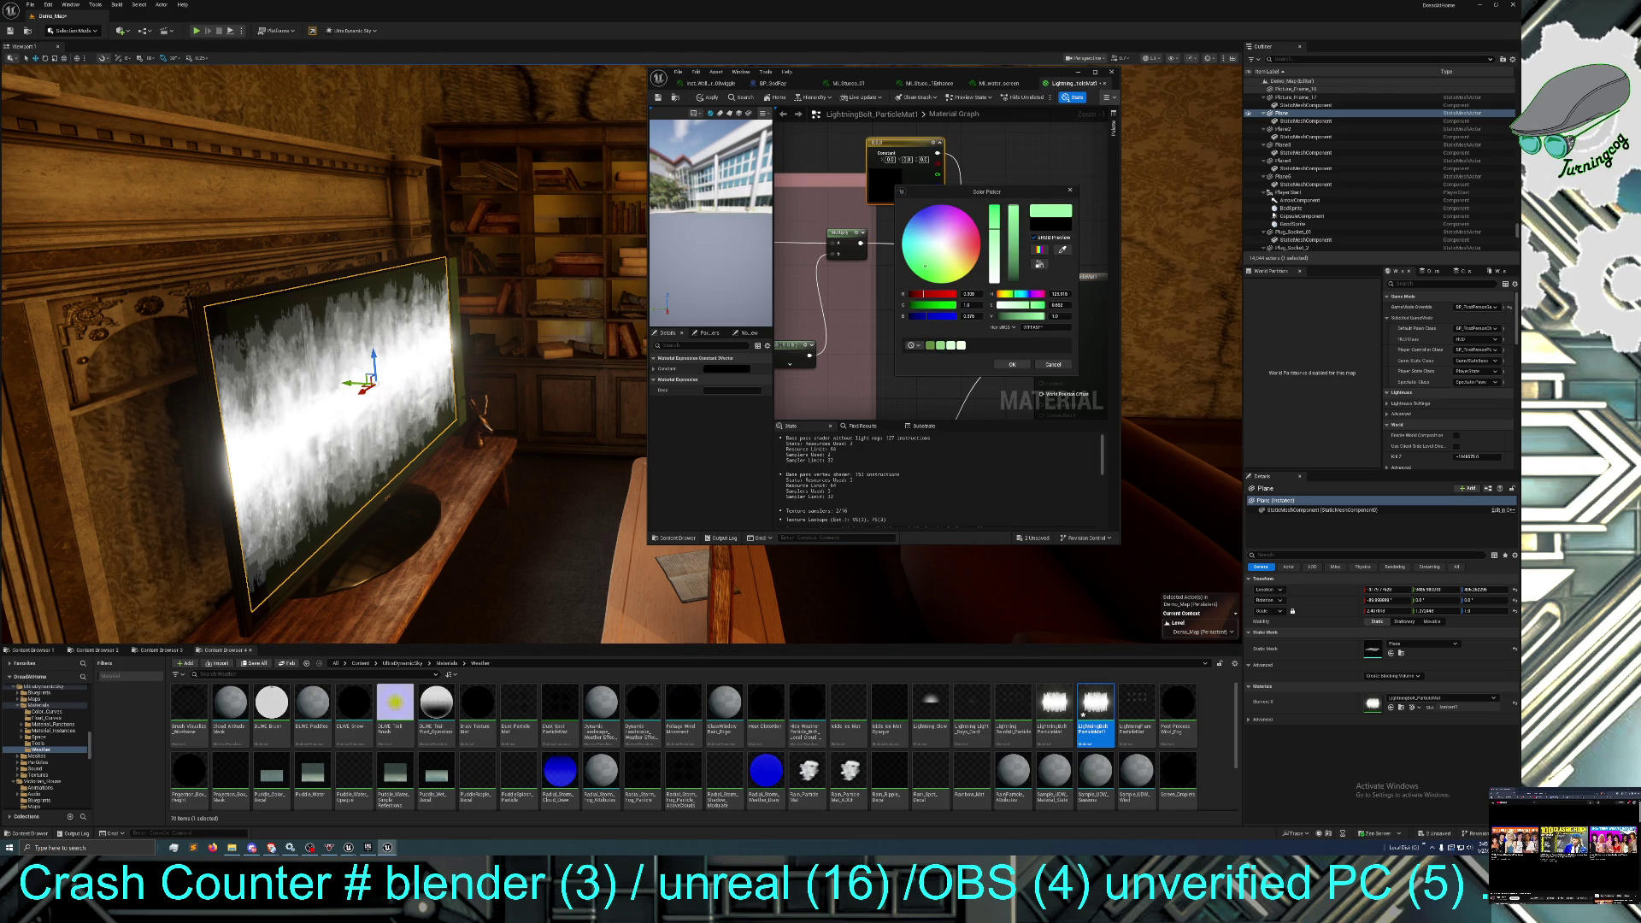
Confirm pale green as the Constant3Vector colour.
{"action": "left_click", "coordinate": [1012, 364]}
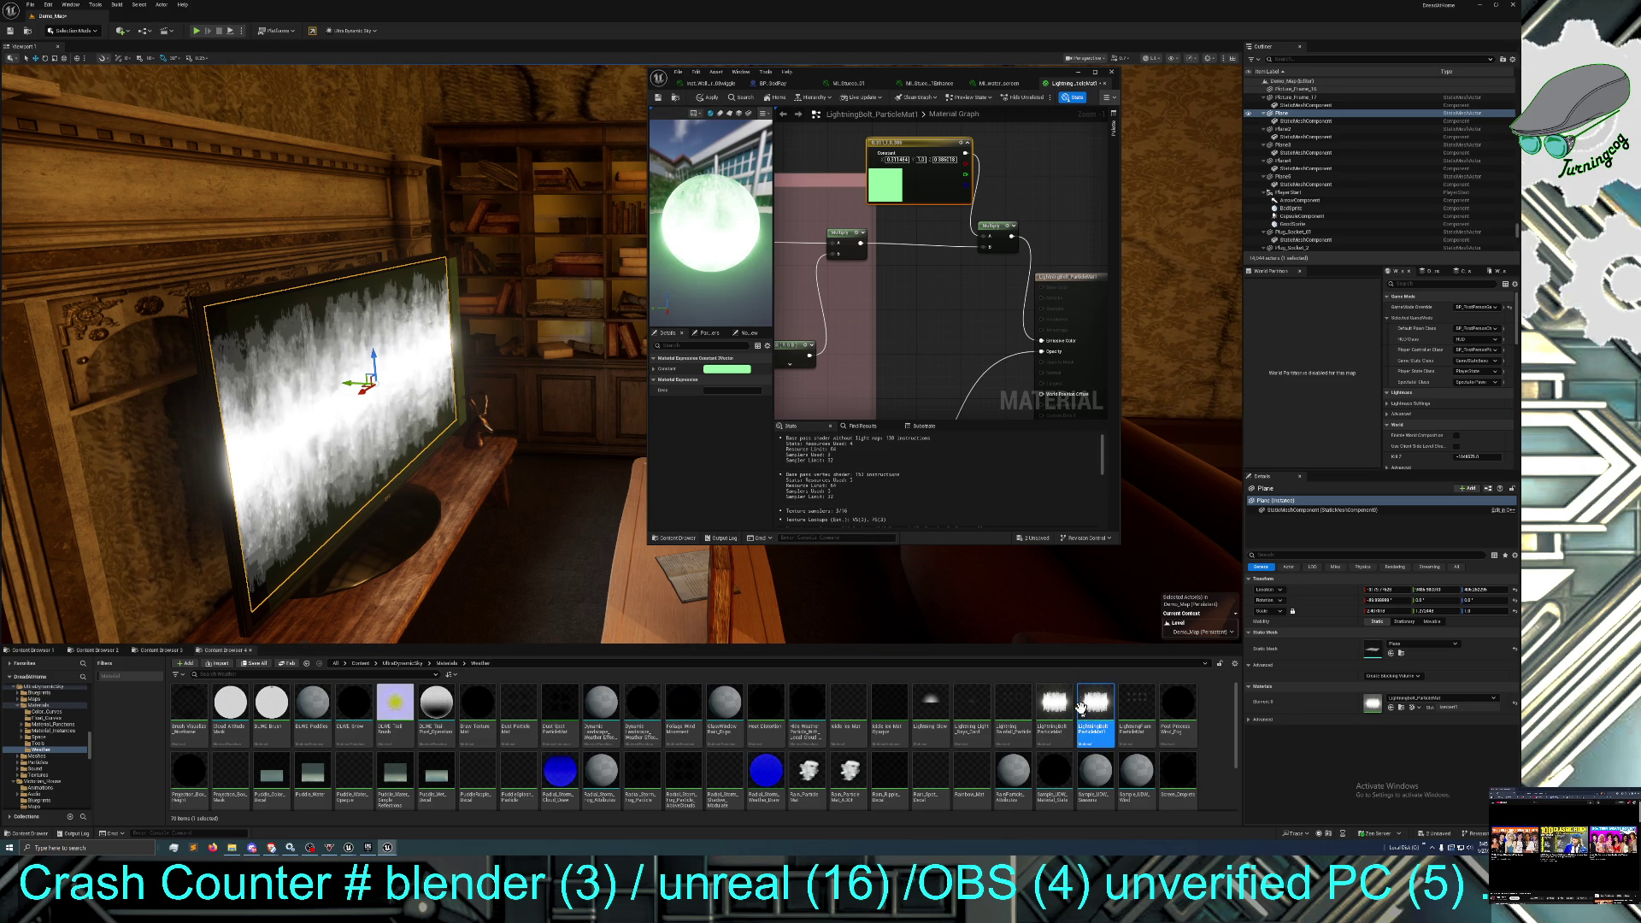
{"action": "right_click", "coordinate": [1101, 745]}
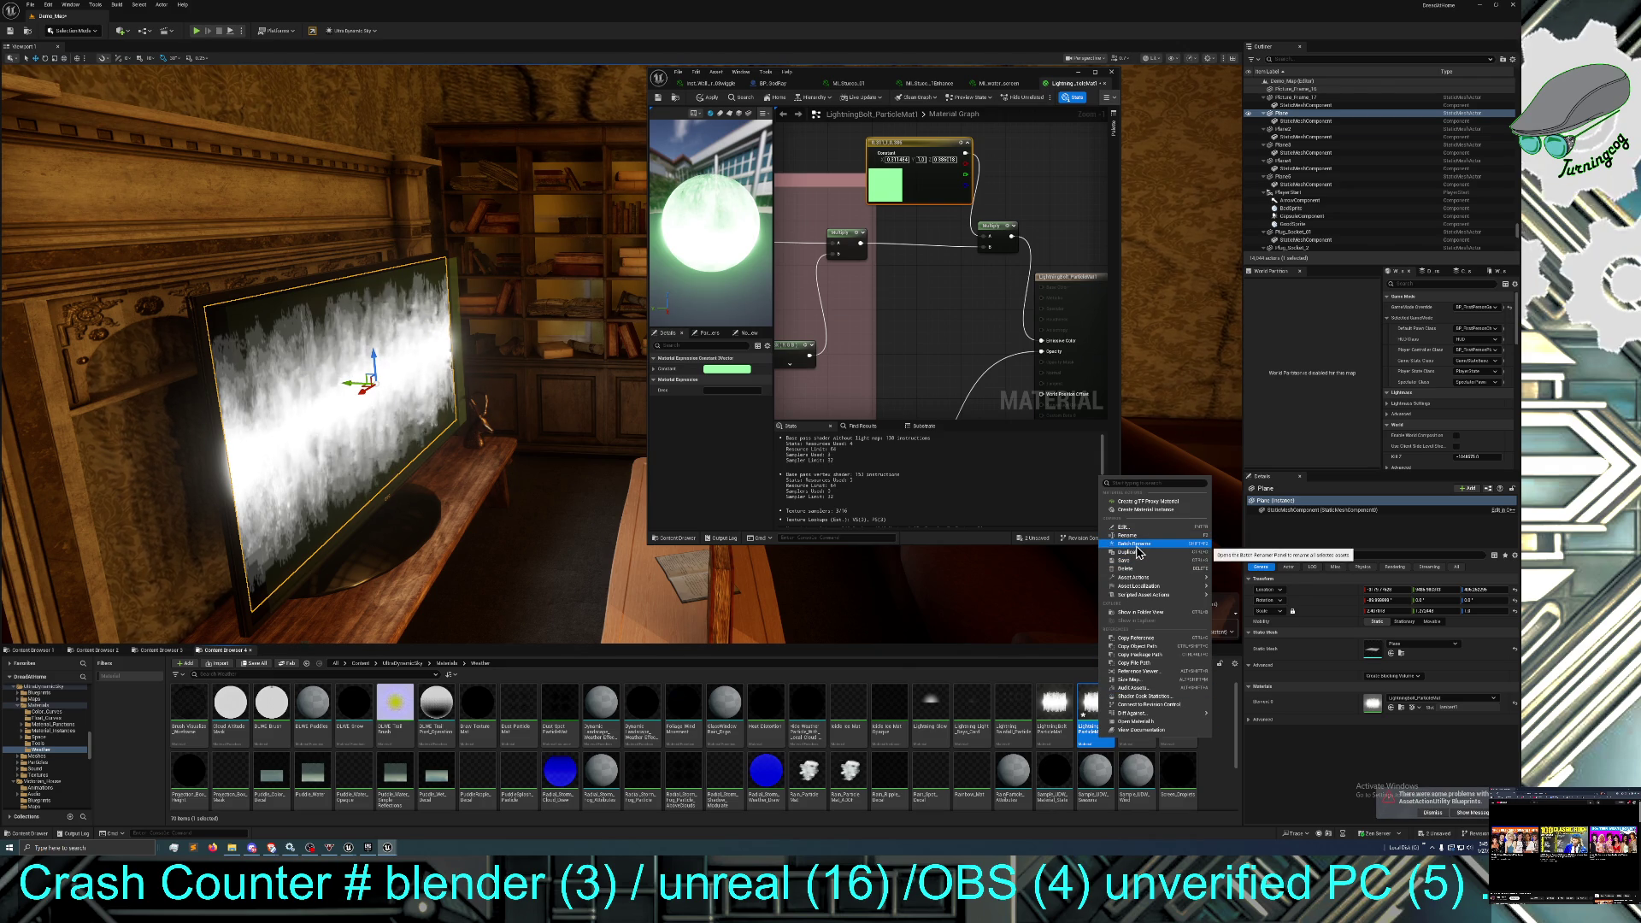
Rename the lightning material asset to LightningBolt_ParticleMatTVGREEN.
{"action": "left_click", "coordinate": [1138, 535]}
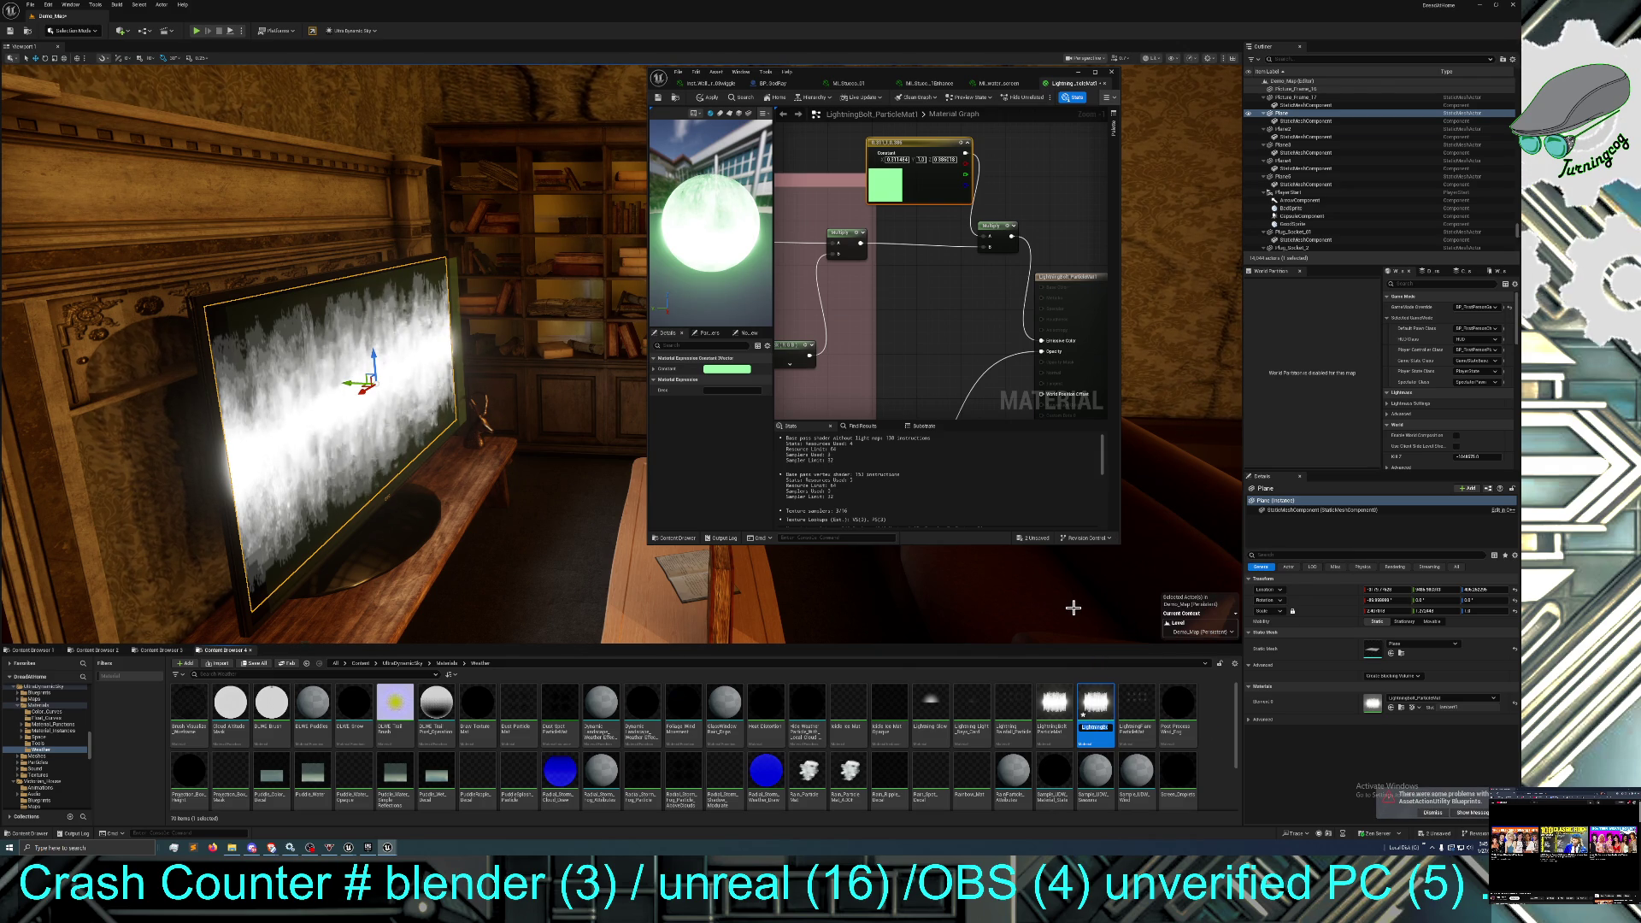
{"action": "key", "text": "End"}
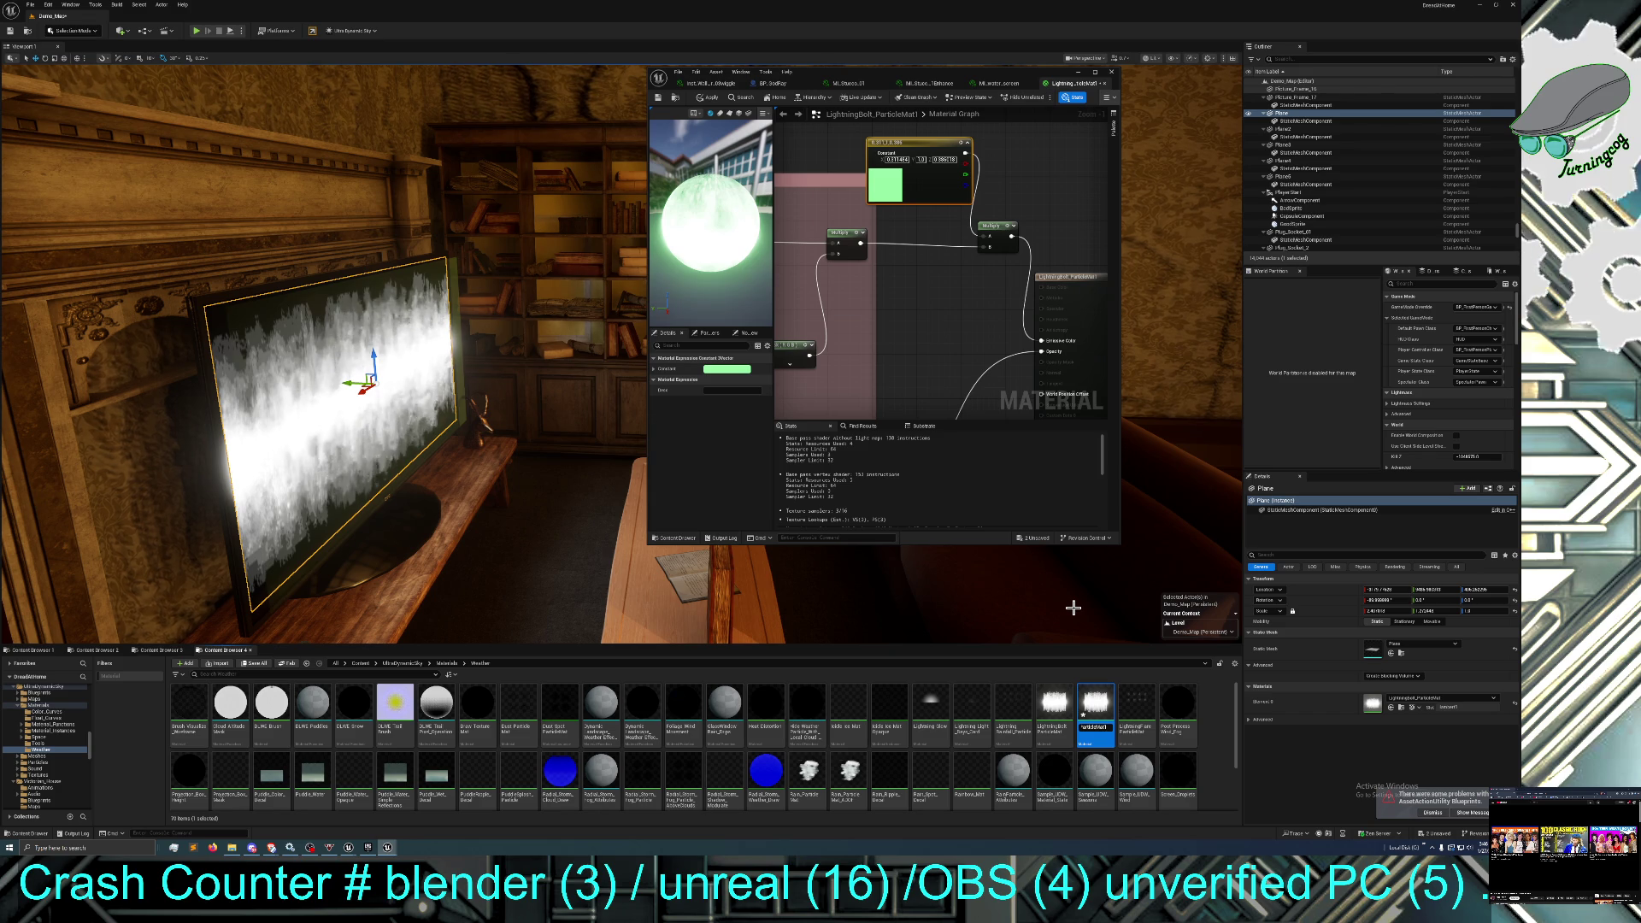
{"action": "key", "text": "BackSpace"}
{"action": "type", "text": "V"}
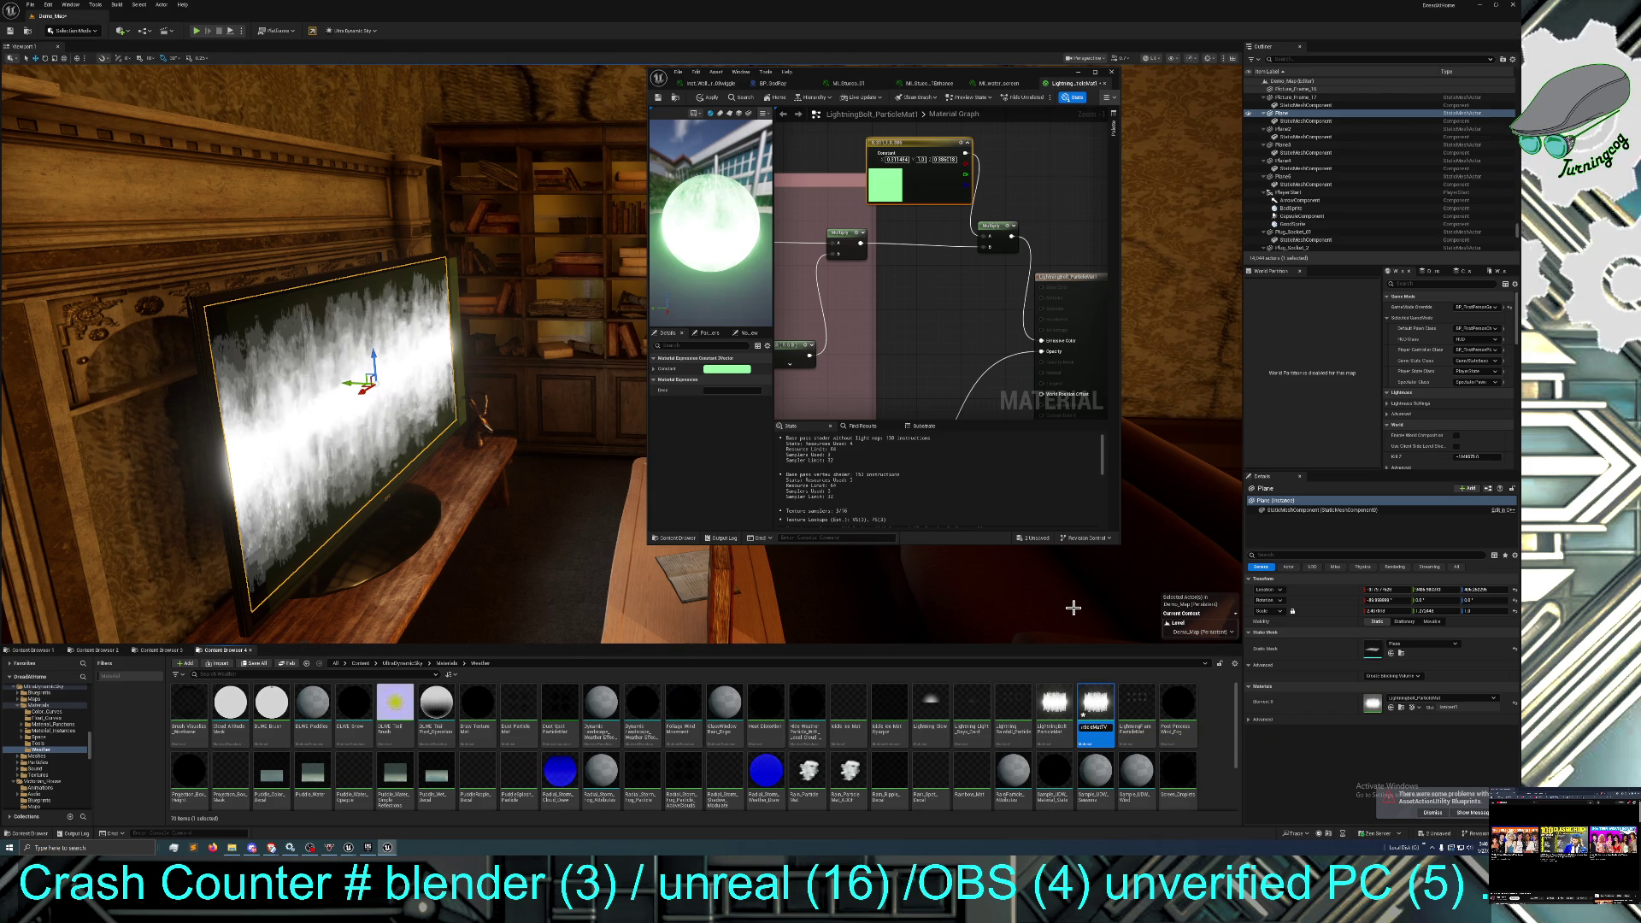
{"action": "type", "text": "GREEN"}
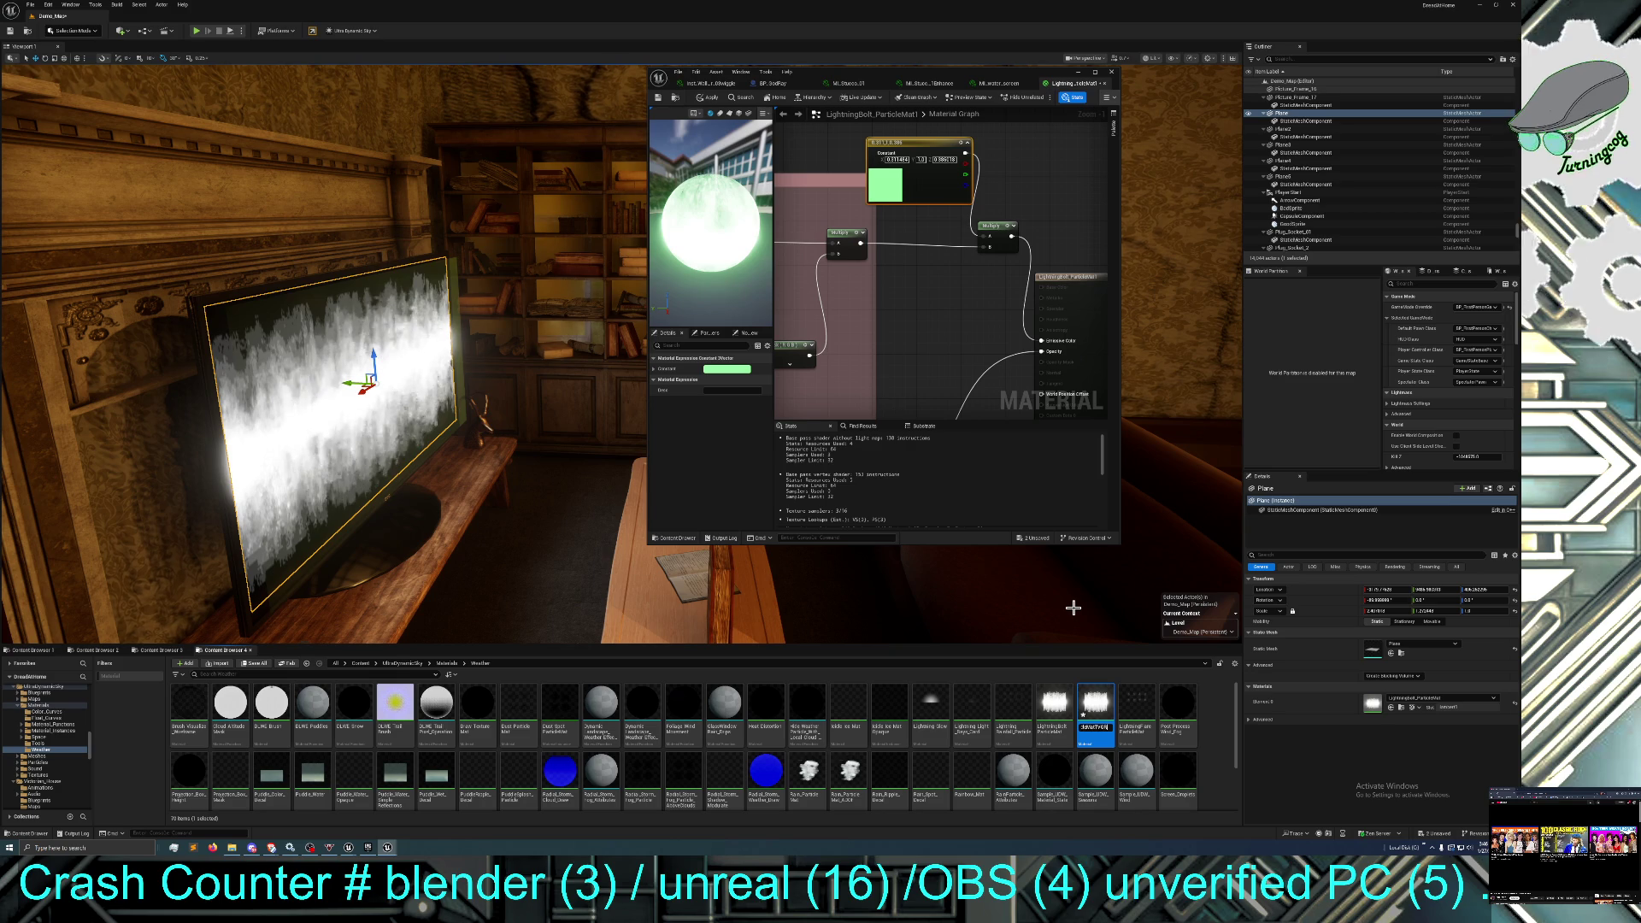
{"action": "key", "text": "Return"}
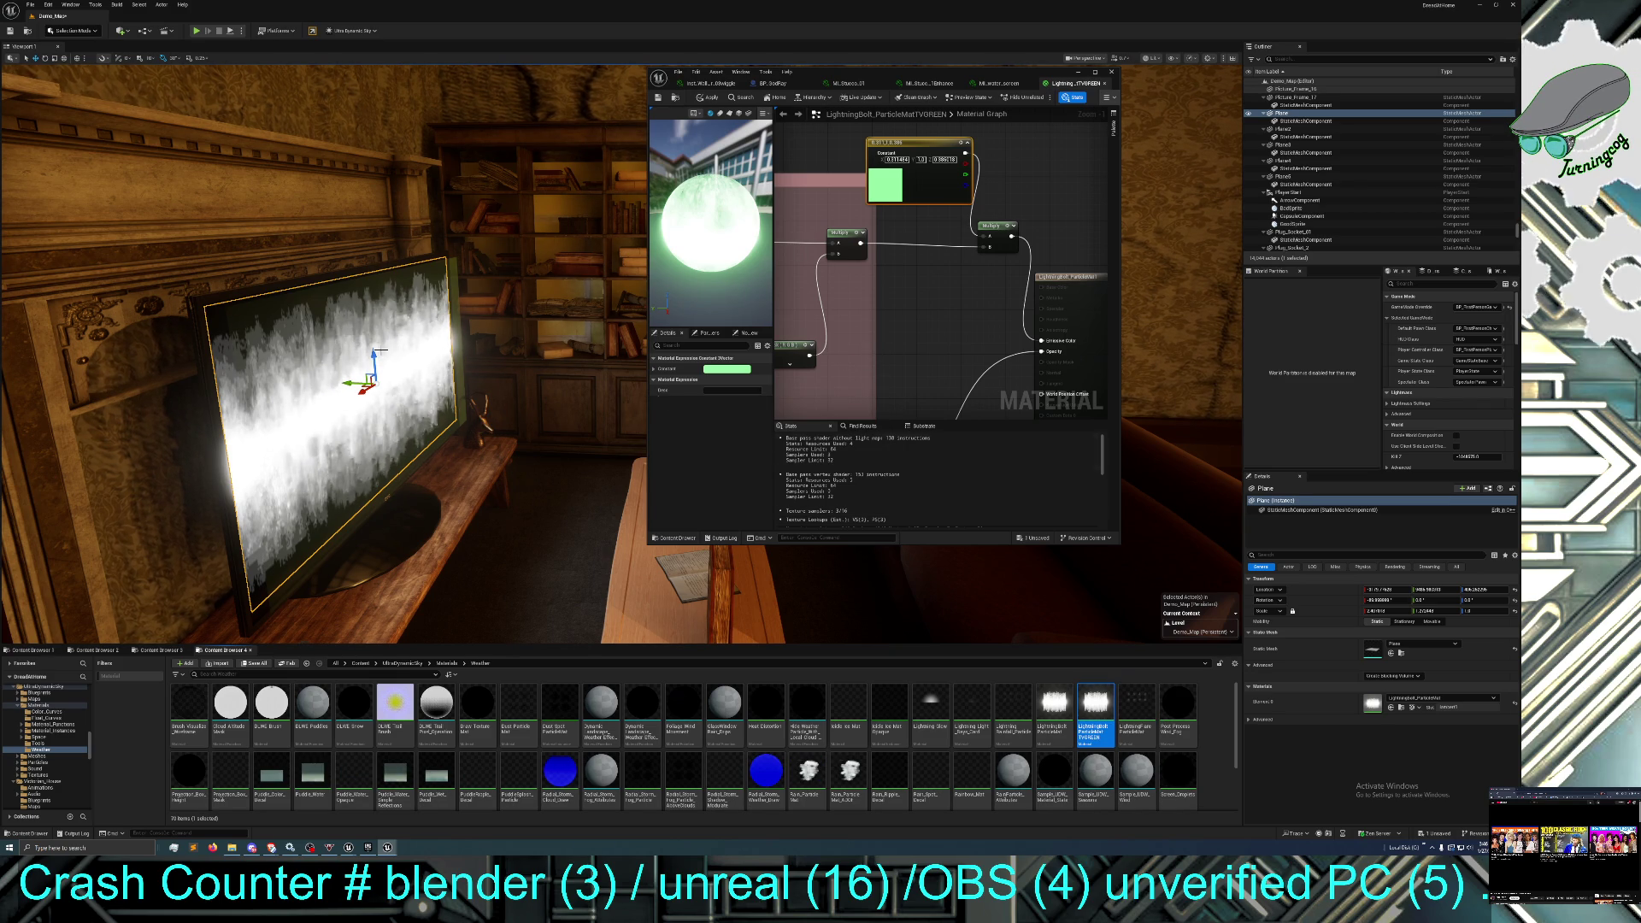
Apply the green lightning material to the TV screen plane.
{"action": "left_click_drag", "start_coordinate": [302, 343], "coordinate": [496, 396]}
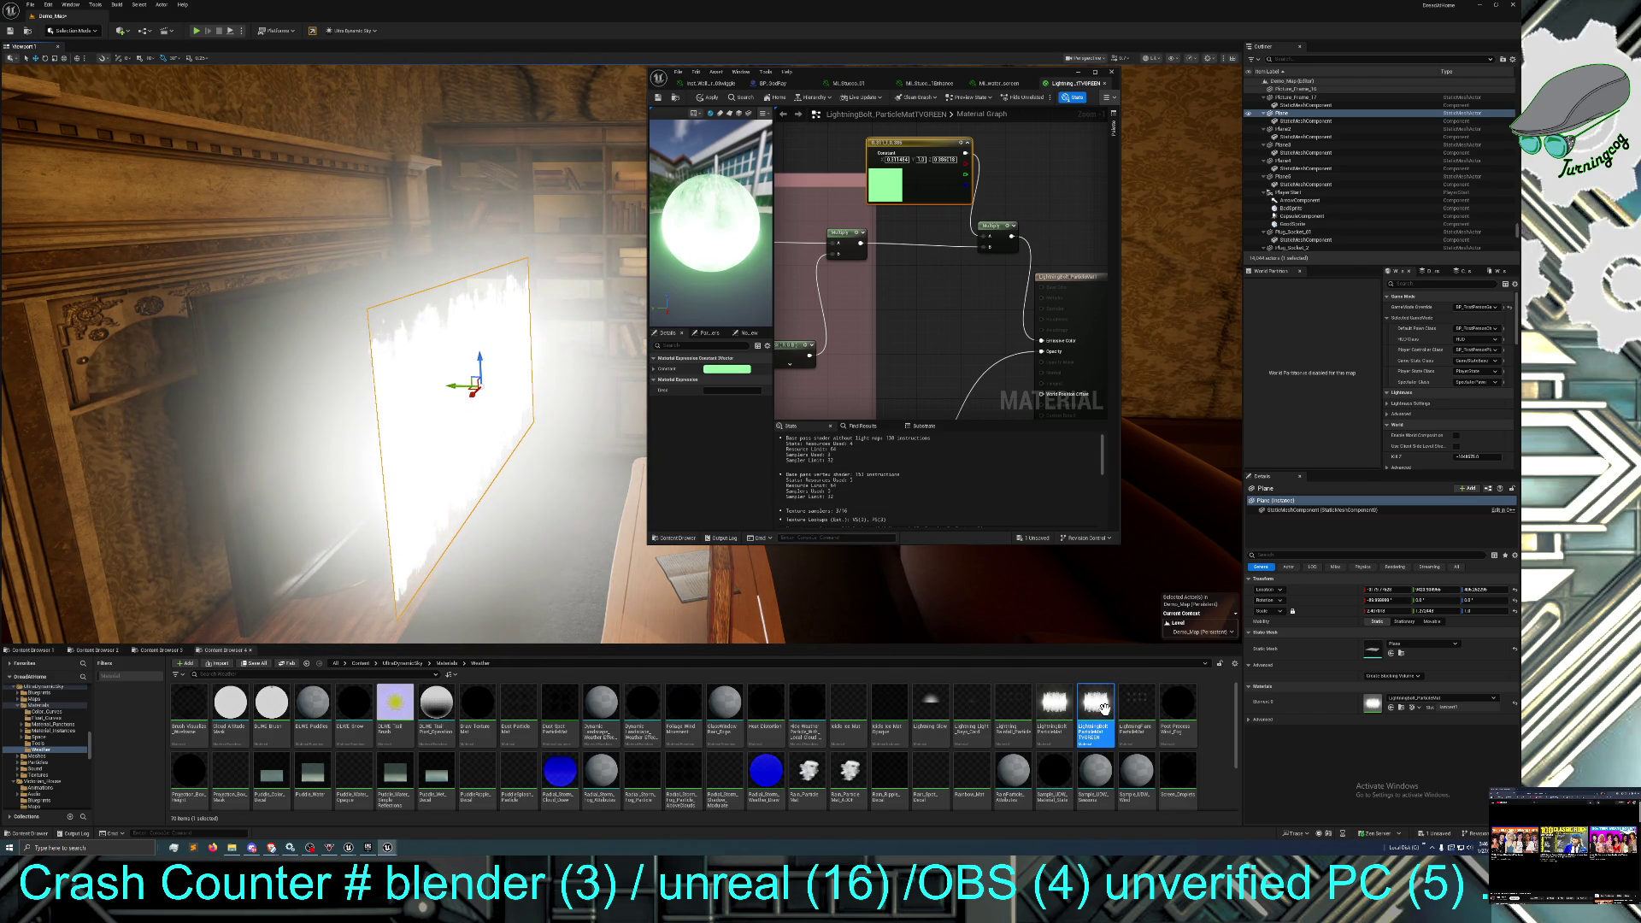
{"action": "mouse_move", "coordinate": [1094, 714]}
{"action": "left_mouse_down"}
{"action": "mouse_move", "coordinate": [1071, 681]}
{"action": "mouse_move", "coordinate": [425, 402]}
{"action": "left_mouse_up"}
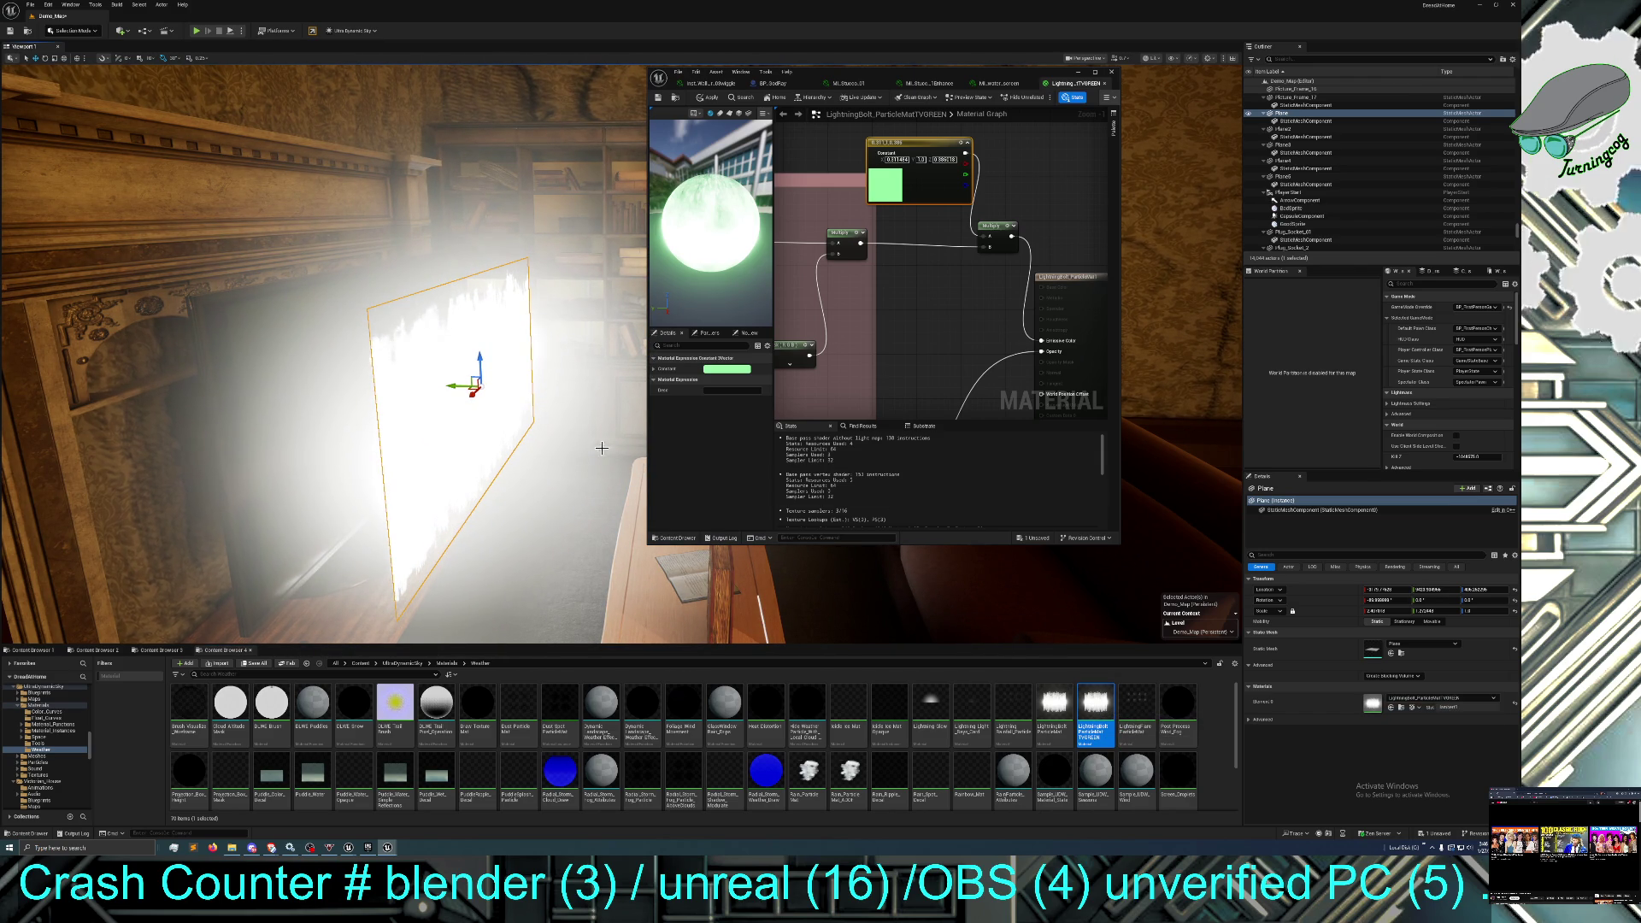
{"action": "scroll", "coordinate": [915, 362], "scroll_direction": "down", "scroll_amount": 2}
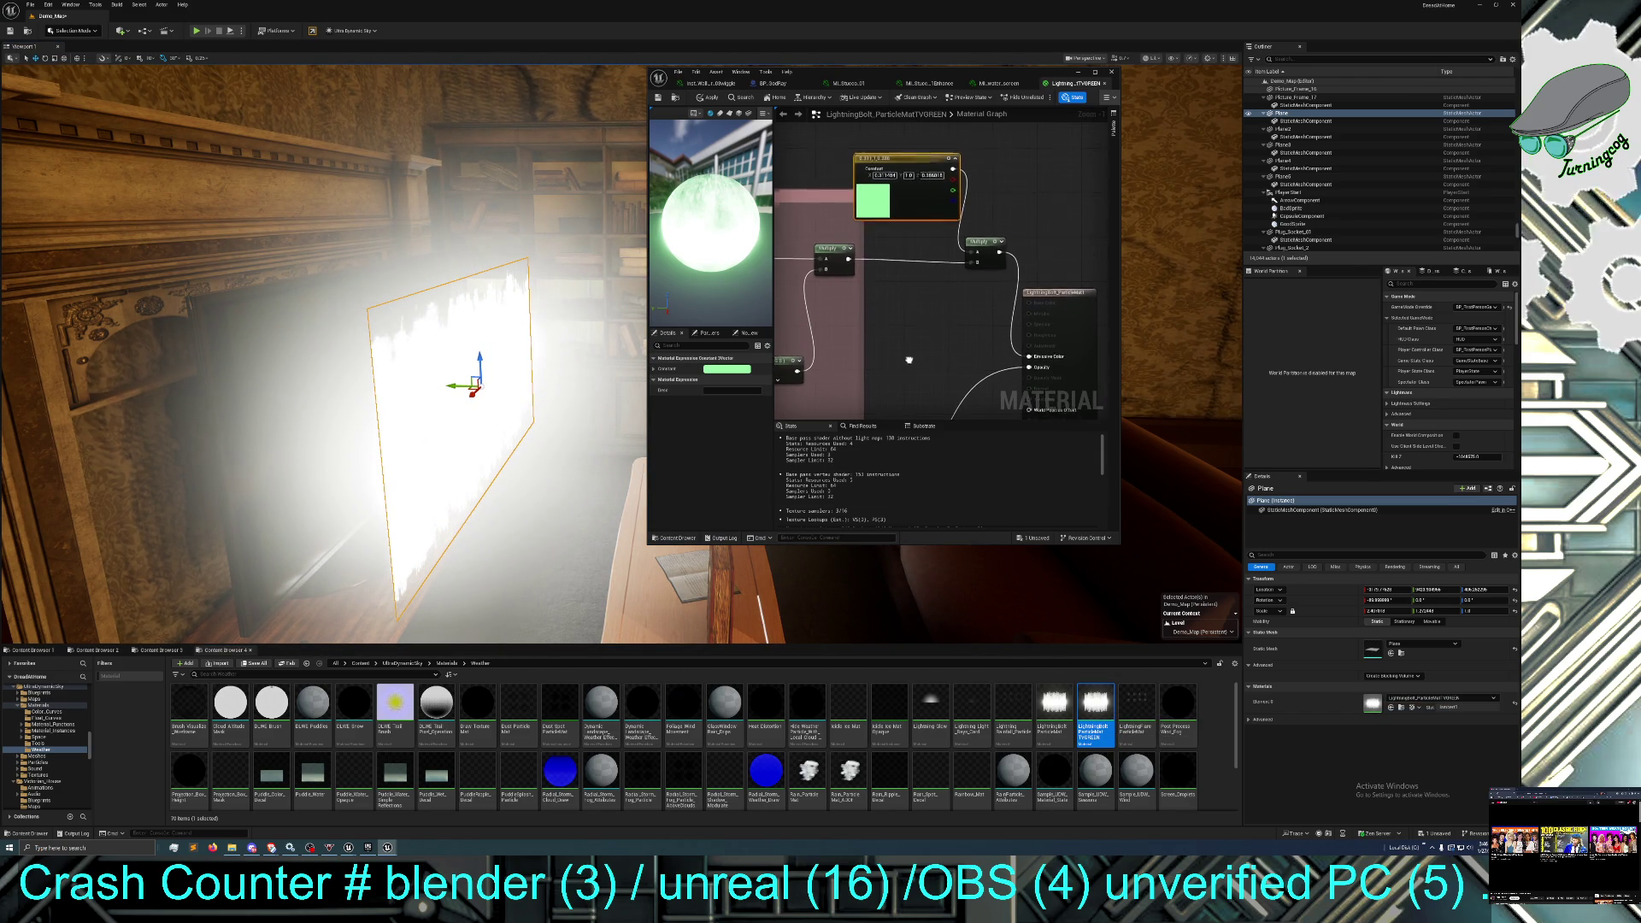
{"action": "scroll", "coordinate": [914, 362], "scroll_direction": "down", "scroll_amount": 1}
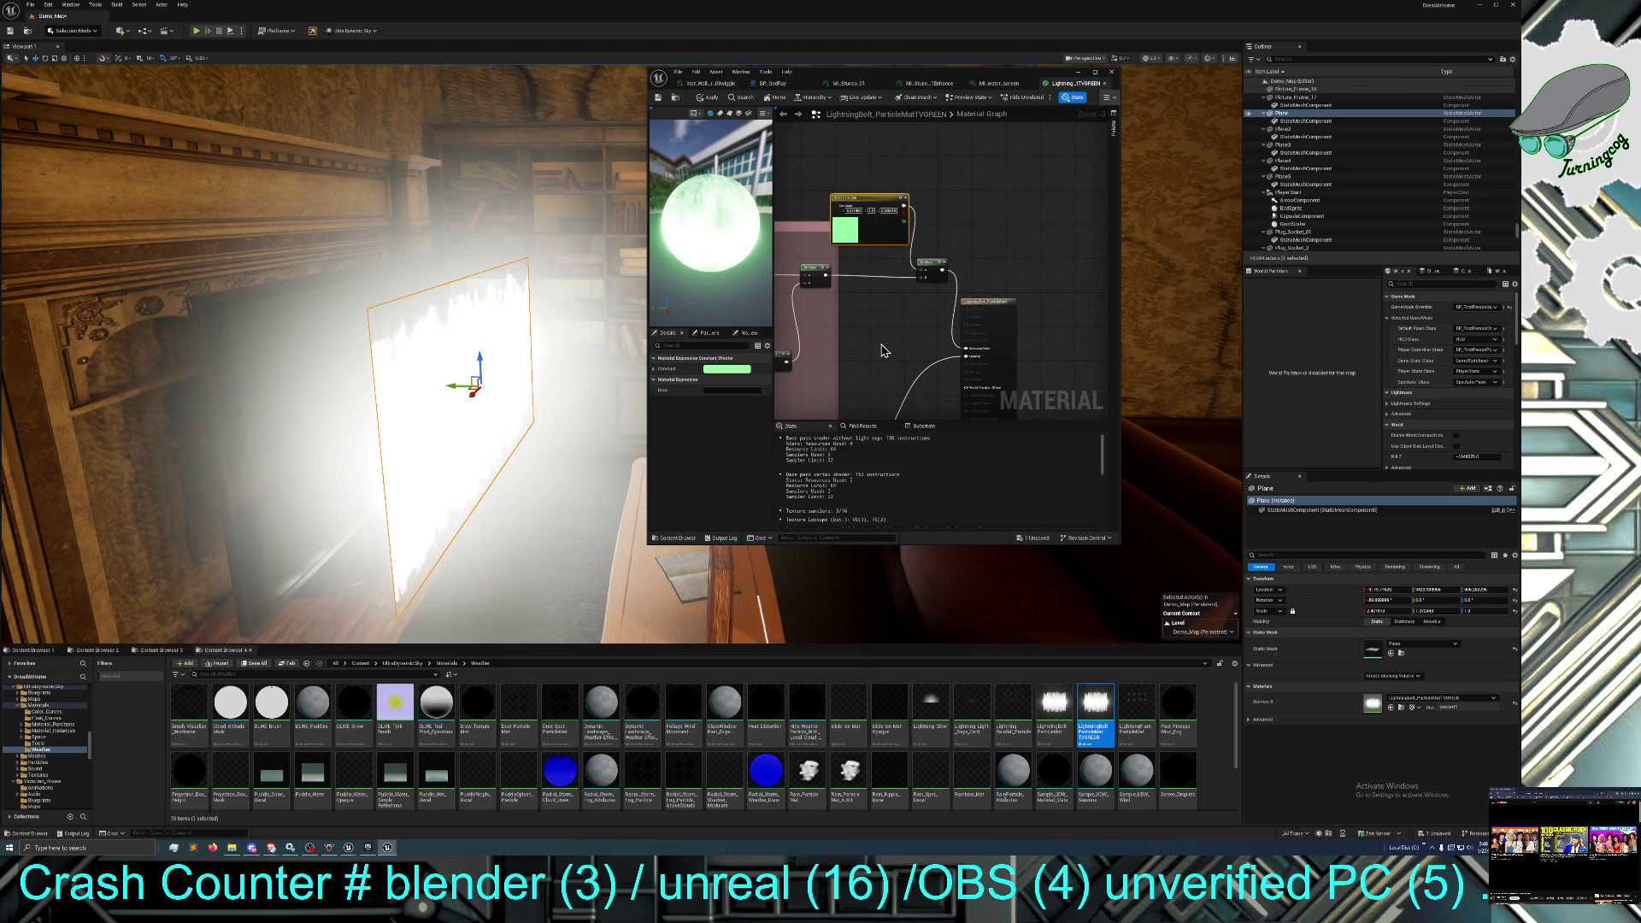
Add a Divide node, wire the green constant into it, and apply the changes.
{"action": "right_click", "coordinate": [894, 339]}
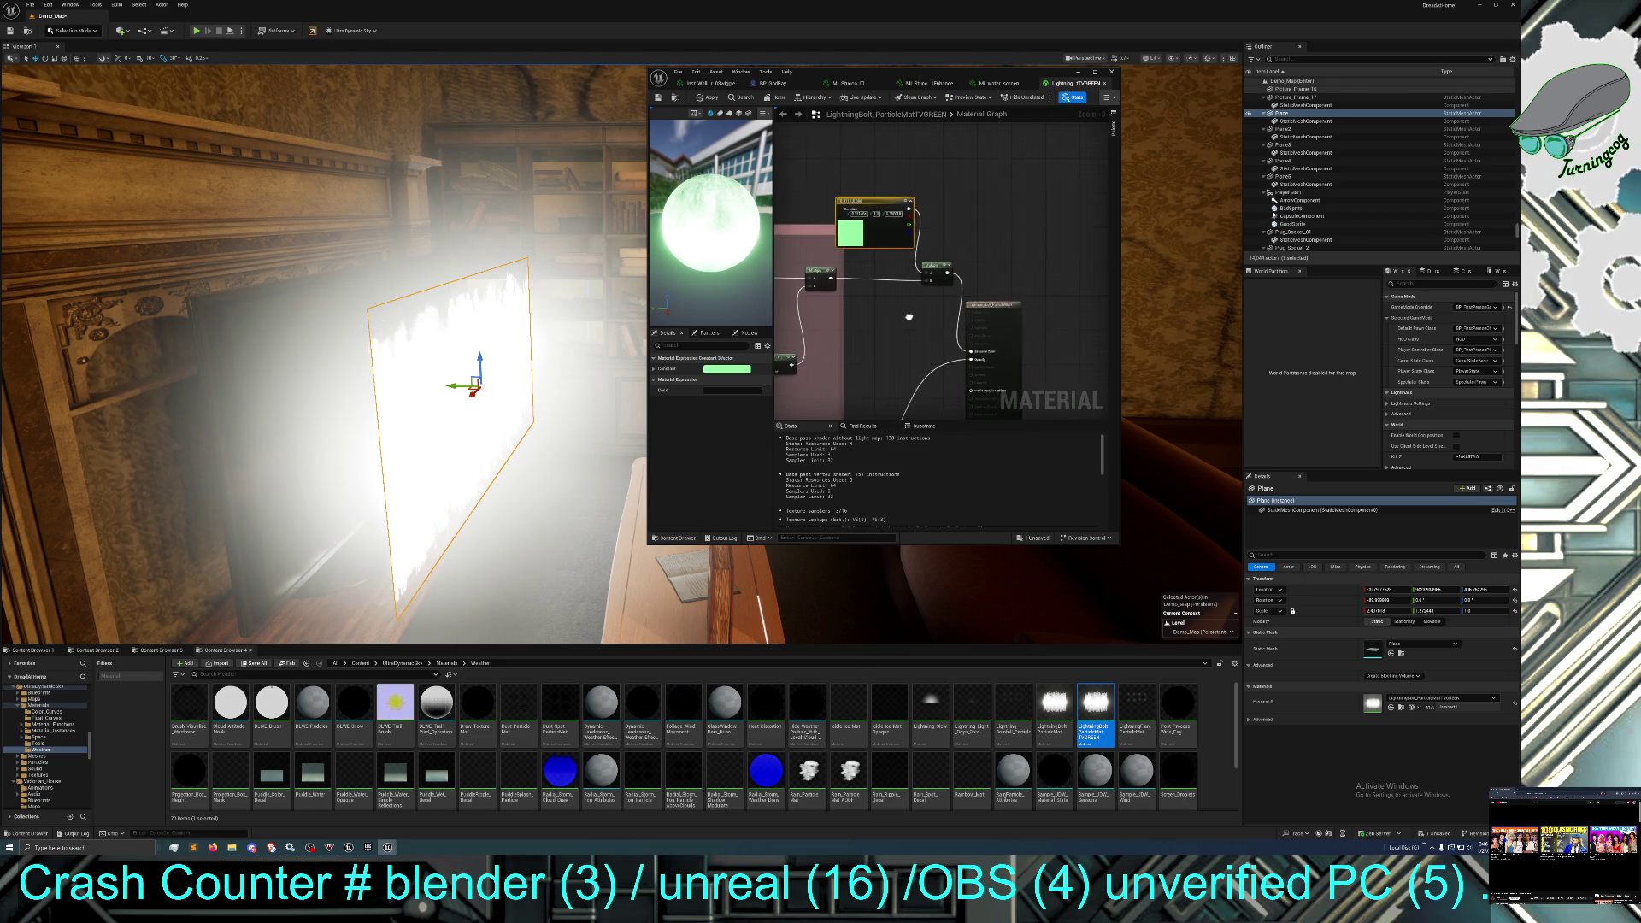
{"action": "right_click", "coordinate": [910, 324]}
{"action": "type", "text": "div"}
{"action": "key", "text": "Return"}
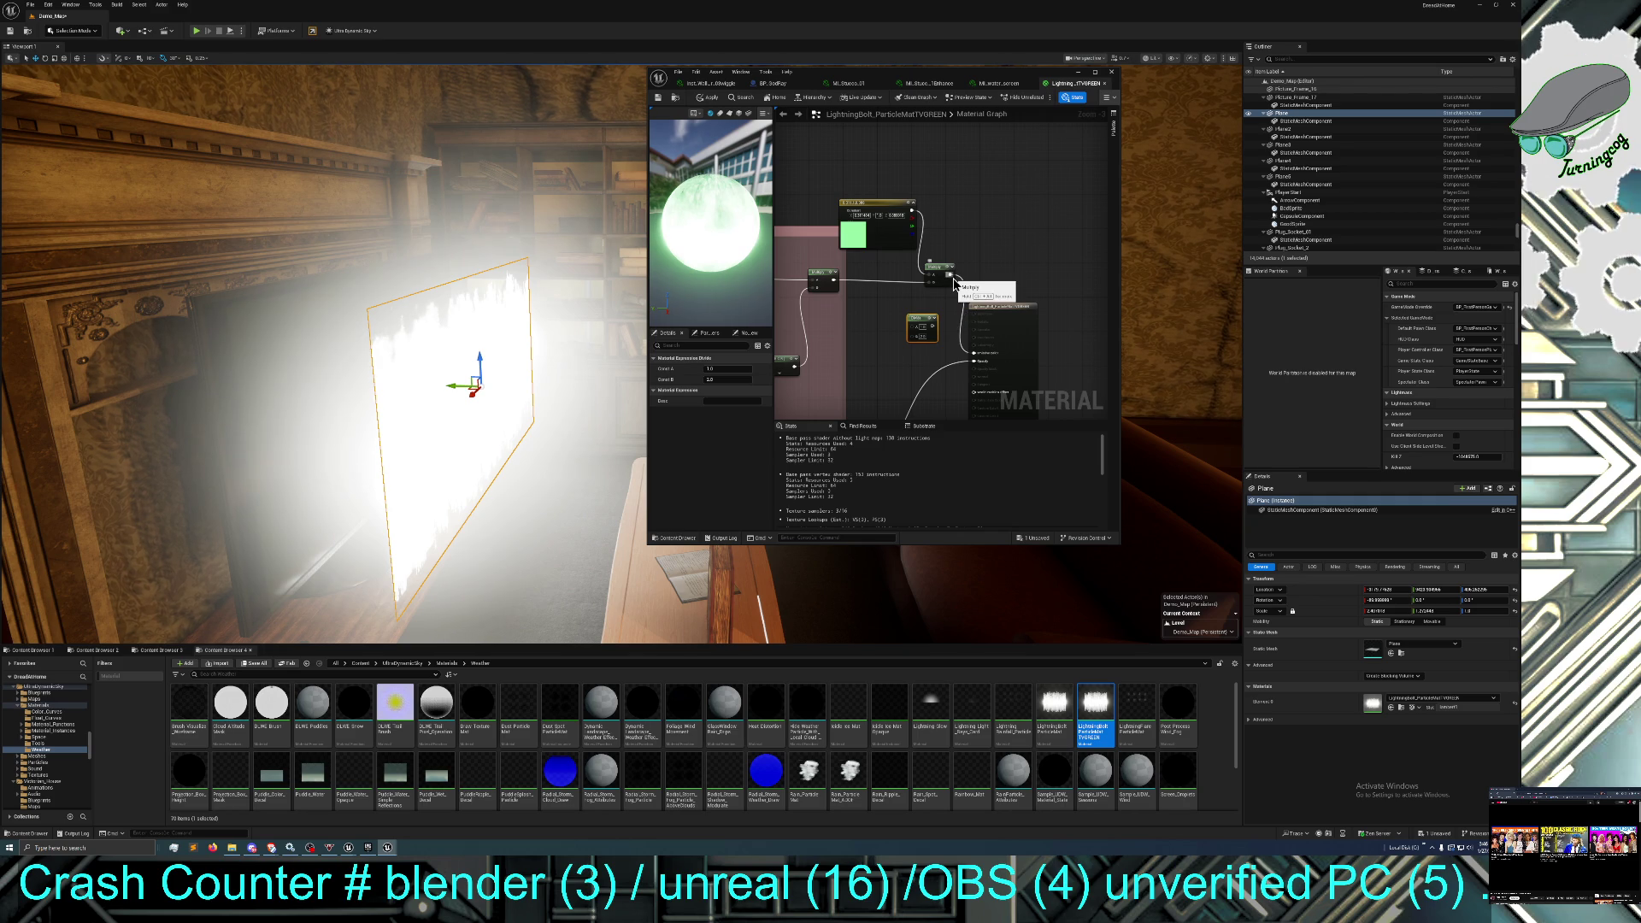
{"action": "mouse_move", "coordinate": [911, 215]}
{"action": "left_mouse_down"}
{"action": "mouse_move", "coordinate": [920, 275]}
{"action": "mouse_move", "coordinate": [919, 230]}
{"action": "mouse_move", "coordinate": [902, 336]}
{"action": "mouse_move", "coordinate": [916, 340]}
{"action": "mouse_move", "coordinate": [857, 287]}
{"action": "mouse_move", "coordinate": [973, 352]}
{"action": "left_mouse_up"}
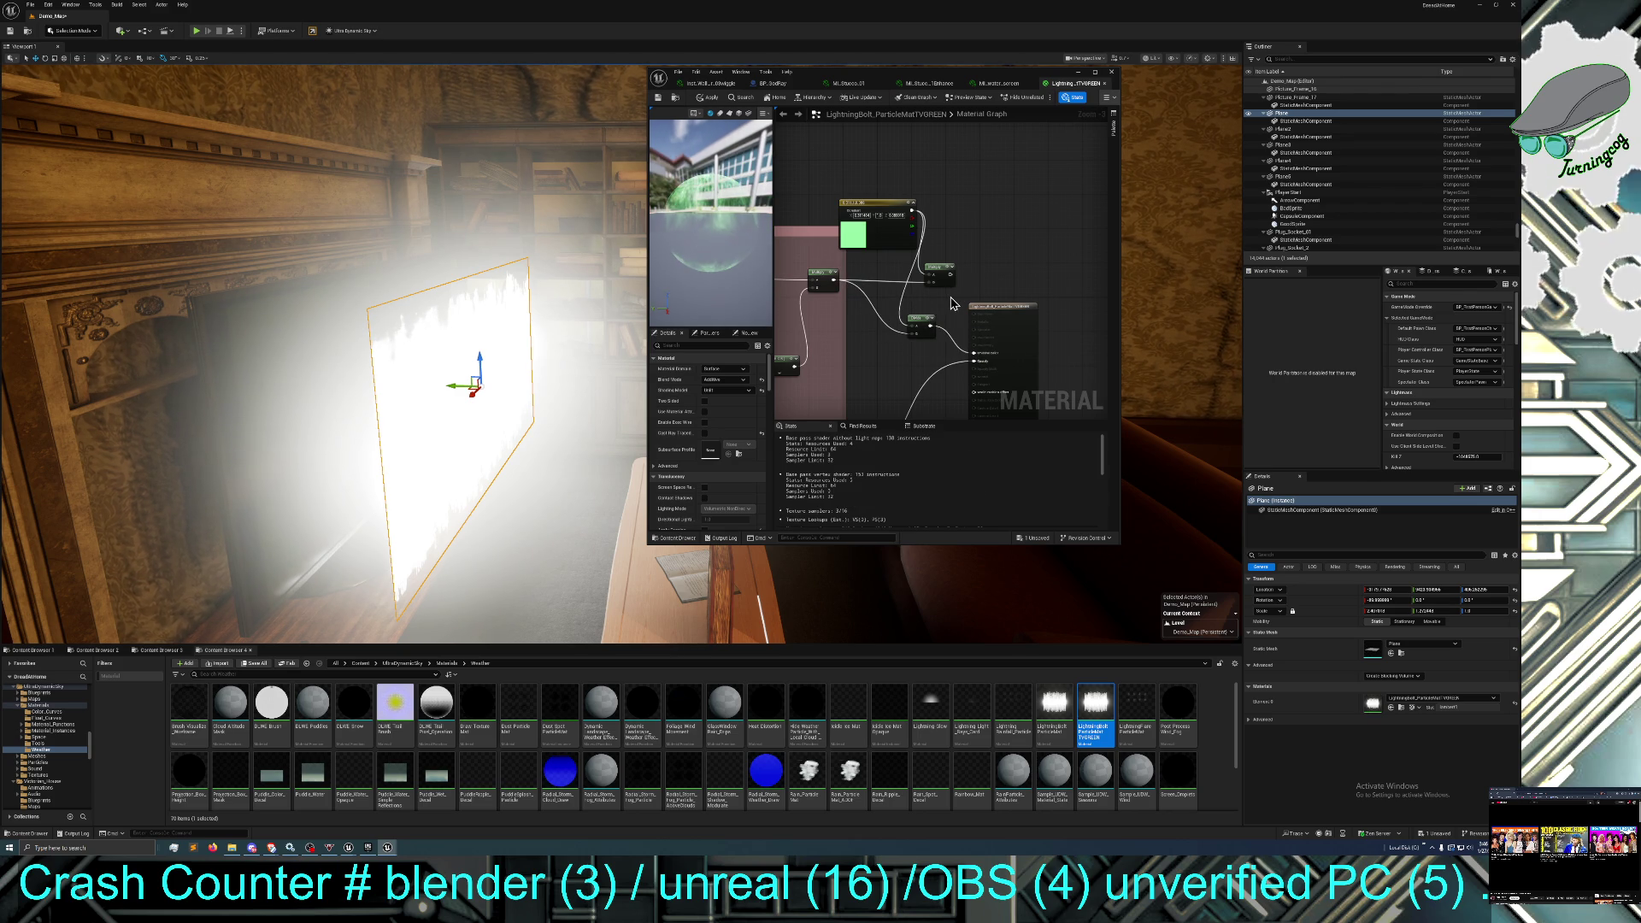
{"action": "left_click", "coordinate": [705, 98]}
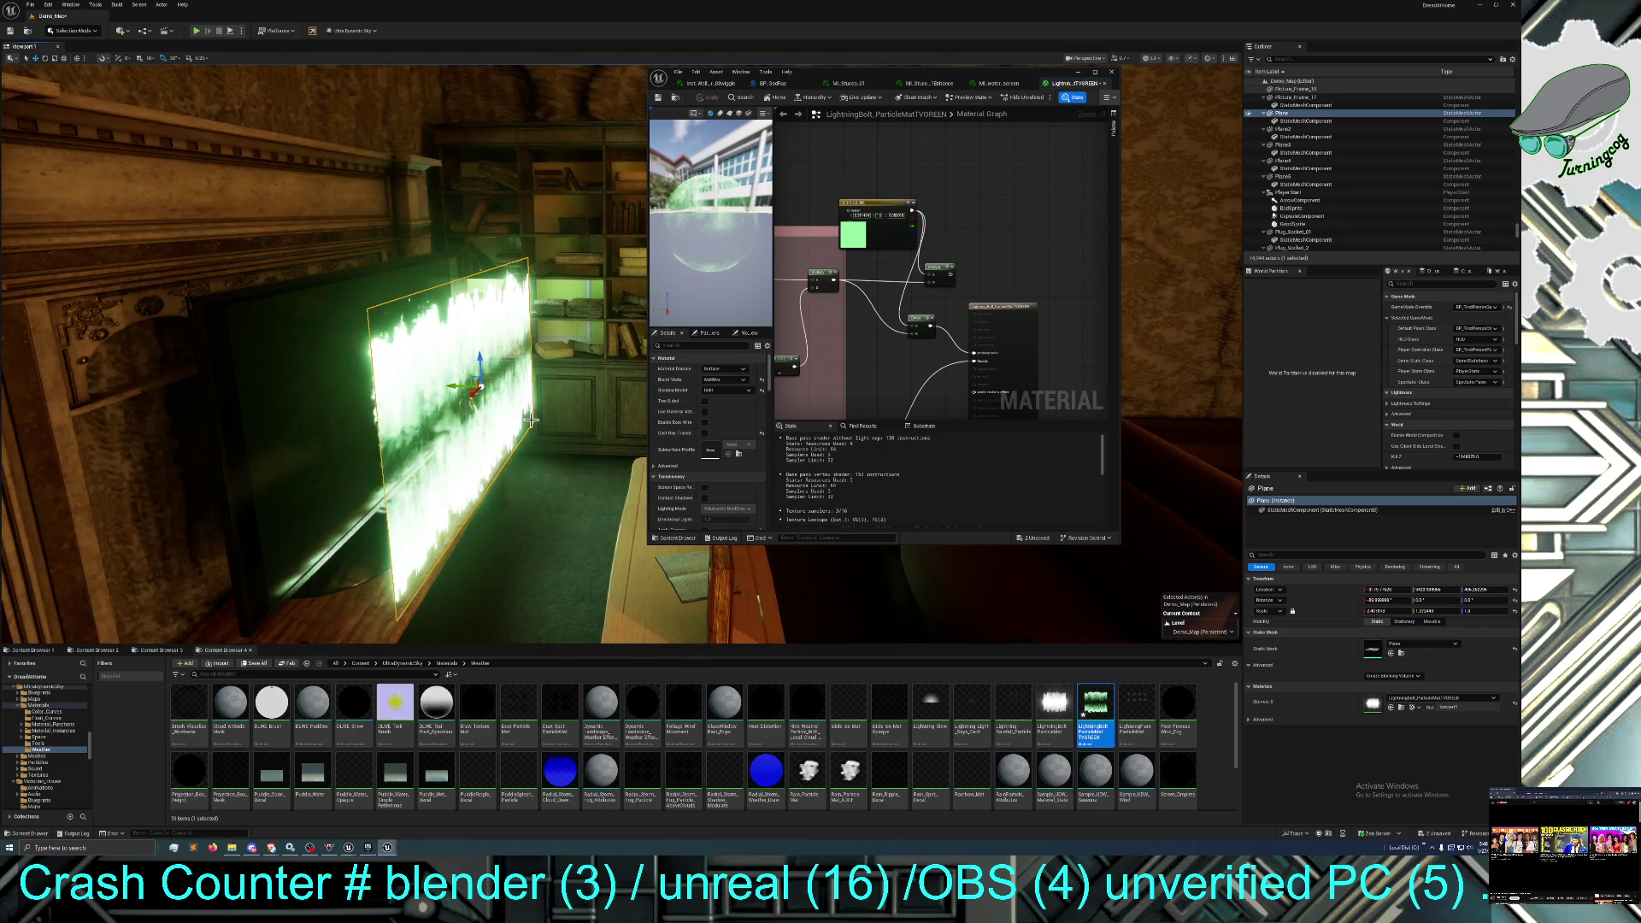
Move the glowing plane onto the TV screen, then save and close the lightning material.
{"action": "mouse_move", "coordinate": [456, 389]}
{"action": "left_mouse_down"}
{"action": "mouse_move", "coordinate": [324, 382]}
{"action": "mouse_move", "coordinate": [372, 383]}
{"action": "mouse_move", "coordinate": [850, 184]}
{"action": "left_mouse_up"}
{"action": "left_click", "coordinate": [377, 402]}
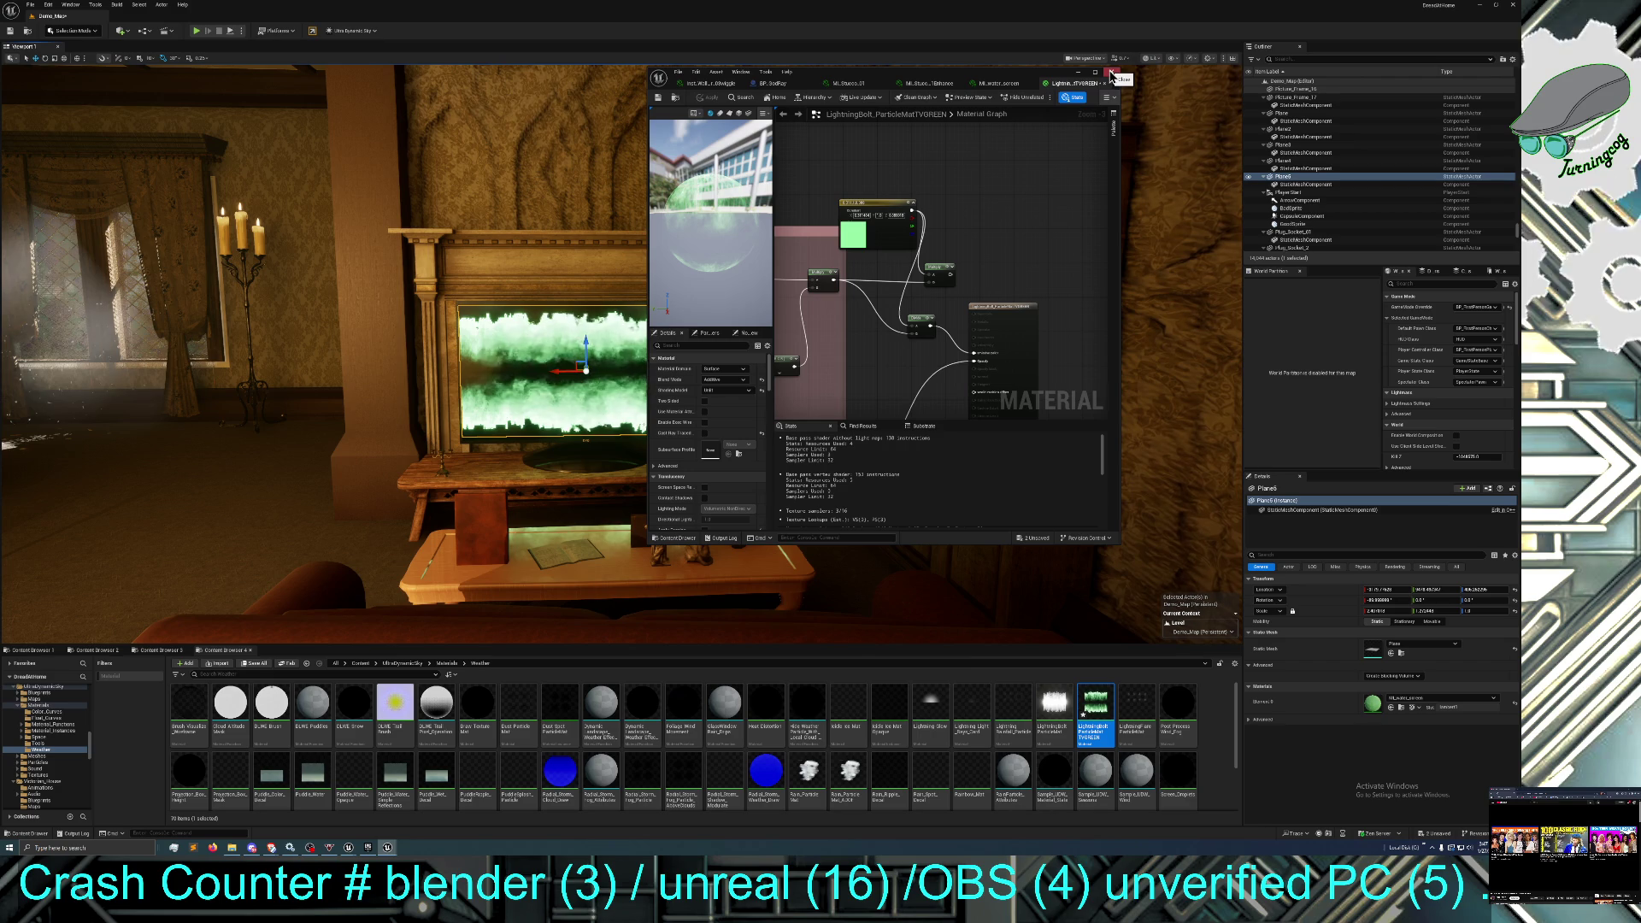
{"action": "left_click", "coordinate": [659, 99]}
{"action": "left_click", "coordinate": [1111, 72]}
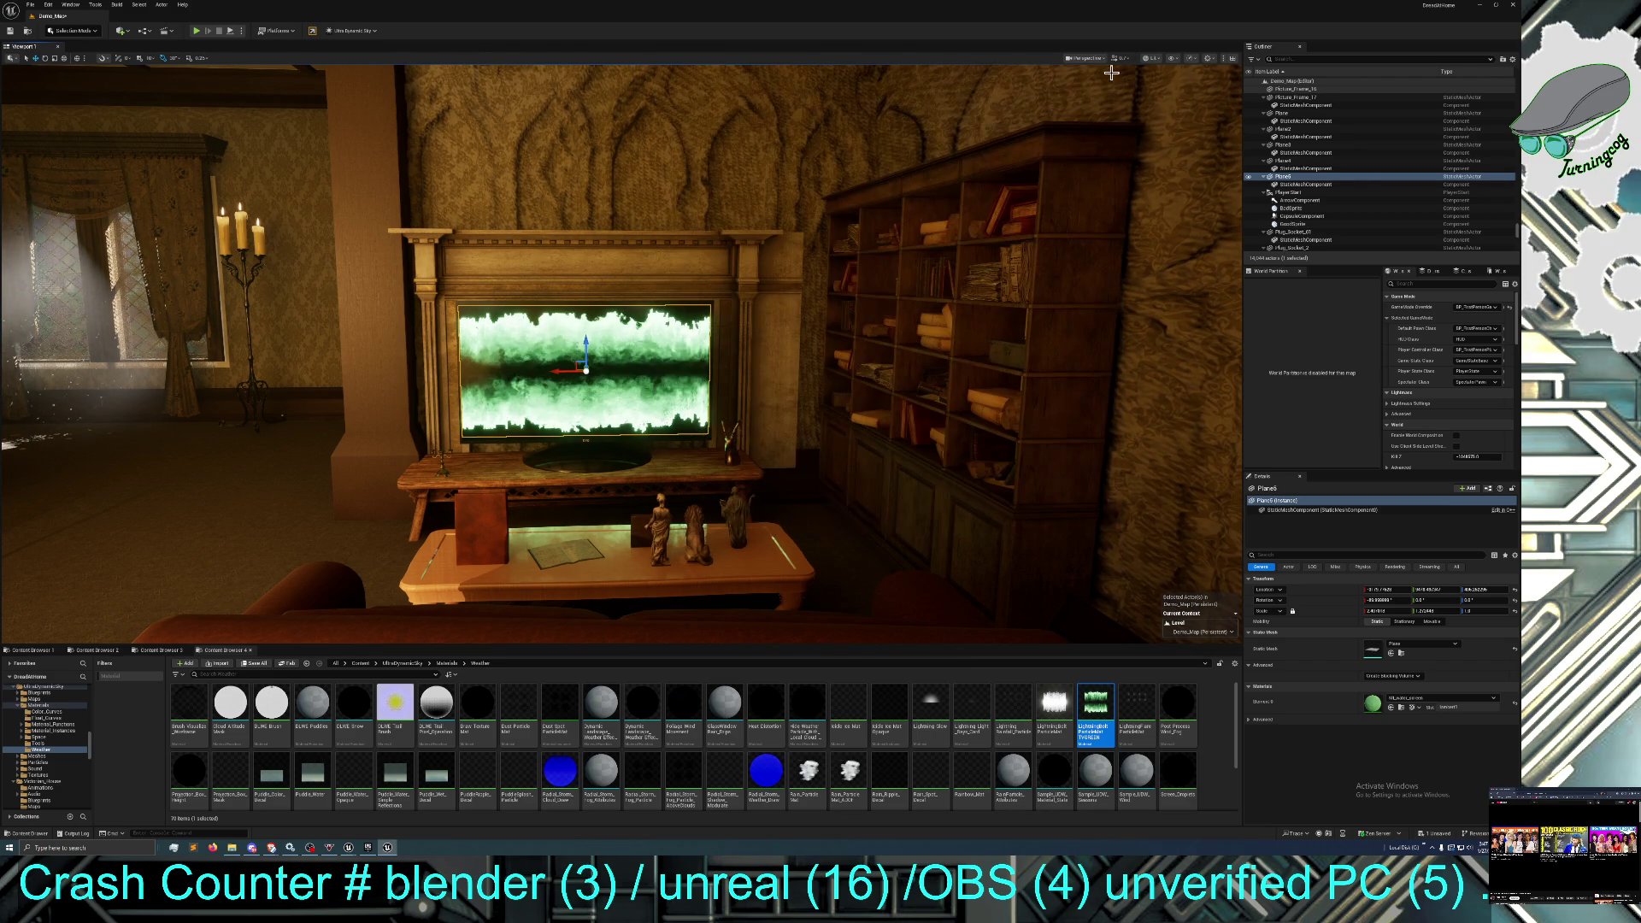
Reopen the LightningBolt_ParticleMatTVGREEN material for editing.
{"action": "mouse_move", "coordinate": [844, 232]}
{"action": "left_mouse_down"}
{"action": "mouse_move", "coordinate": [791, 243]}
{"action": "mouse_move", "coordinate": [848, 235]}
{"action": "left_mouse_up"}
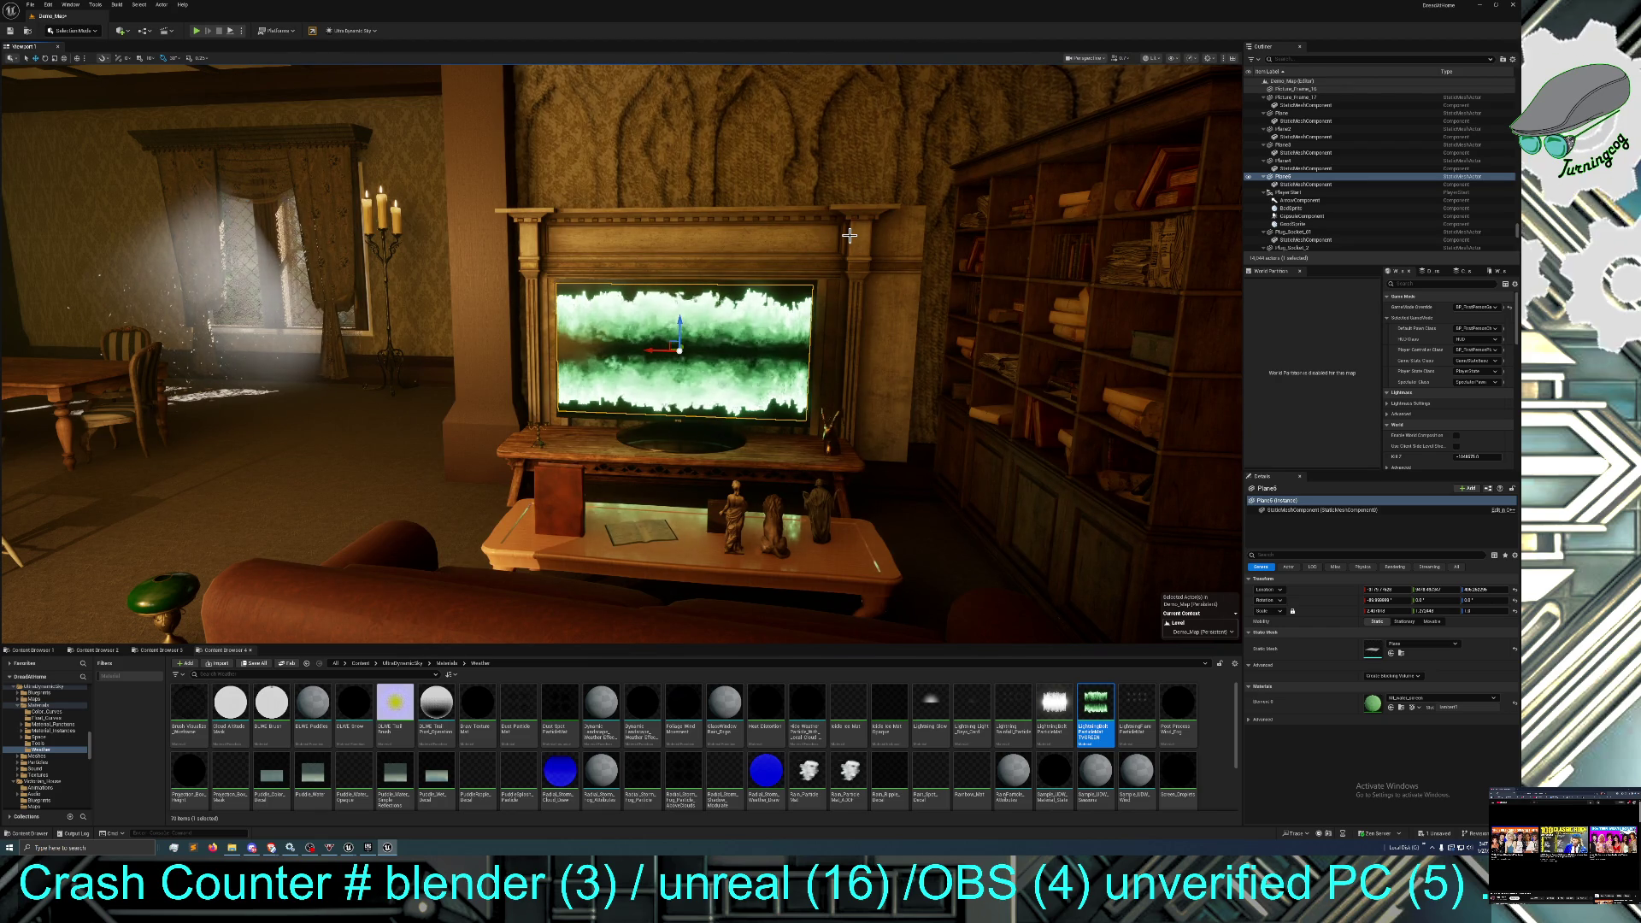
{"action": "left_click", "coordinate": [1096, 718]}
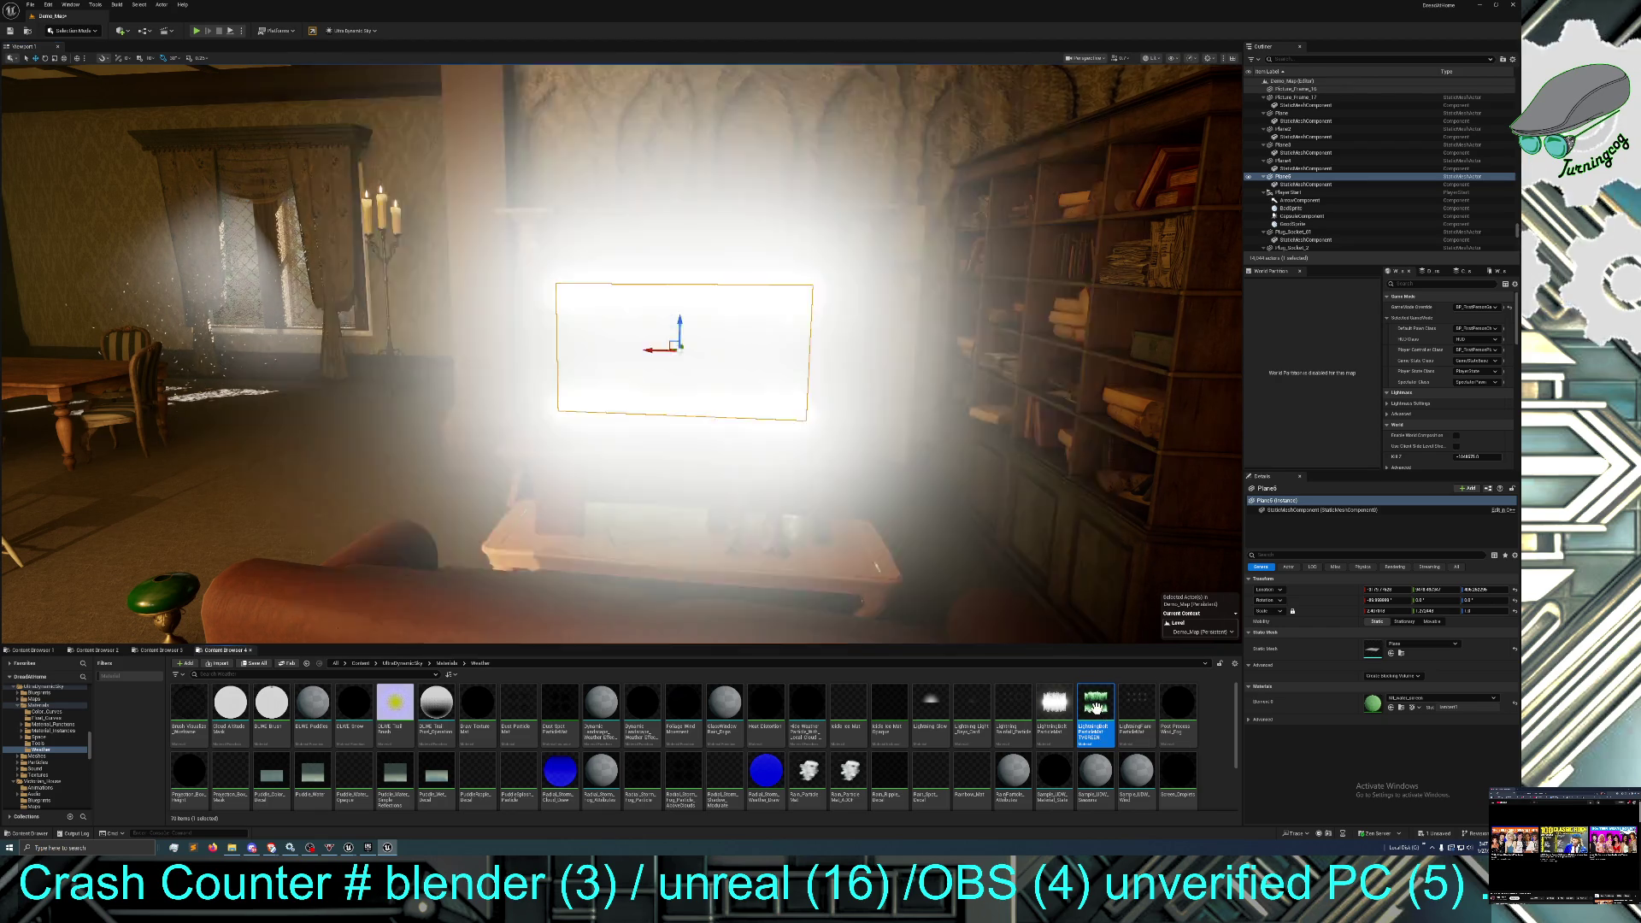
{"action": "double_click", "coordinate": [1100, 717]}
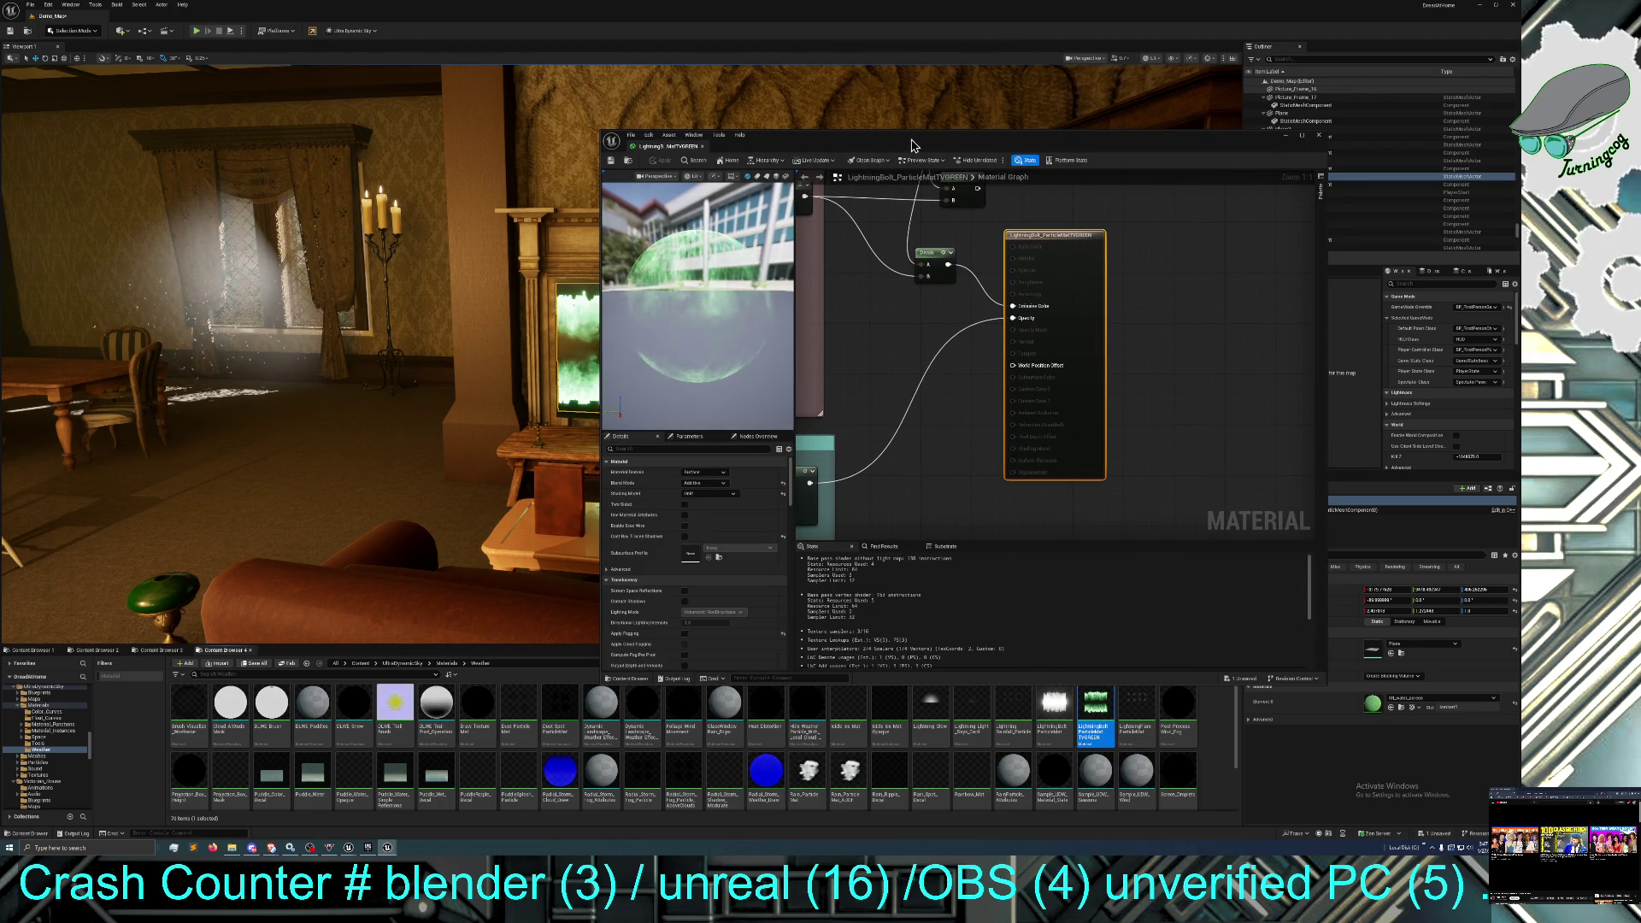
Pan around the lightning material graph to inspect the nodes feeding the output.
{"action": "mouse_move", "coordinate": [972, 428]}
{"action": "left_mouse_down"}
{"action": "mouse_move", "coordinate": [1227, 356]}
{"action": "mouse_move", "coordinate": [1204, 398]}
{"action": "mouse_move", "coordinate": [1234, 367]}
{"action": "mouse_move", "coordinate": [1309, 405]}
{"action": "mouse_move", "coordinate": [1244, 423]}
{"action": "left_mouse_up"}
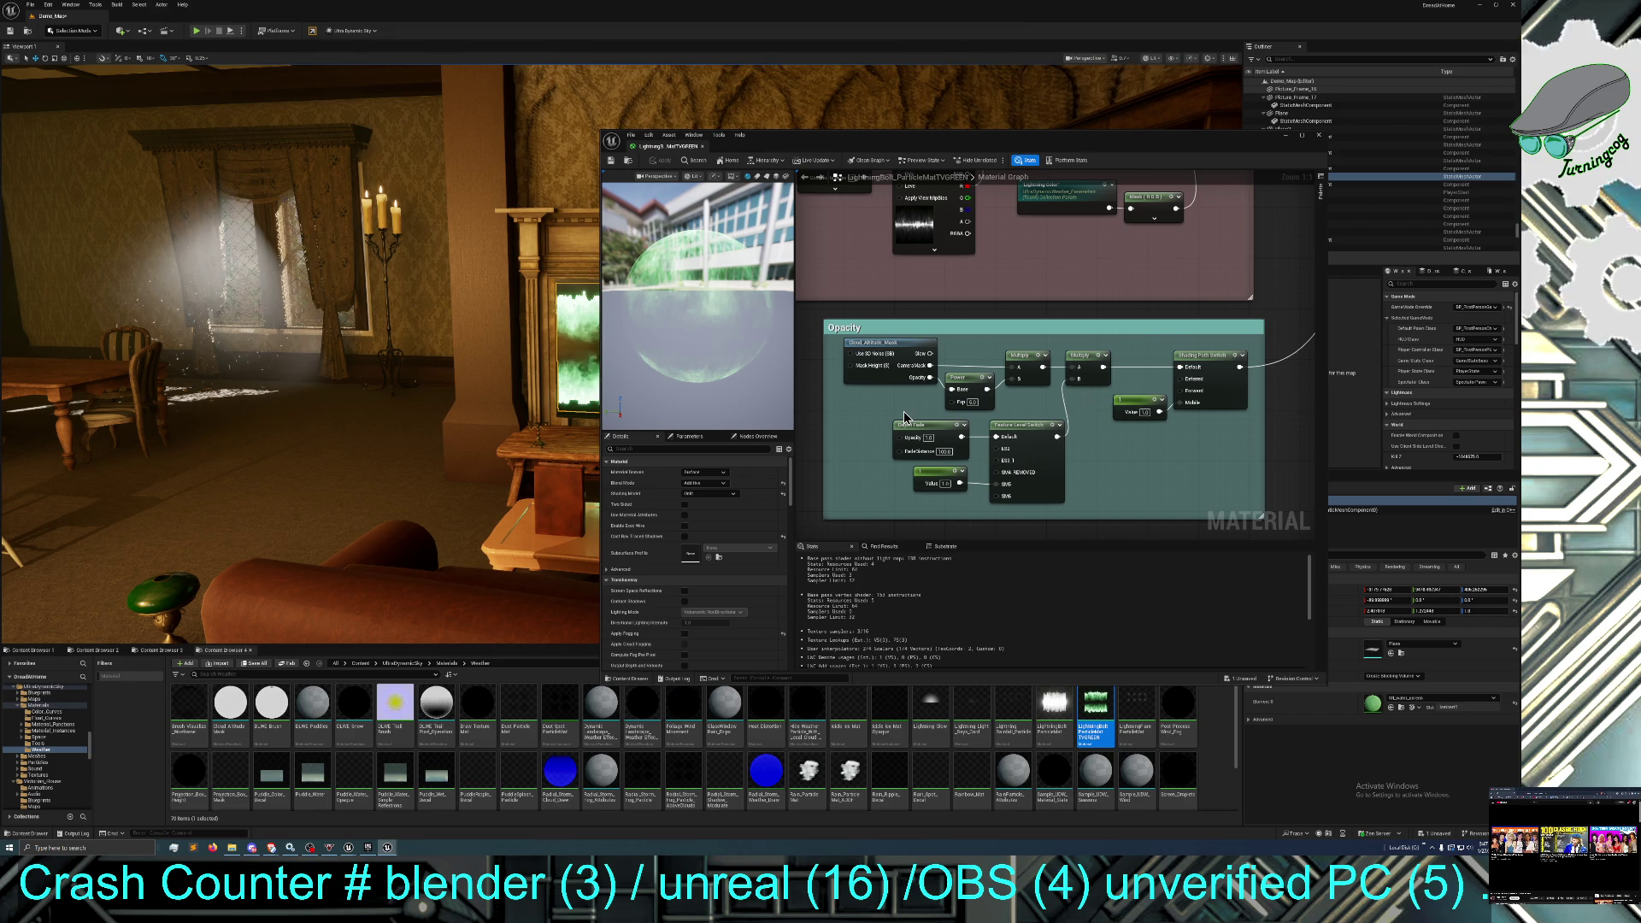
{"action": "mouse_move", "coordinate": [866, 420]}
{"action": "left_mouse_down"}
{"action": "mouse_move", "coordinate": [904, 470]}
{"action": "mouse_move", "coordinate": [1210, 461]}
{"action": "mouse_move", "coordinate": [1069, 455]}
{"action": "mouse_move", "coordinate": [834, 490]}
{"action": "mouse_move", "coordinate": [748, 522]}
{"action": "left_mouse_up"}
{"action": "left_click_drag", "start_coordinate": [936, 482], "coordinate": [881, 406]}
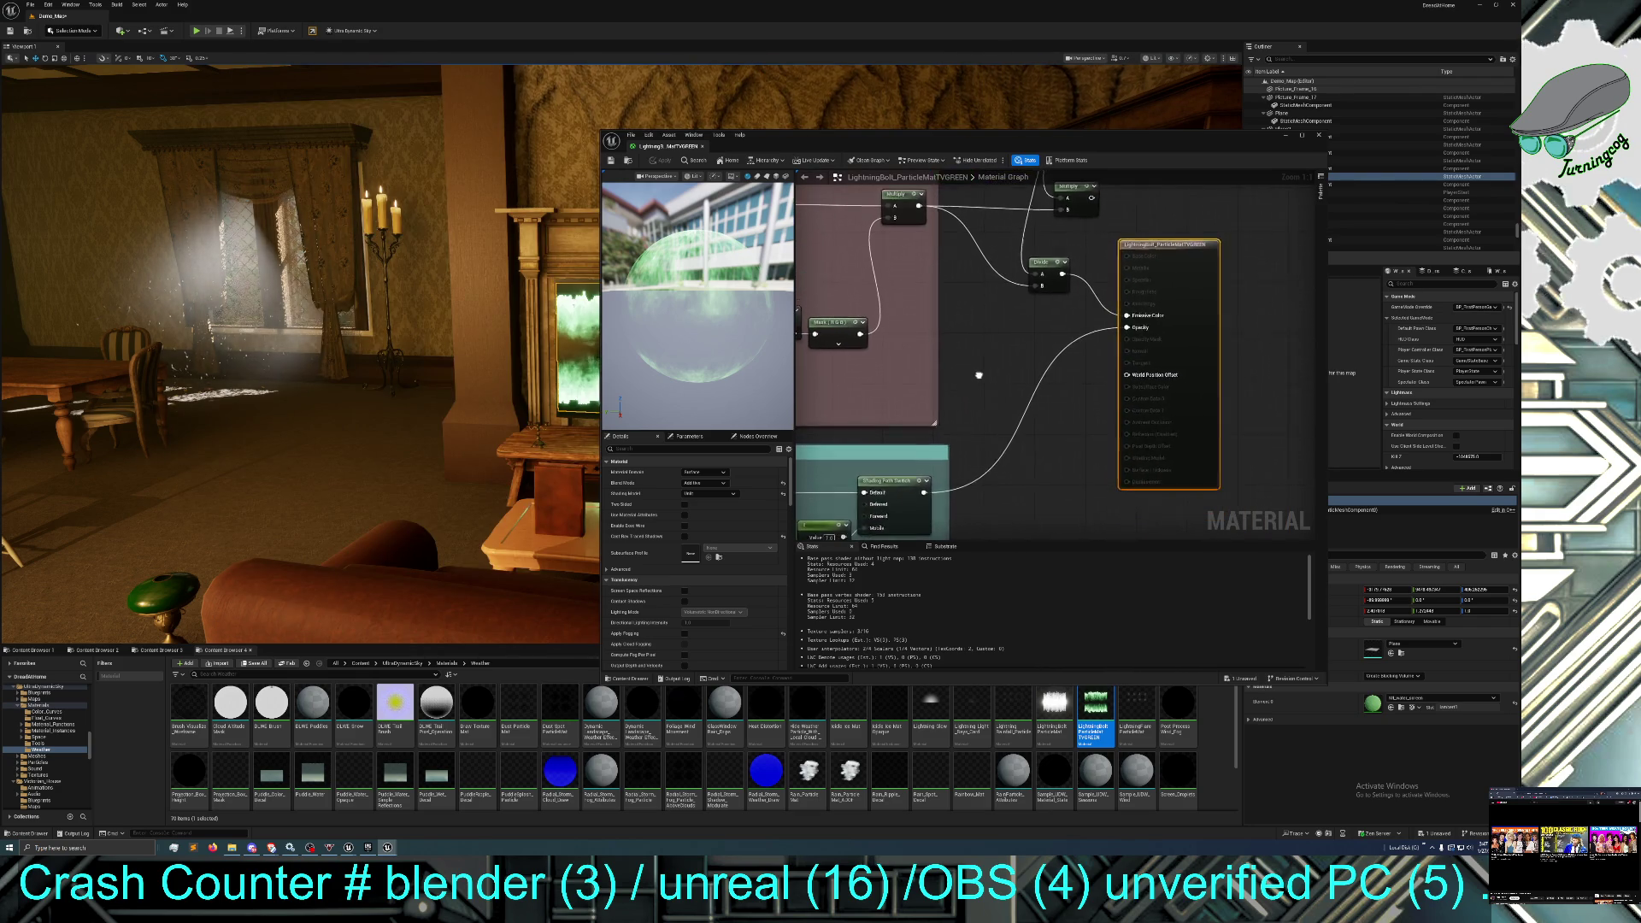
{"action": "mouse_move", "coordinate": [986, 410]}
{"action": "left_mouse_down"}
{"action": "mouse_move", "coordinate": [1071, 397]}
{"action": "mouse_move", "coordinate": [1081, 377]}
{"action": "mouse_move", "coordinate": [1065, 390]}
{"action": "left_mouse_up"}
{"action": "mouse_move", "coordinate": [1159, 363]}
{"action": "left_mouse_down"}
{"action": "mouse_move", "coordinate": [1141, 380]}
{"action": "mouse_move", "coordinate": [1110, 370]}
{"action": "mouse_move", "coordinate": [1183, 251]}
{"action": "mouse_move", "coordinate": [1290, 214]}
{"action": "mouse_move", "coordinate": [1282, 244]}
{"action": "mouse_move", "coordinate": [1307, 256]}
{"action": "mouse_move", "coordinate": [1363, 362]}
{"action": "left_mouse_up"}
{"action": "mouse_move", "coordinate": [1119, 229]}
{"action": "left_mouse_down"}
{"action": "mouse_move", "coordinate": [1068, 376]}
{"action": "mouse_move", "coordinate": [1015, 372]}
{"action": "mouse_move", "coordinate": [1110, 349]}
{"action": "left_mouse_up"}
{"action": "scroll", "coordinate": [1111, 348], "scroll_direction": "down", "scroll_amount": 3}
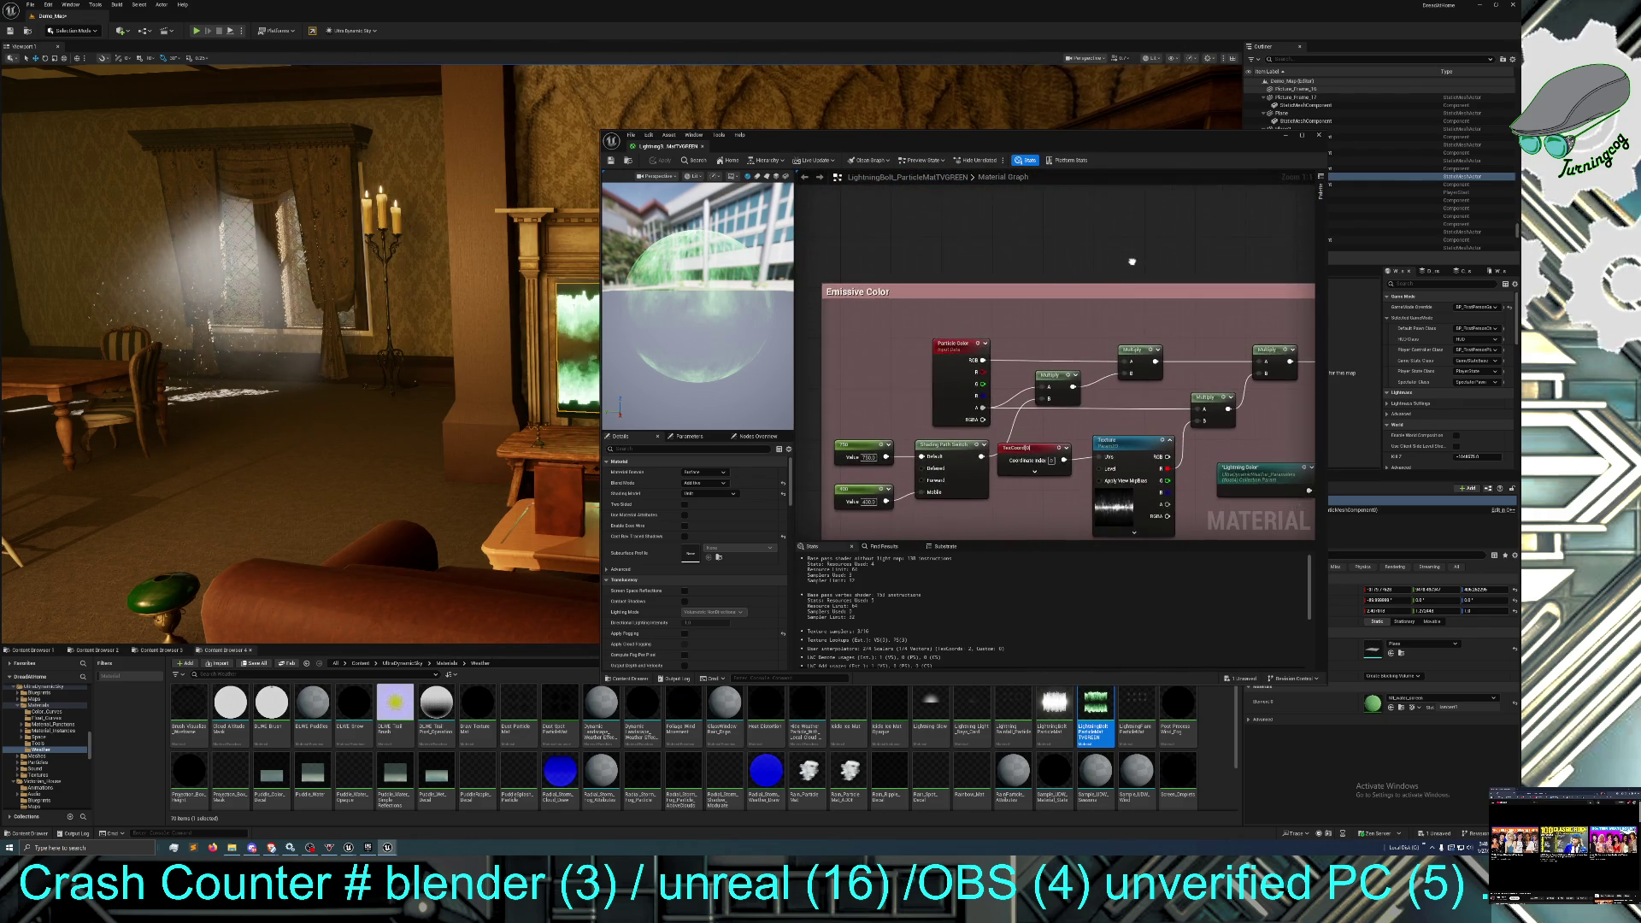
{"action": "left_click_drag", "start_coordinate": [1047, 369], "coordinate": [890, 543]}
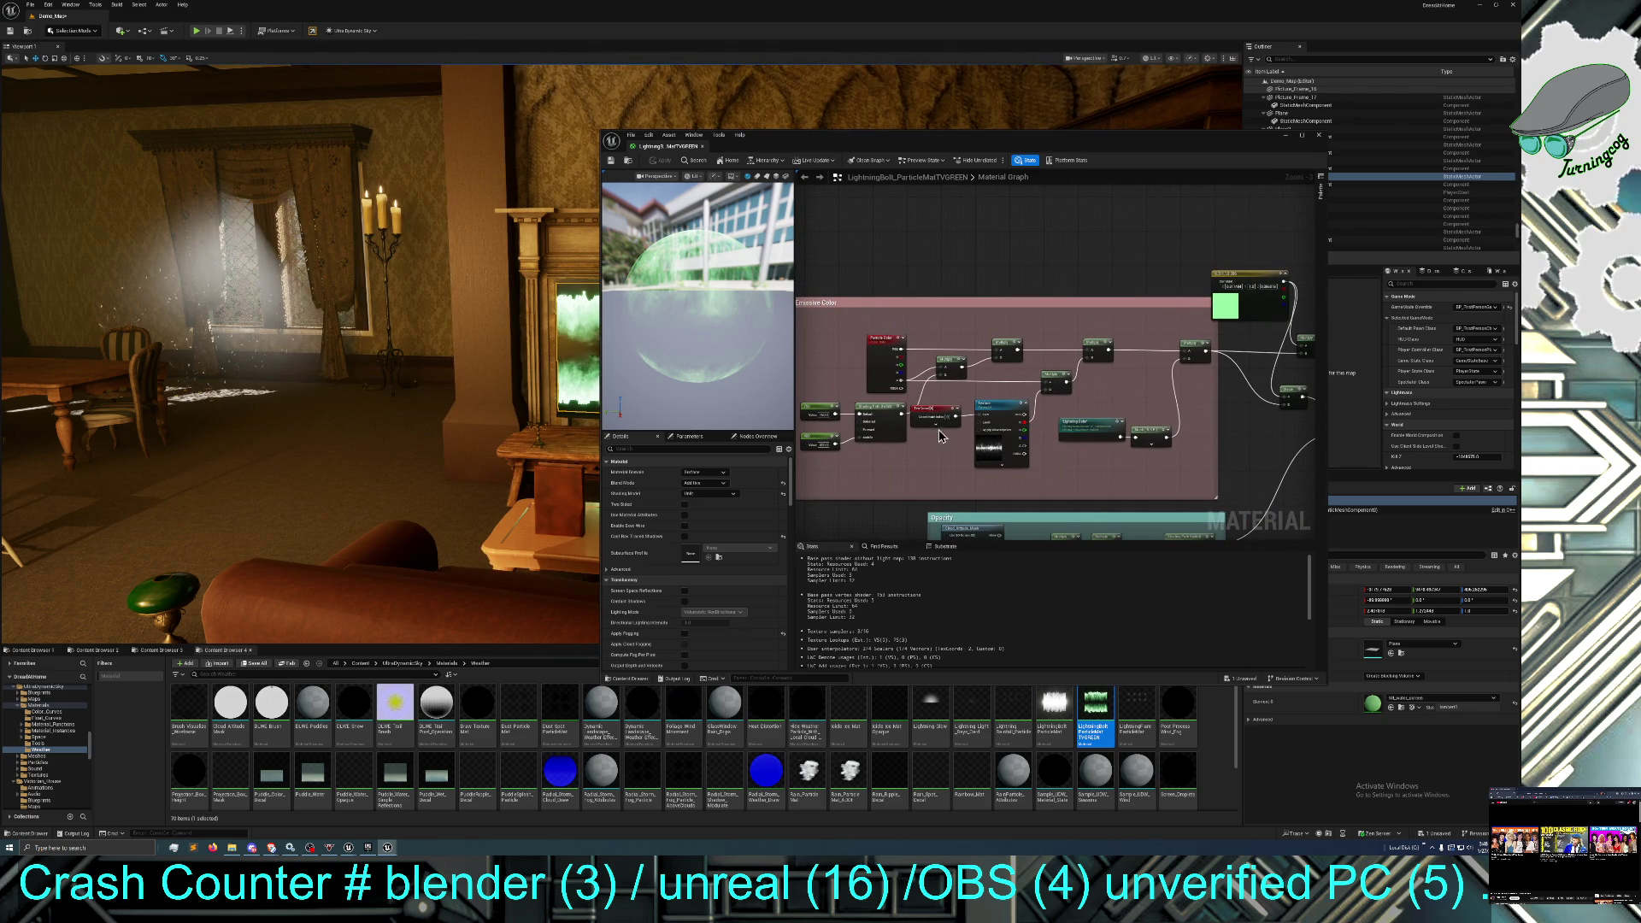
{"action": "mouse_move", "coordinate": [1233, 436]}
{"action": "left_mouse_down"}
{"action": "mouse_move", "coordinate": [1074, 419]}
{"action": "mouse_move", "coordinate": [1118, 386]}
{"action": "mouse_move", "coordinate": [1094, 390]}
{"action": "left_mouse_up"}
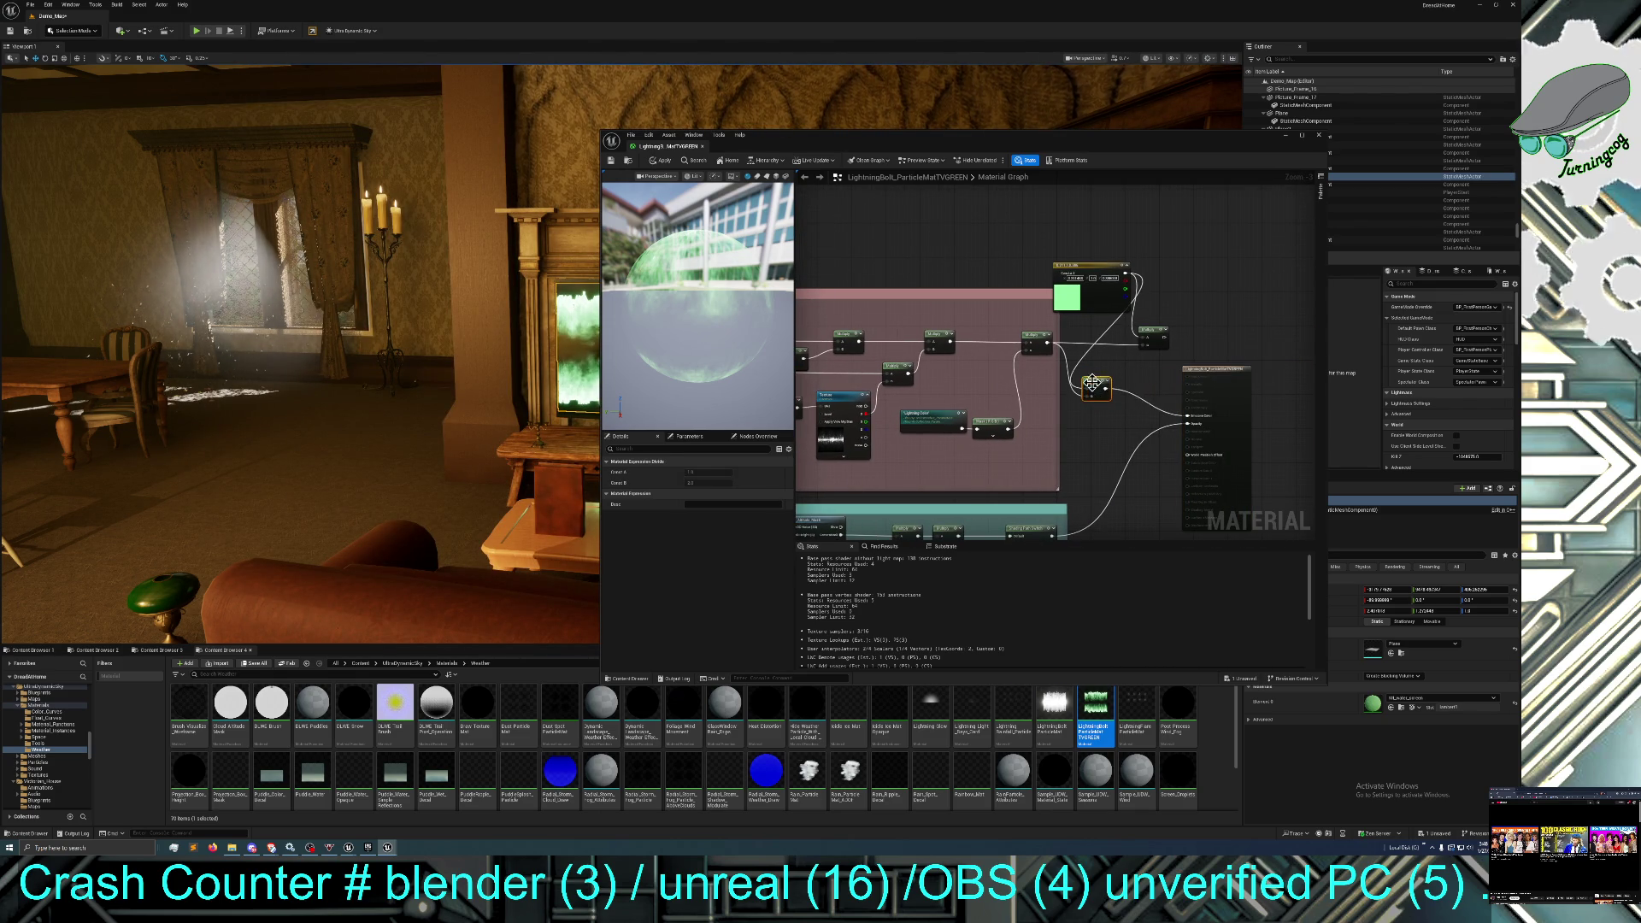
Route the colour chain through a new Saturate node before the output.
{"action": "right_click", "coordinate": [1098, 422]}
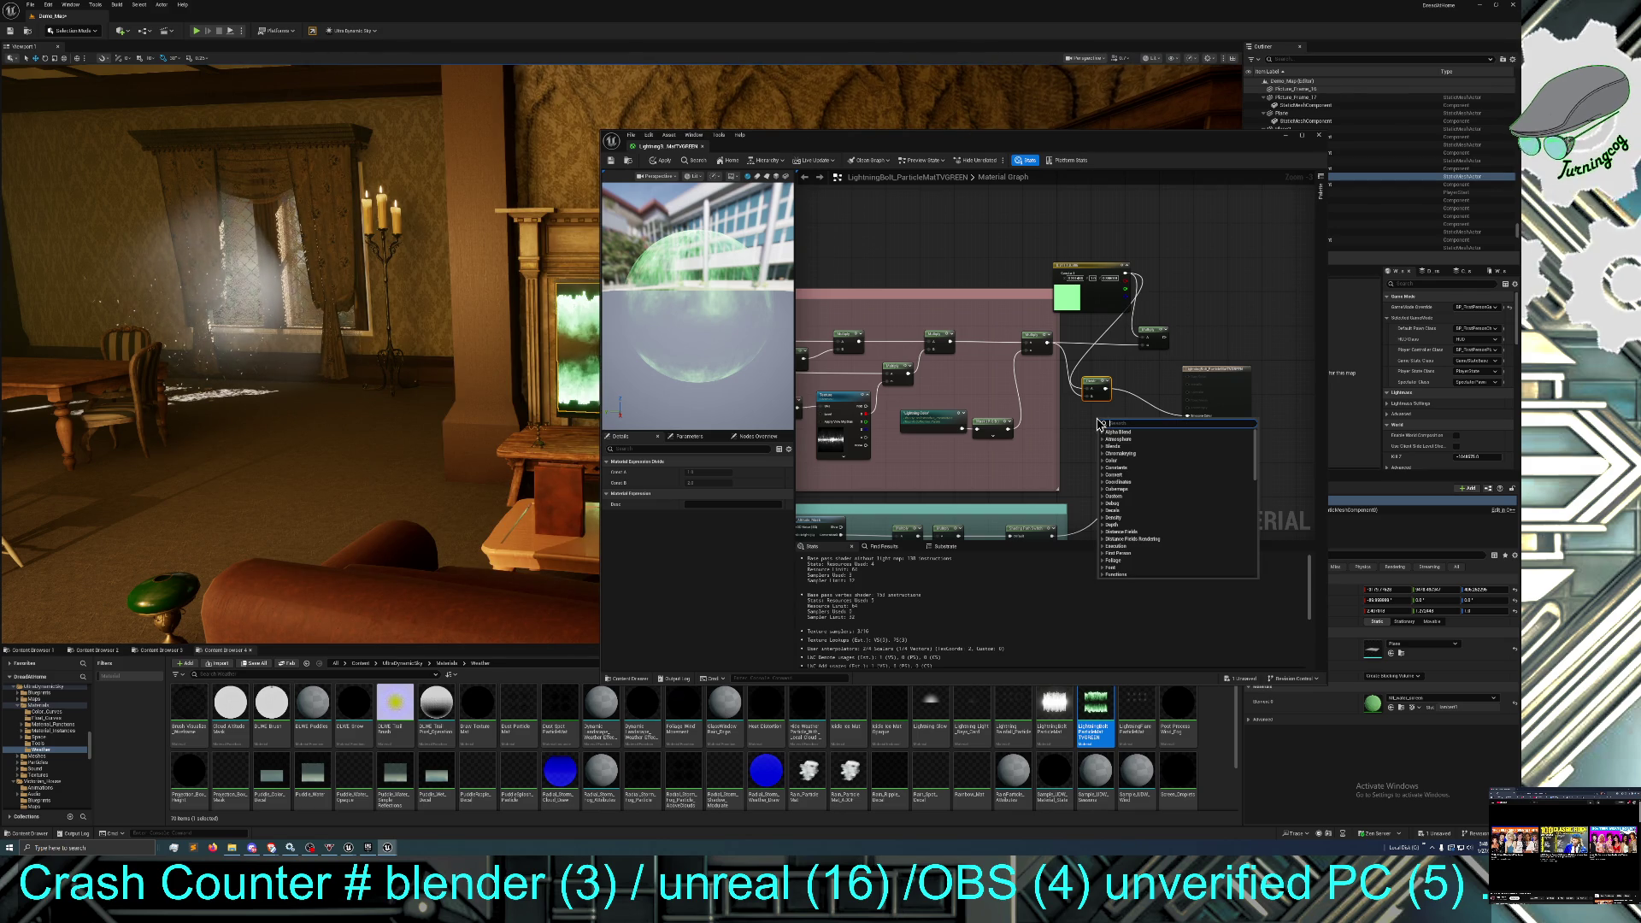
{"action": "type", "text": "sat"}
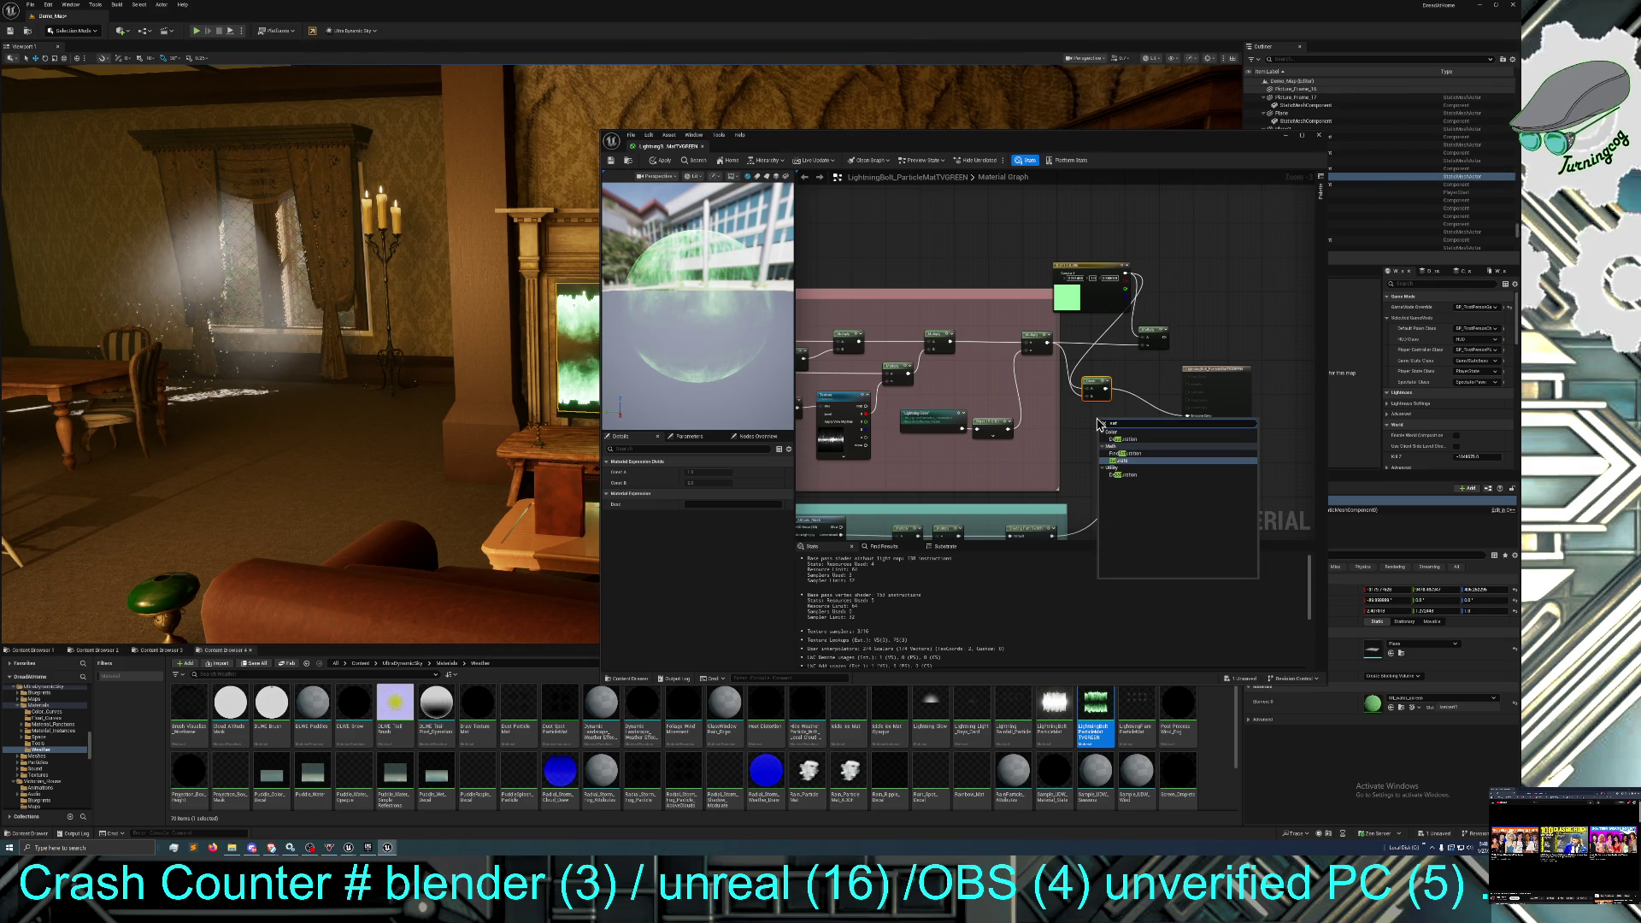
{"action": "key", "text": "Return"}
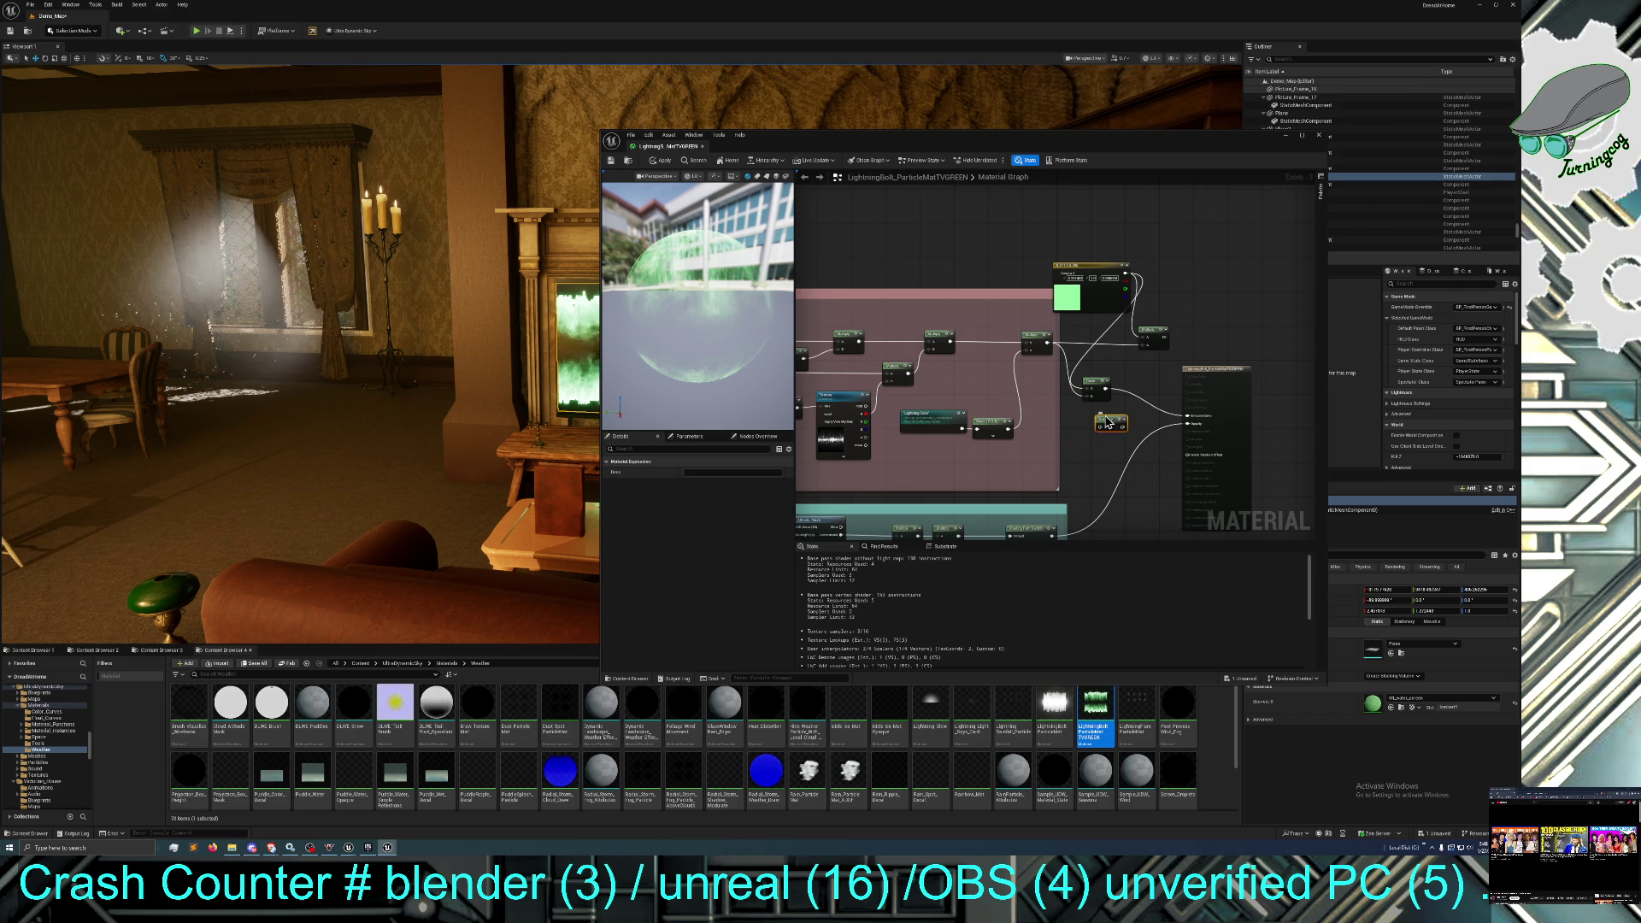
{"action": "left_click_drag", "start_coordinate": [1107, 389], "coordinate": [1101, 425]}
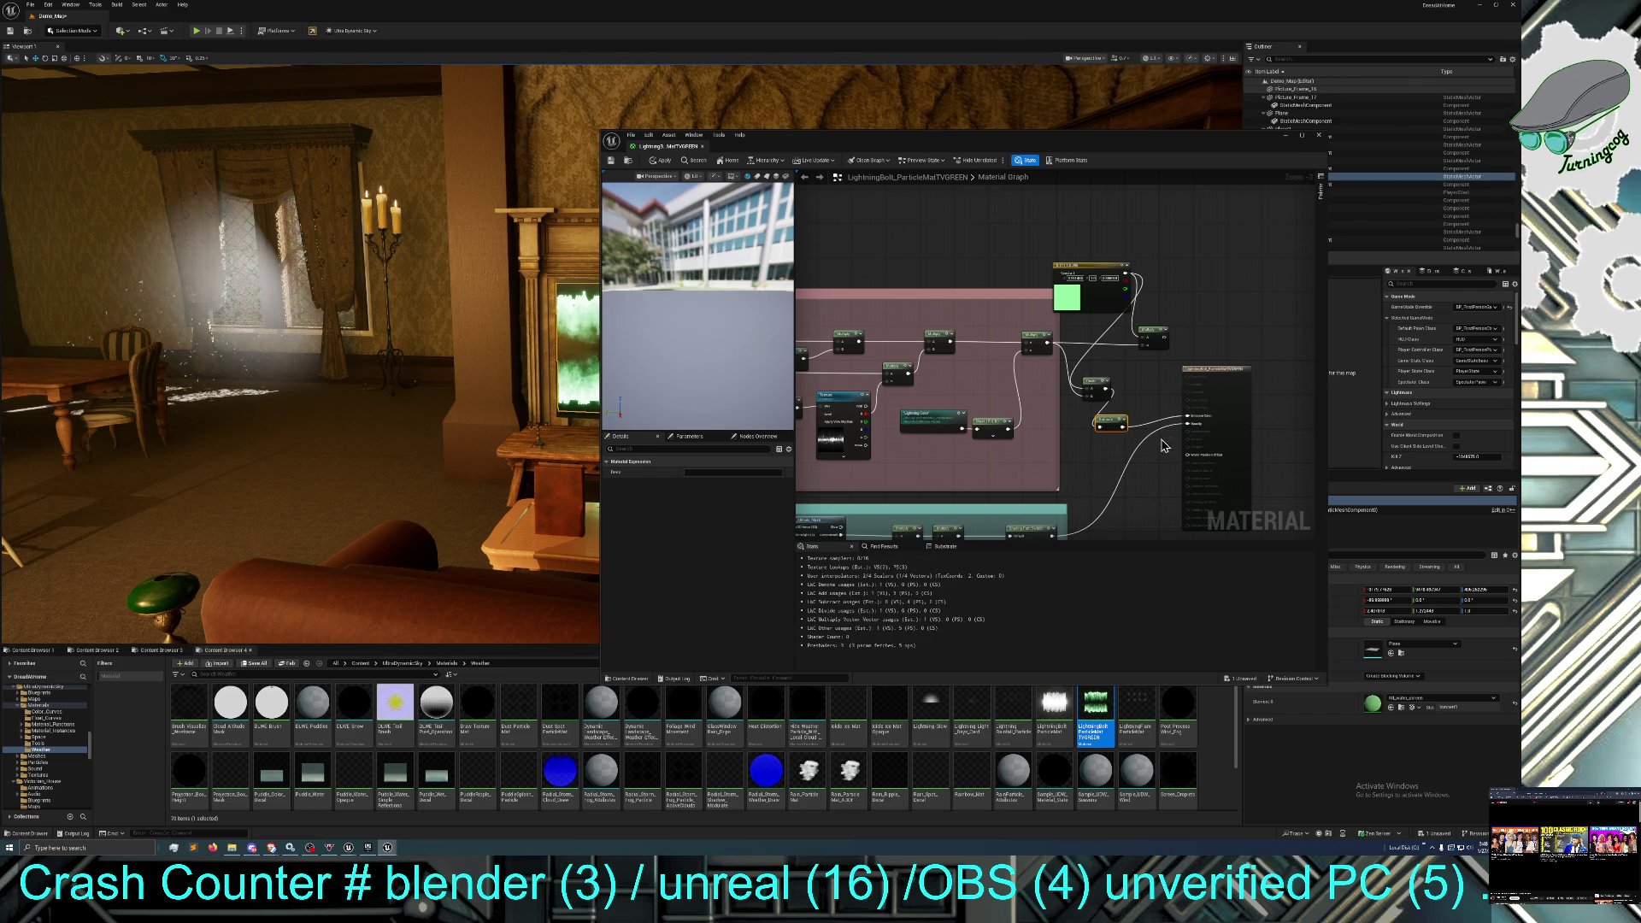
Apply the material change to the scene and minimize the material editor.
{"action": "left_click", "coordinate": [622, 165]}
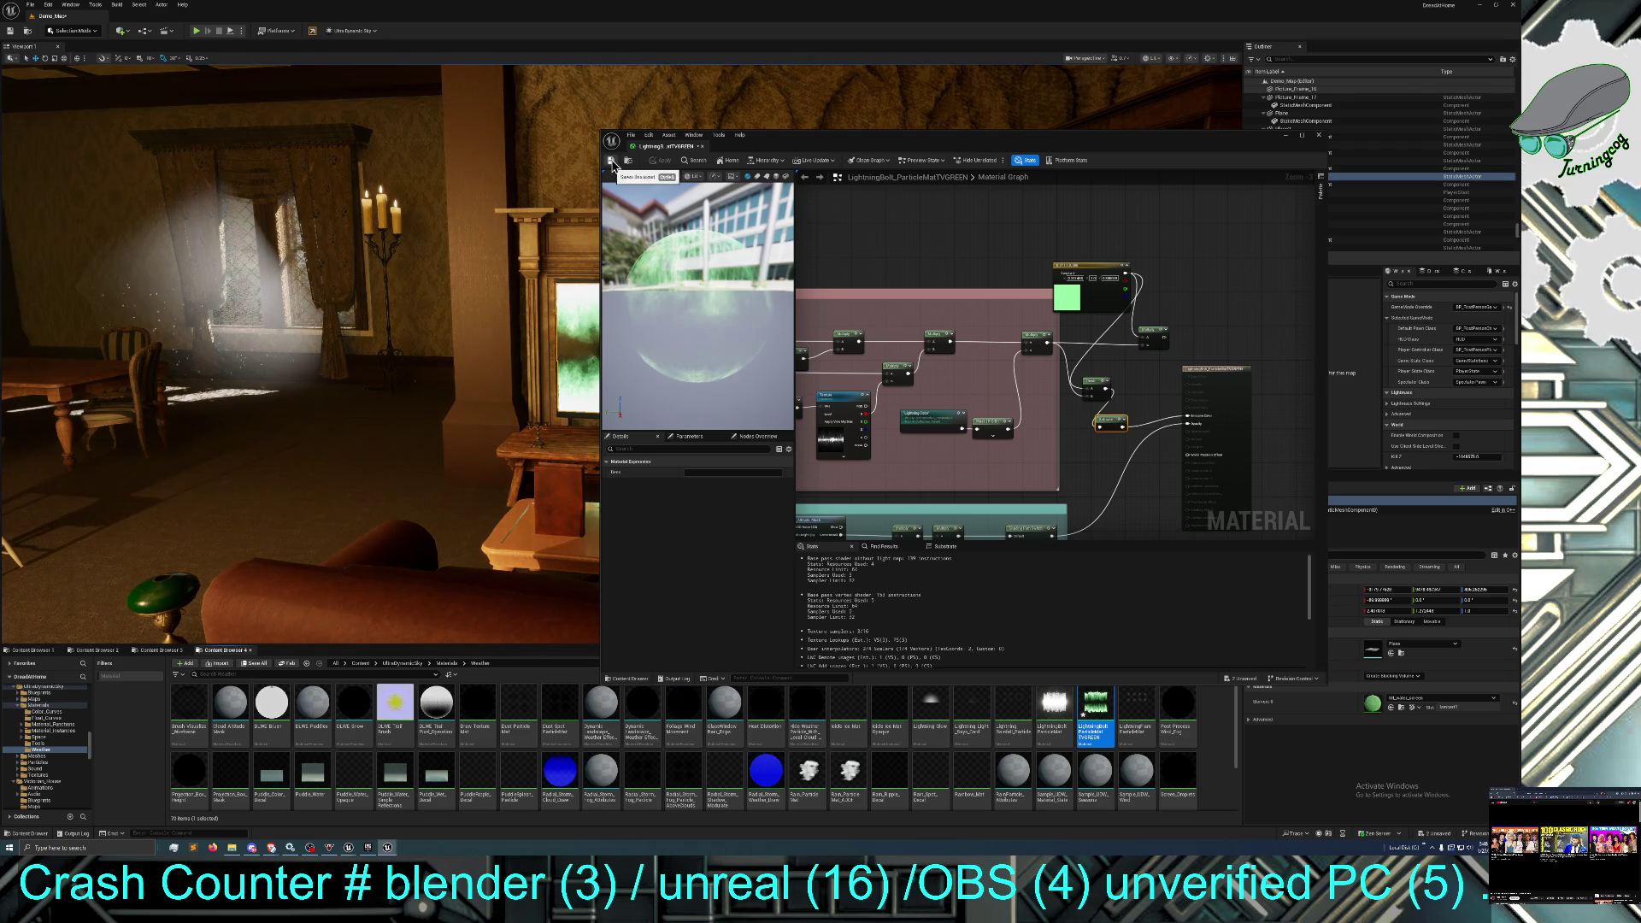
{"action": "mouse_move", "coordinate": [791, 139]}
{"action": "left_mouse_down"}
{"action": "mouse_move", "coordinate": [886, 148]}
{"action": "mouse_move", "coordinate": [887, 296]}
{"action": "left_mouse_up"}
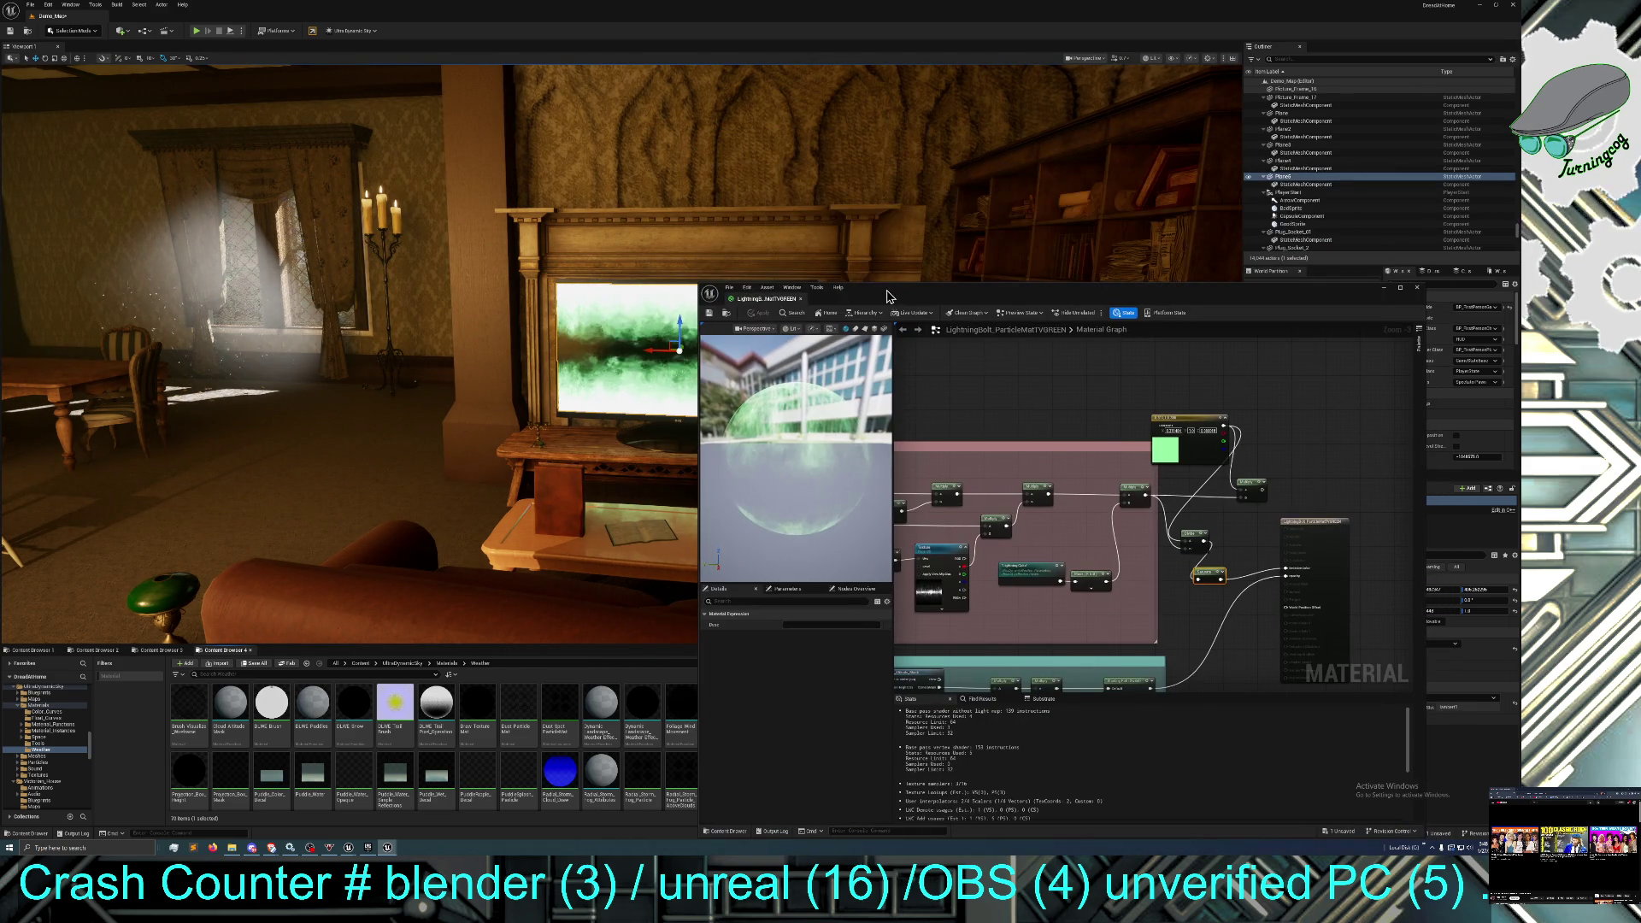
{"action": "left_click", "coordinate": [1386, 294]}
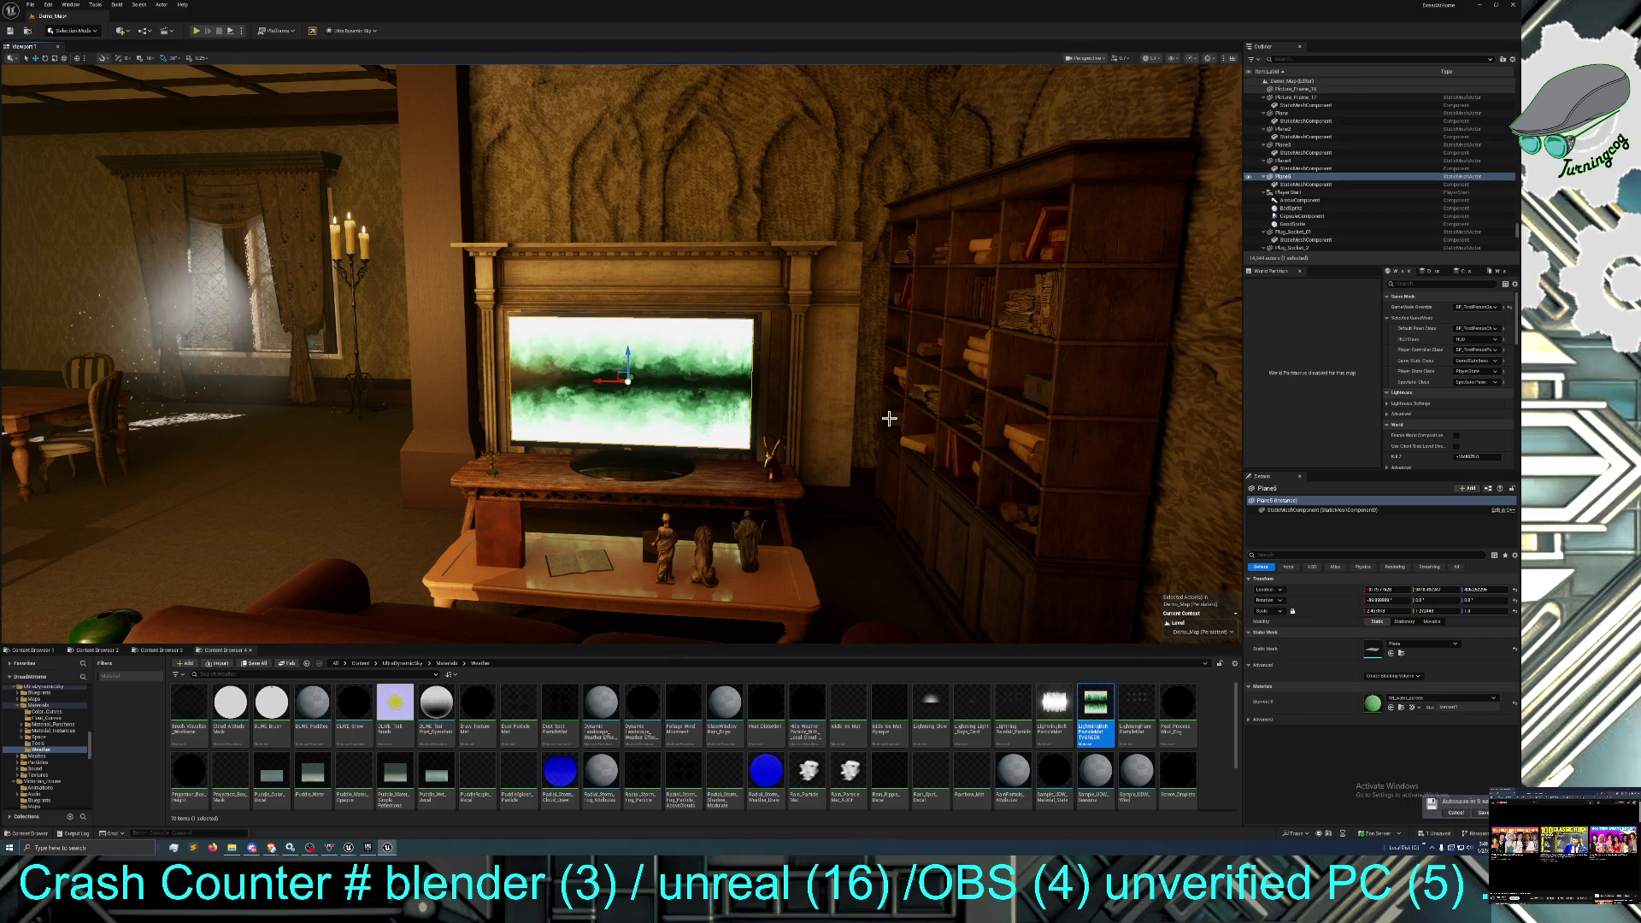
Pull back to the room view and select the green table lamp.
{"action": "left_click_drag", "start_coordinate": [737, 436], "coordinate": [698, 442]}
{"action": "left_click", "coordinate": [573, 407]}
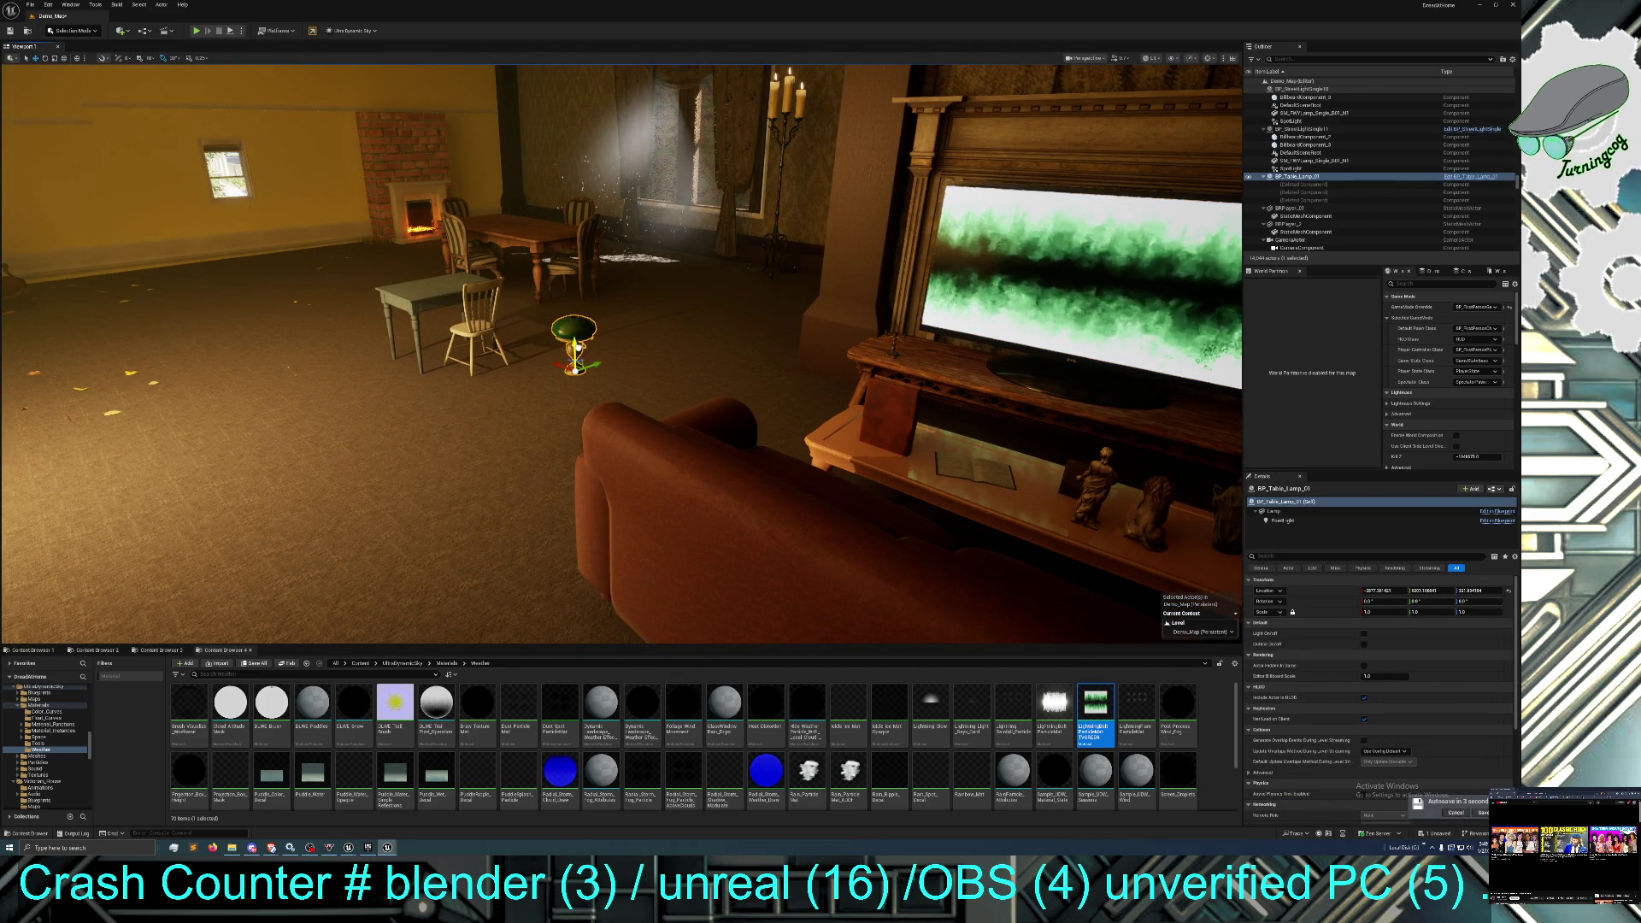
Place the table lamp beside the sofa, adjust its height, and switch its light on.
{"action": "mouse_move", "coordinate": [593, 363]}
{"action": "left_mouse_down"}
{"action": "mouse_move", "coordinate": [523, 366]}
{"action": "mouse_move", "coordinate": [457, 421]}
{"action": "mouse_move", "coordinate": [398, 391]}
{"action": "mouse_move", "coordinate": [538, 446]}
{"action": "mouse_move", "coordinate": [531, 385]}
{"action": "left_mouse_up"}
{"action": "mouse_move", "coordinate": [599, 555]}
{"action": "left_mouse_down"}
{"action": "mouse_move", "coordinate": [633, 478]}
{"action": "mouse_move", "coordinate": [599, 461]}
{"action": "left_mouse_up"}
{"action": "left_click_drag", "start_coordinate": [496, 528], "coordinate": [501, 511]}
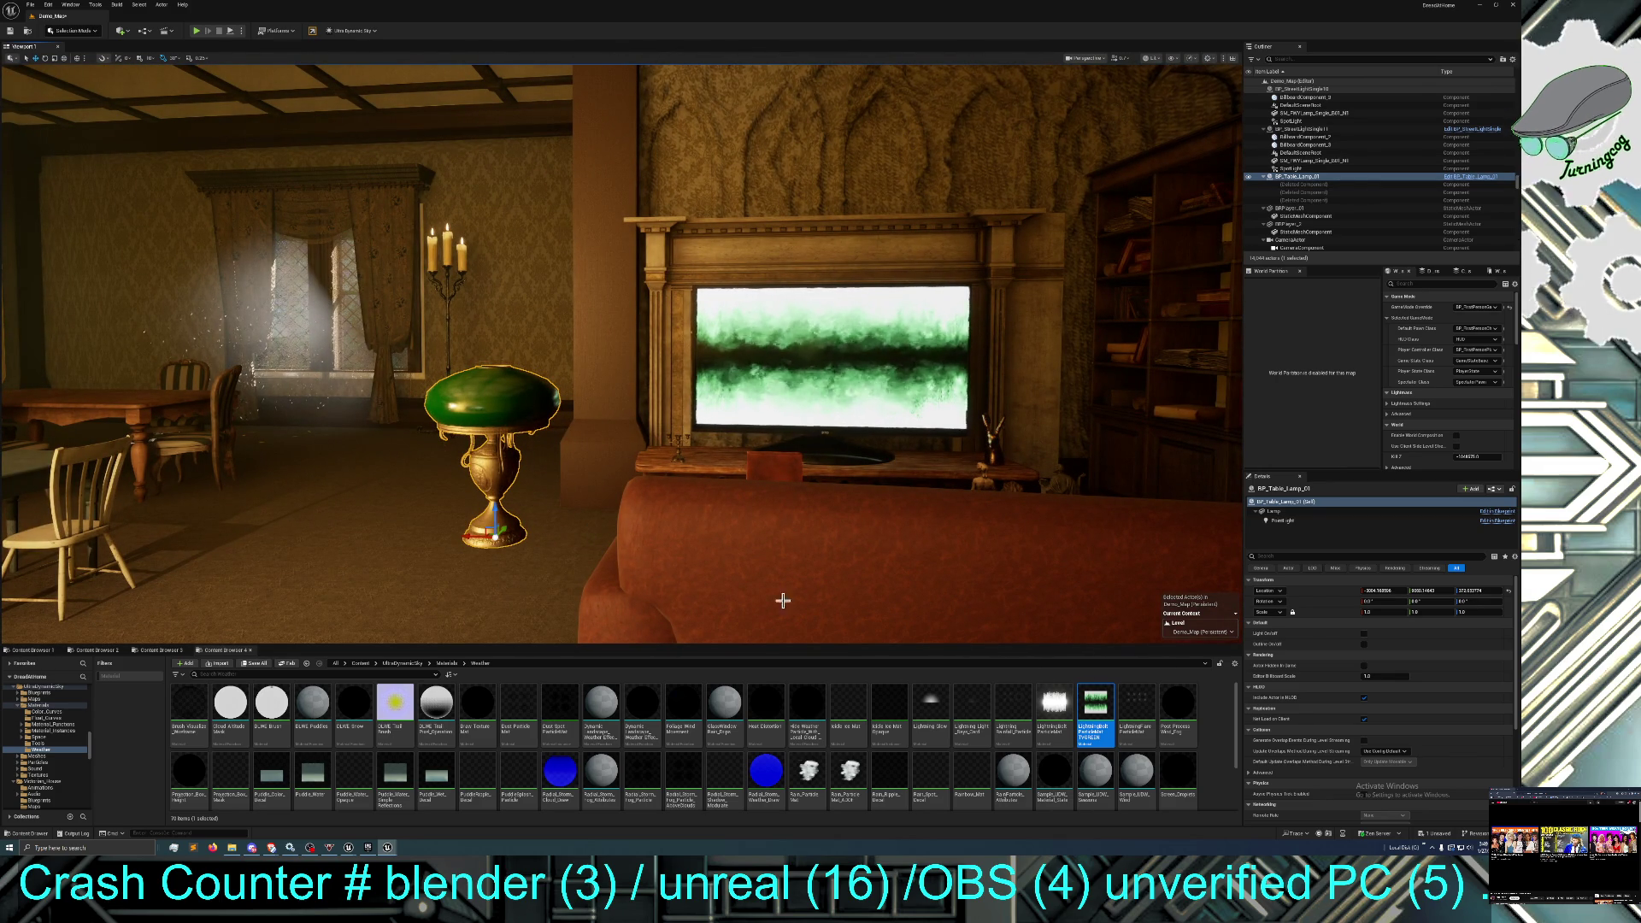
{"action": "left_click", "coordinate": [1363, 634]}
{"action": "mouse_move", "coordinate": [621, 353]}
{"action": "left_mouse_down"}
{"action": "mouse_move", "coordinate": [621, 324]}
{"action": "mouse_move", "coordinate": [632, 376]}
{"action": "mouse_move", "coordinate": [615, 368]}
{"action": "left_mouse_up"}
{"action": "mouse_move", "coordinate": [778, 543]}
{"action": "left_mouse_down"}
{"action": "mouse_move", "coordinate": [752, 547]}
{"action": "mouse_move", "coordinate": [778, 544]}
{"action": "left_mouse_up"}
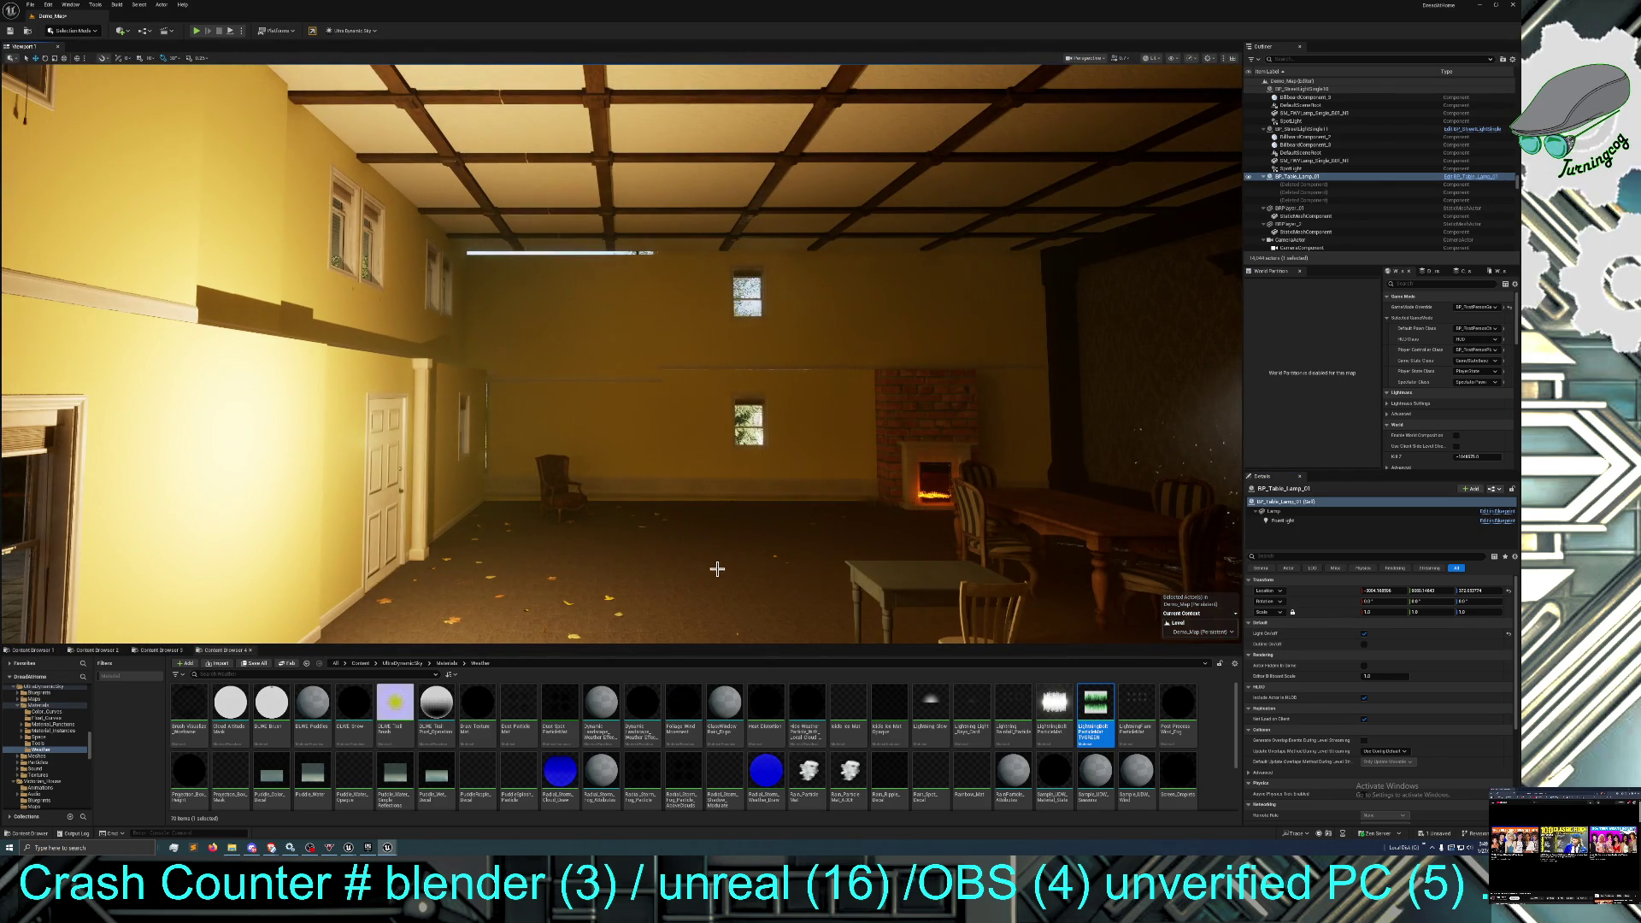
Reposition the yellow room's point light near the door to brighten the room.
{"action": "key", "text": "g"}
{"action": "left_click", "coordinate": [366, 429]}
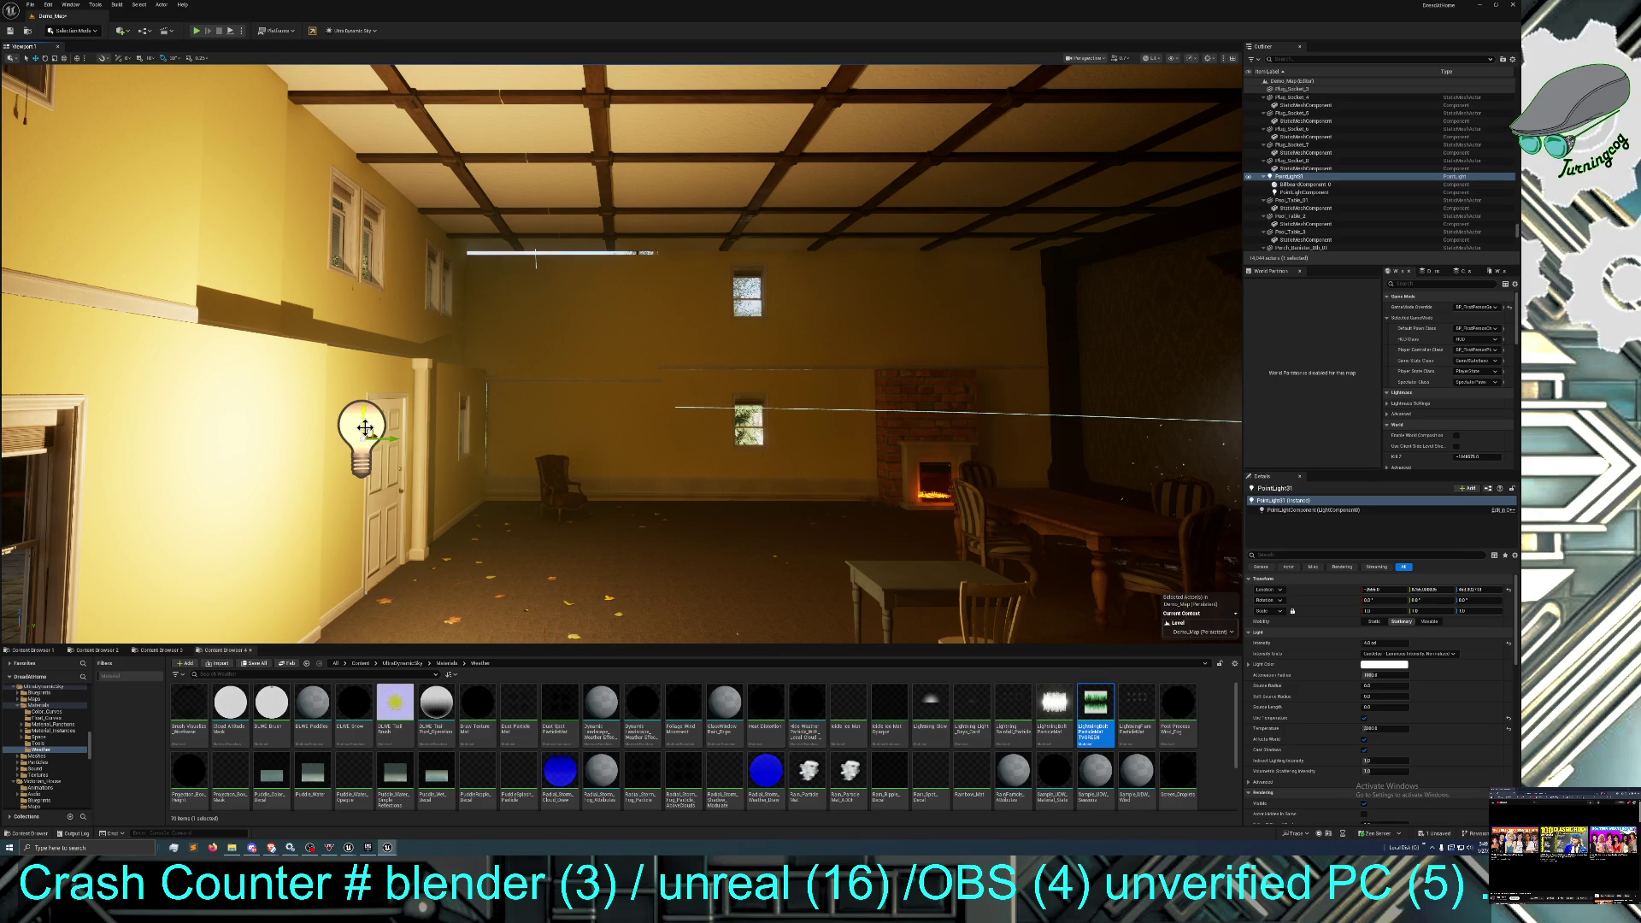
{"action": "left_click_drag", "start_coordinate": [389, 440], "coordinate": [165, 437]}
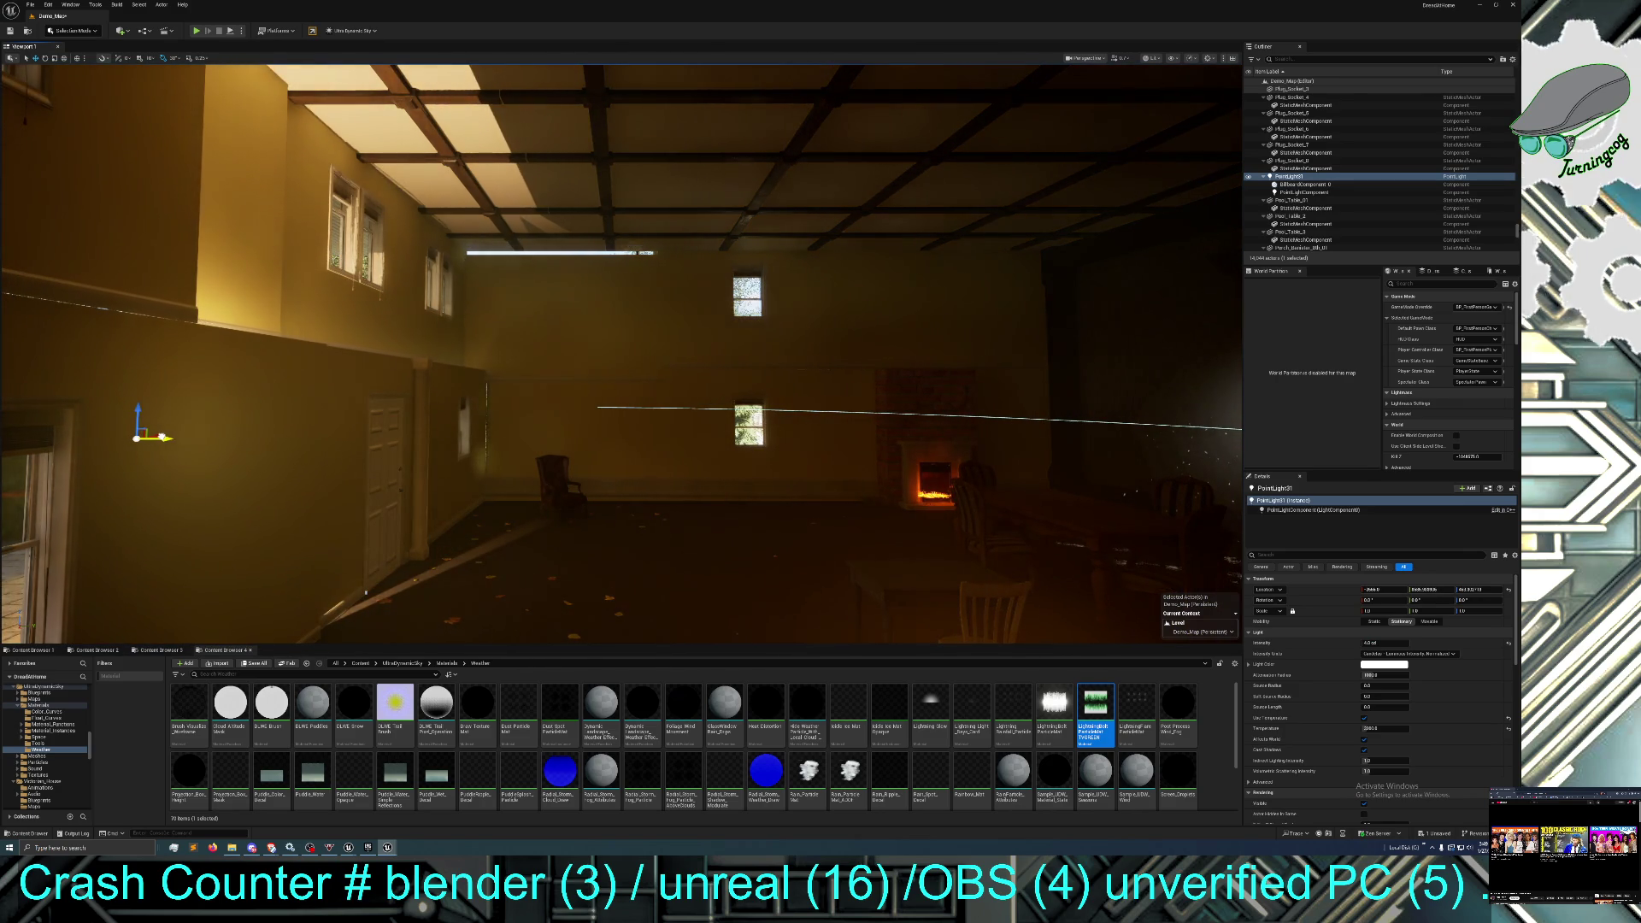
{"action": "key", "text": "f"}
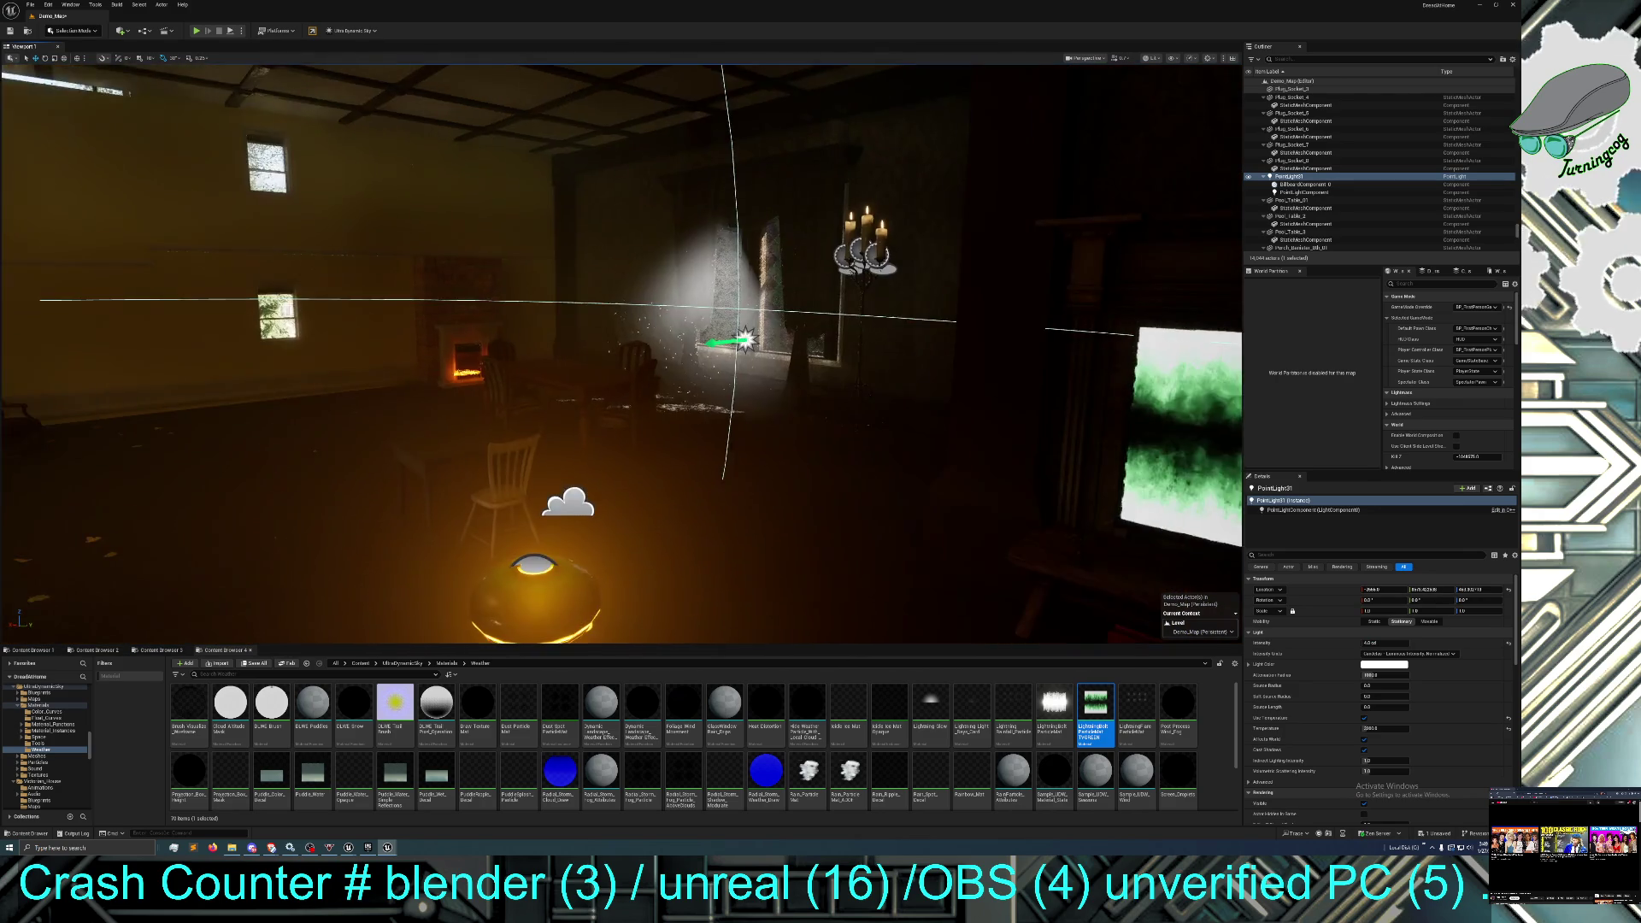
{"action": "left_click_drag", "start_coordinate": [257, 459], "coordinate": [222, 496]}
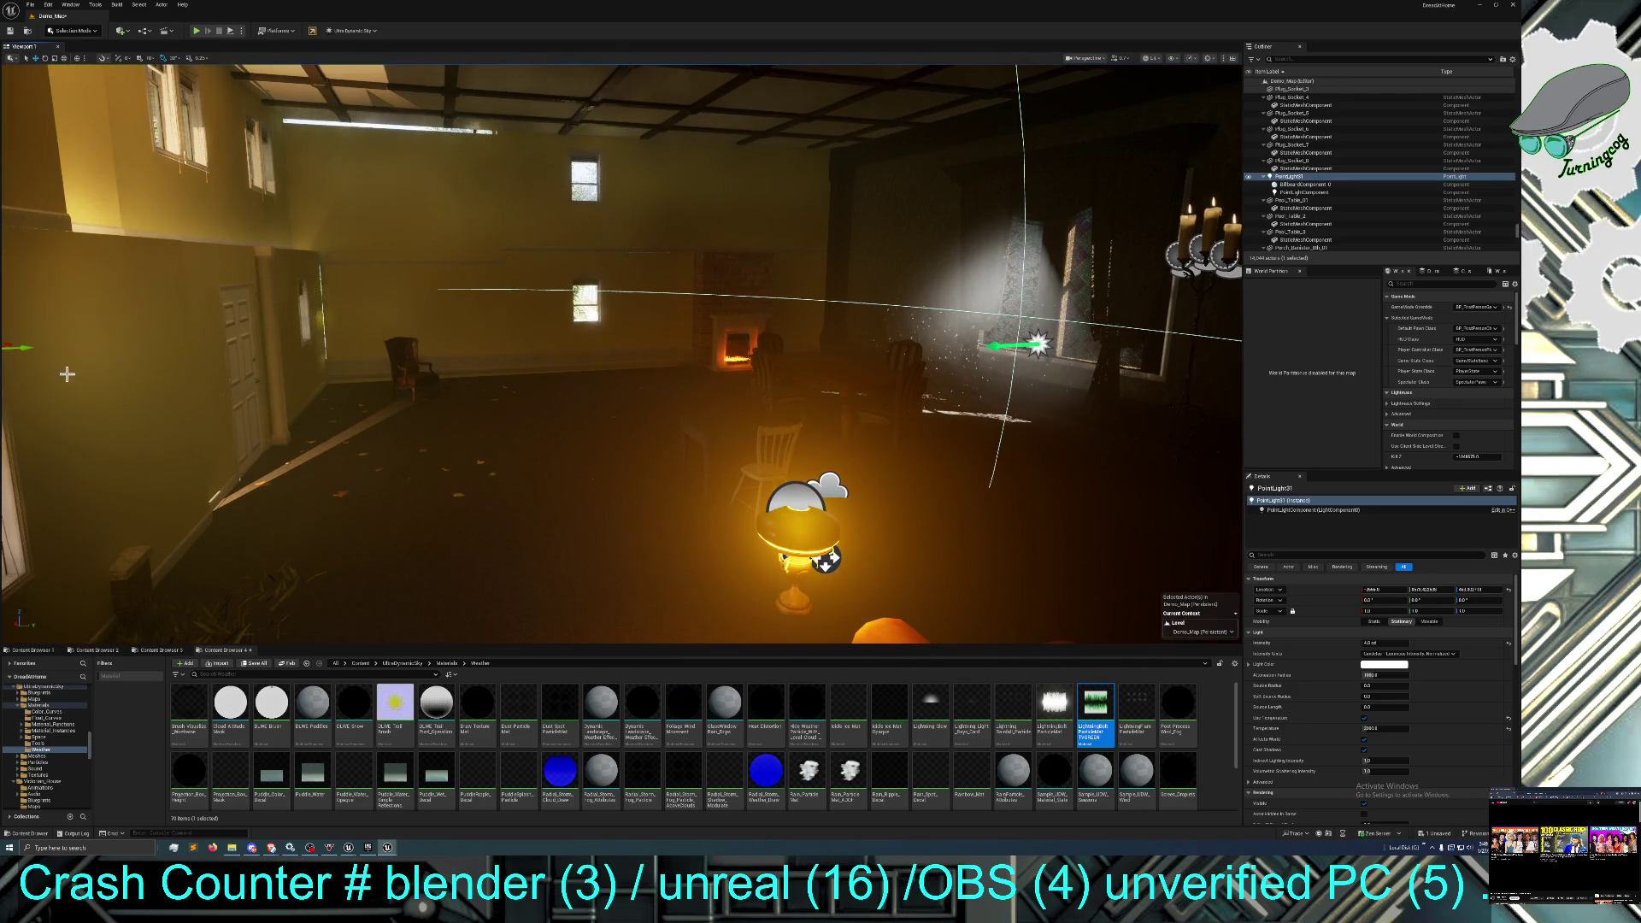
{"action": "mouse_move", "coordinate": [28, 350]}
{"action": "left_mouse_down"}
{"action": "mouse_move", "coordinate": [346, 365]}
{"action": "mouse_move", "coordinate": [420, 331]}
{"action": "left_mouse_up"}
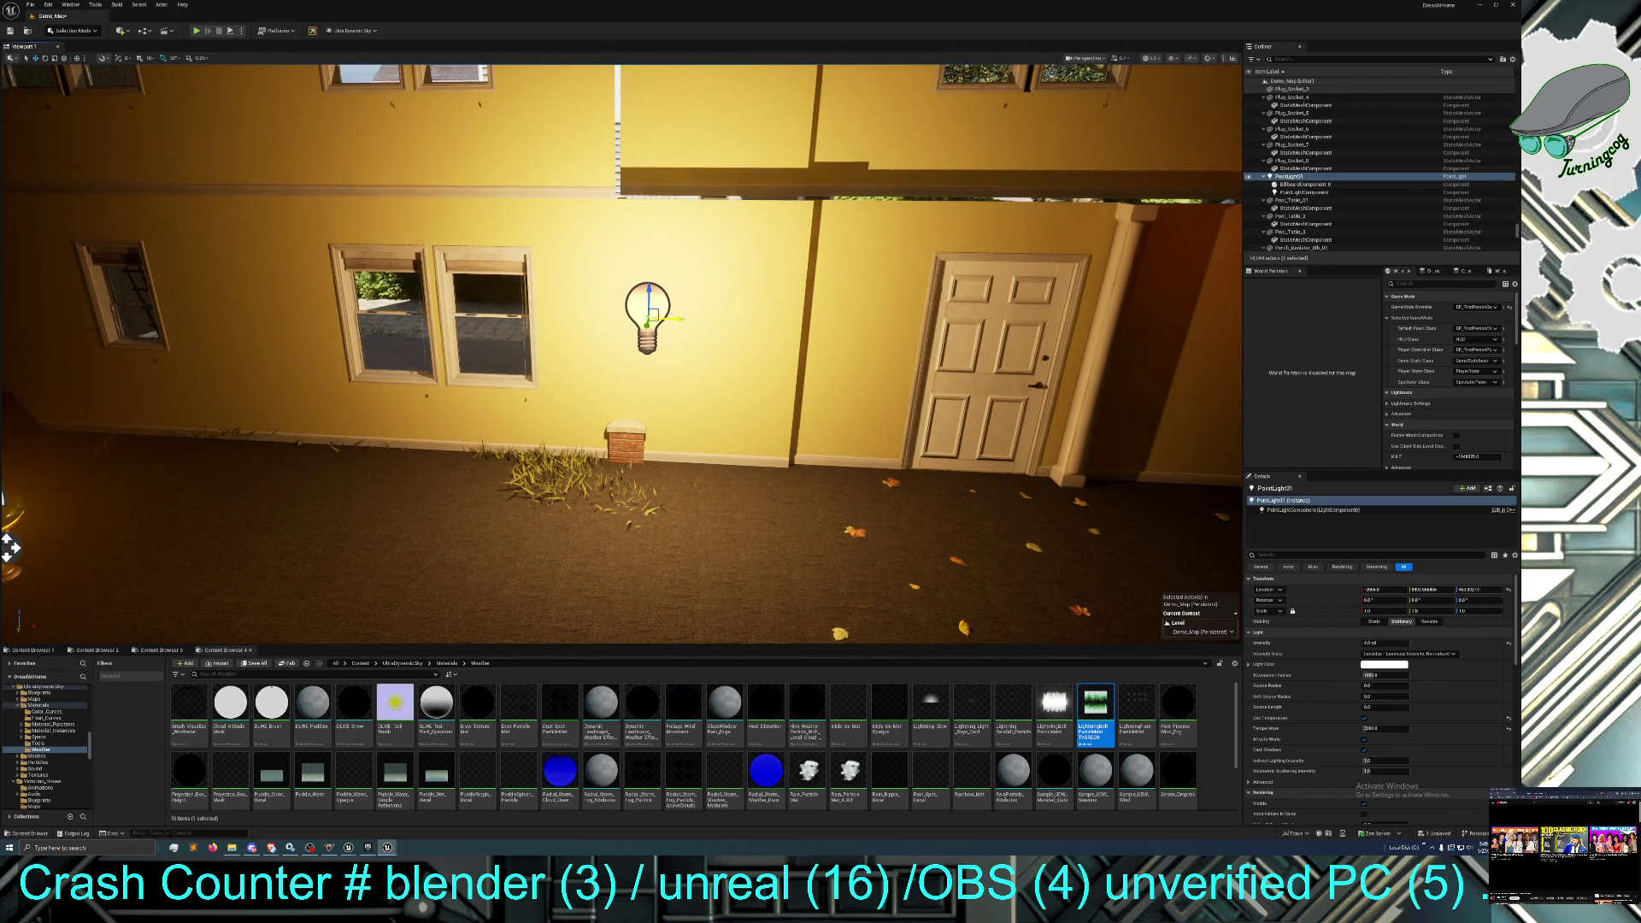
{"action": "mouse_move", "coordinate": [698, 325]}
{"action": "left_mouse_down"}
{"action": "mouse_move", "coordinate": [1071, 331]}
{"action": "mouse_move", "coordinate": [913, 327]}
{"action": "mouse_move", "coordinate": [1072, 373]}
{"action": "mouse_move", "coordinate": [769, 348]}
{"action": "mouse_move", "coordinate": [863, 331]}
{"action": "left_mouse_up"}
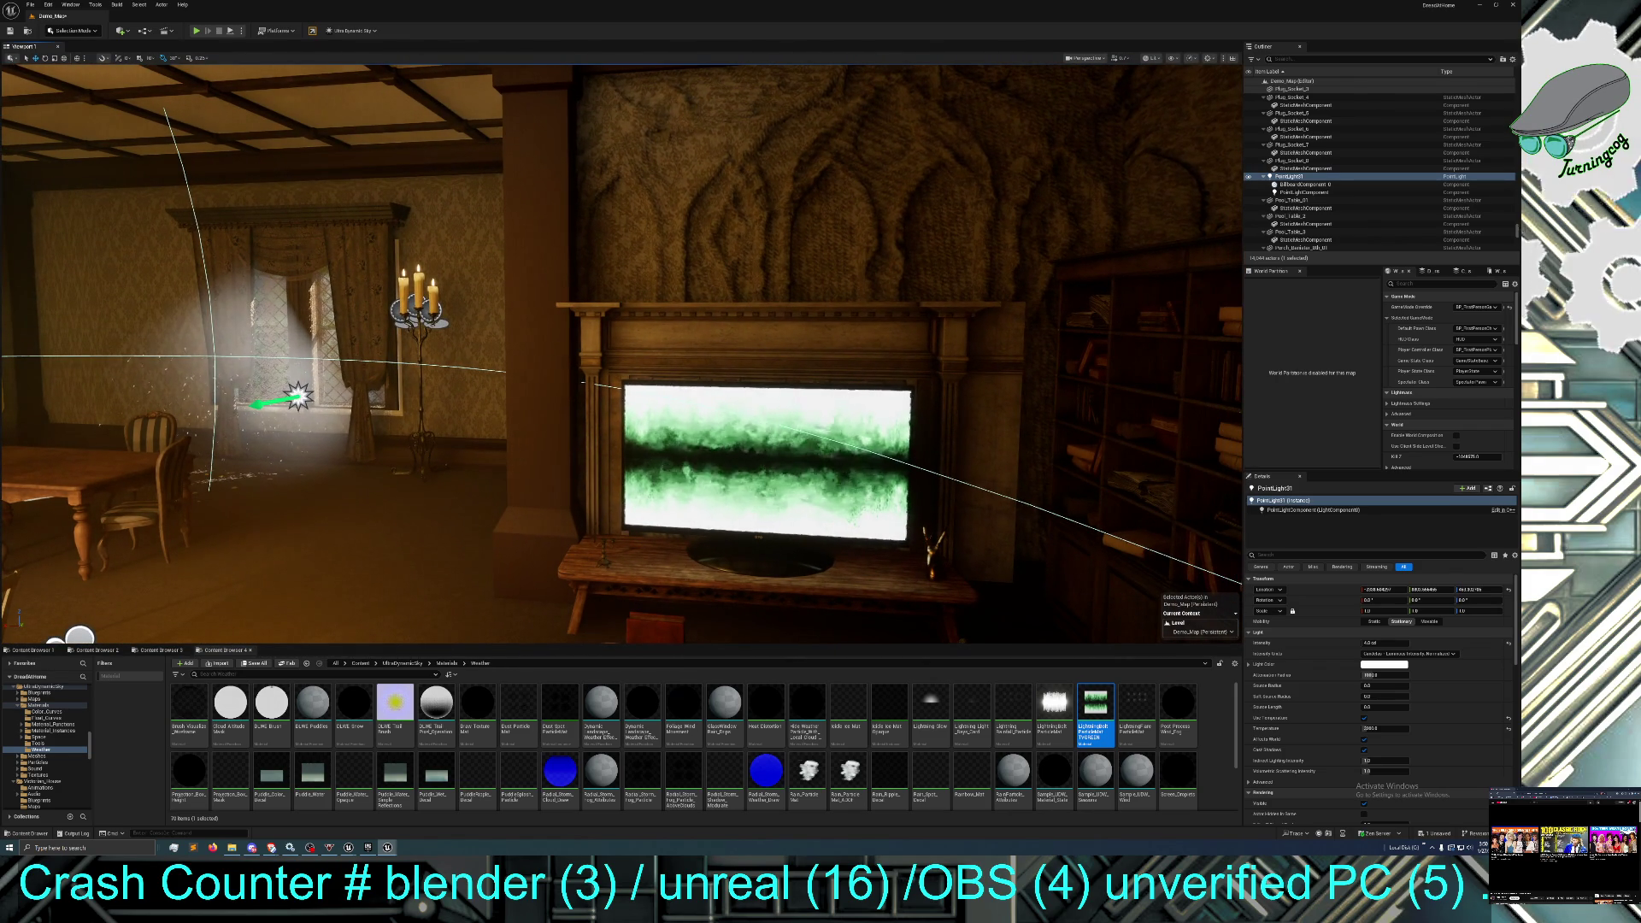
Fly back to the TV room and select the table lamp beside the sofa.
{"action": "scroll", "coordinate": [621, 354], "scroll_direction": "down", "scroll_amount": 3}
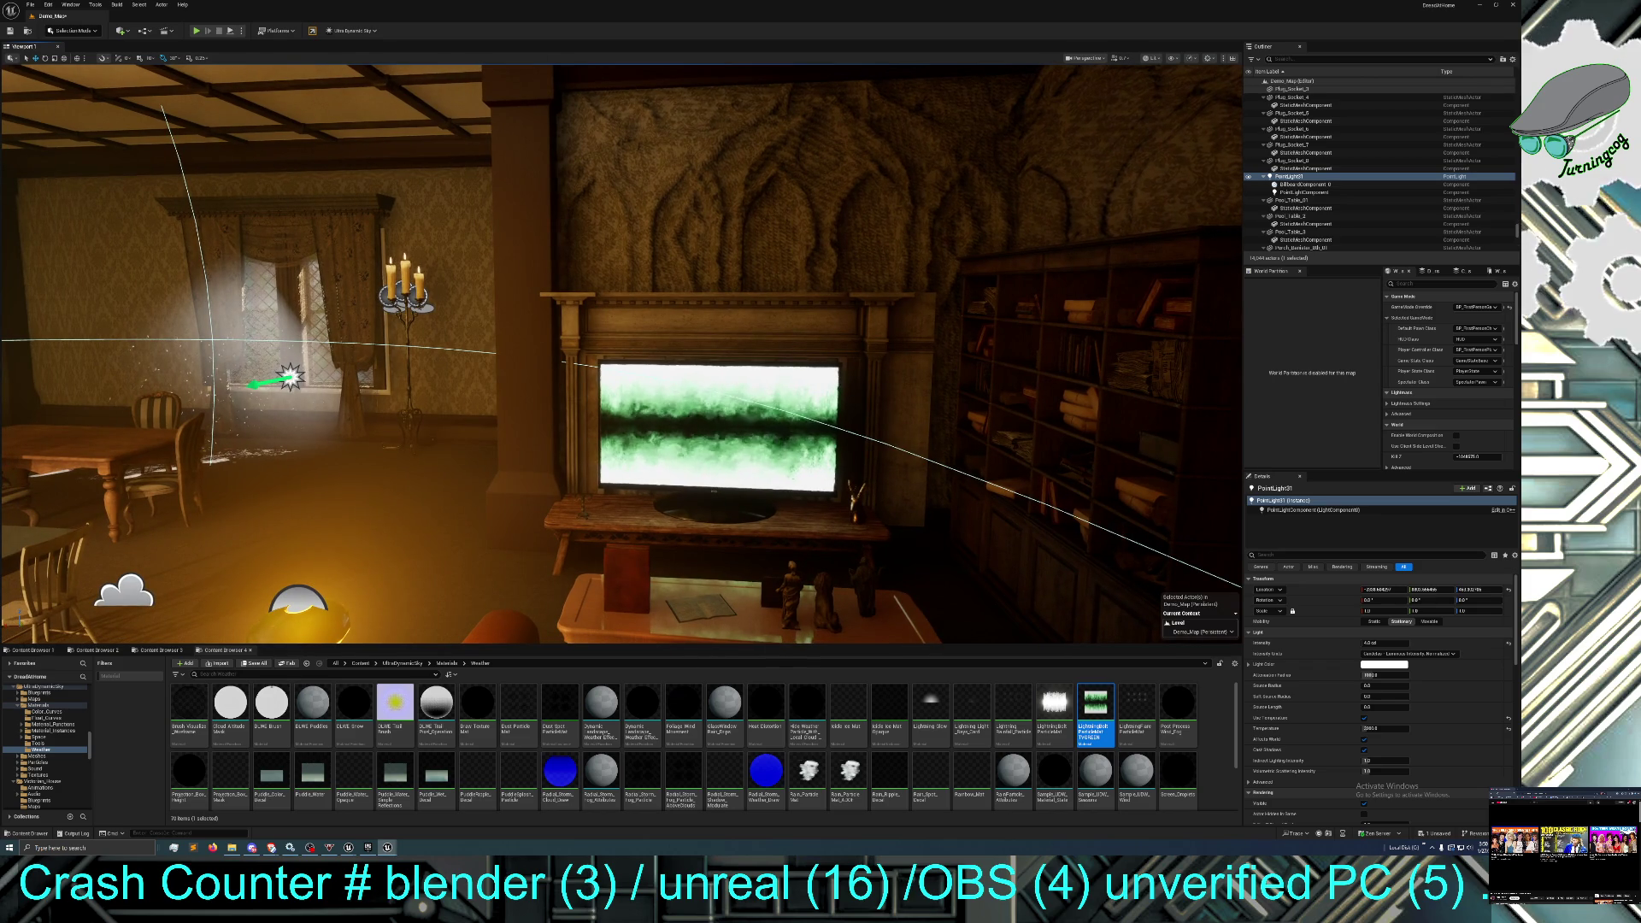
{"action": "mouse_move", "coordinate": [621, 354]}
{"action": "left_mouse_down"}
{"action": "mouse_move", "coordinate": [299, 316]}
{"action": "mouse_move", "coordinate": [672, 249]}
{"action": "left_mouse_up"}
{"action": "left_click_drag", "start_coordinate": [506, 369], "coordinate": [547, 324]}
{"action": "mouse_move", "coordinate": [782, 412]}
{"action": "left_mouse_down"}
{"action": "mouse_move", "coordinate": [727, 408]}
{"action": "mouse_move", "coordinate": [782, 411]}
{"action": "left_mouse_up"}
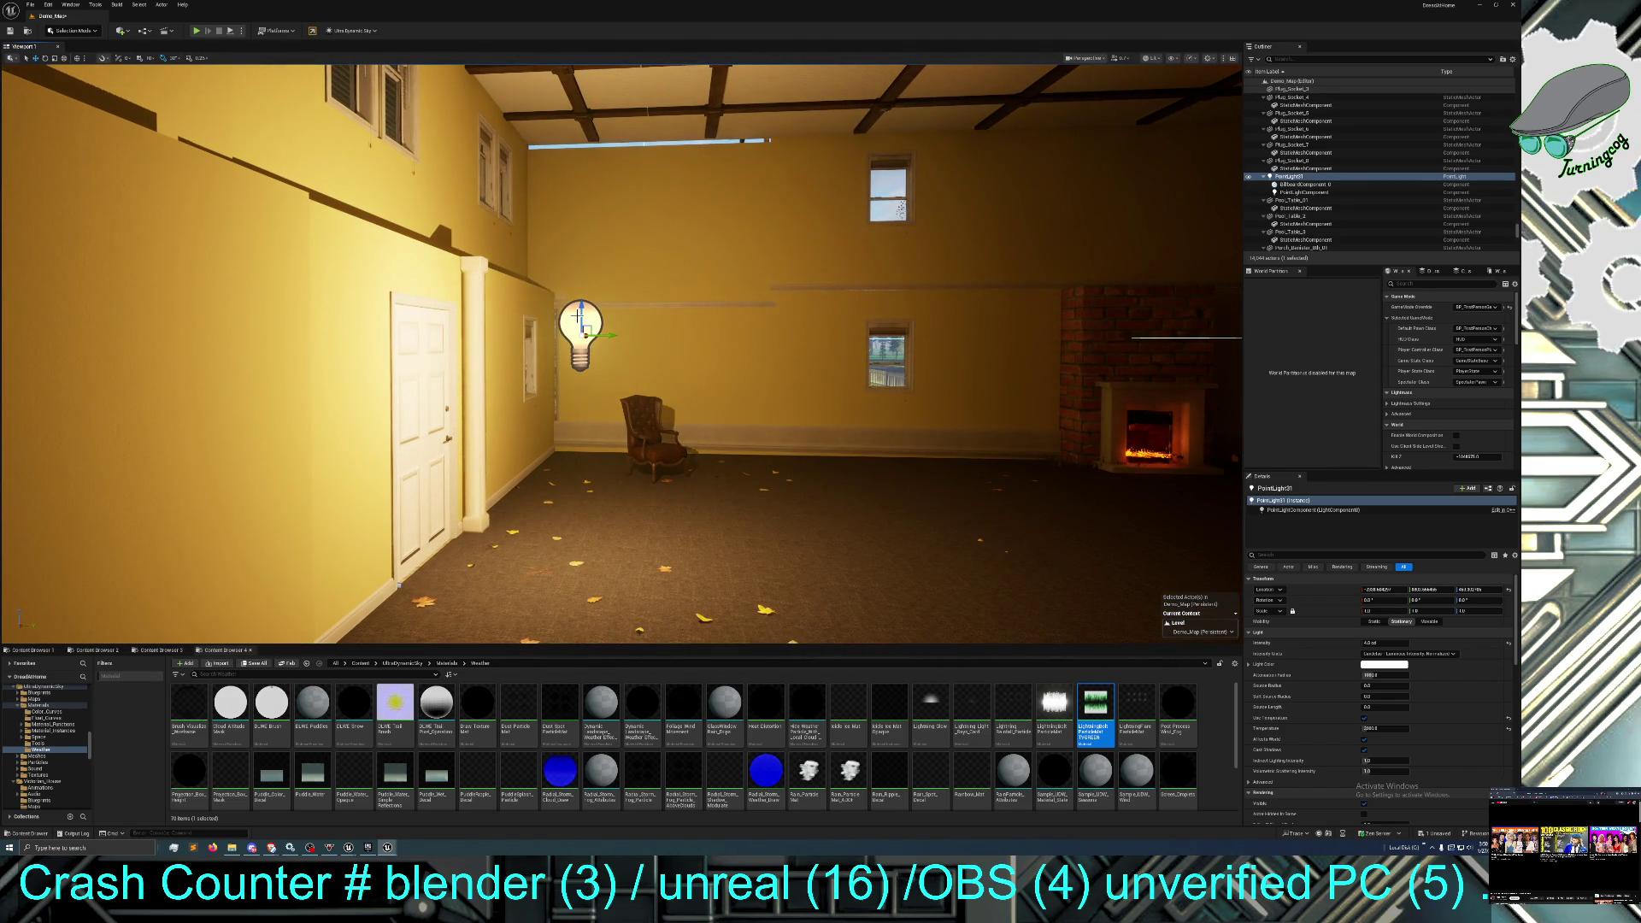
{"action": "left_click_drag", "start_coordinate": [882, 453], "coordinate": [826, 397]}
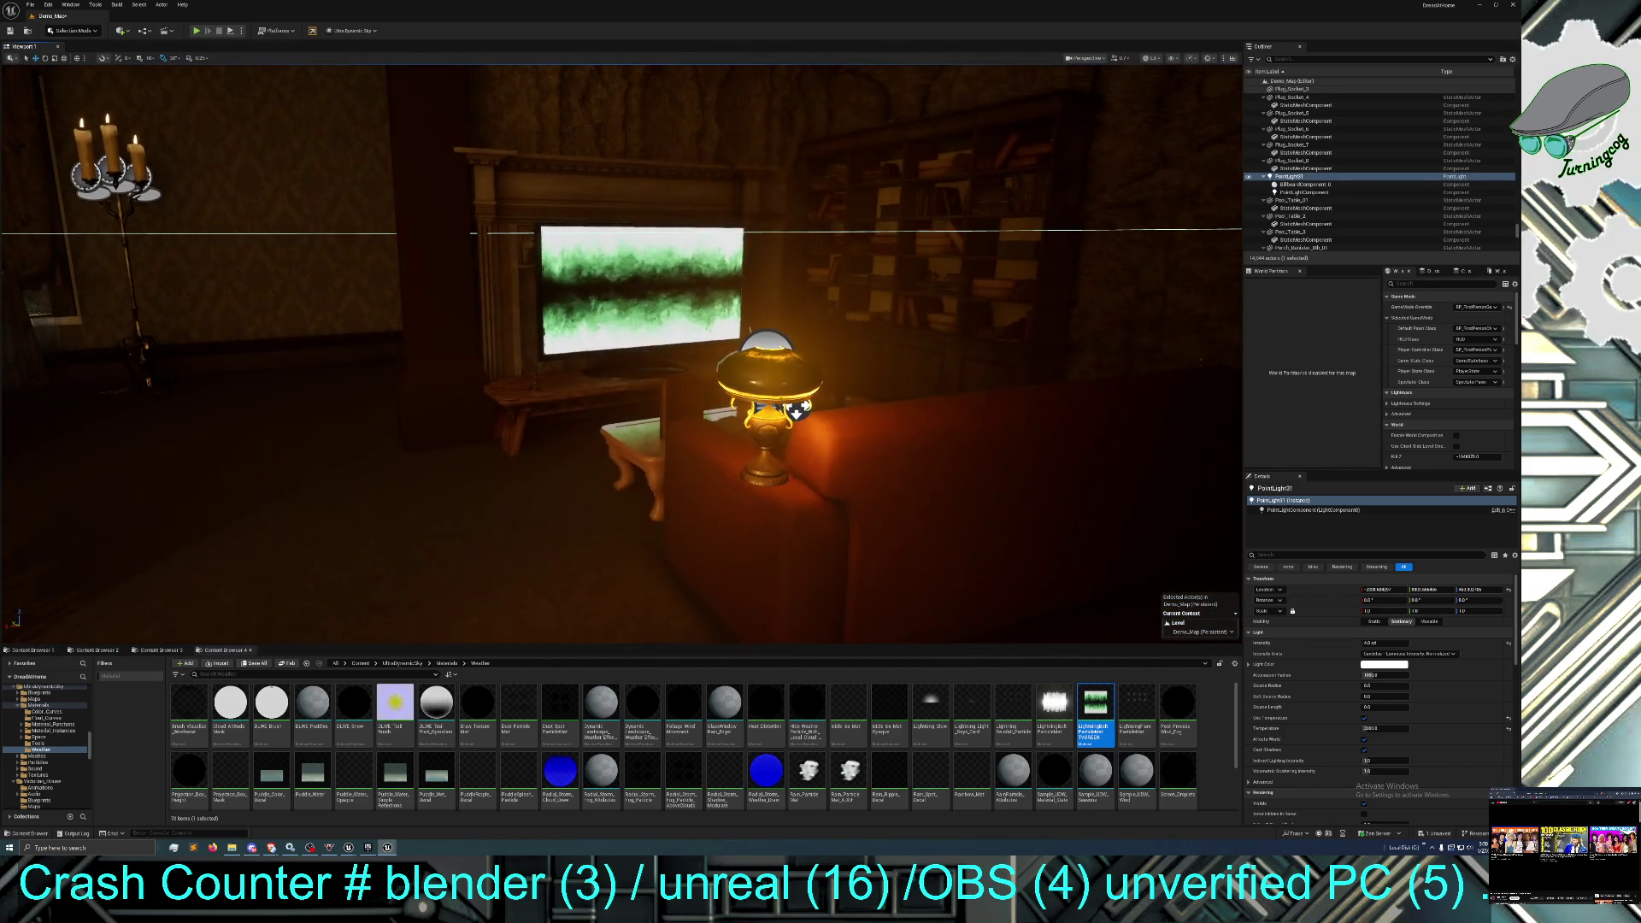
{"action": "left_click", "coordinate": [789, 384]}
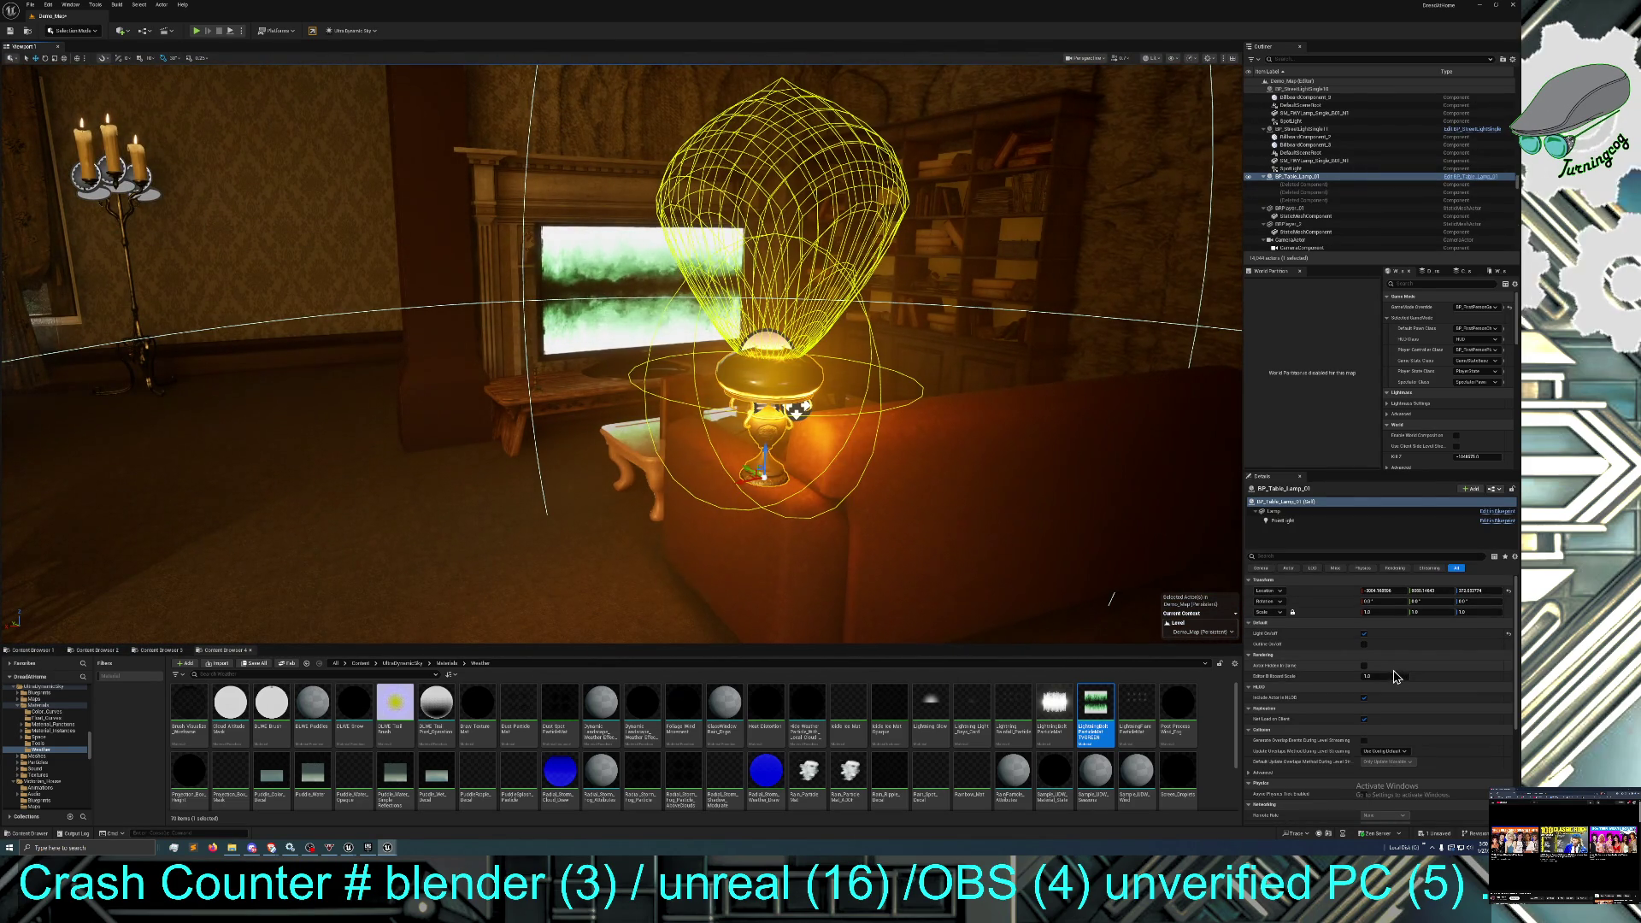
Tick the Outline On/Off checkbox for BP_Table_Lamp_01 in the Details panel.
{"action": "scroll", "coordinate": [1379, 684], "scroll_direction": "down", "scroll_amount": 1}
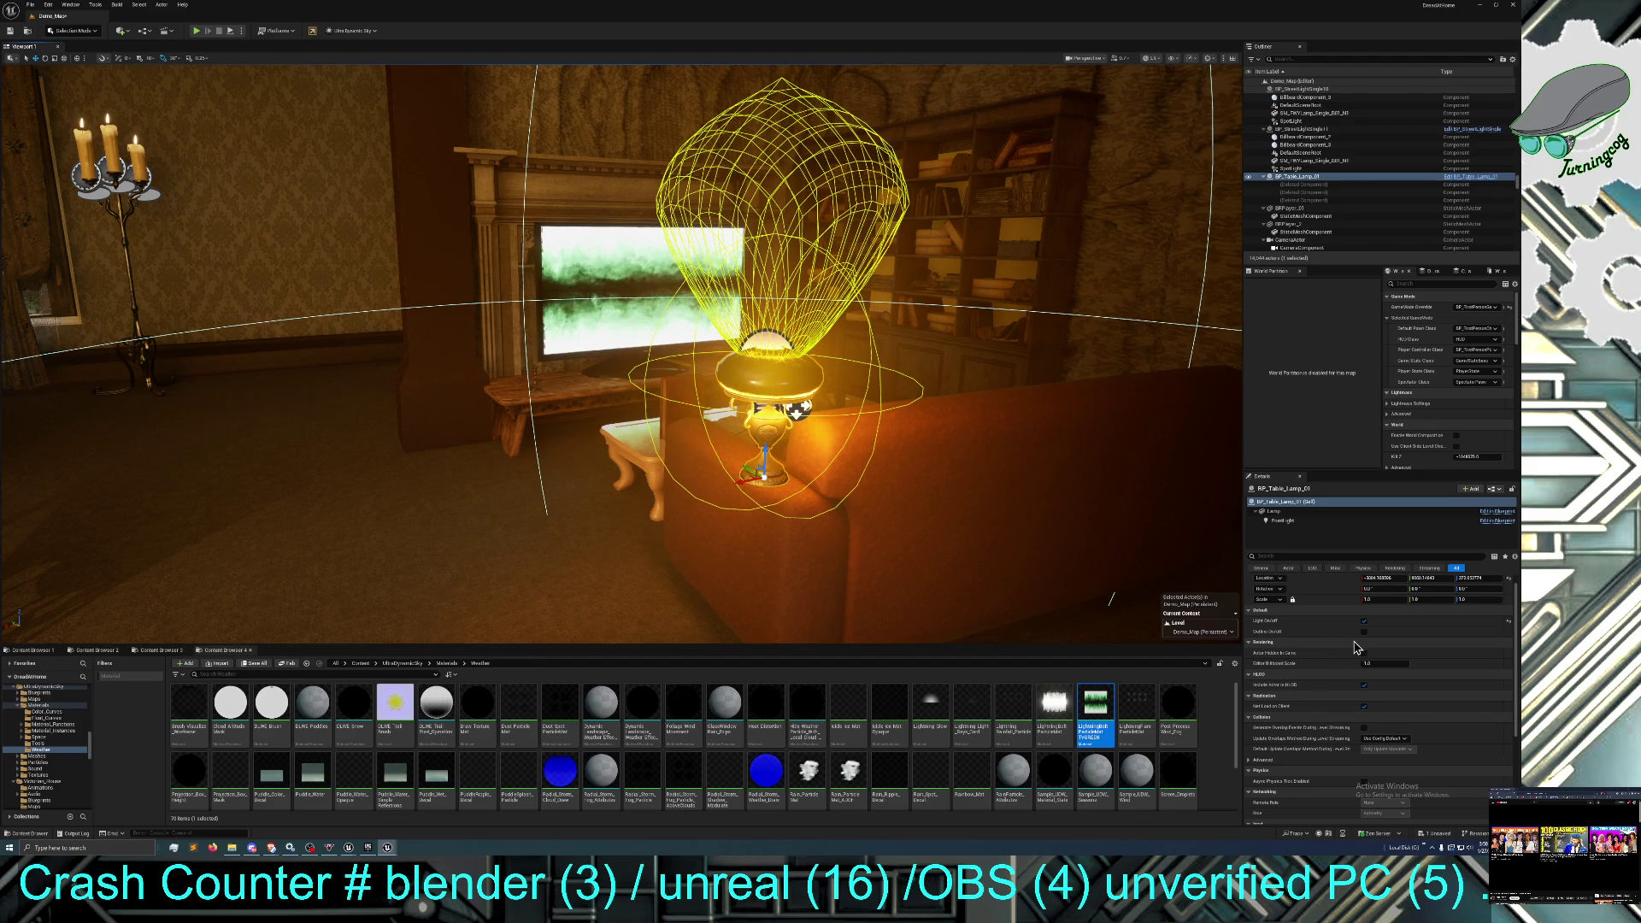
{"action": "scroll", "coordinate": [1359, 651], "scroll_direction": "up", "scroll_amount": 1}
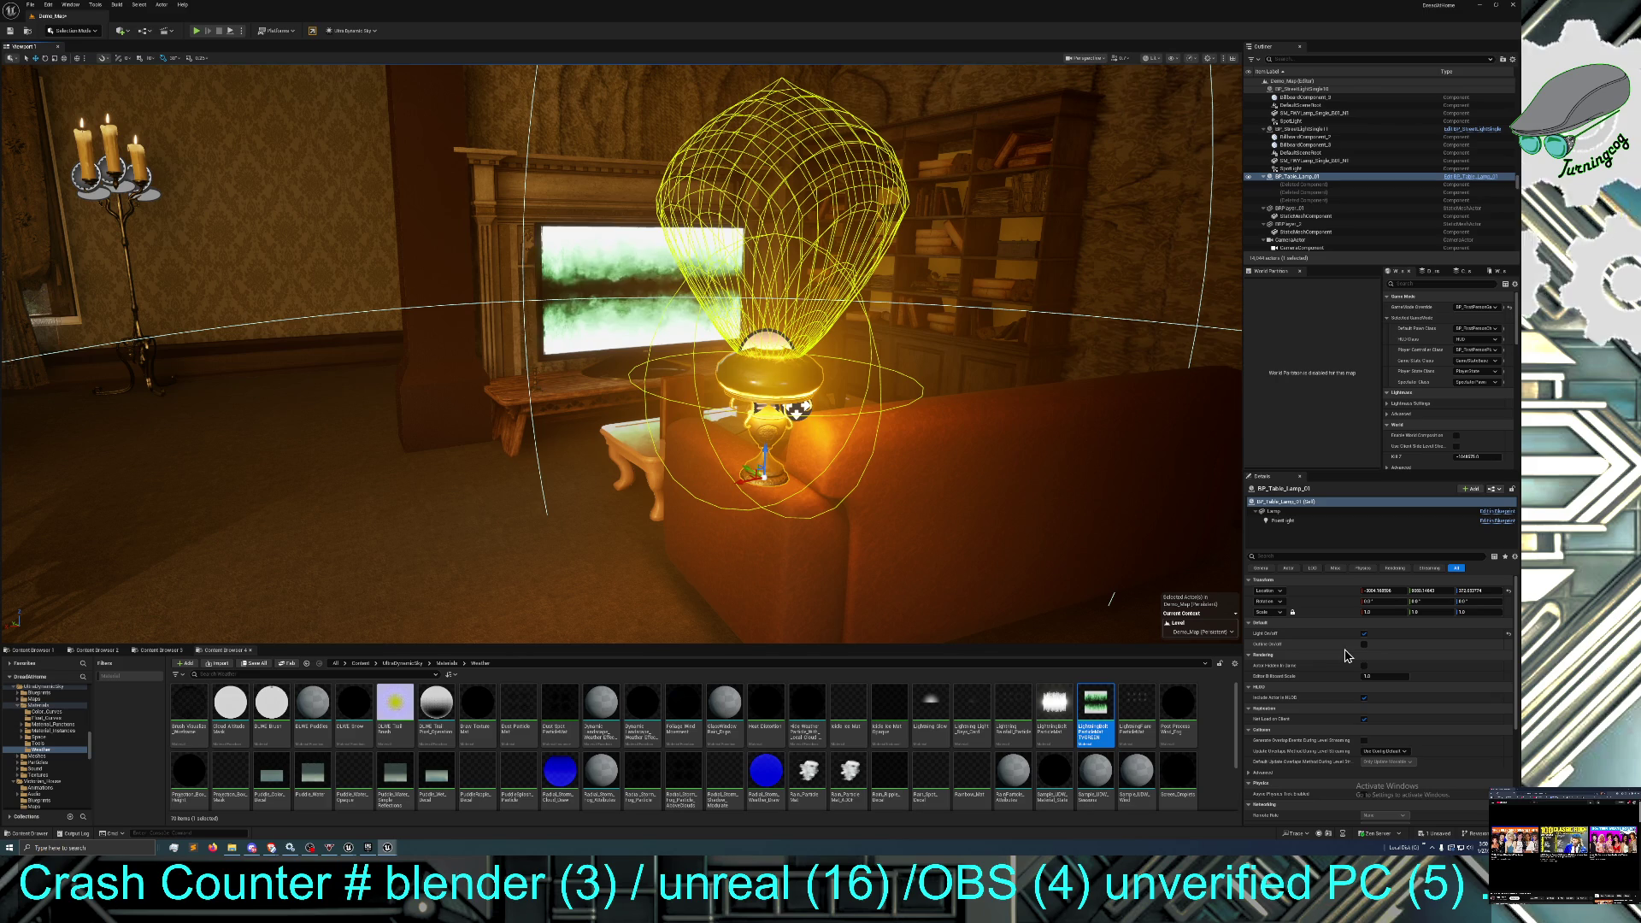
{"action": "left_click", "coordinate": [1363, 646]}
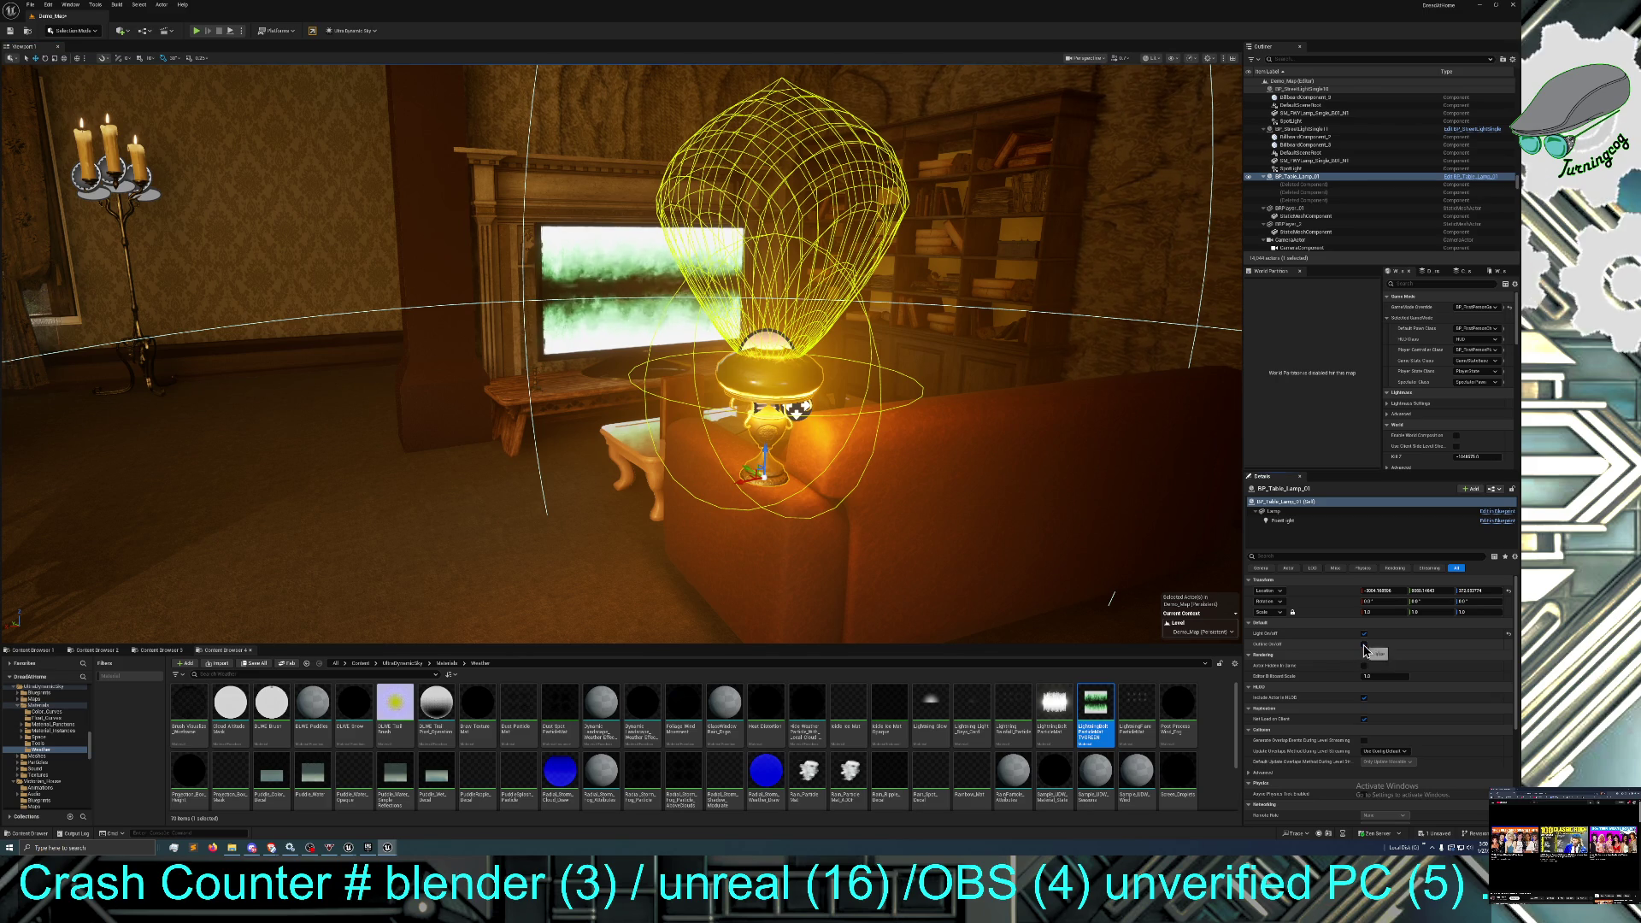
Orbit the view to the room behind and select PointLight31.
{"action": "scroll", "coordinate": [1353, 678], "scroll_direction": "down", "scroll_amount": 1}
{"action": "scroll", "coordinate": [1353, 678], "scroll_direction": "down", "scroll_amount": 4}
{"action": "scroll", "coordinate": [1352, 678], "scroll_direction": "down", "scroll_amount": 3}
{"action": "scroll", "coordinate": [1352, 677], "scroll_direction": "up", "scroll_amount": 1}
{"action": "mouse_move", "coordinate": [952, 505]}
{"action": "left_mouse_down"}
{"action": "mouse_move", "coordinate": [683, 505]}
{"action": "mouse_move", "coordinate": [901, 461]}
{"action": "mouse_move", "coordinate": [563, 454]}
{"action": "left_mouse_up"}
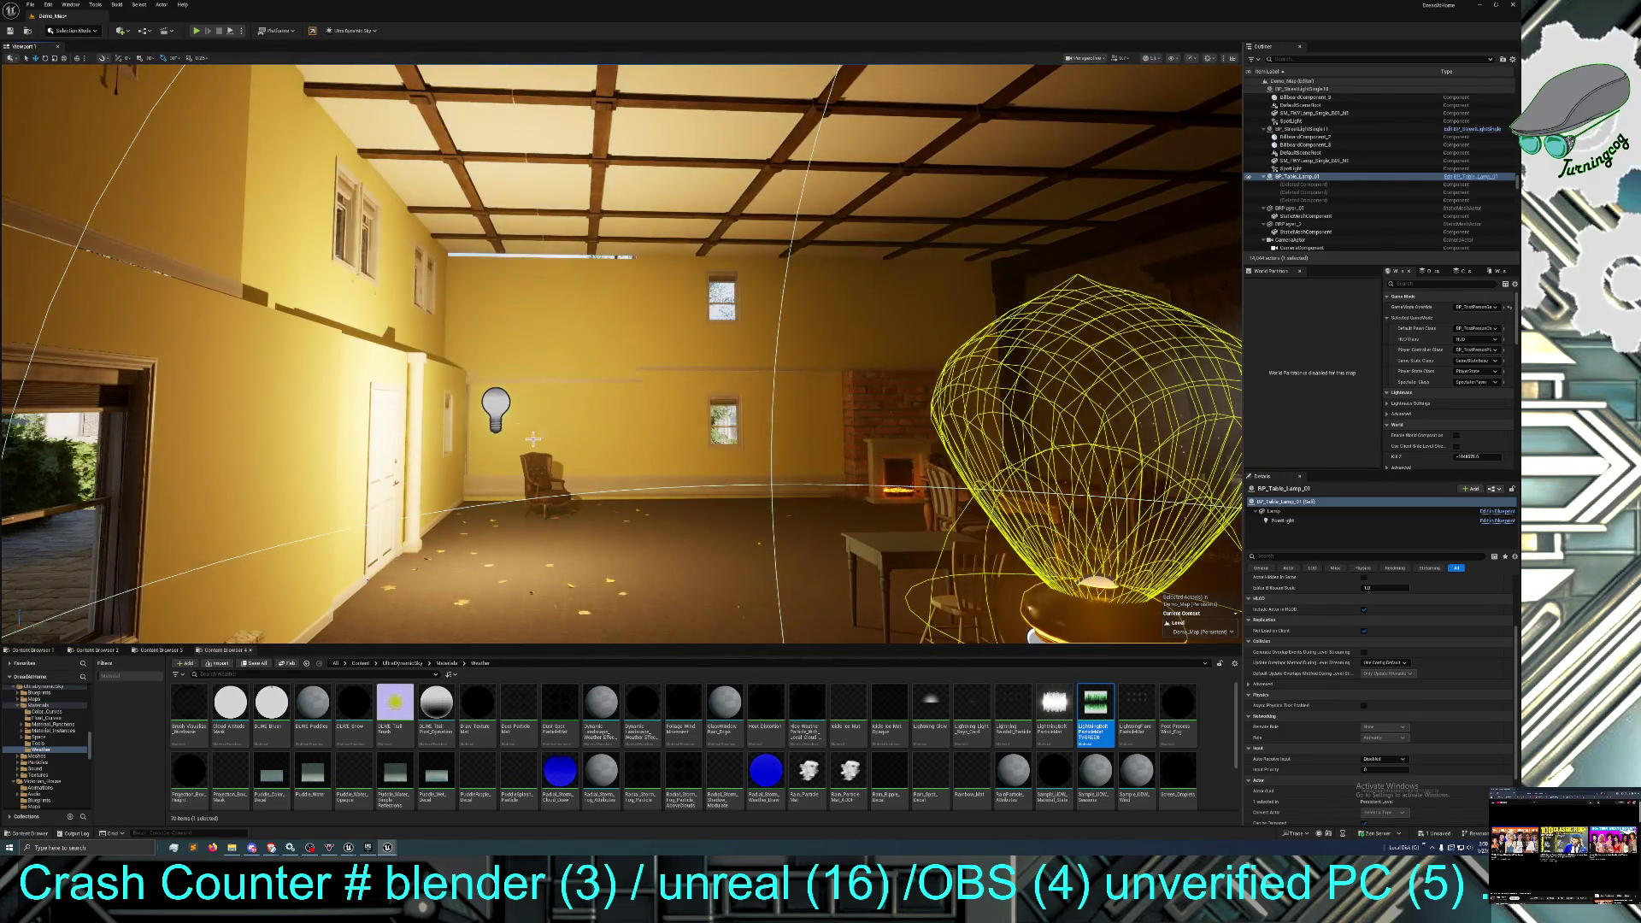
{"action": "left_click", "coordinate": [495, 410]}
Frame PointLight31, then turn the view toward the fireplace, TV and bookshelf corner.
{"action": "key", "text": "f"}
{"action": "mouse_move", "coordinate": [706, 476]}
{"action": "left_mouse_down"}
{"action": "mouse_move", "coordinate": [706, 410]}
{"action": "mouse_move", "coordinate": [467, 386]}
{"action": "left_mouse_up"}
{"action": "left_click_drag", "start_coordinate": [606, 402], "coordinate": [702, 405]}
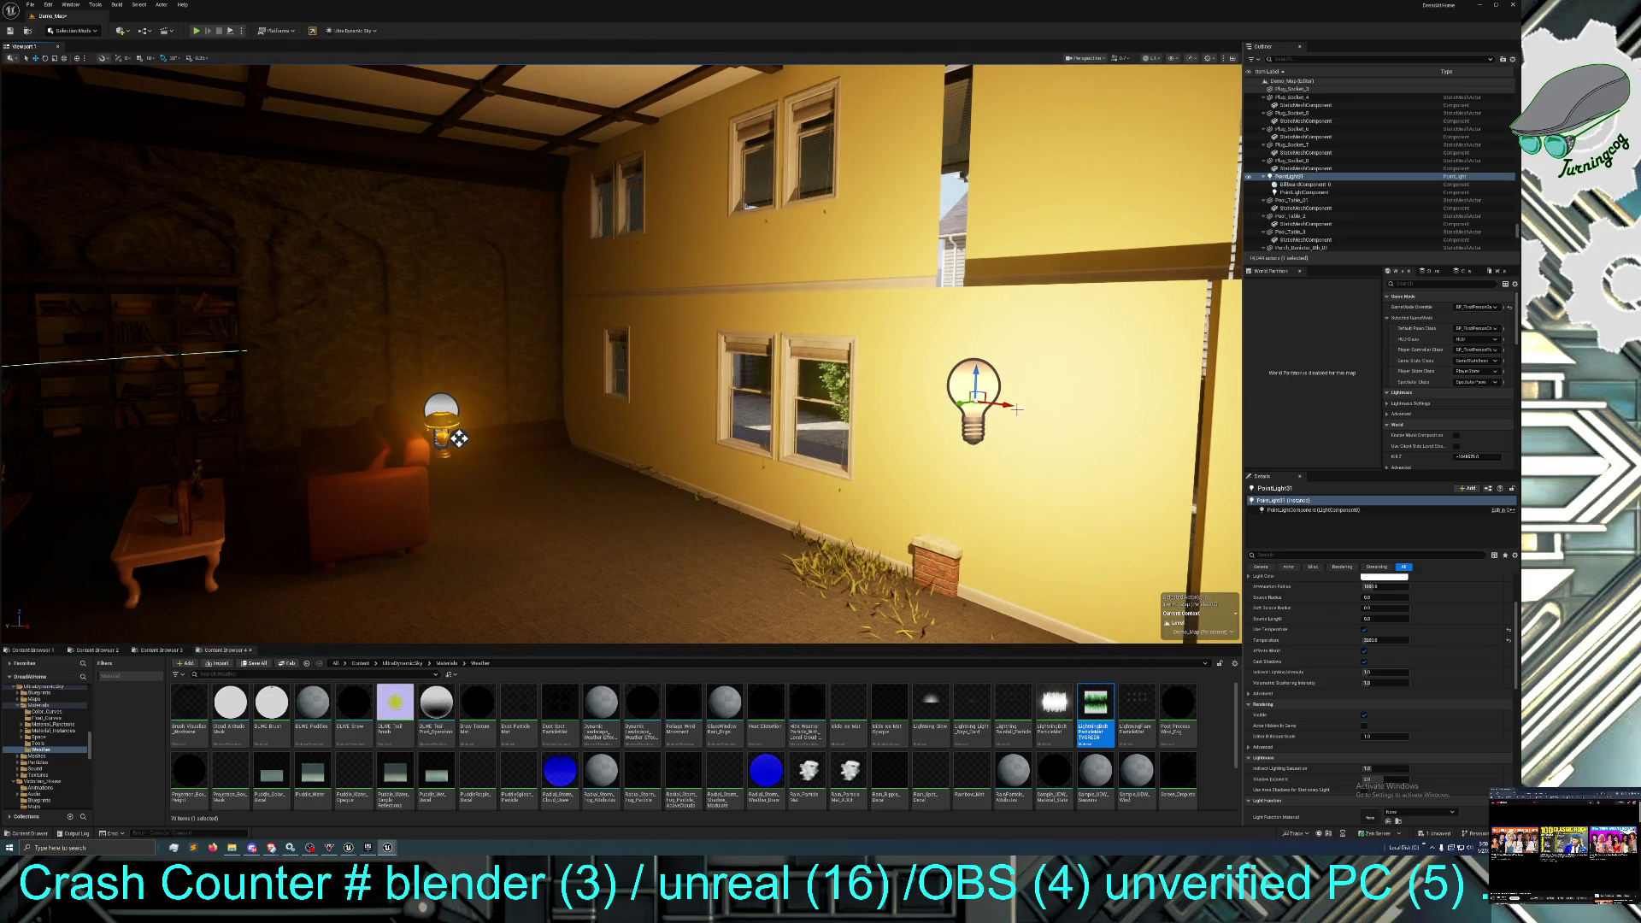
{"action": "left_click_drag", "start_coordinate": [841, 385], "coordinate": [517, 388]}
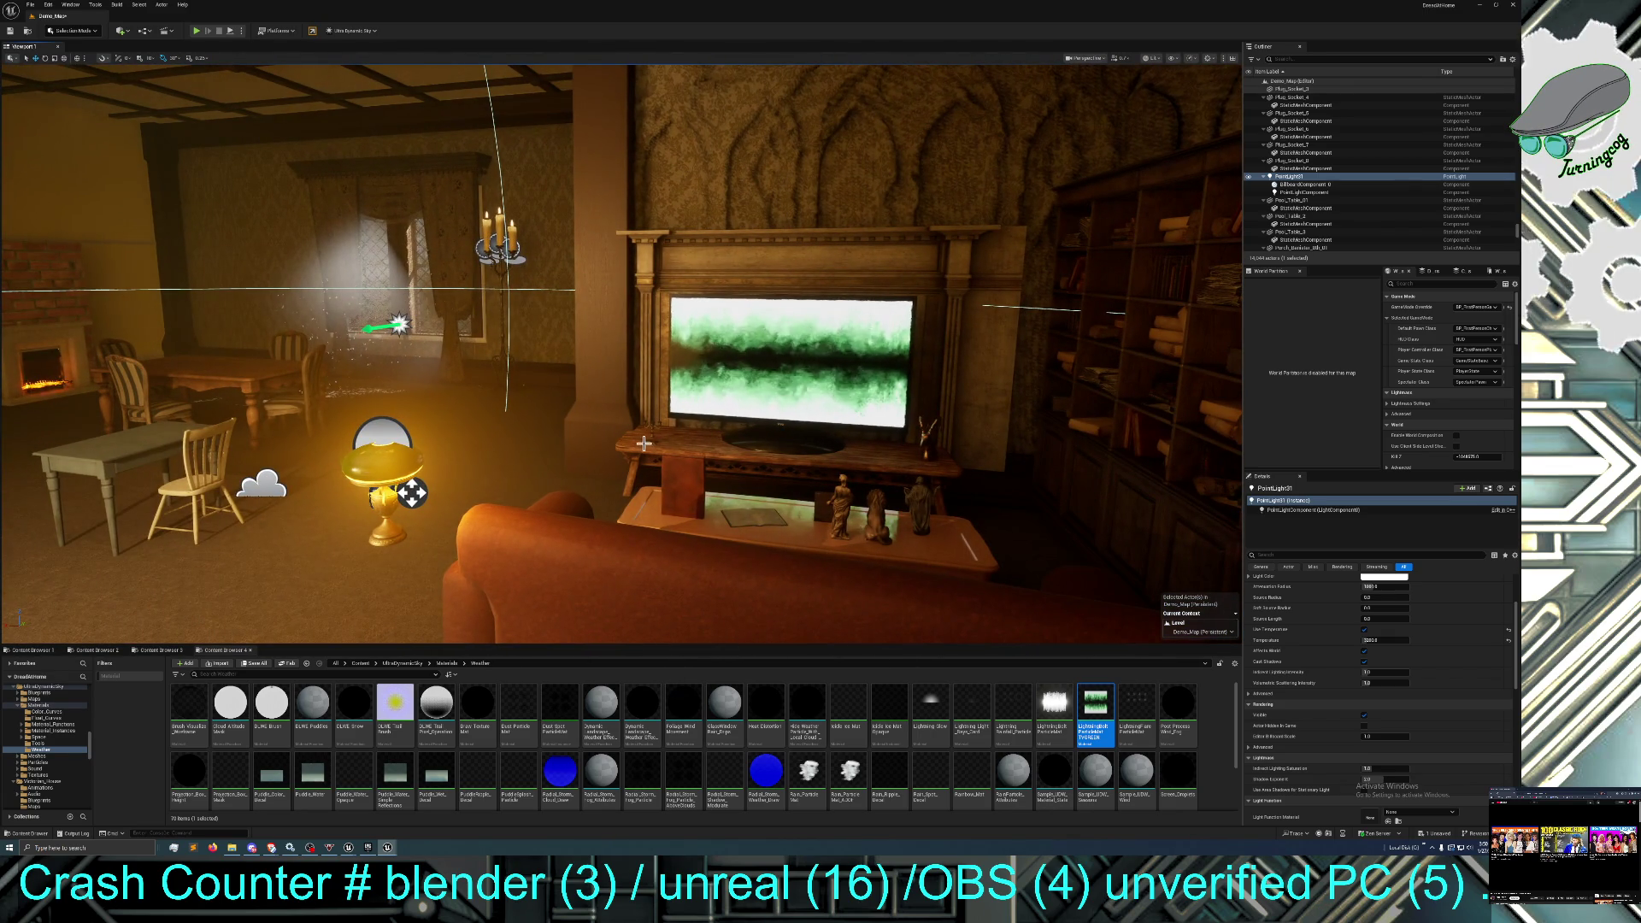
{"action": "mouse_move", "coordinate": [468, 528]}
{"action": "left_mouse_down"}
{"action": "mouse_move", "coordinate": [461, 483]}
{"action": "mouse_move", "coordinate": [495, 521]}
{"action": "mouse_move", "coordinate": [489, 481]}
{"action": "mouse_move", "coordinate": [489, 512]}
{"action": "mouse_move", "coordinate": [488, 482]}
{"action": "mouse_move", "coordinate": [390, 582]}
{"action": "mouse_move", "coordinate": [257, 575]}
{"action": "mouse_move", "coordinate": [235, 623]}
{"action": "mouse_move", "coordinate": [75, 611]}
{"action": "mouse_move", "coordinate": [126, 581]}
{"action": "left_mouse_up"}
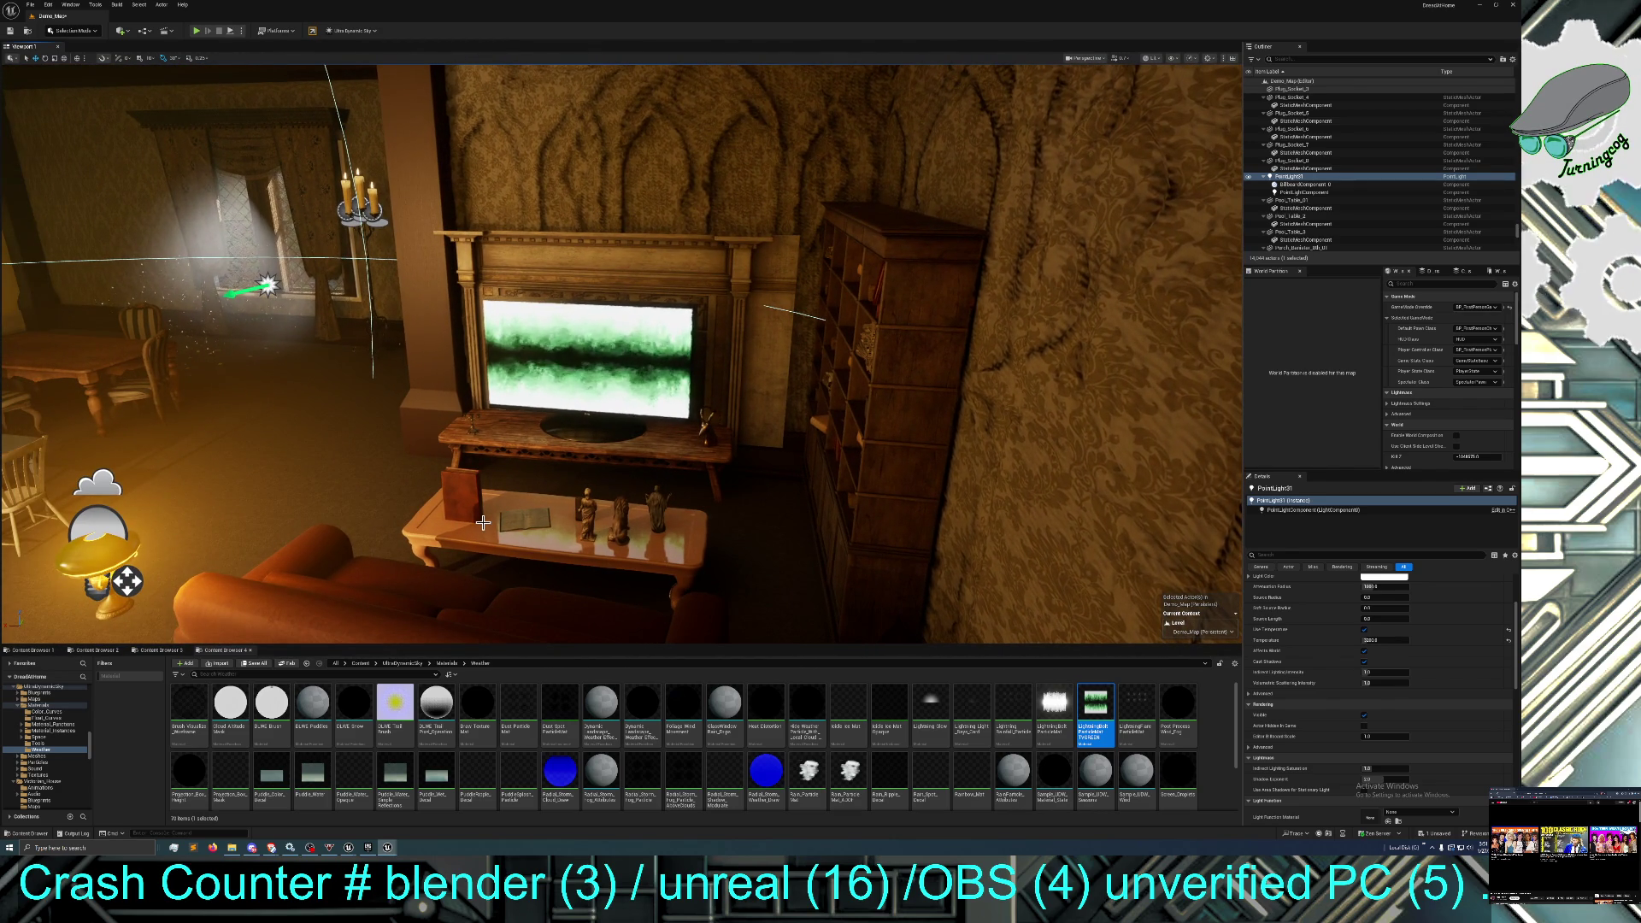
Preview the TV corner in Game View and go up to the top-level Content folder.
{"action": "key", "text": "g"}
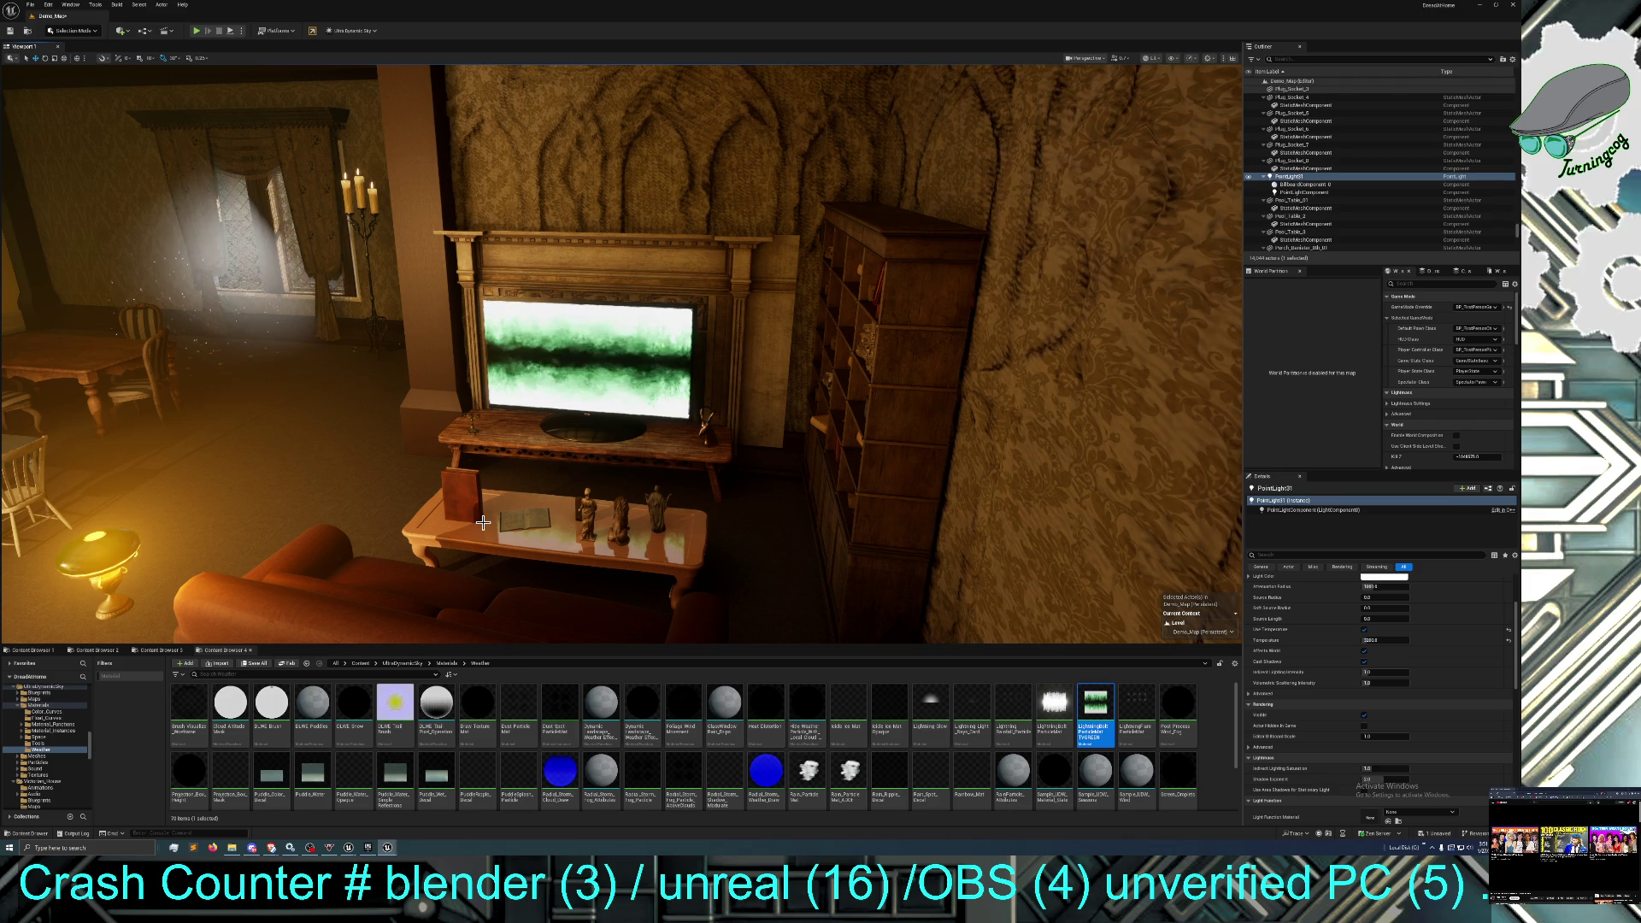
{"action": "left_click", "coordinate": [370, 665]}
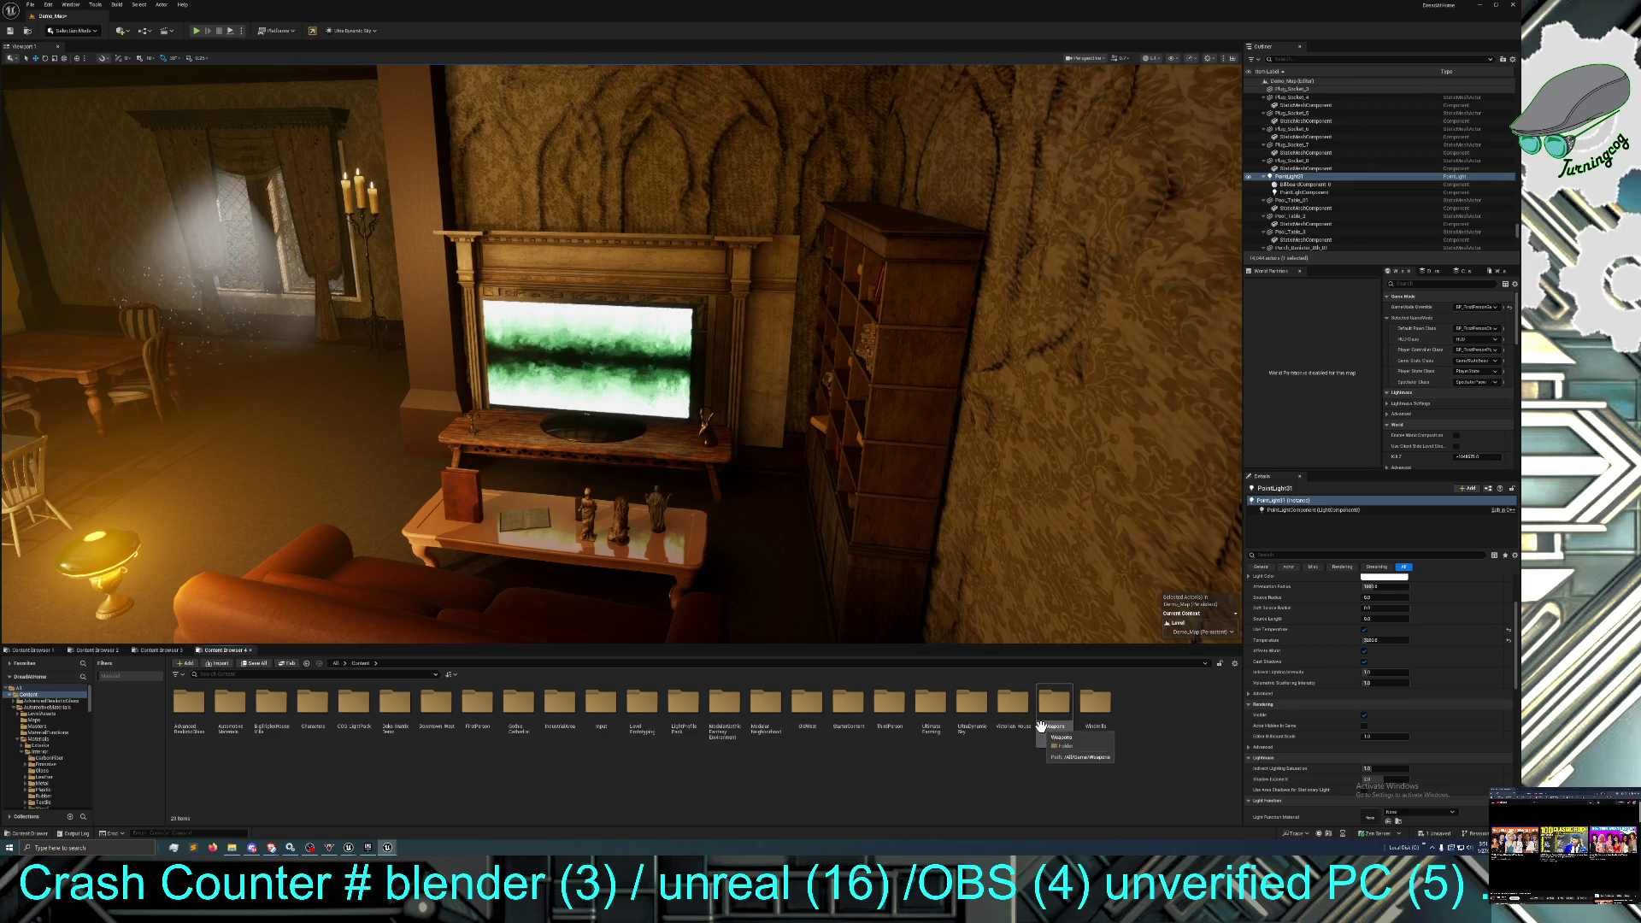
Browse to the Victorian_House > Meshes > Furniture folder in the Content Browser.
{"action": "double_click", "coordinate": [1012, 702]}
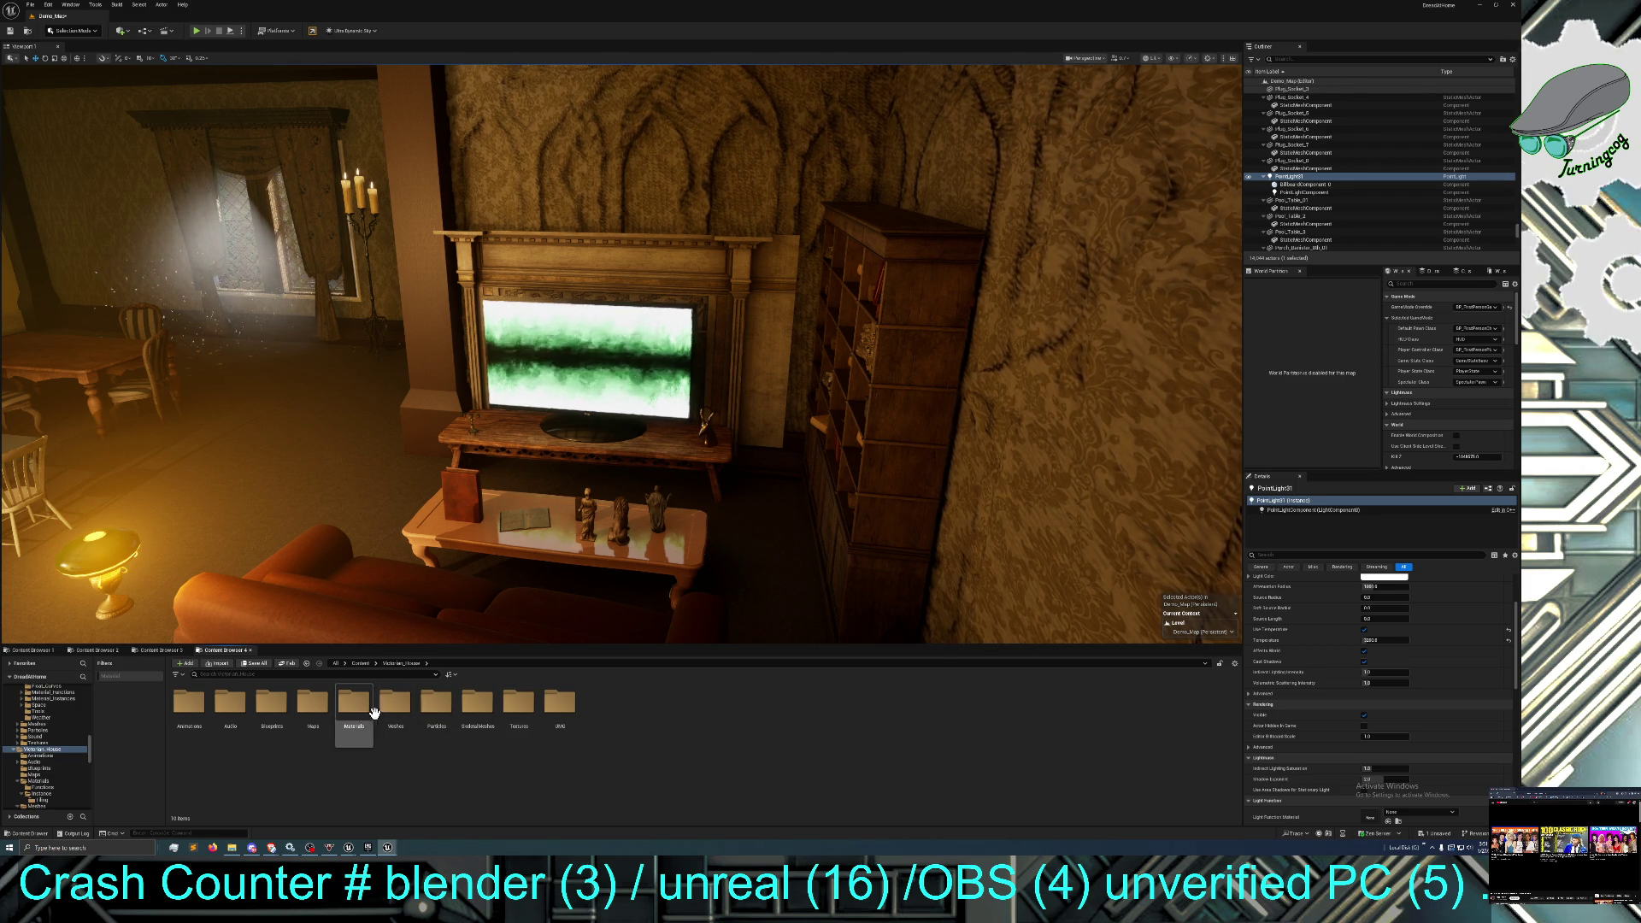
{"action": "double_click", "coordinate": [393, 713]}
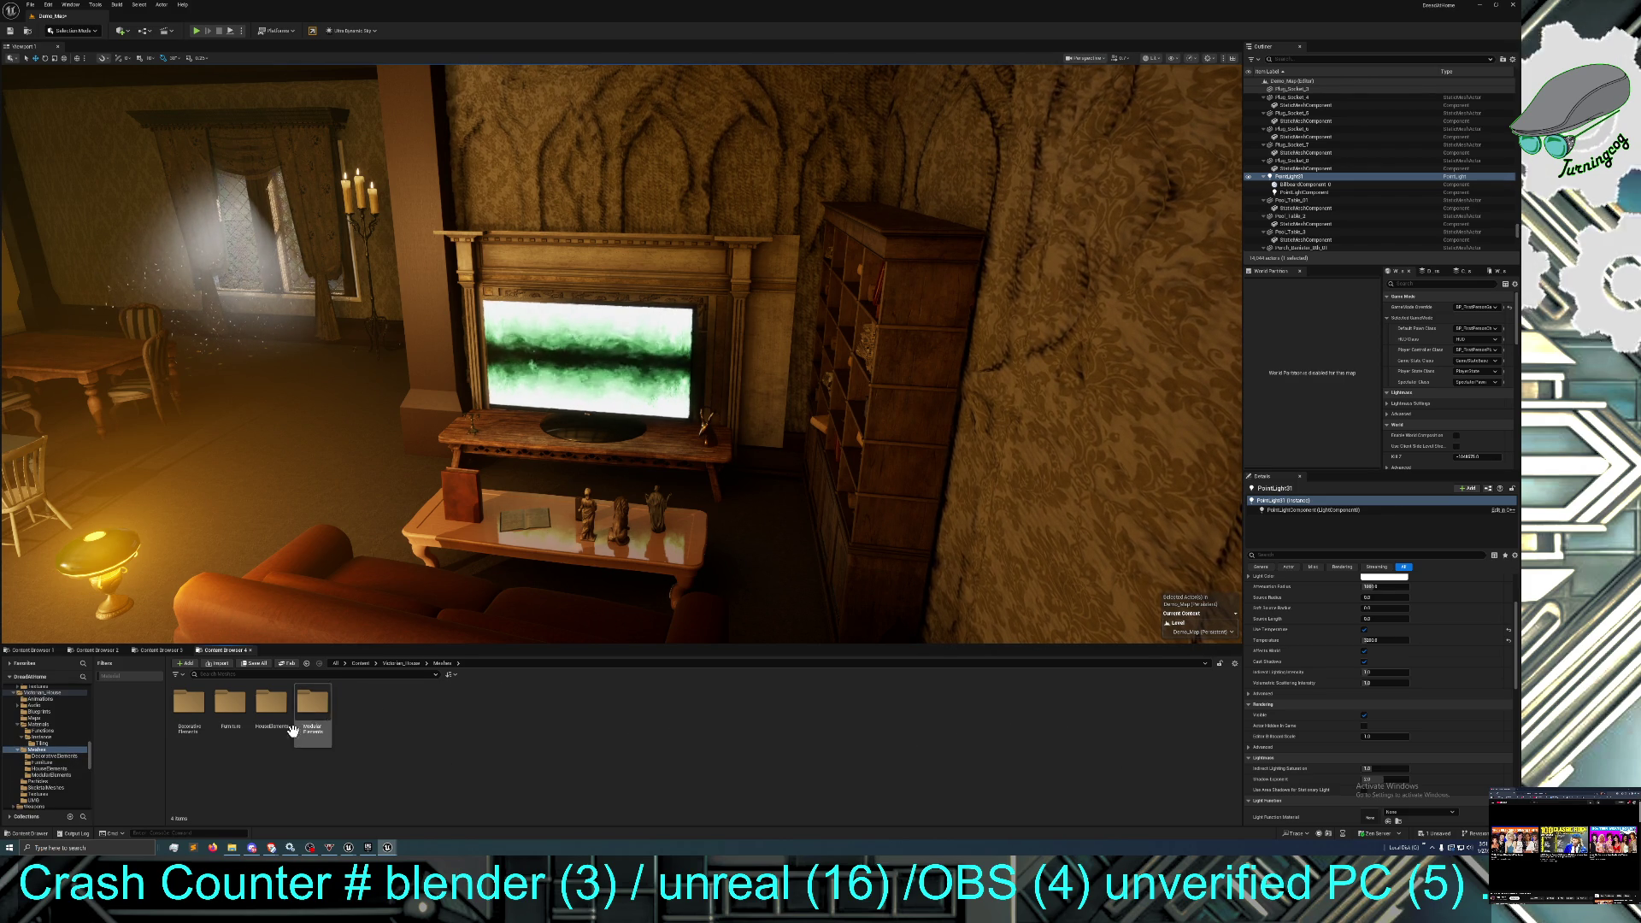
{"action": "double_click", "coordinate": [274, 710]}
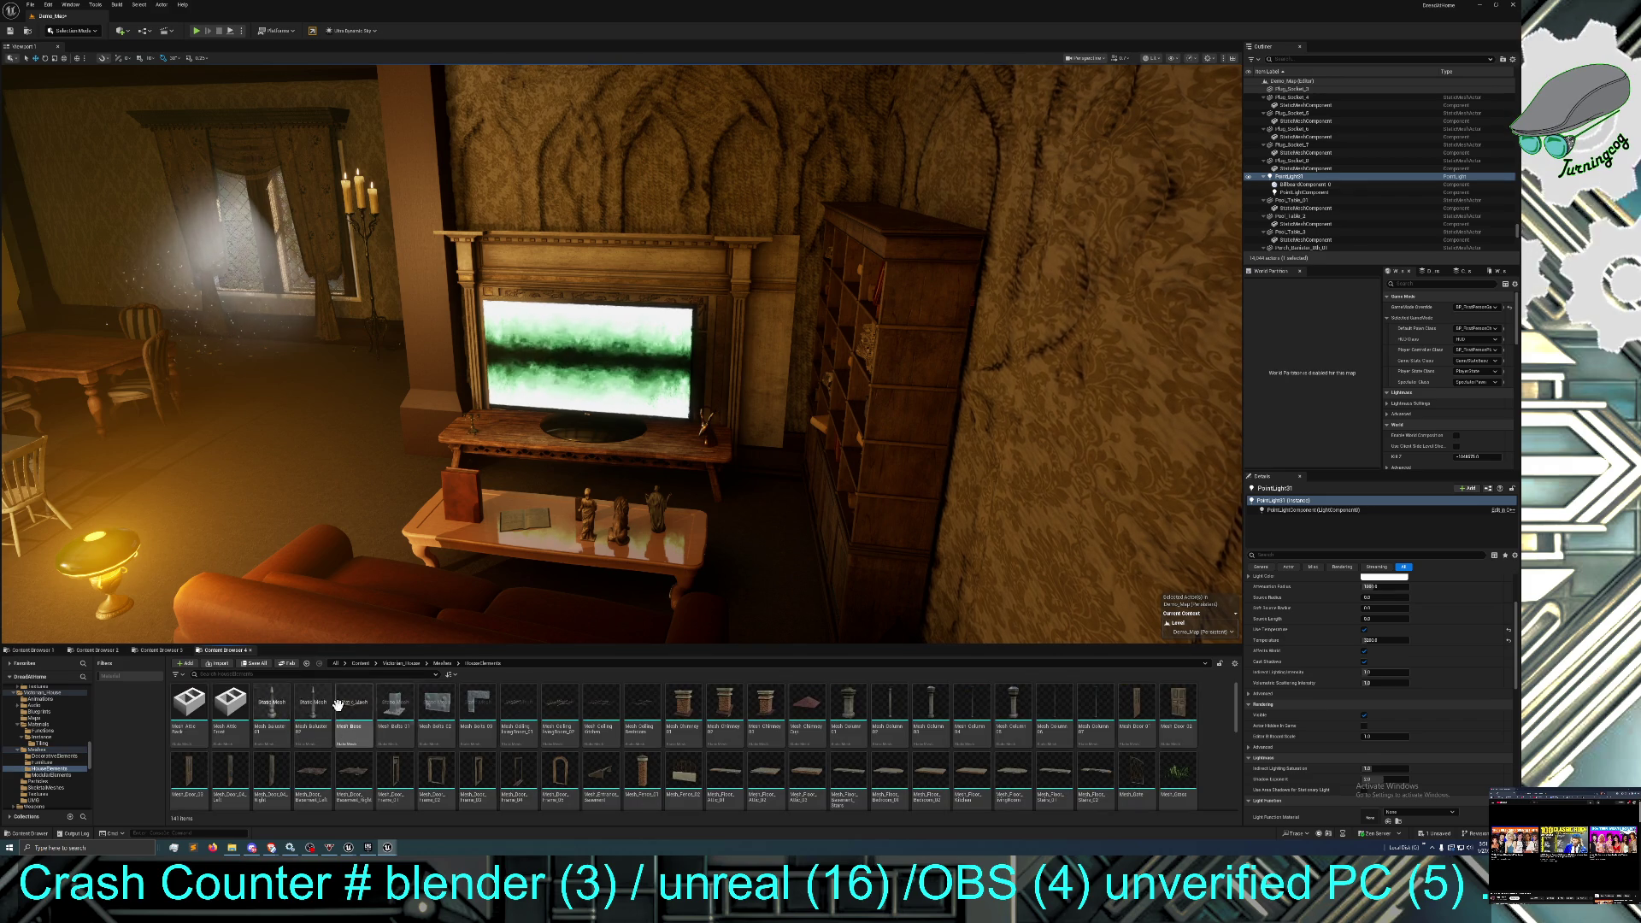
{"action": "left_click", "coordinate": [441, 663]}
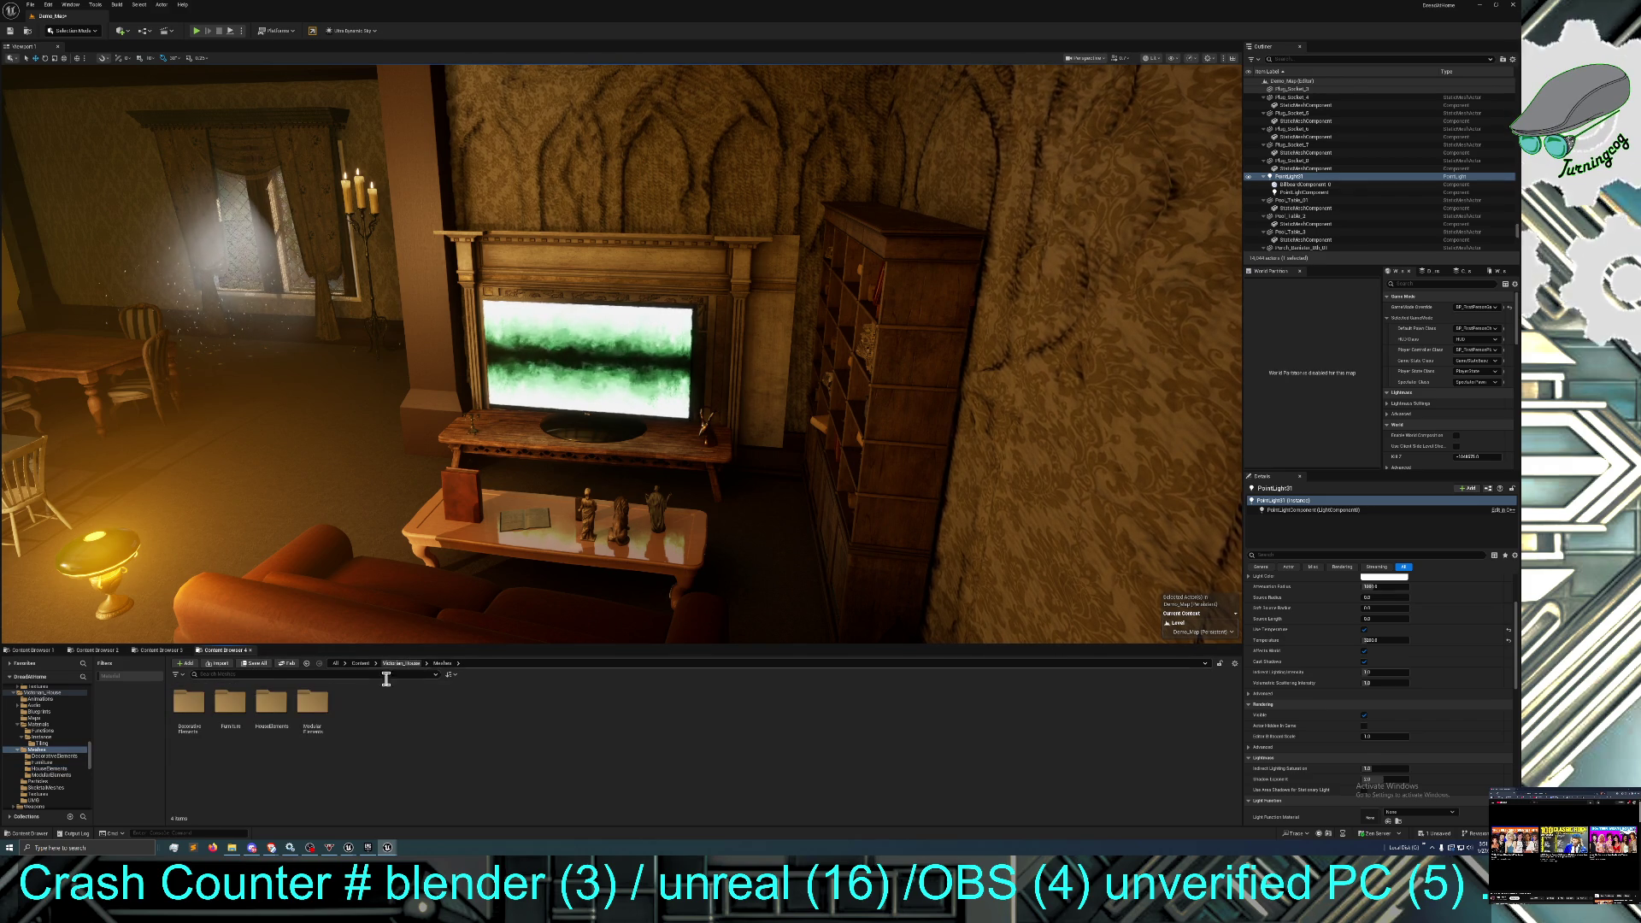
{"action": "double_click", "coordinate": [229, 702]}
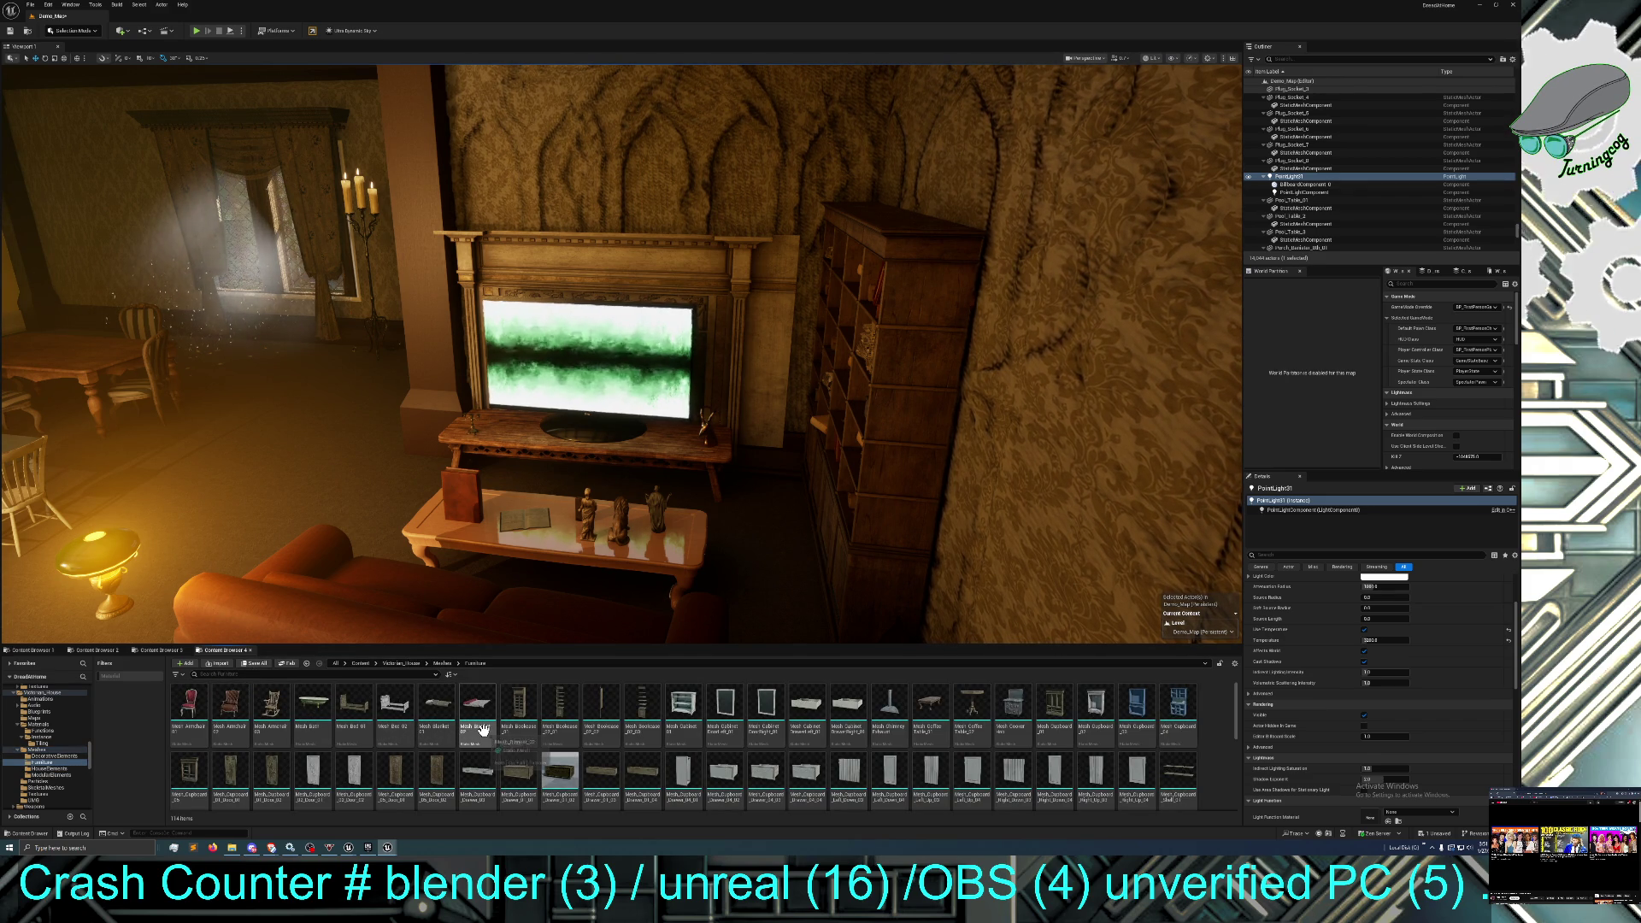
{"action": "scroll", "coordinate": [672, 722], "scroll_direction": "down", "scroll_amount": 1}
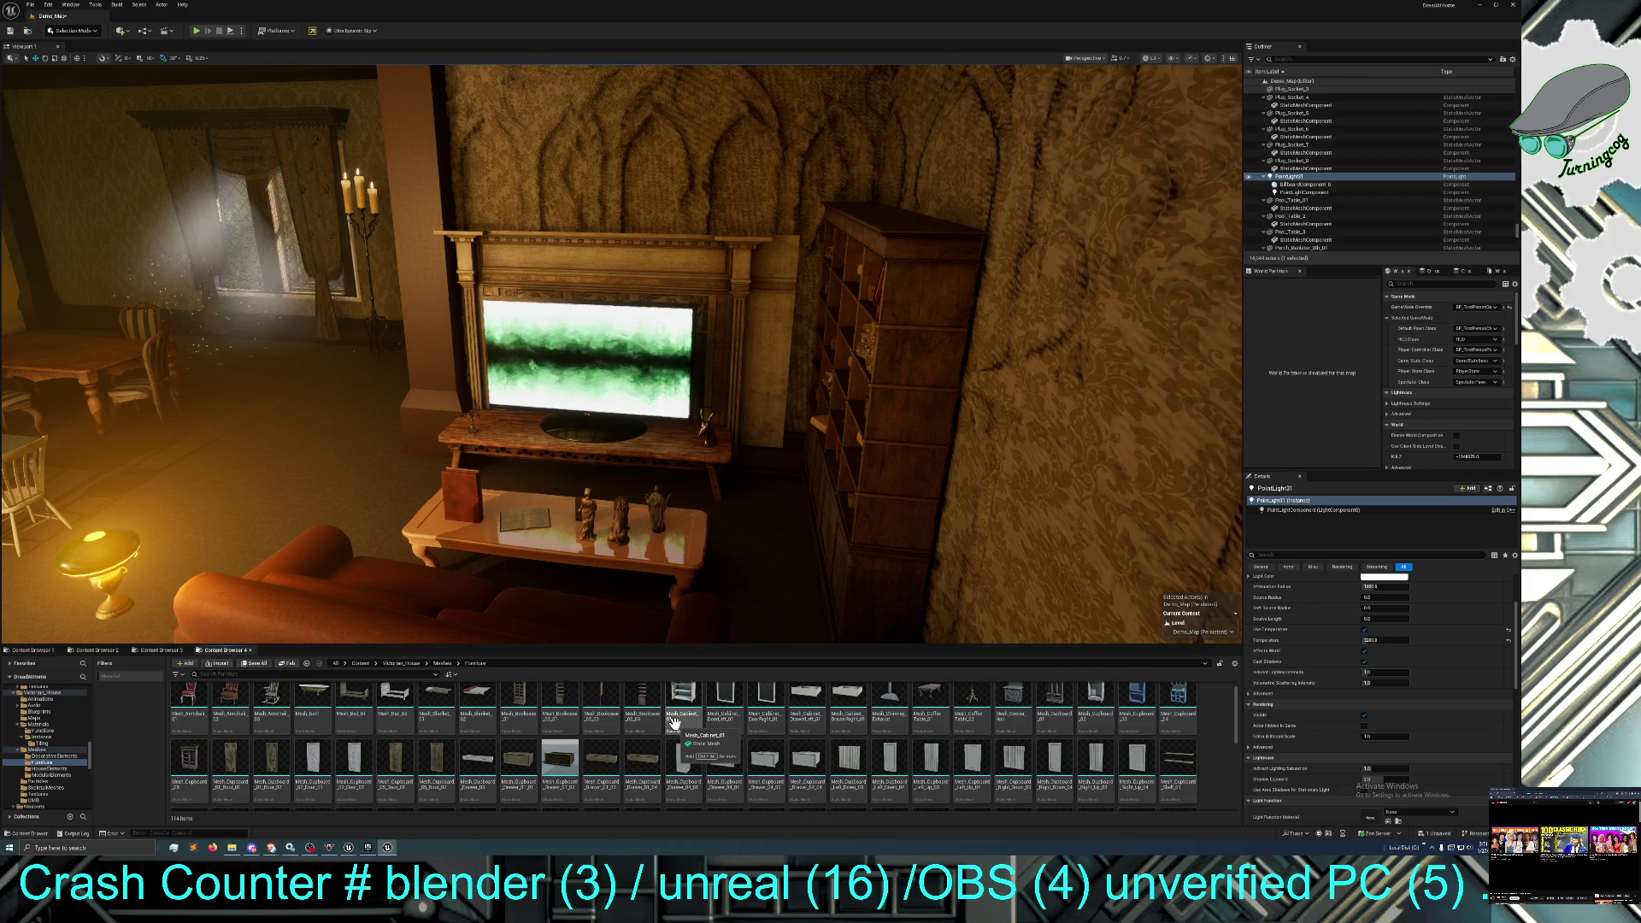
{"action": "scroll", "coordinate": [673, 722], "scroll_direction": "down", "scroll_amount": 3}
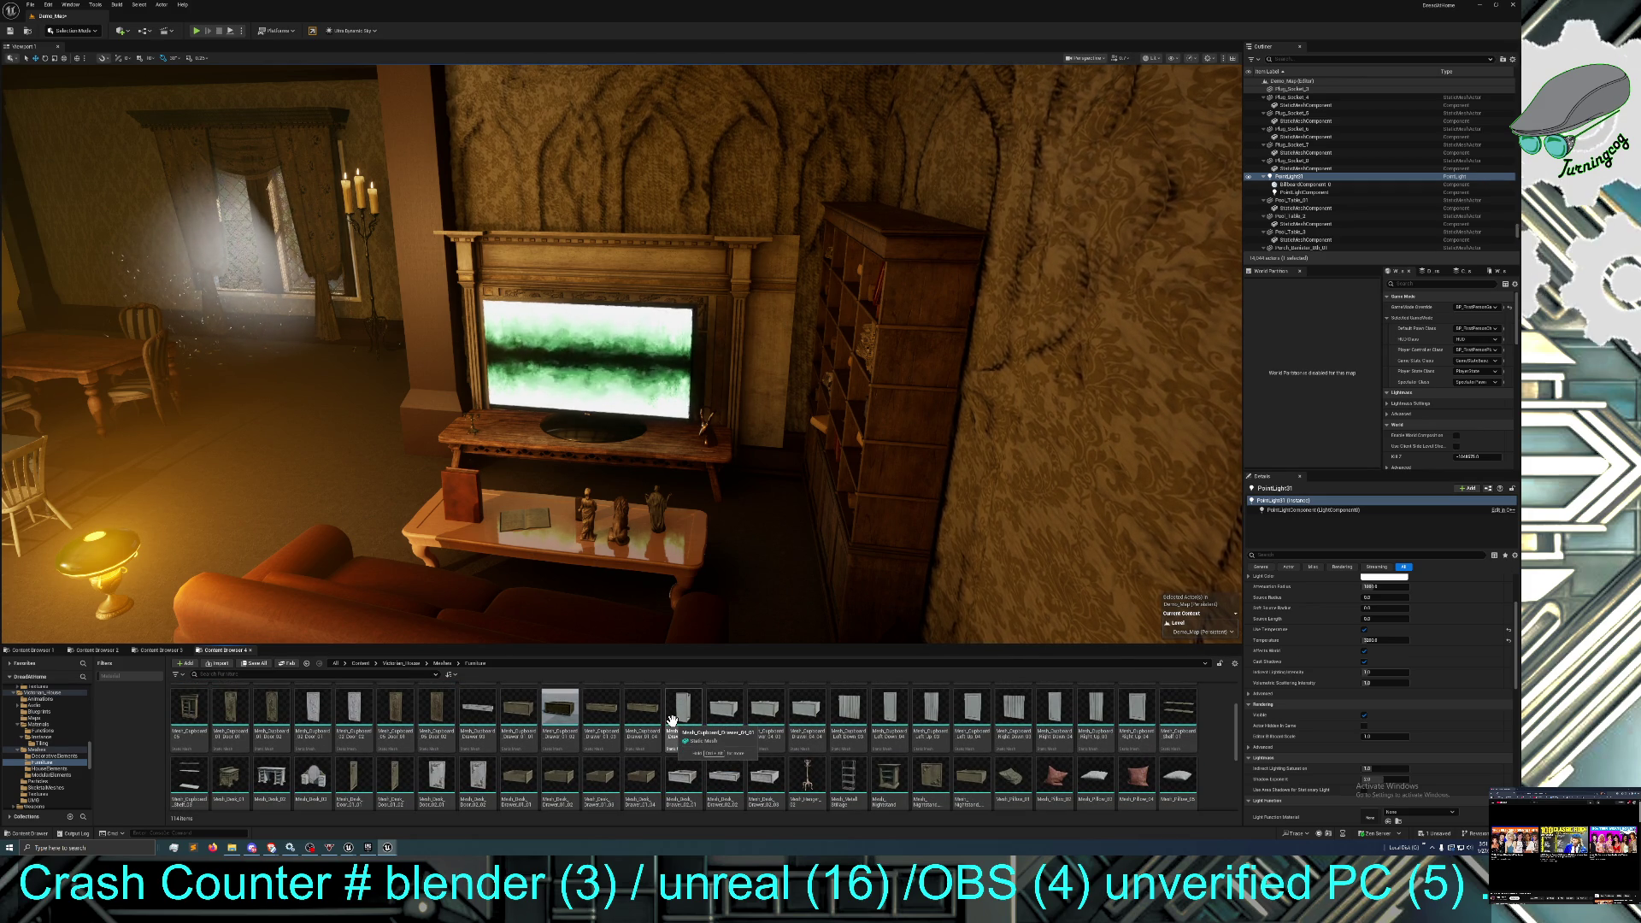
{"action": "scroll", "coordinate": [672, 722], "scroll_direction": "down", "scroll_amount": 1}
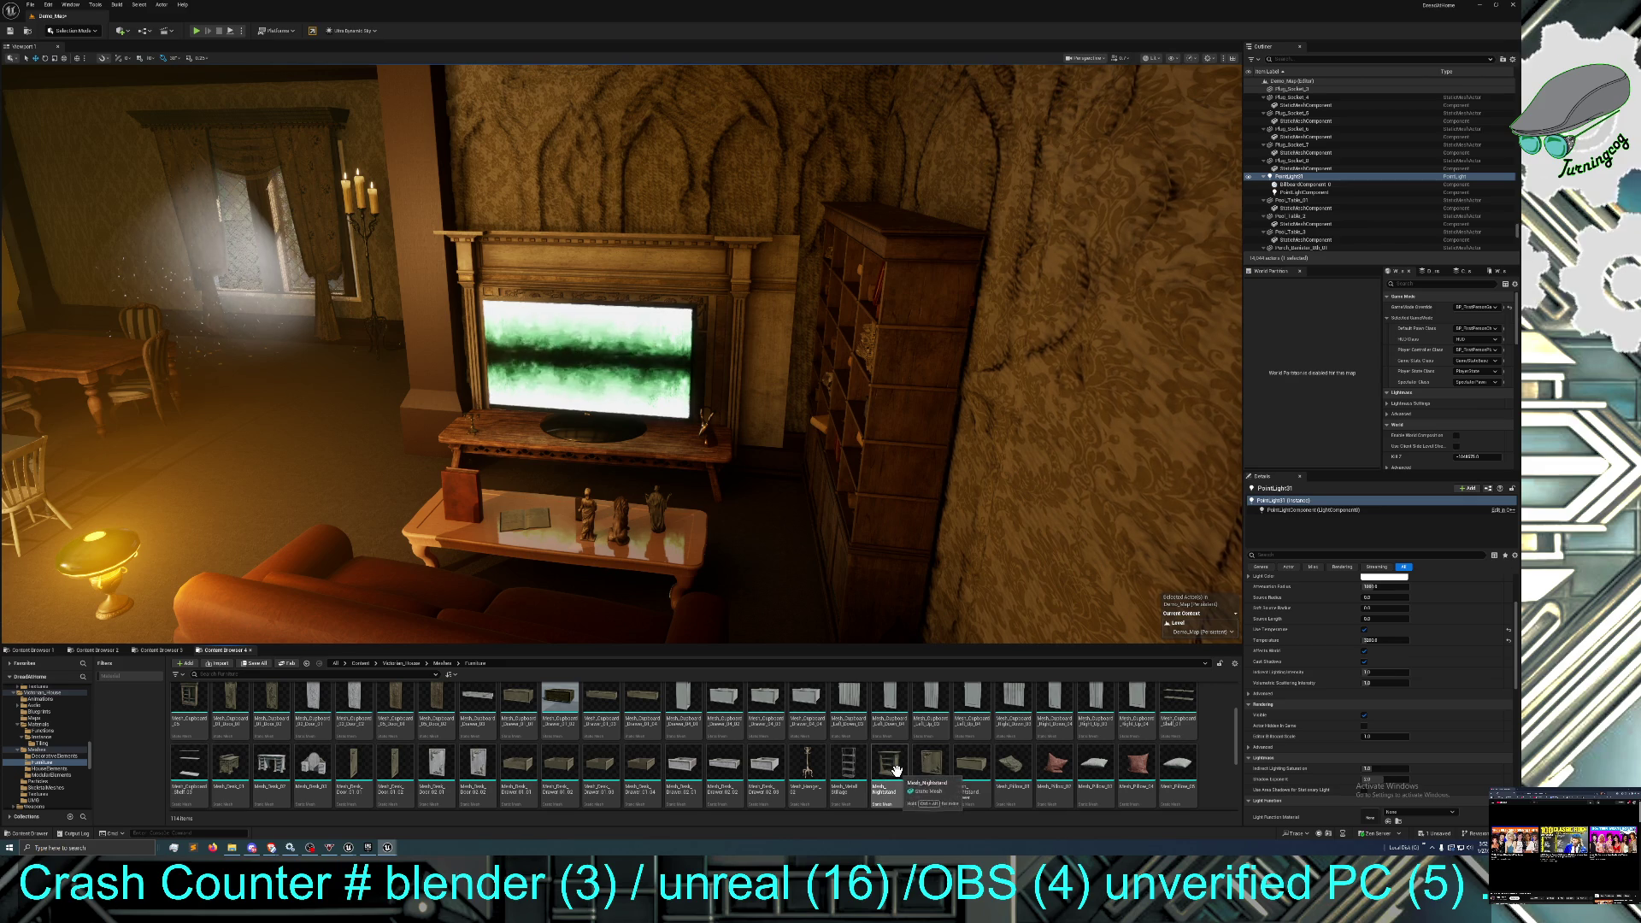
Drag Mesh_Nightstand into the viewport and nudge it to the sofa's end under the lamp.
{"action": "left_click_drag", "start_coordinate": [894, 769], "coordinate": [159, 637]}
{"action": "scroll", "coordinate": [256, 598], "scroll_direction": "down", "scroll_amount": 5}
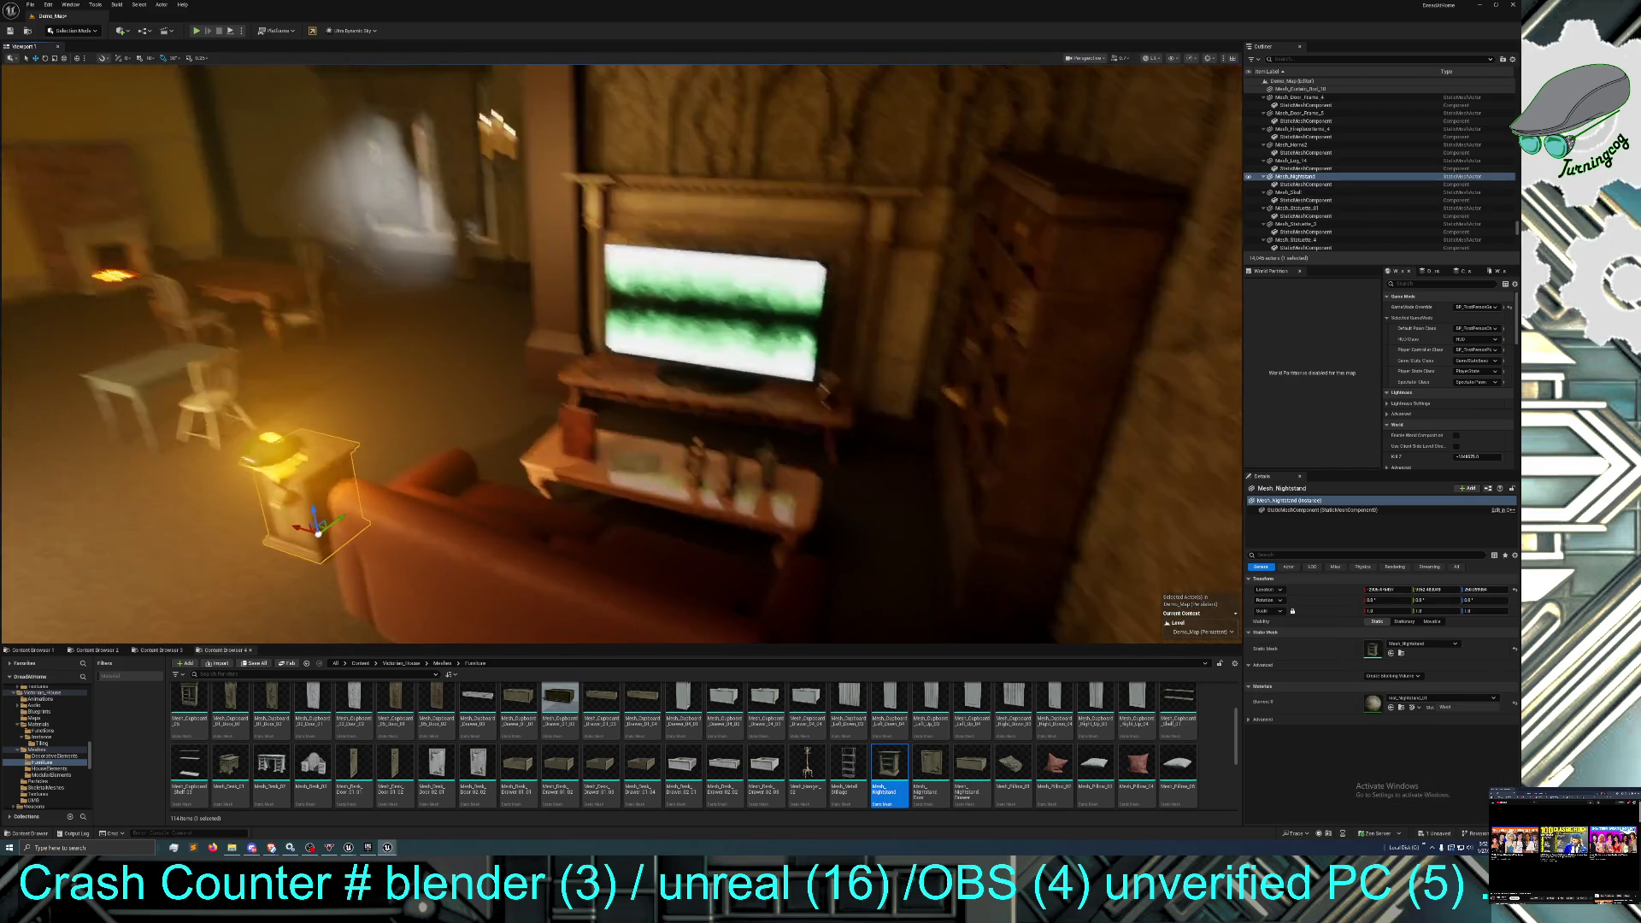
{"action": "left_click_drag", "start_coordinate": [317, 570], "coordinate": [530, 479]}
{"action": "left_click_drag", "start_coordinate": [370, 408], "coordinate": [352, 564]}
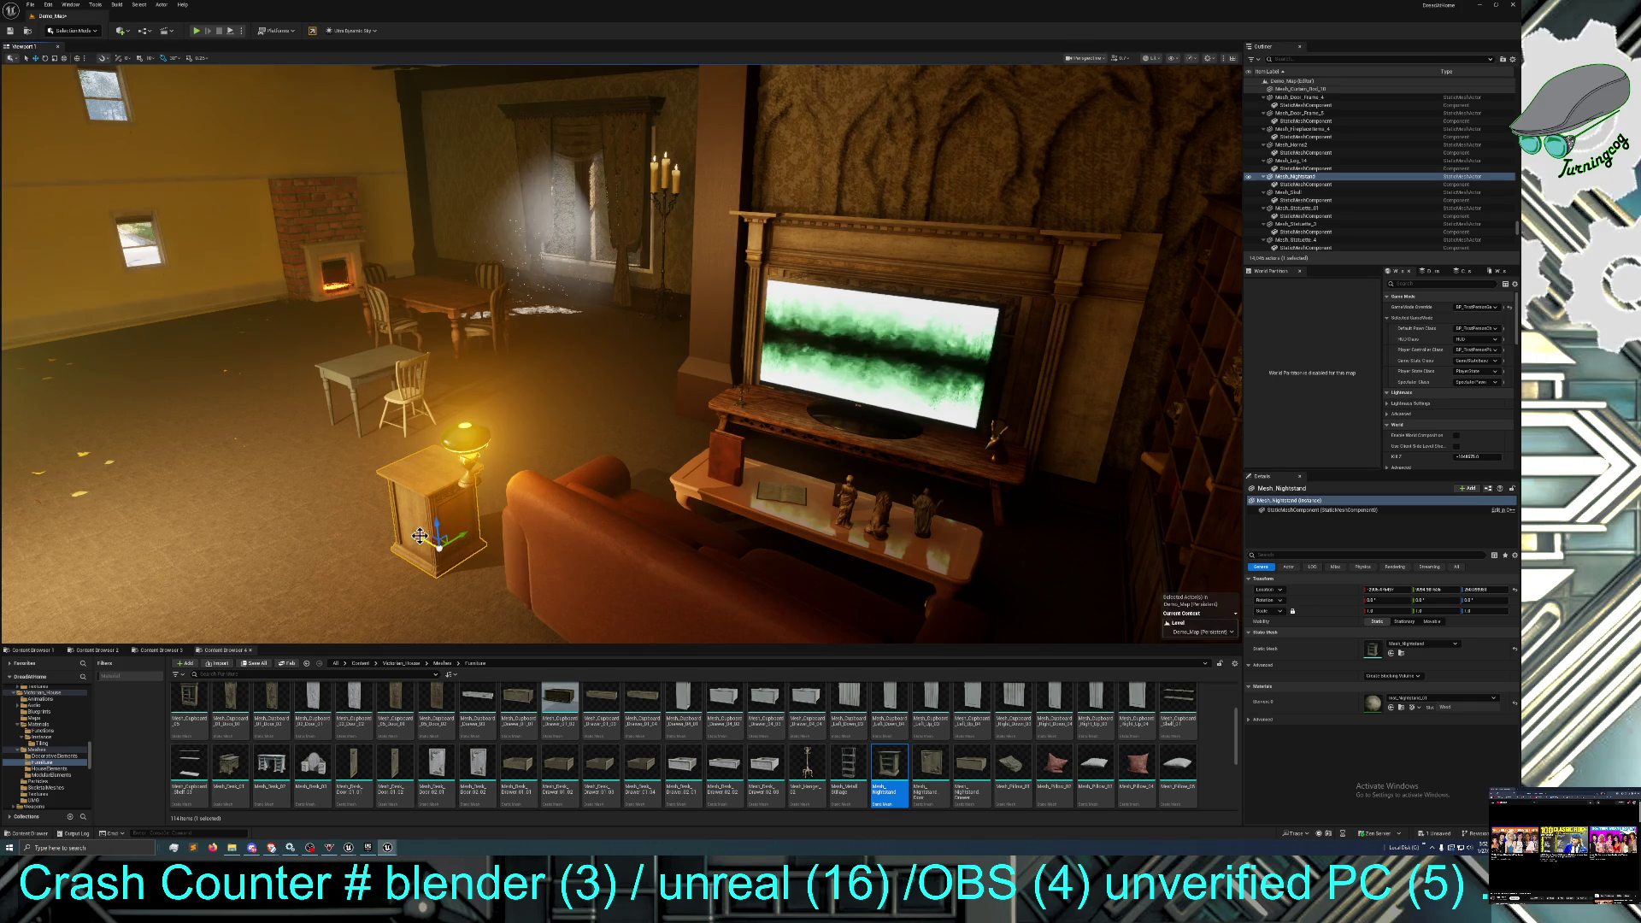
{"action": "mouse_move", "coordinate": [473, 561]}
{"action": "left_mouse_down"}
{"action": "mouse_move", "coordinate": [459, 560]}
{"action": "mouse_move", "coordinate": [512, 567]}
{"action": "mouse_move", "coordinate": [432, 563]}
{"action": "left_mouse_up"}
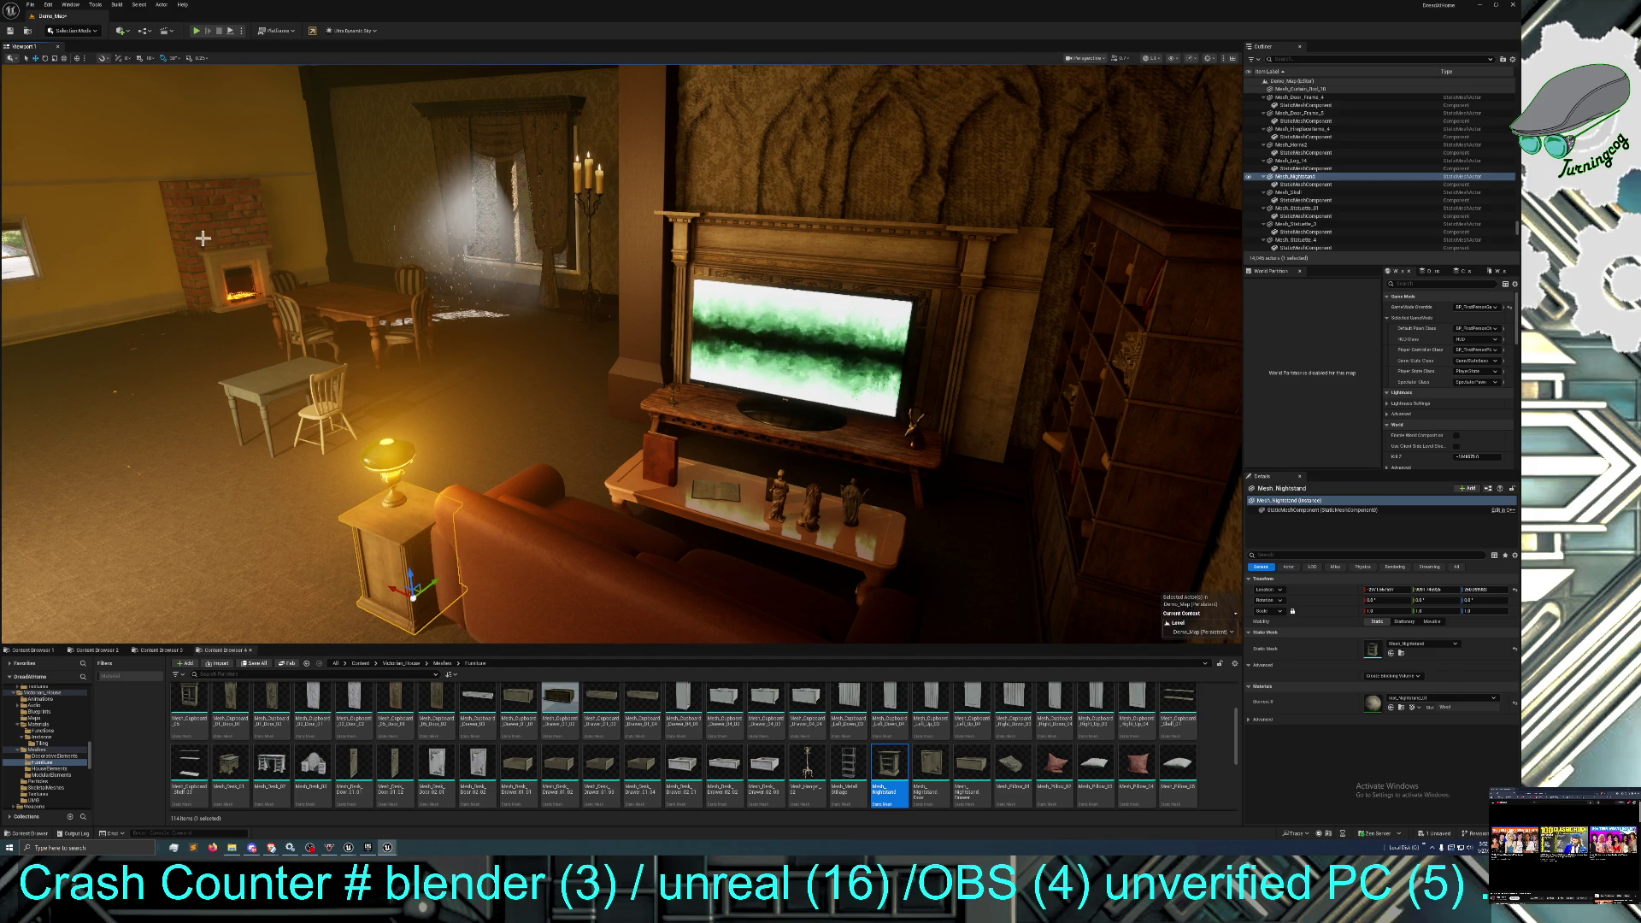
Rotate the nightstand about 87 degrees around Z so it sits flush against the sofa.
{"action": "left_click", "coordinate": [45, 58]}
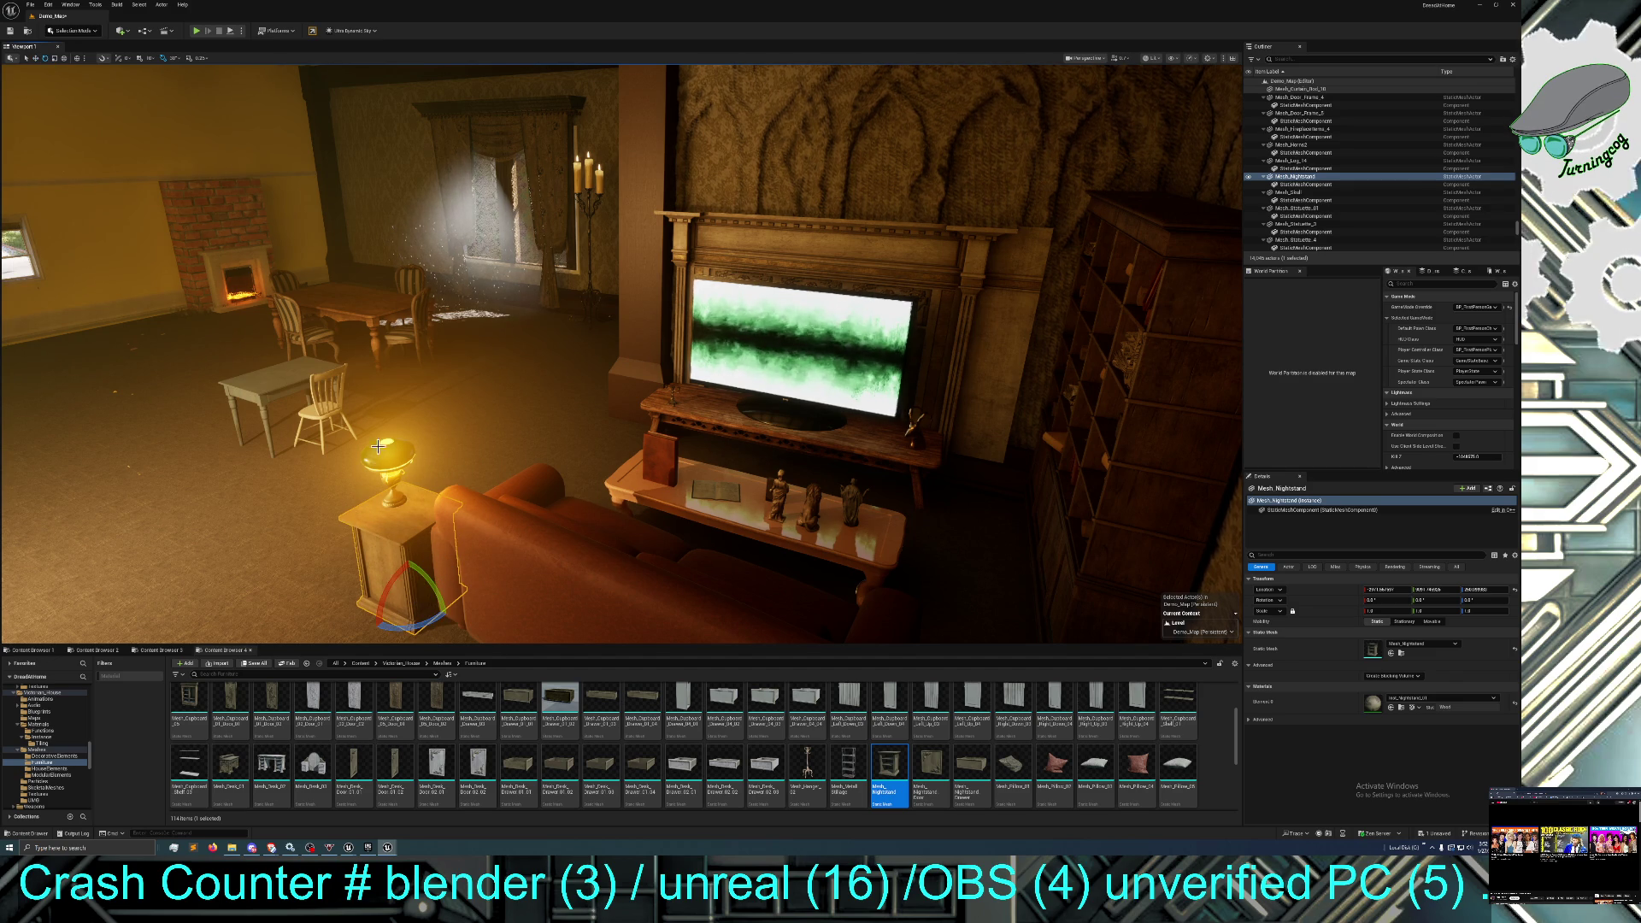
{"action": "left_click_drag", "start_coordinate": [426, 619], "coordinate": [447, 515]}
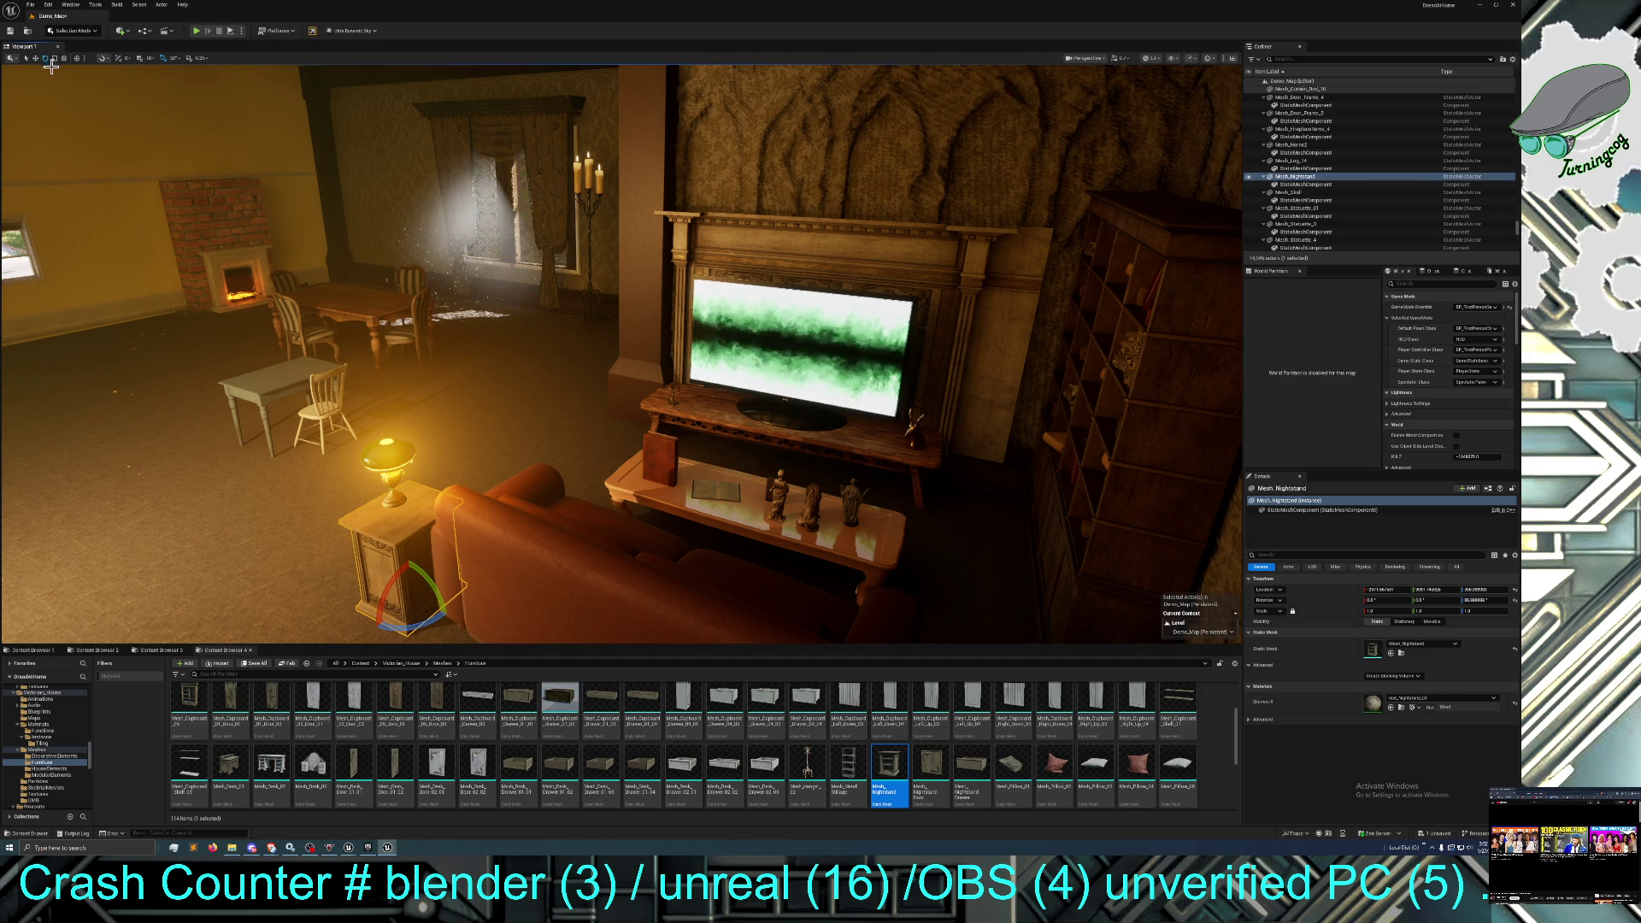
{"action": "left_click", "coordinate": [397, 450]}
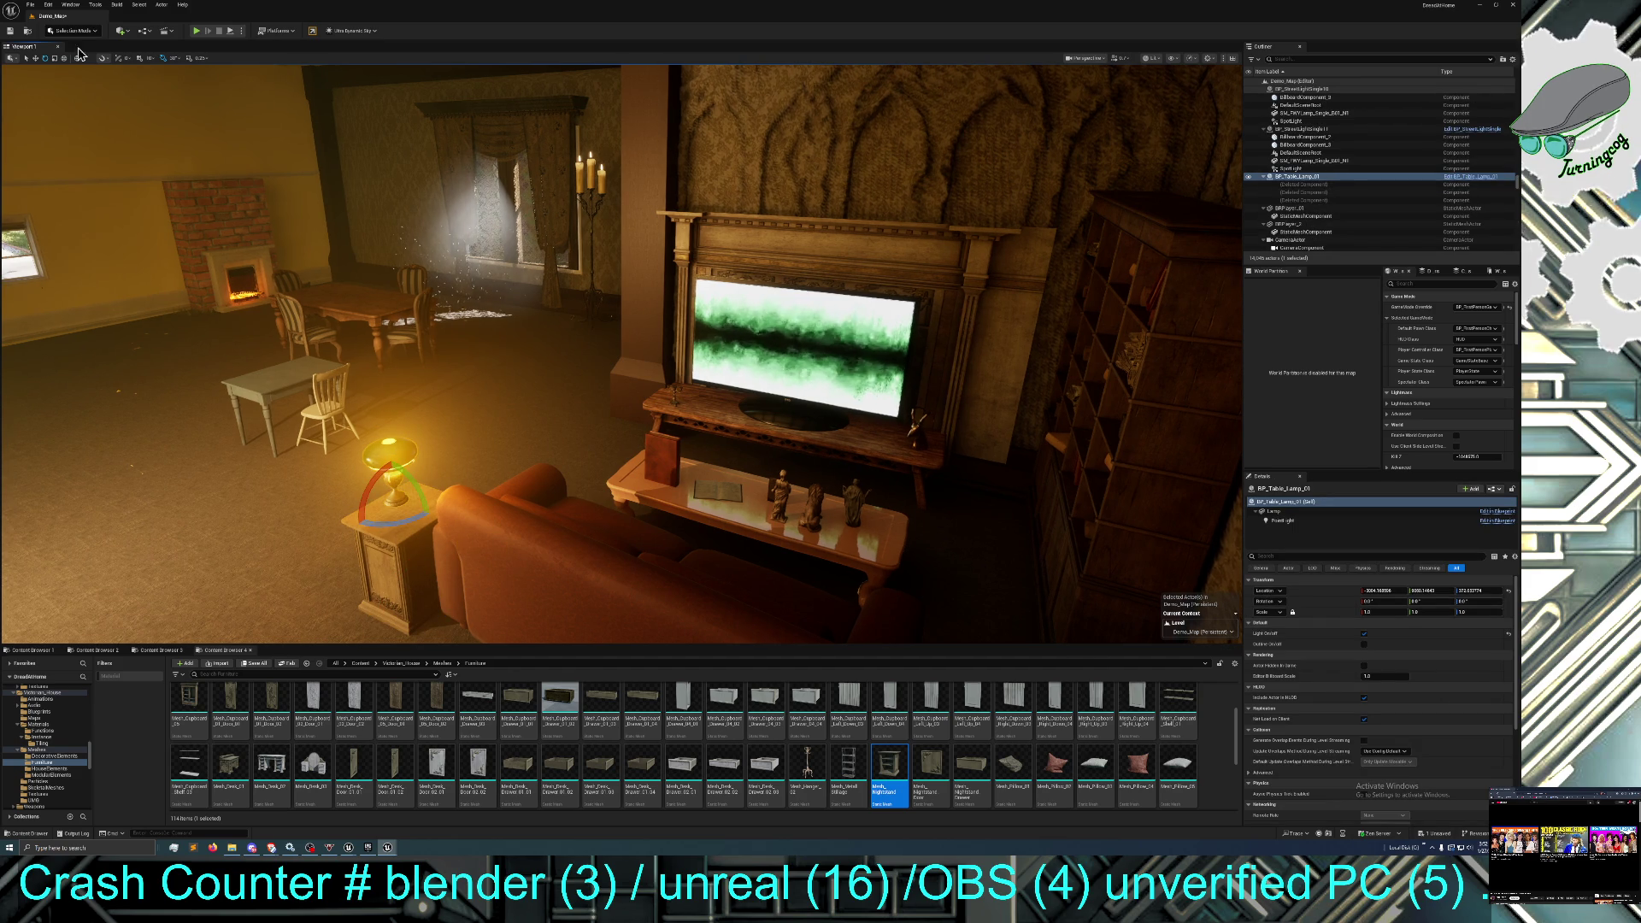
Lower the table lamp to about Z 281 onto the nightstand and select its PointLight component.
{"action": "left_click", "coordinate": [35, 58]}
{"action": "mouse_move", "coordinate": [395, 478]}
{"action": "left_mouse_down"}
{"action": "mouse_move", "coordinate": [400, 511]}
{"action": "mouse_move", "coordinate": [399, 470]}
{"action": "left_mouse_up"}
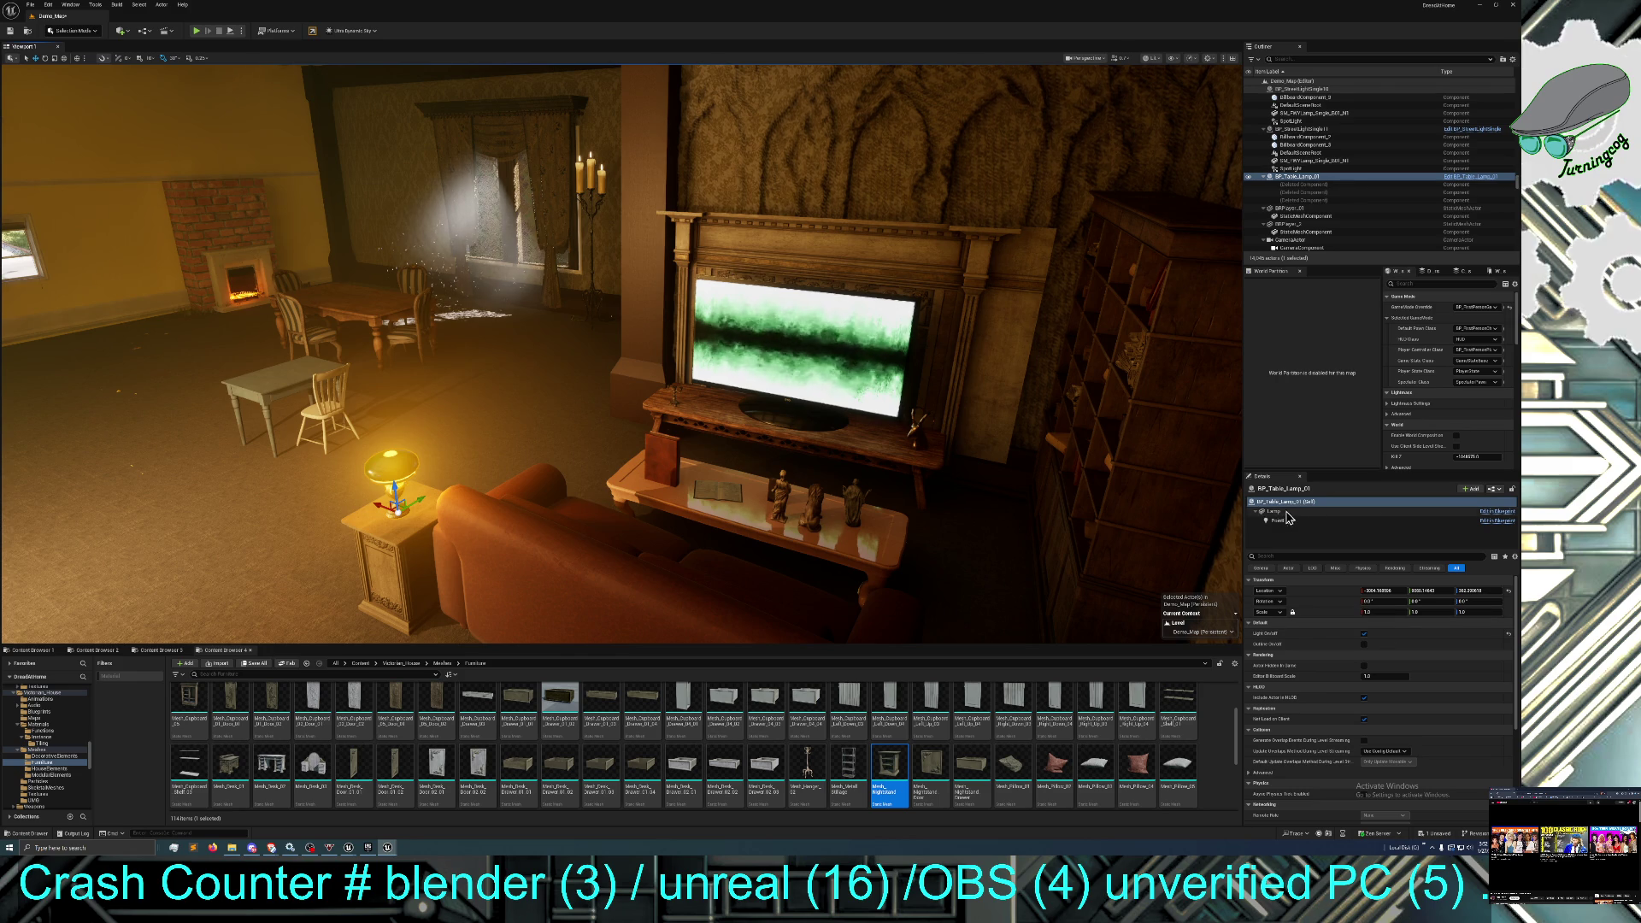
{"action": "left_click", "coordinate": [1502, 518]}
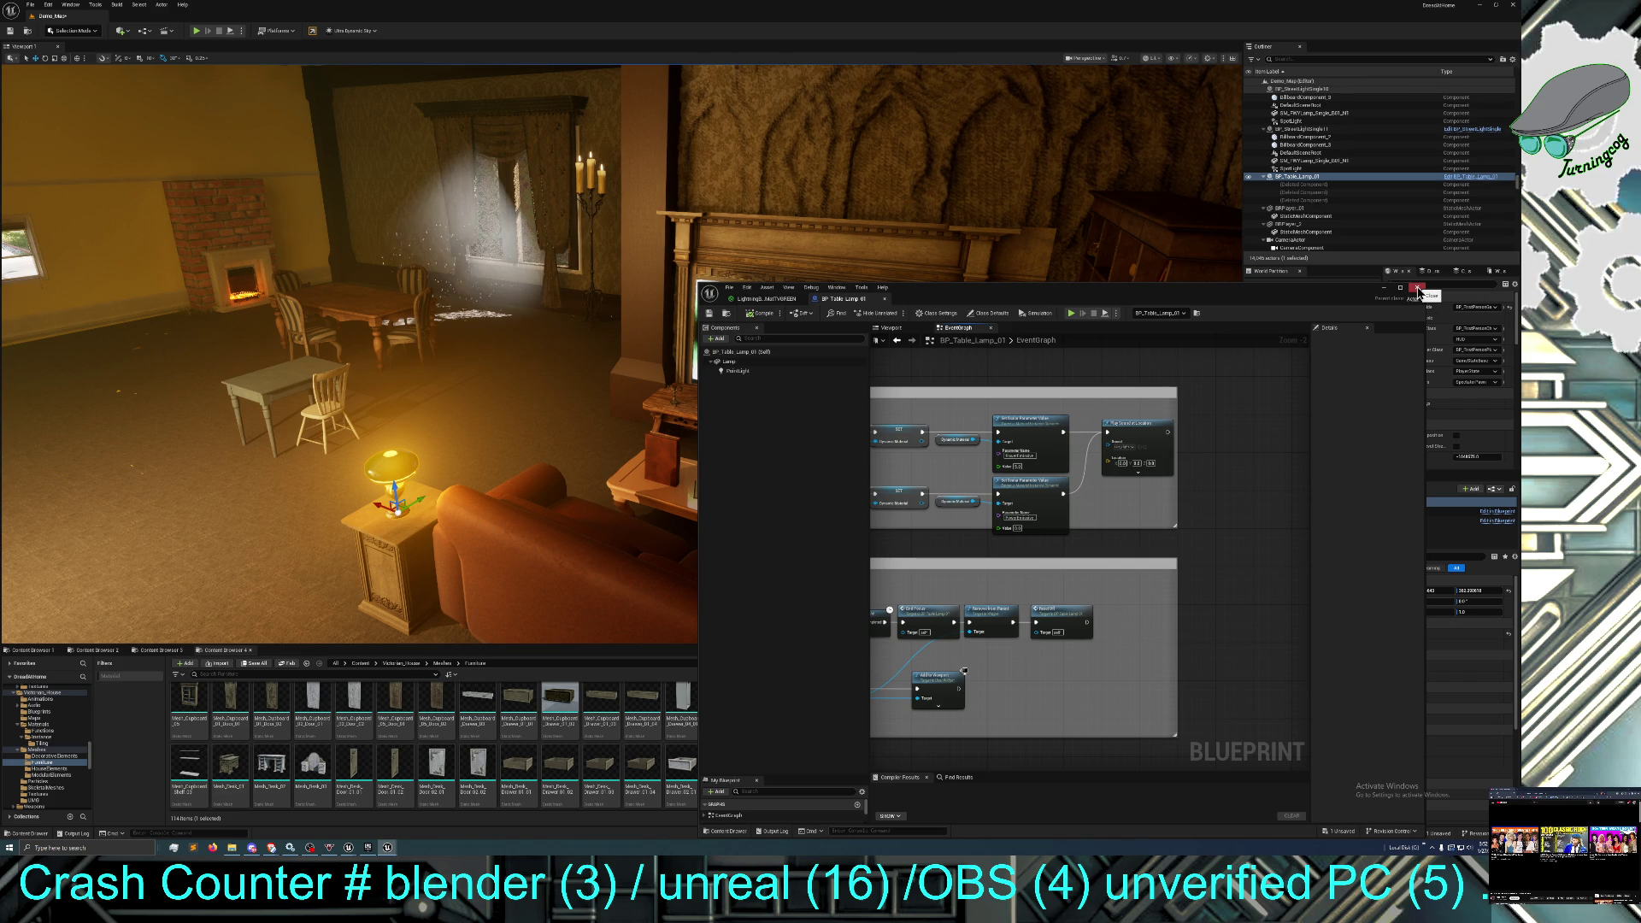
{"action": "left_click", "coordinate": [1417, 290]}
{"action": "scroll", "coordinate": [1382, 700], "scroll_direction": "up", "scroll_amount": 1}
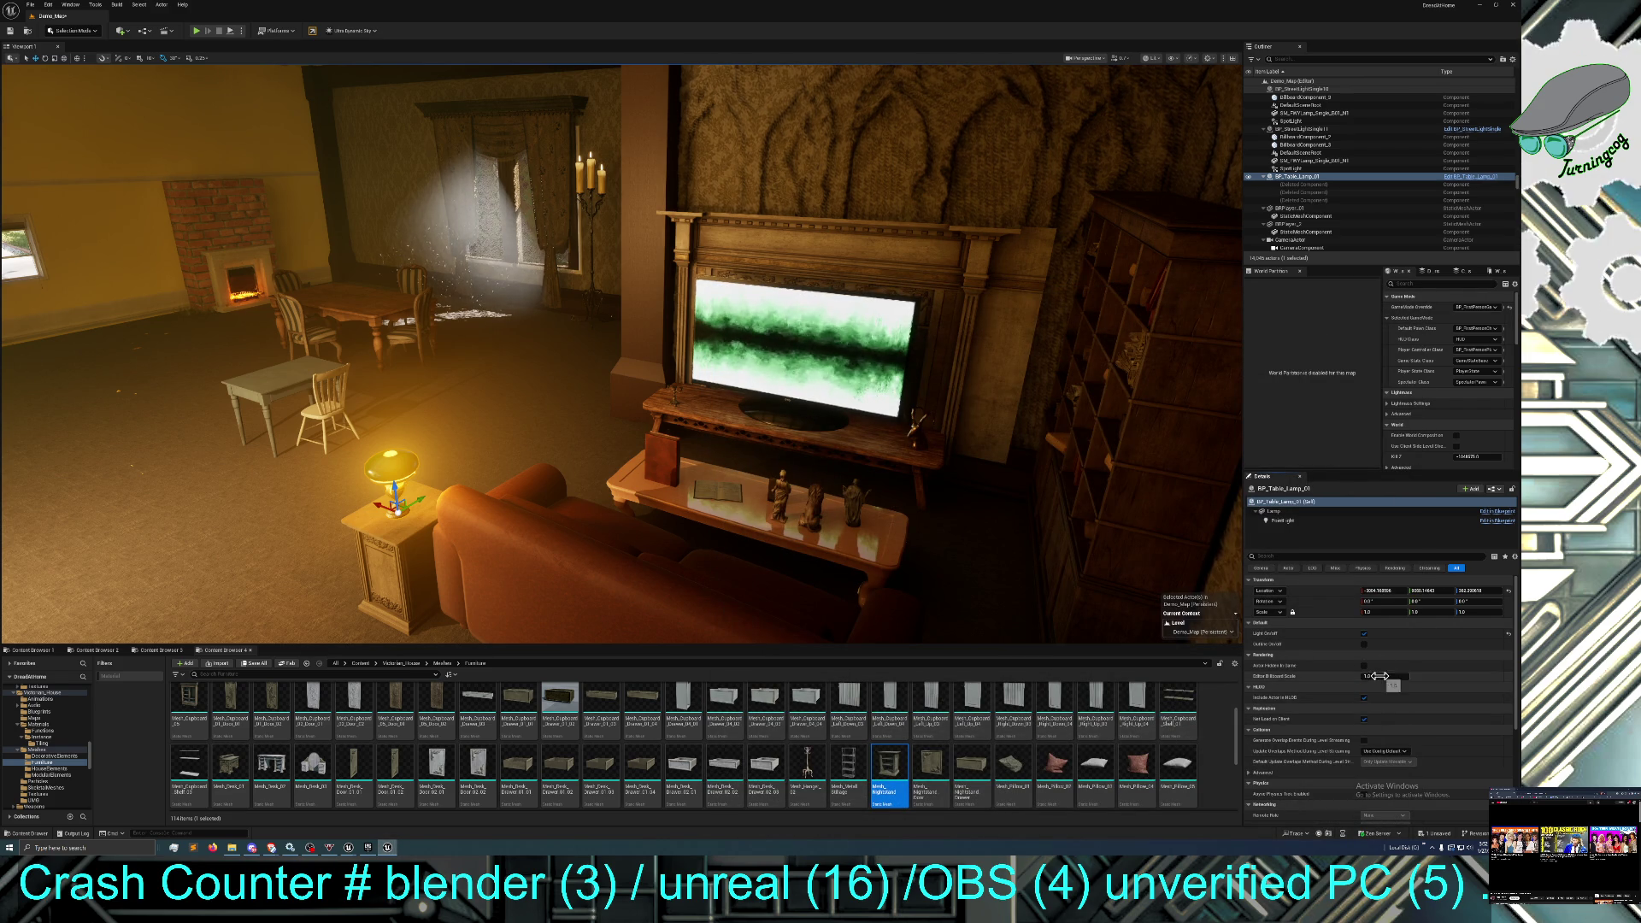
{"action": "left_click", "coordinate": [1292, 521]}
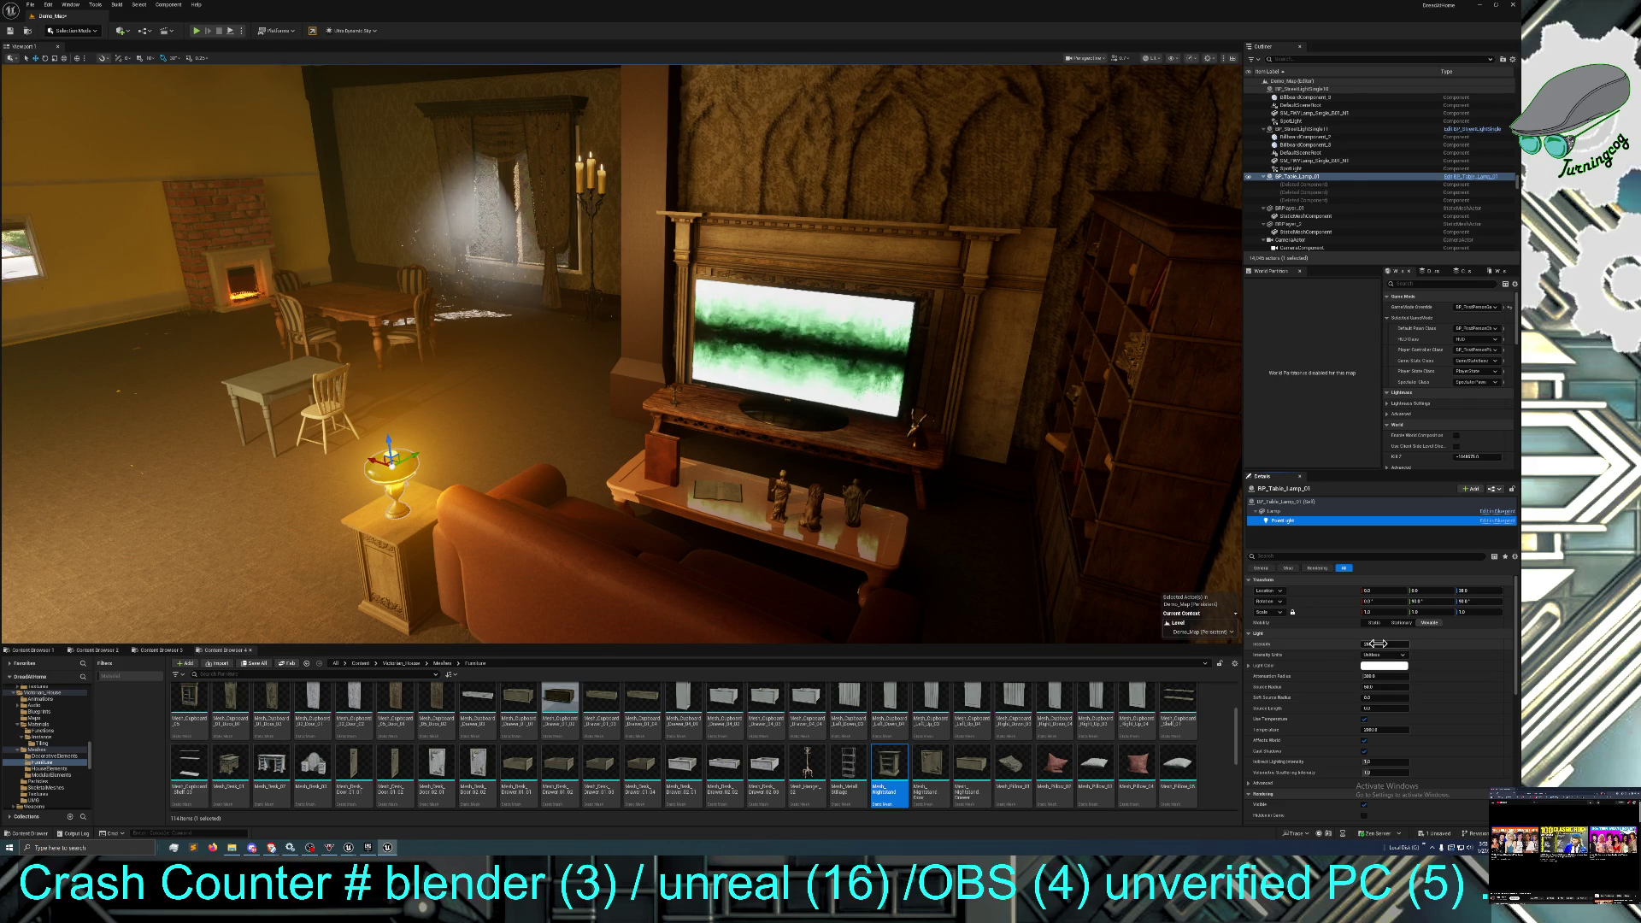
Set the lamp's point light Intensity to 40, then raise it to 50.
{"action": "mouse_move", "coordinate": [1377, 643]}
{"action": "left_mouse_down"}
{"action": "mouse_move", "coordinate": [1350, 643]}
{"action": "mouse_move", "coordinate": [1410, 644]}
{"action": "mouse_move", "coordinate": [1374, 645]}
{"action": "left_mouse_up"}
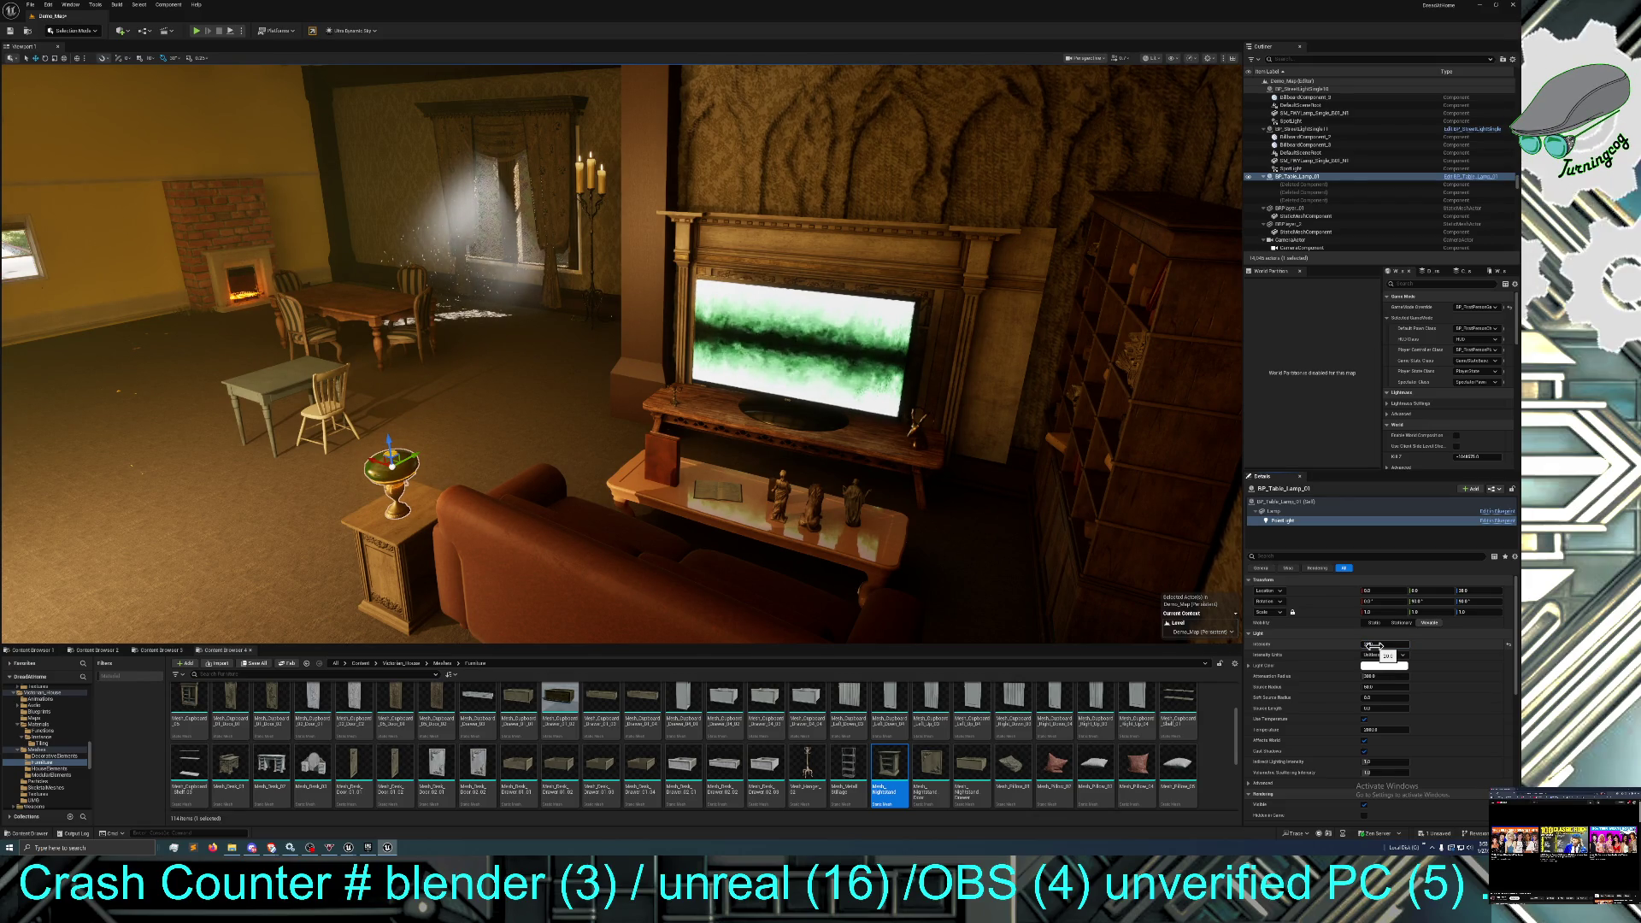
{"action": "left_click_drag", "start_coordinate": [1373, 645], "coordinate": [1373, 645]}
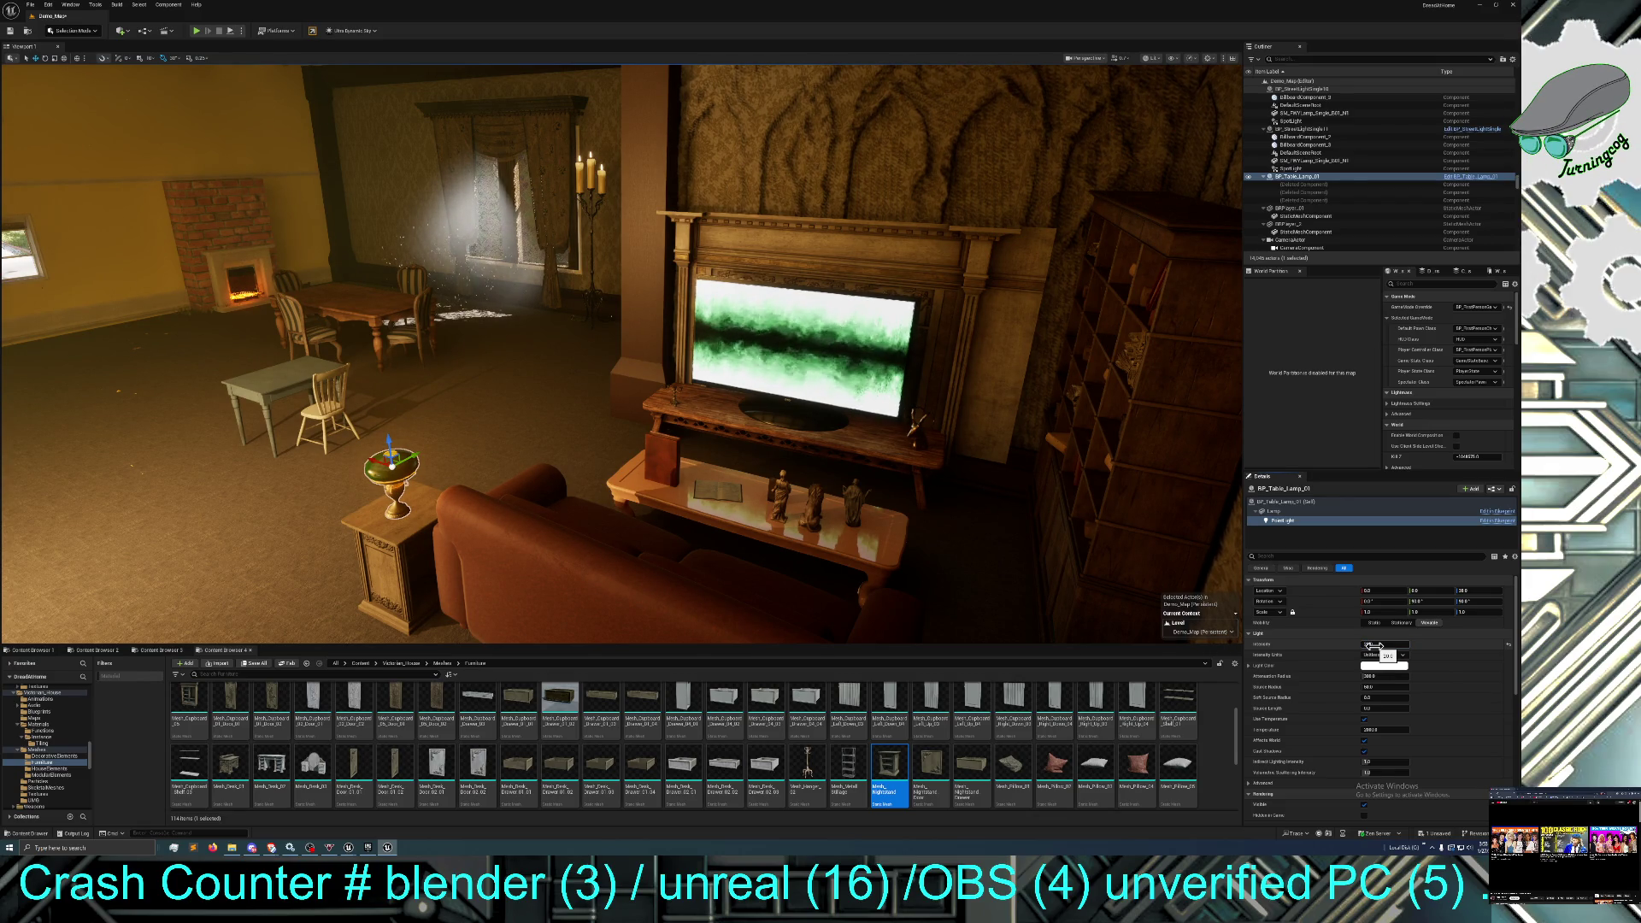
{"action": "scroll", "coordinate": [1399, 667], "scroll_direction": "down", "scroll_amount": 1}
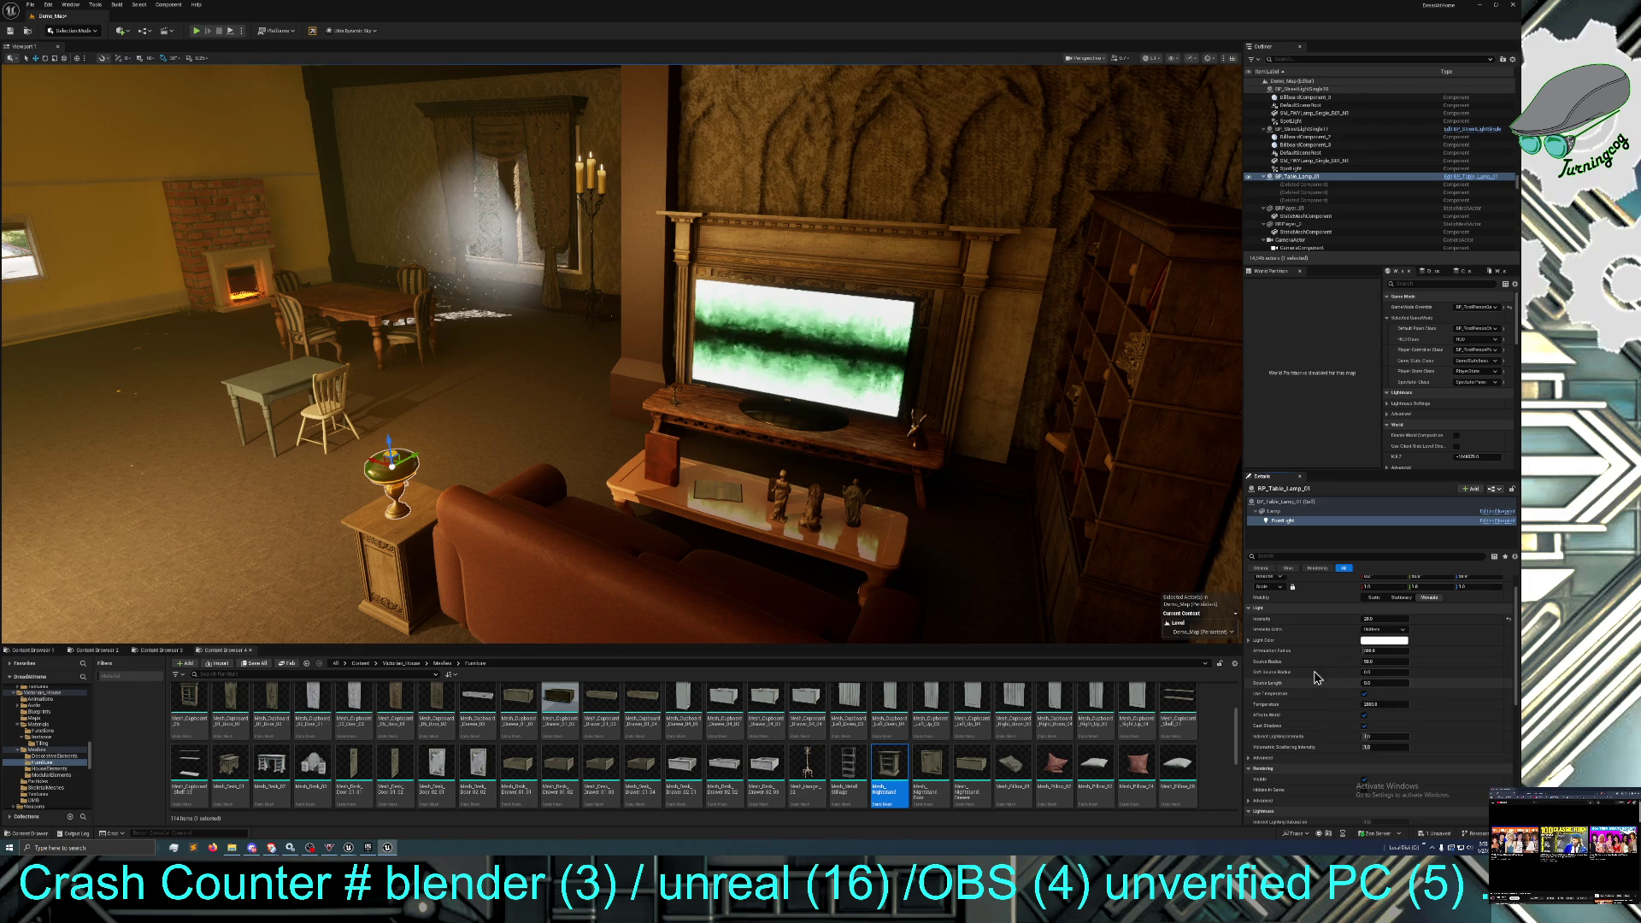
{"action": "left_click_drag", "start_coordinate": [622, 354], "coordinate": [630, 342]}
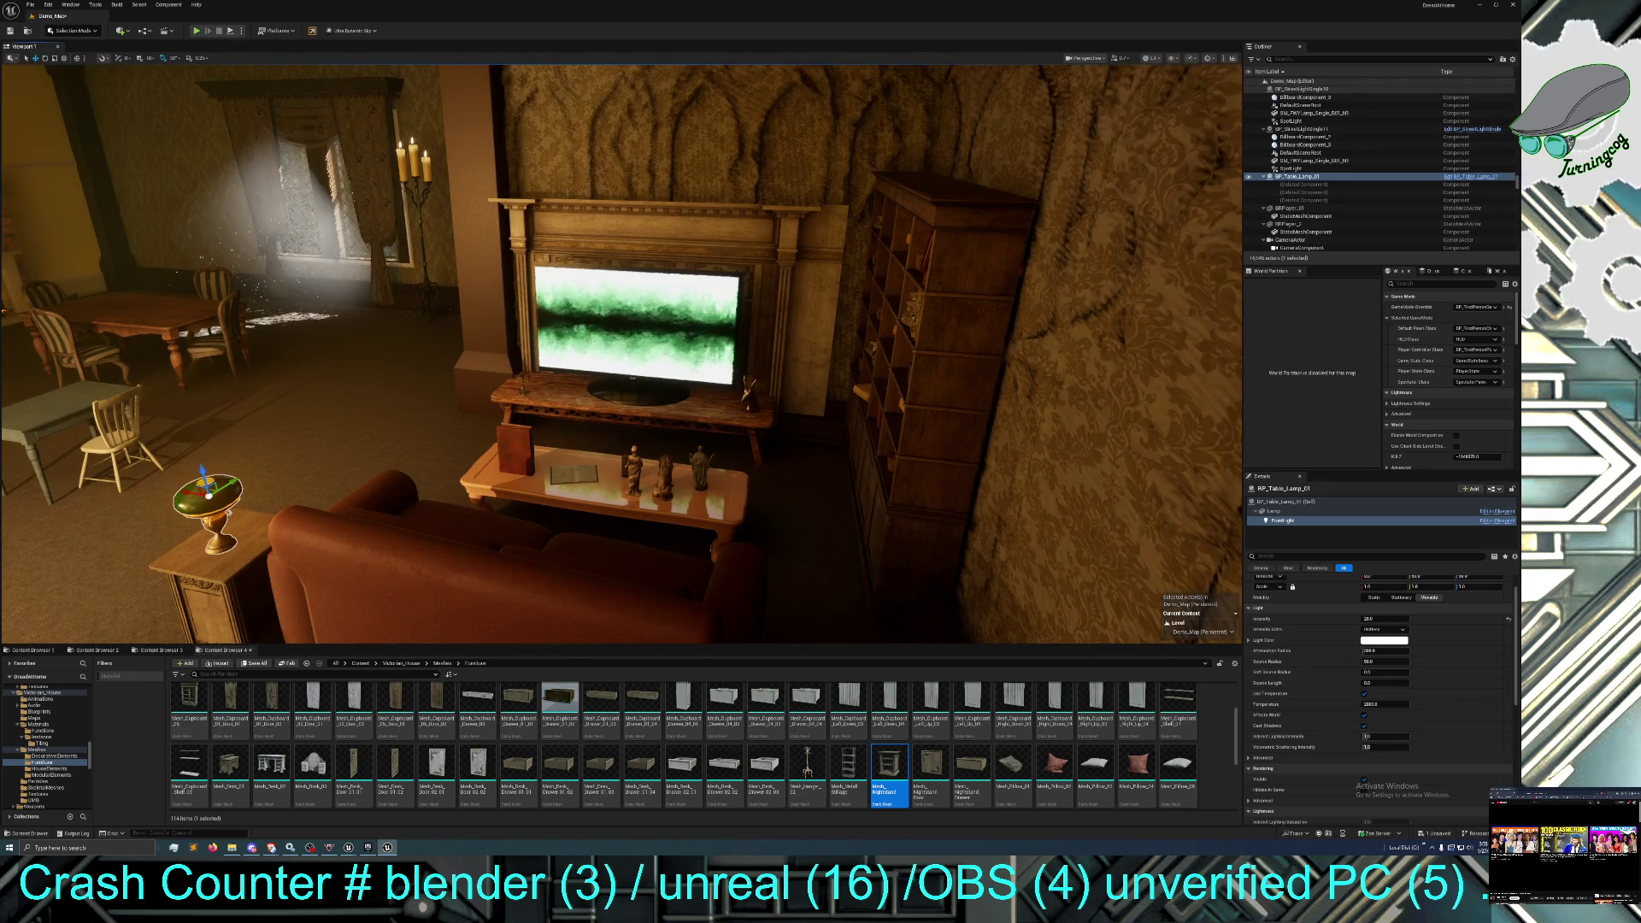
{"action": "left_click", "coordinate": [1374, 618]}
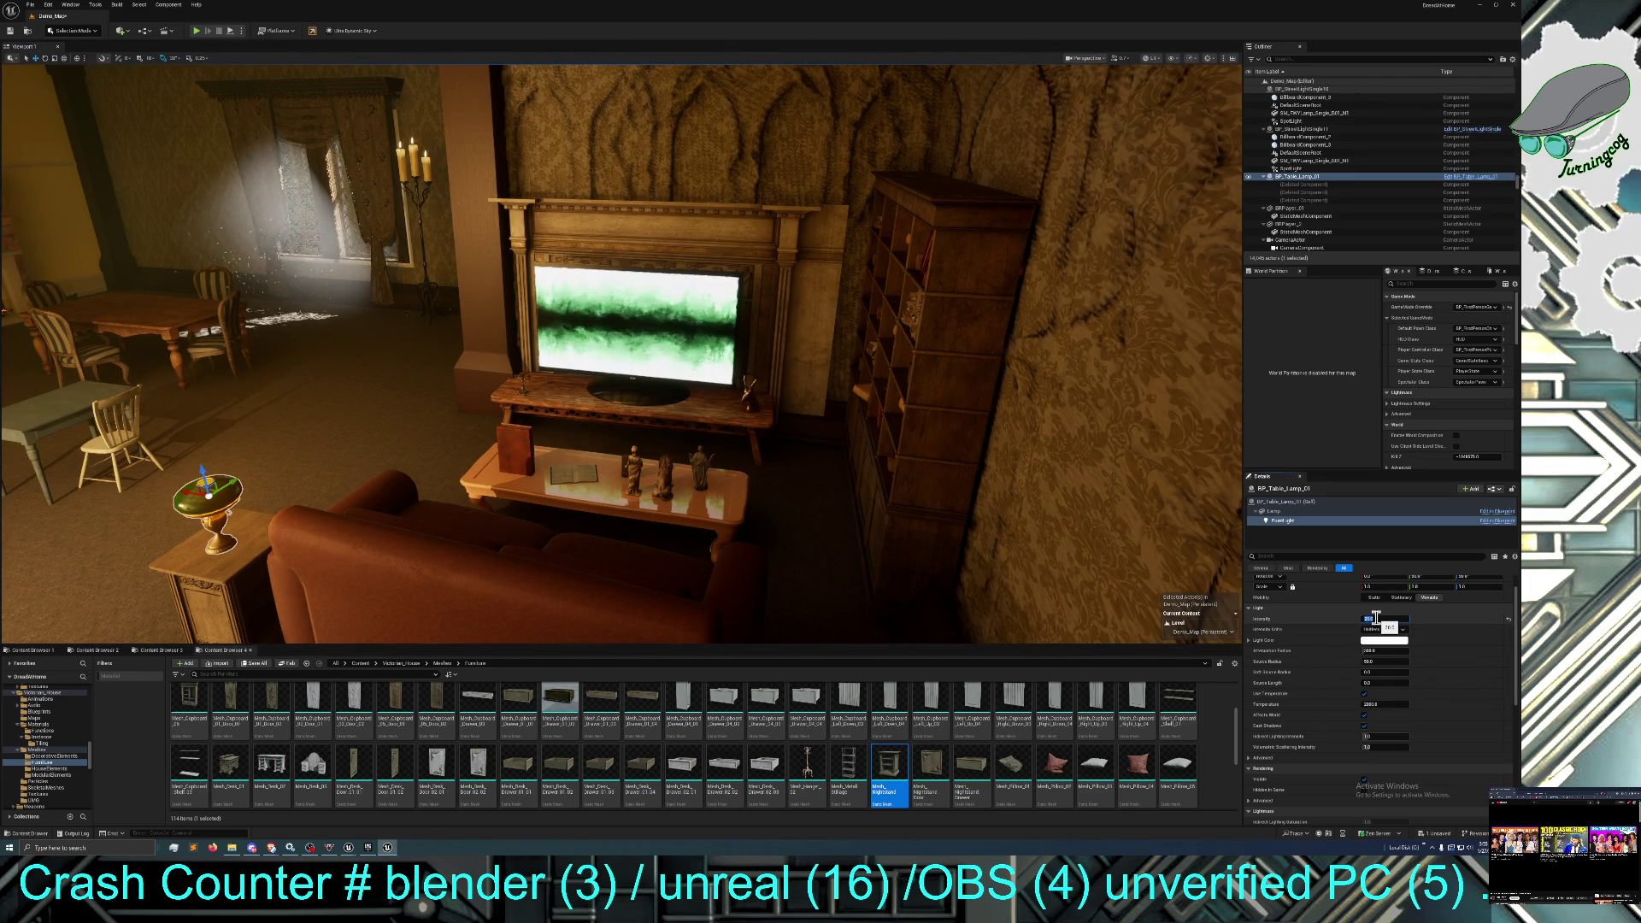
{"action": "type", "text": "40"}
{"action": "key", "text": "Return"}
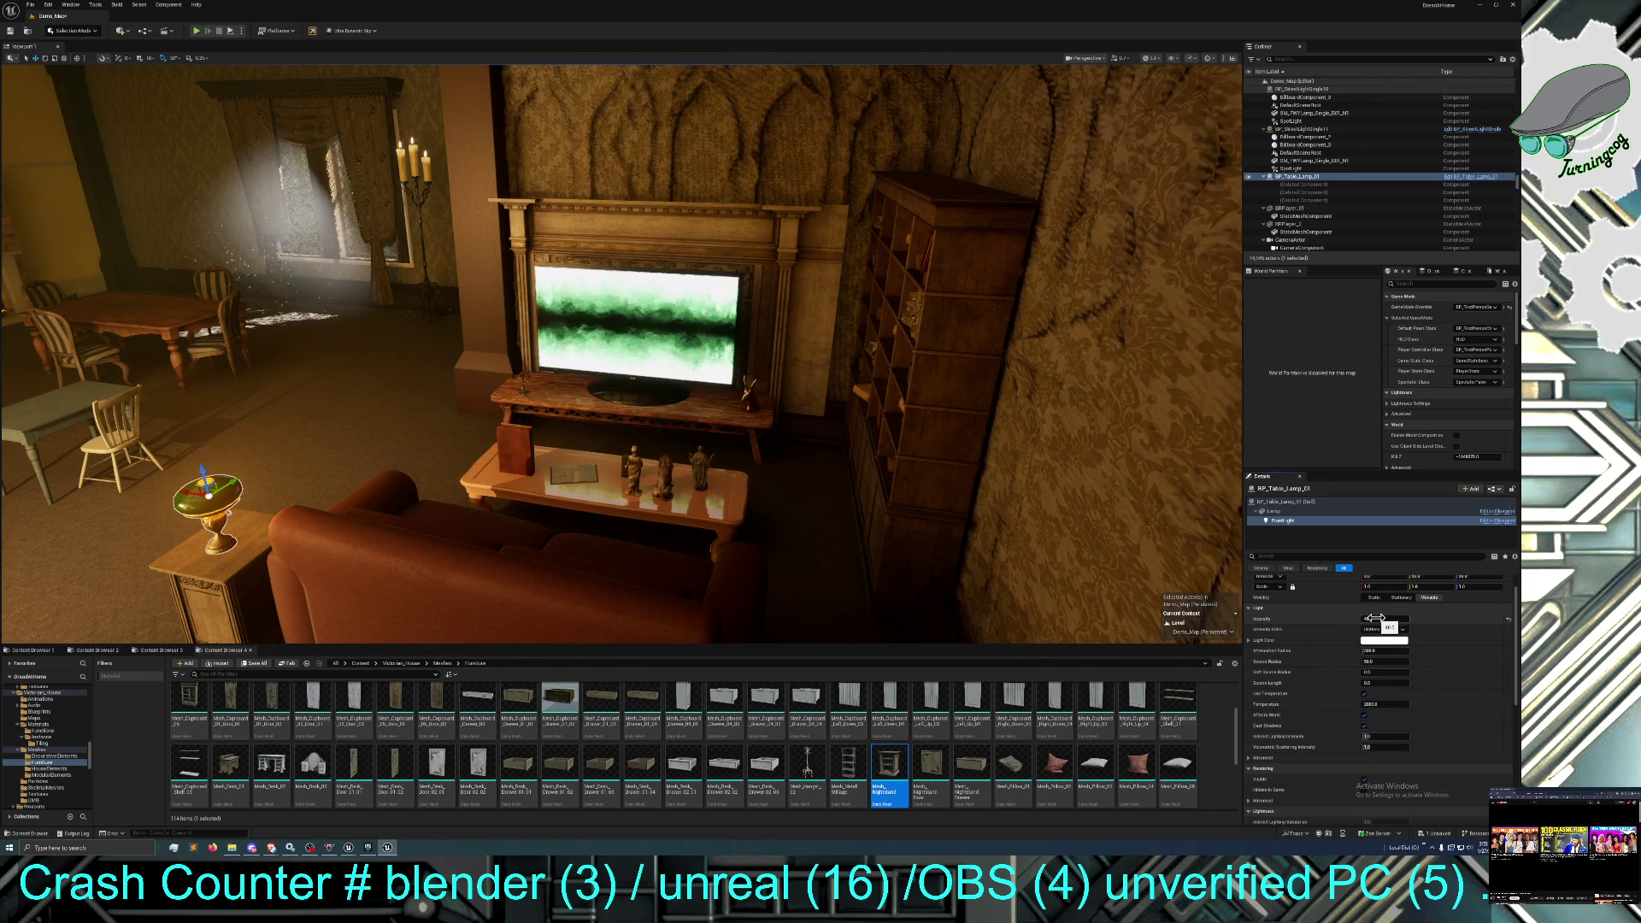
{"action": "type", "text": "50"}
{"action": "key", "text": "Return"}
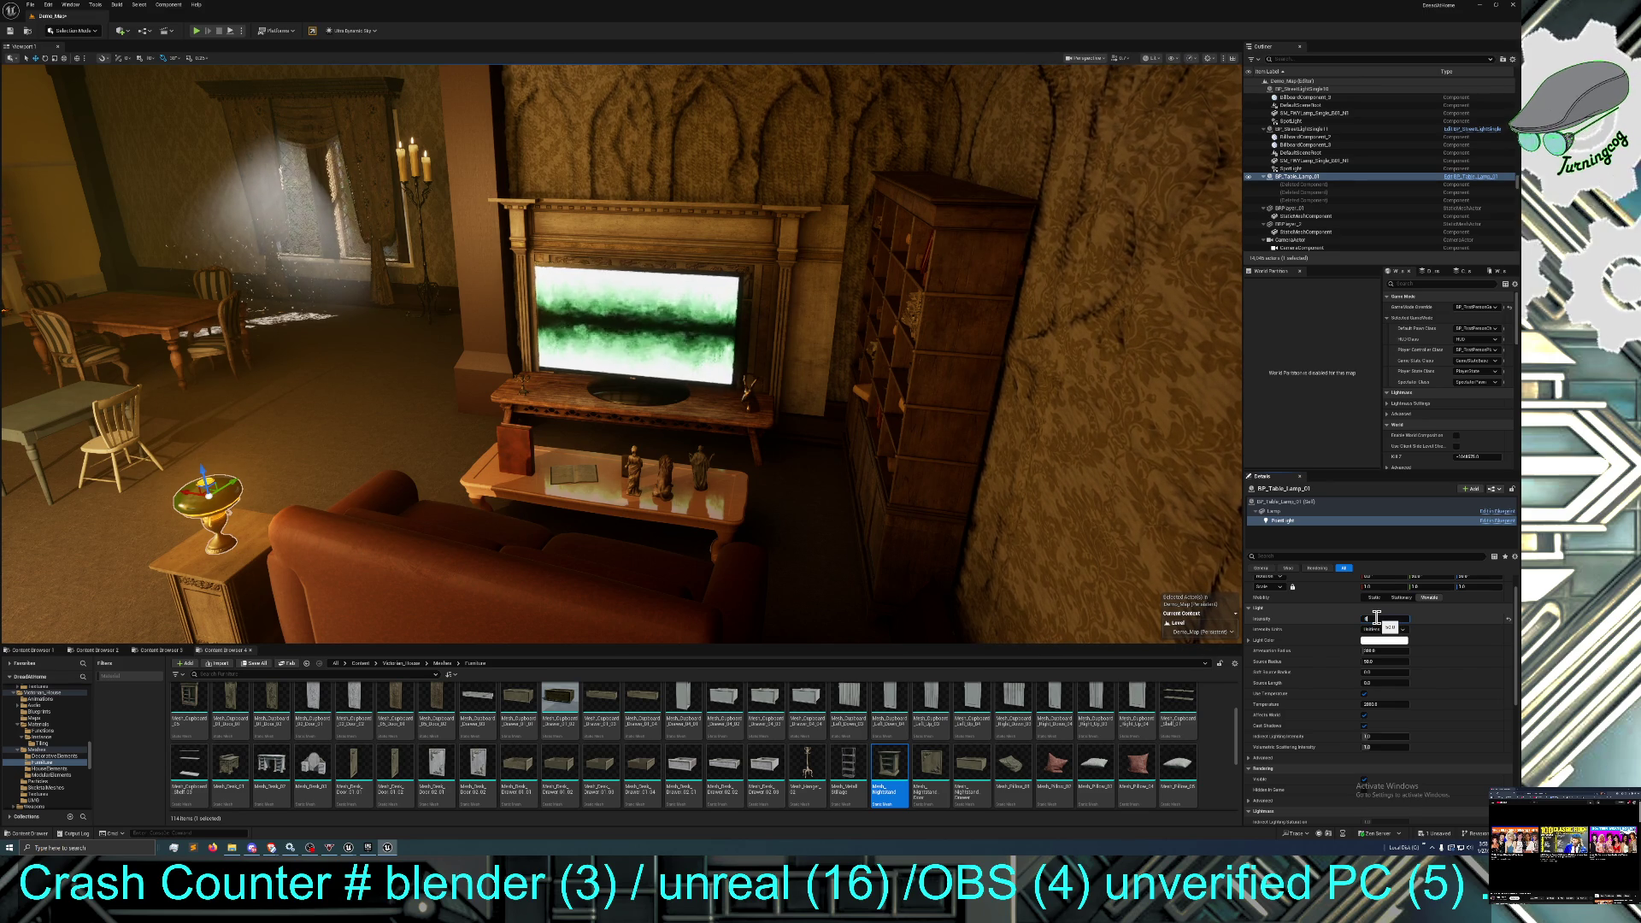
Fly the camera close to the TV wall and lamp-lit sofa, then enter immersive full-screen viewport.
{"action": "left_click_drag", "start_coordinate": [683, 384], "coordinate": [743, 368]}
{"action": "scroll", "coordinate": [1038, 528], "scroll_direction": "down", "scroll_amount": 4}
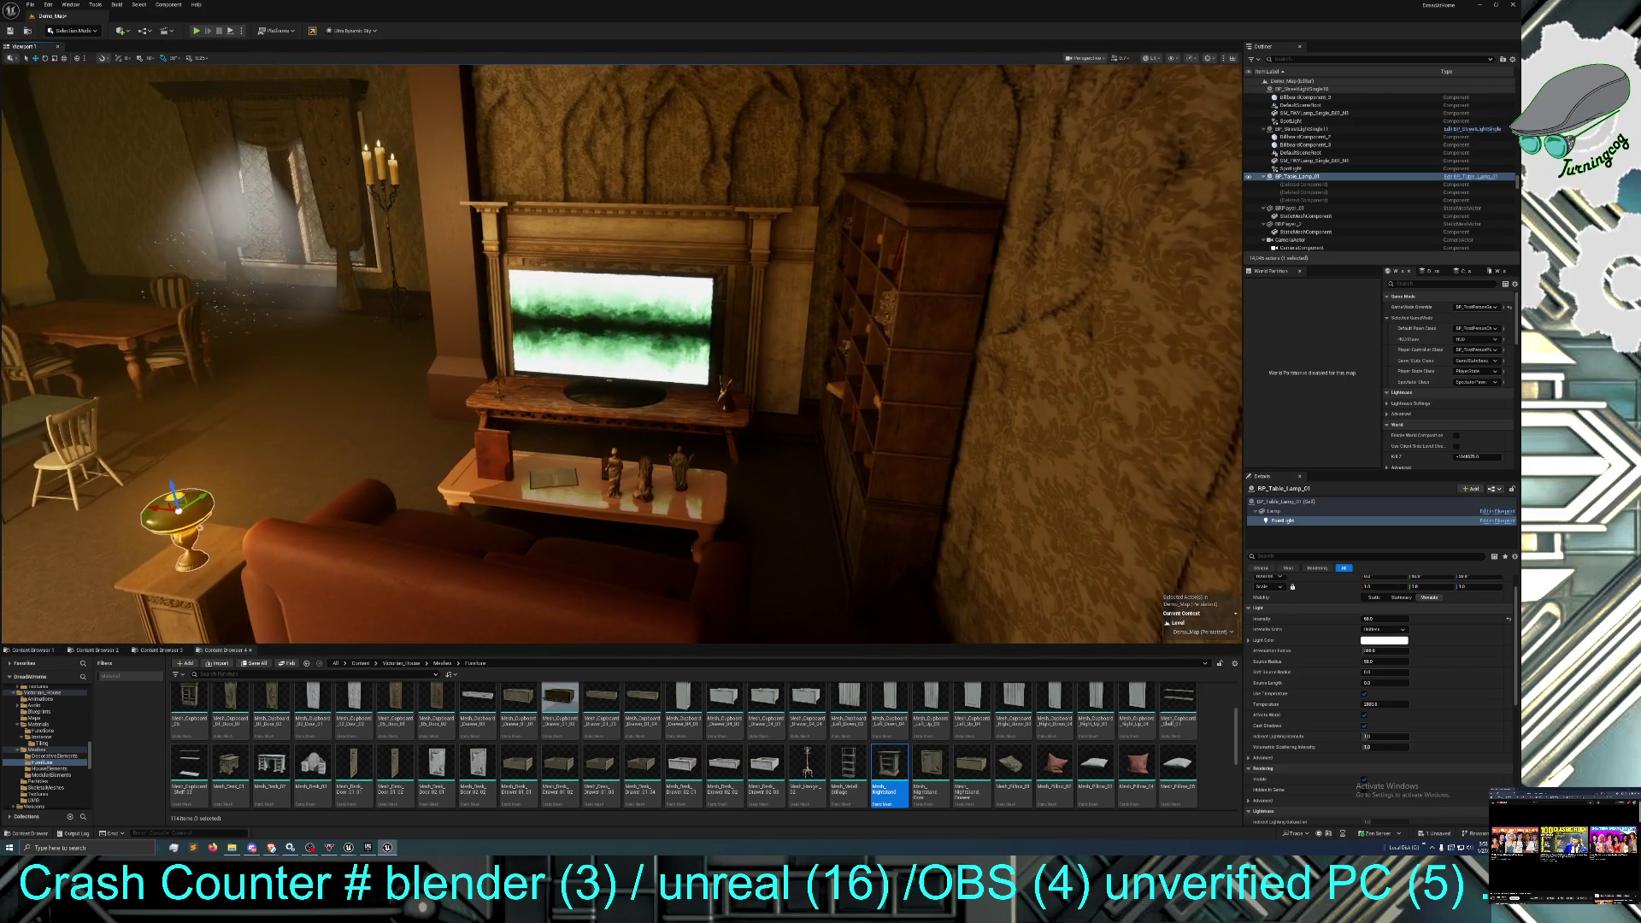
{"action": "scroll", "coordinate": [1038, 528], "scroll_direction": "up", "scroll_amount": 5}
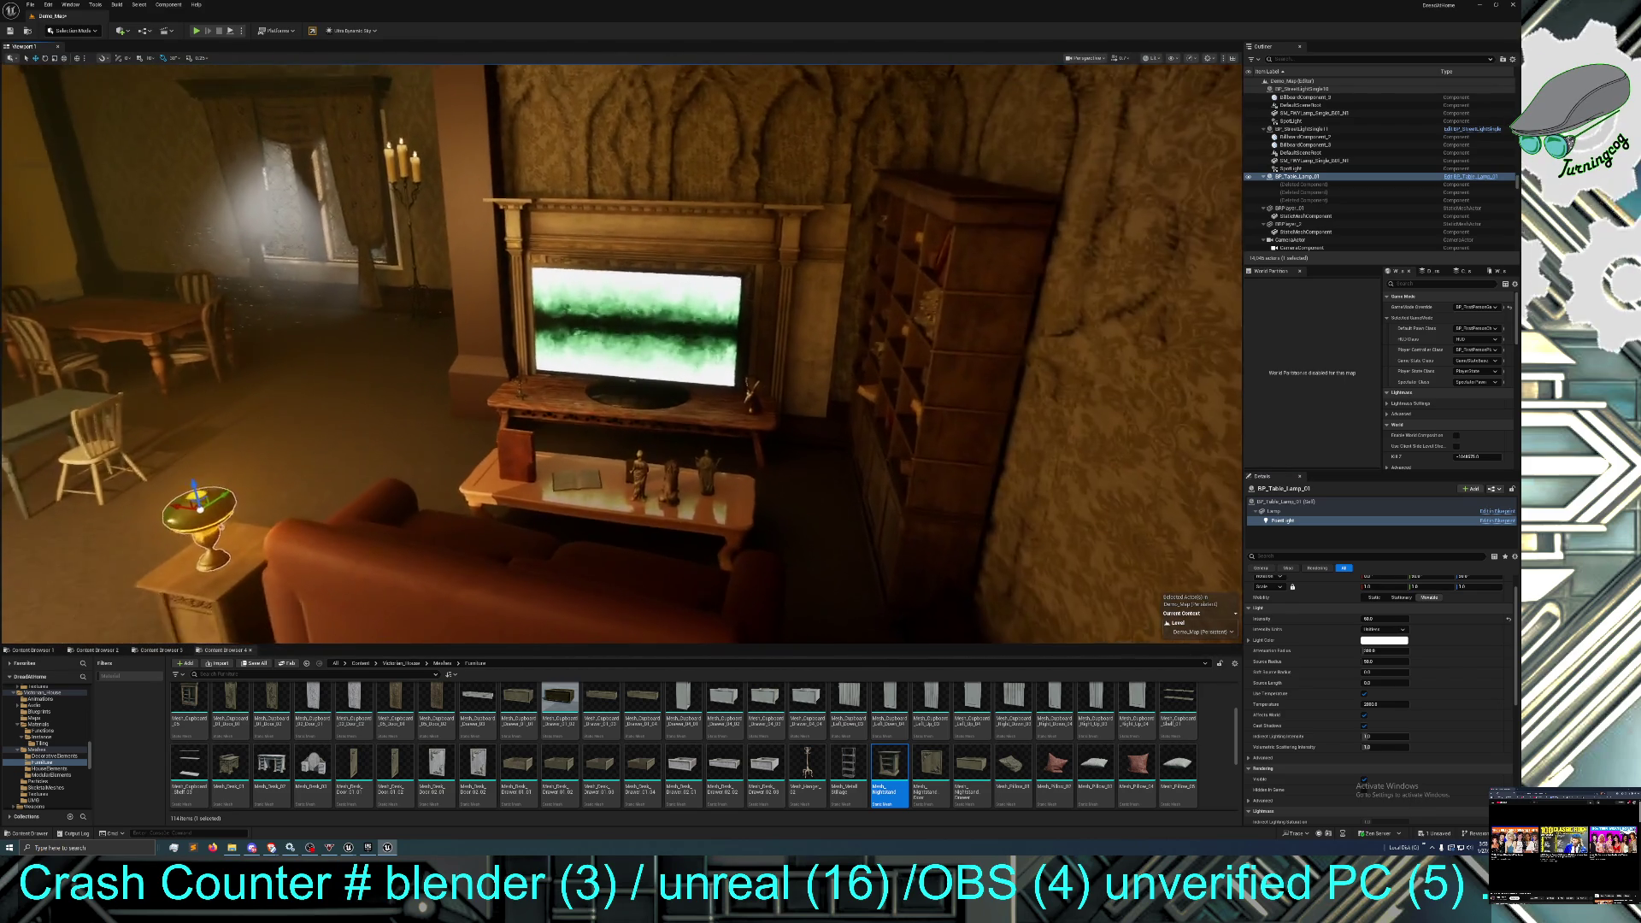
{"action": "scroll", "coordinate": [1038, 528], "scroll_direction": "down", "scroll_amount": 2}
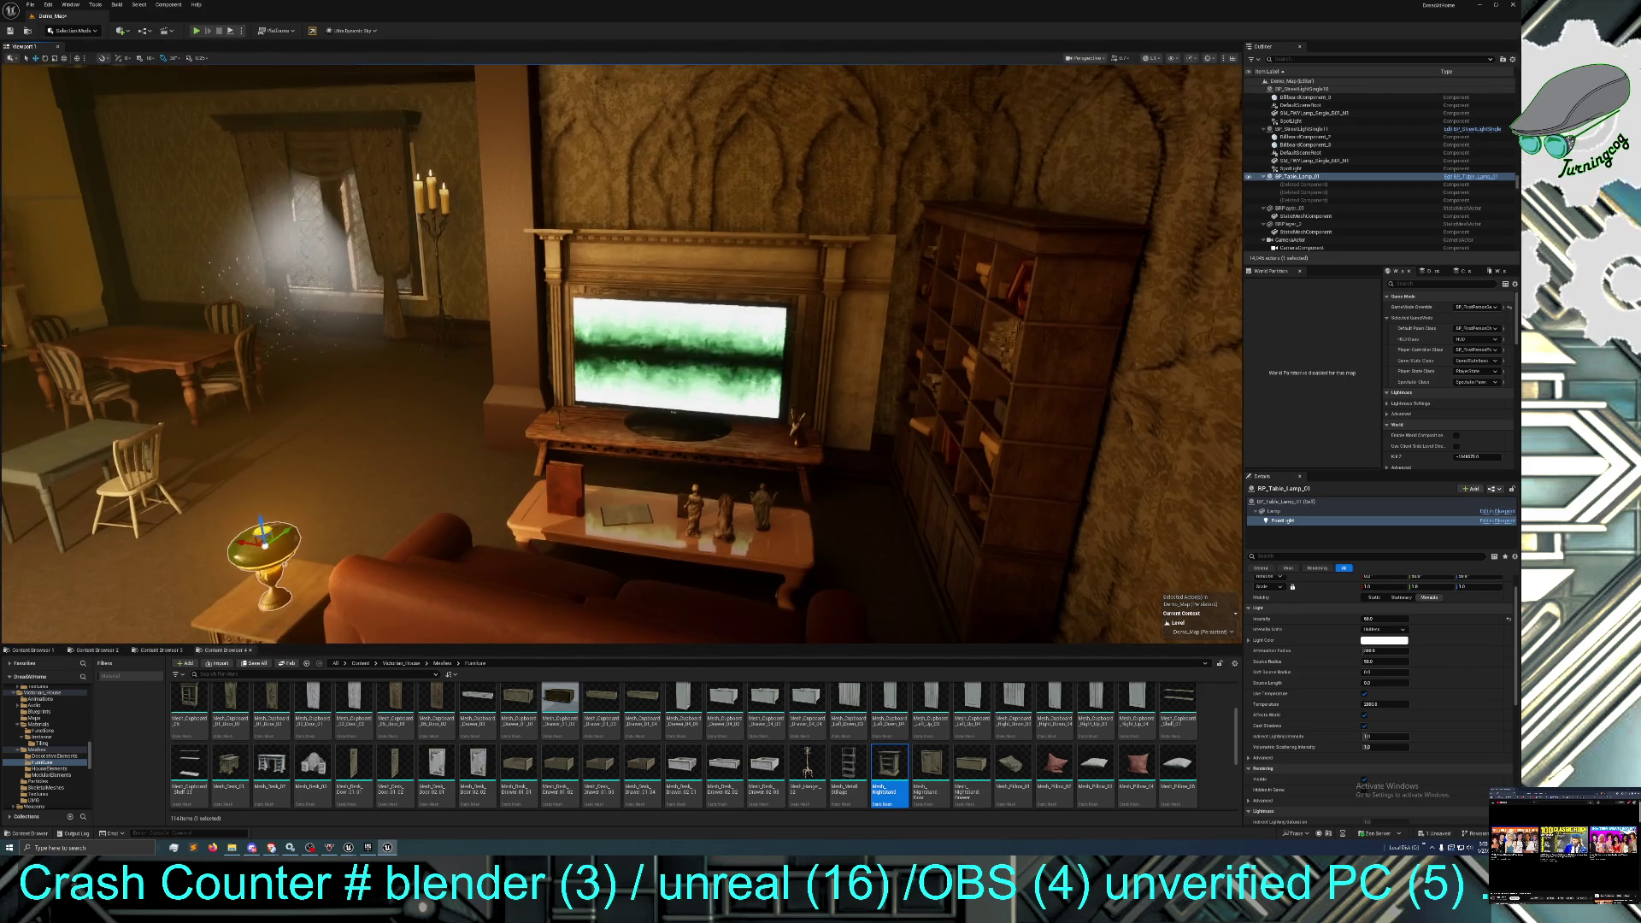
{"action": "scroll", "coordinate": [1039, 528], "scroll_direction": "down", "scroll_amount": 1}
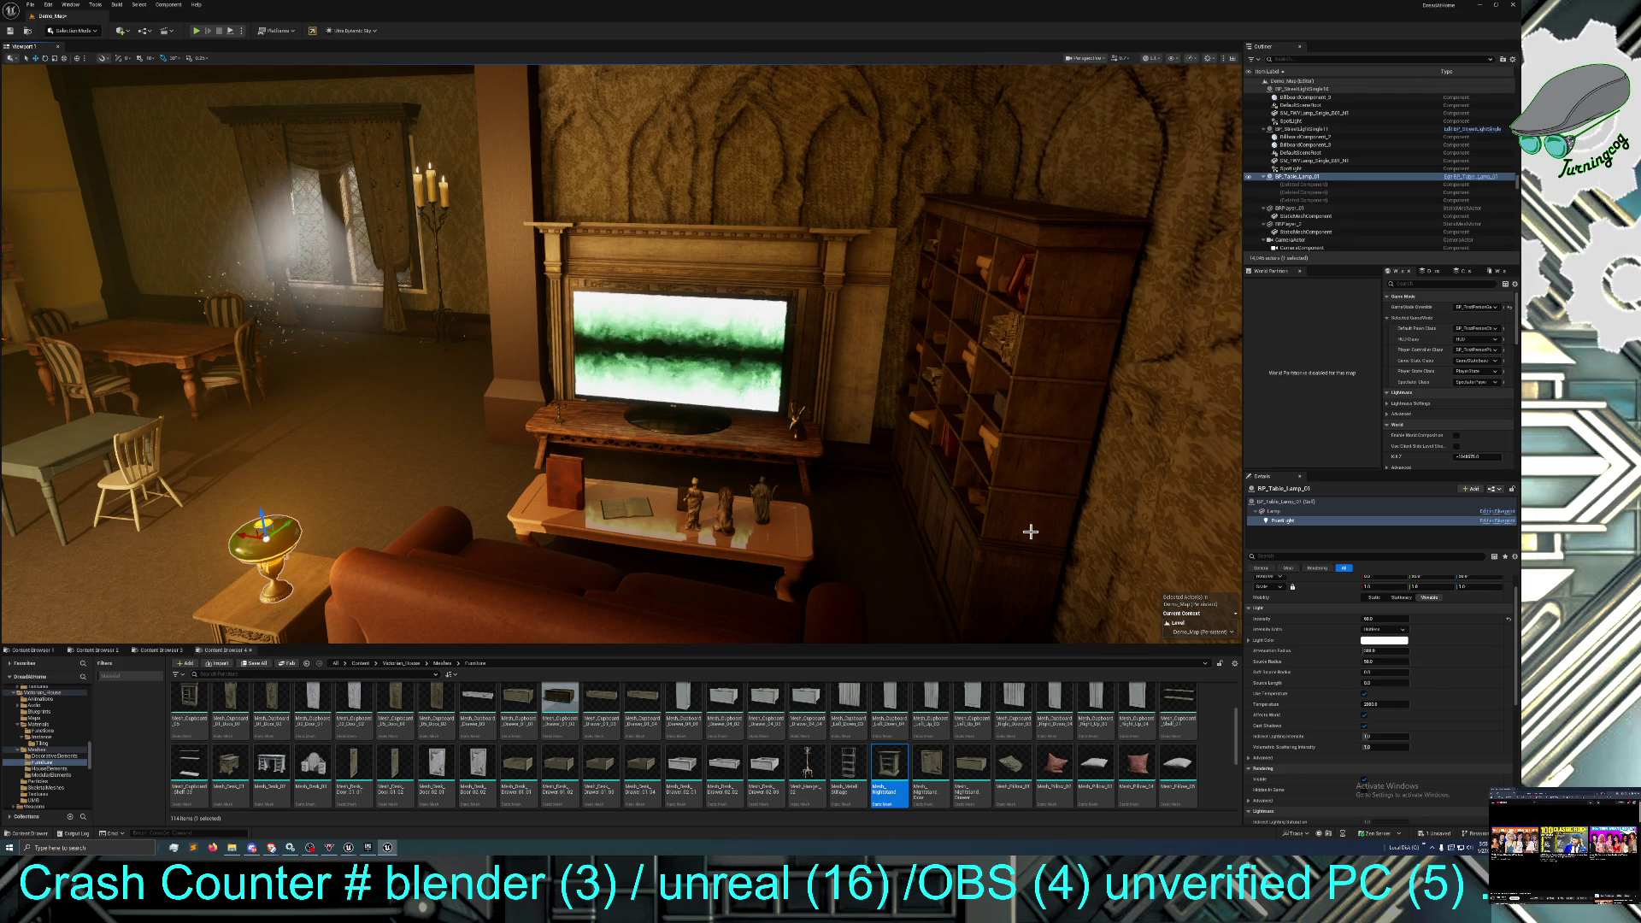
{"action": "scroll", "coordinate": [1029, 531], "scroll_direction": "up", "scroll_amount": 2}
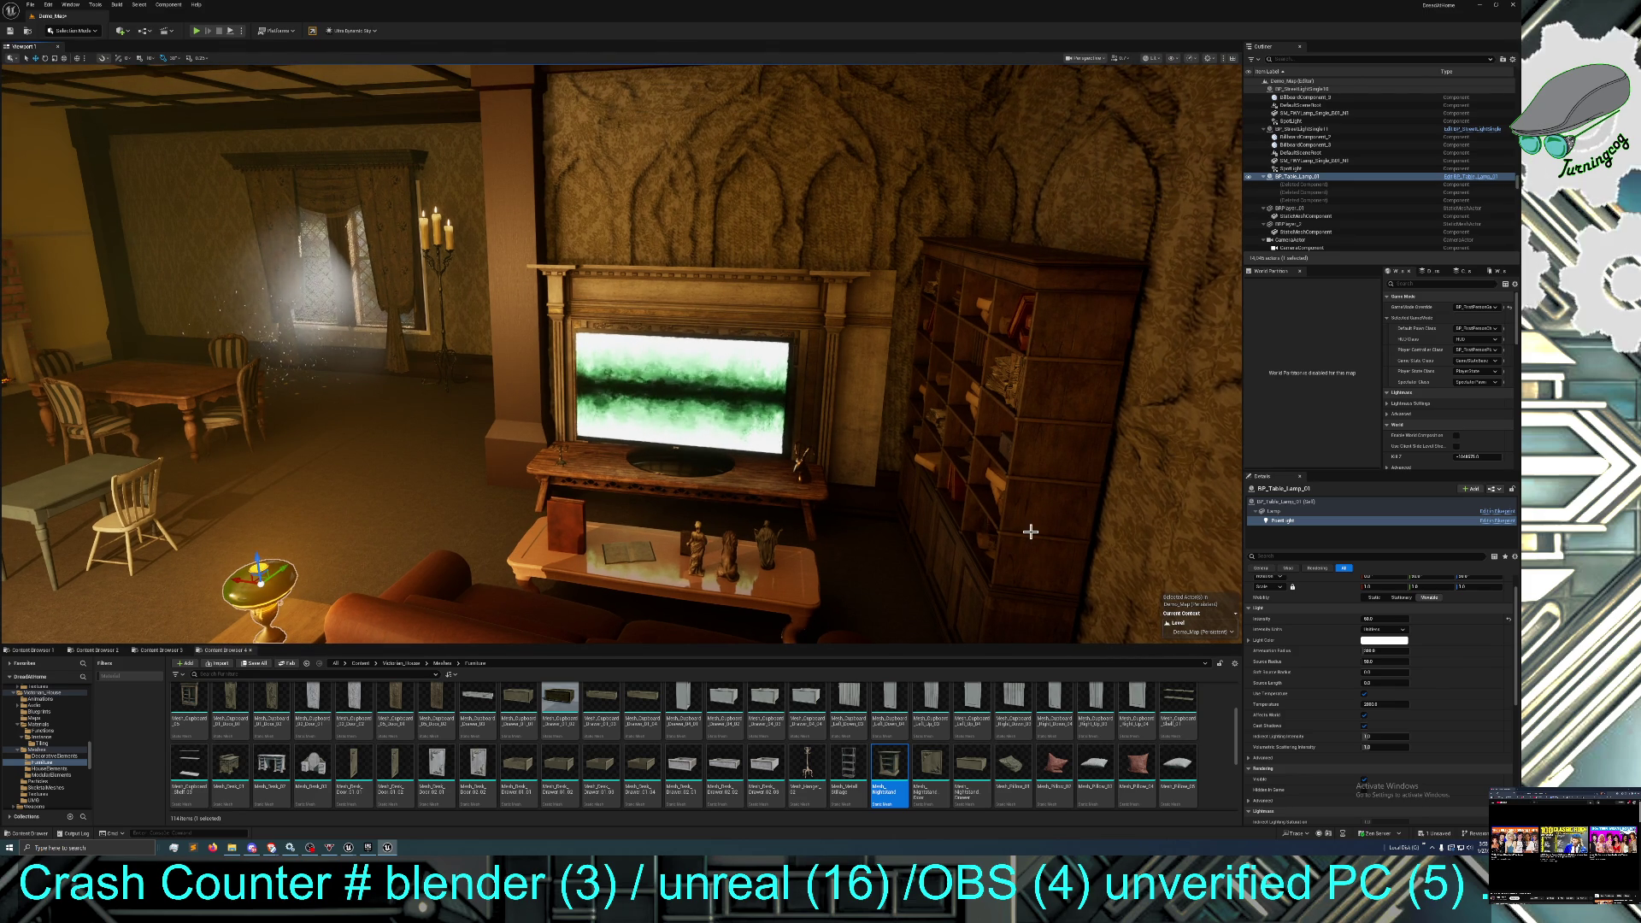
{"action": "key", "text": "F11"}
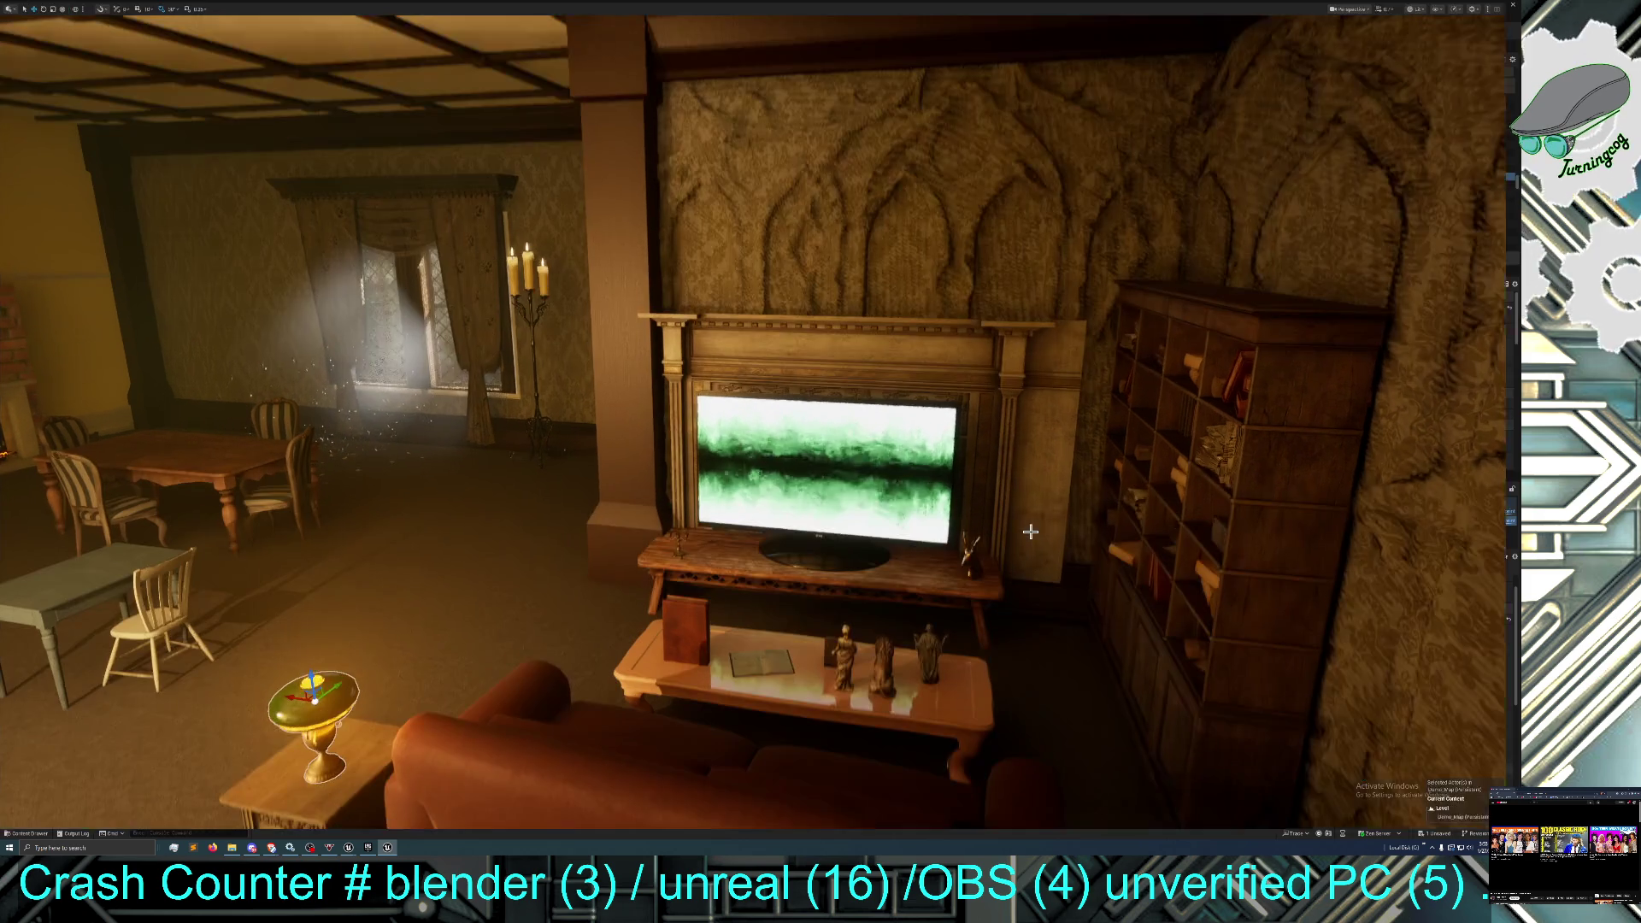
Fly toward the TV wall, exit immersive view with F11, and save the Demo_Map level.
{"action": "left_click_drag", "start_coordinate": [1030, 529], "coordinate": [1063, 461]}
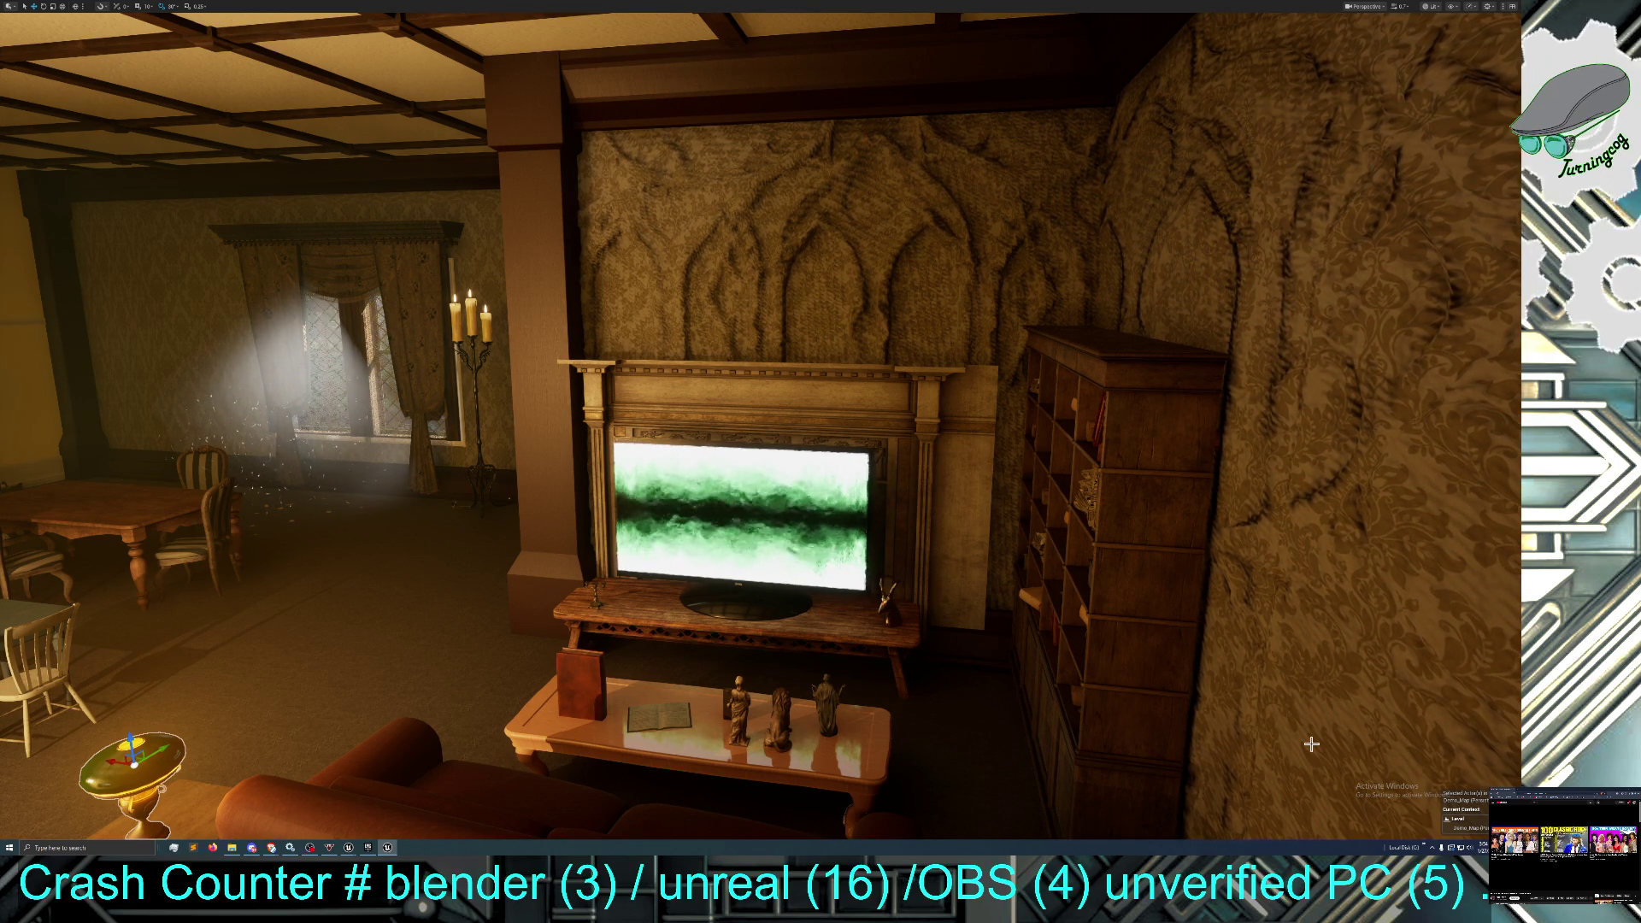
{"action": "key", "text": "F11"}
{"action": "key", "text": "ctrl+s"}
{"action": "left_click", "coordinate": [823, 514]}
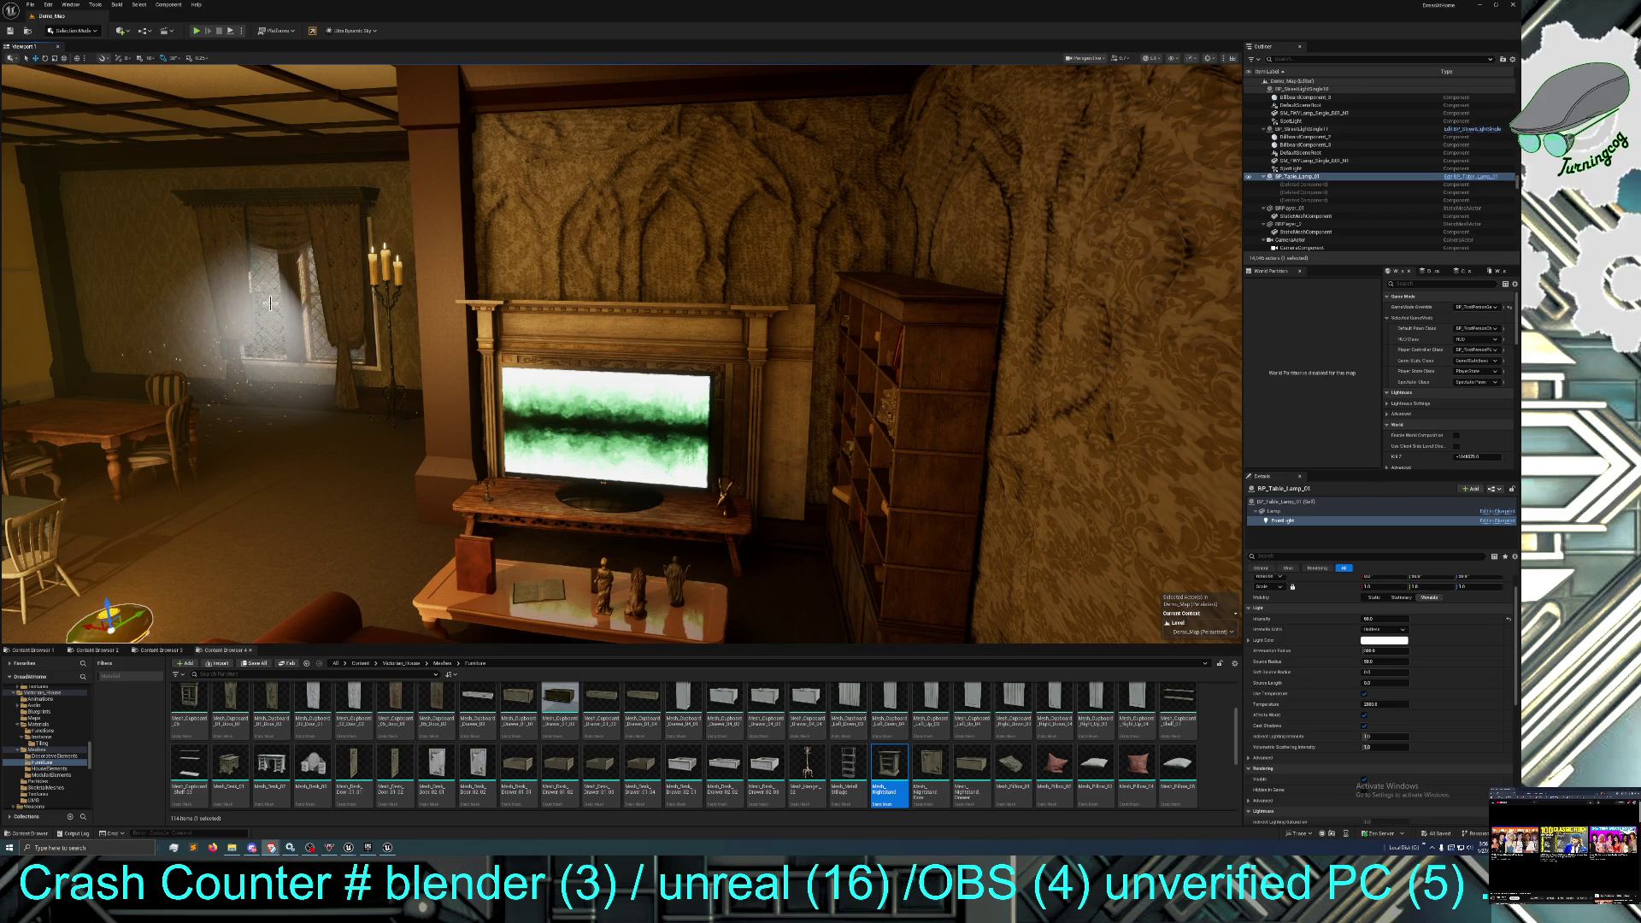
Select a spotlight, go full screen, tilt the view down over the room, and toggle Game View.
{"action": "left_click", "coordinate": [262, 314]}
{"action": "key", "text": "F11"}
{"action": "mouse_move", "coordinate": [262, 314]}
{"action": "left_mouse_down"}
{"action": "mouse_move", "coordinate": [365, 382]}
{"action": "mouse_move", "coordinate": [393, 336]}
{"action": "mouse_move", "coordinate": [390, 356]}
{"action": "left_mouse_up"}
{"action": "key", "text": "g"}
{"action": "key", "text": "g"}
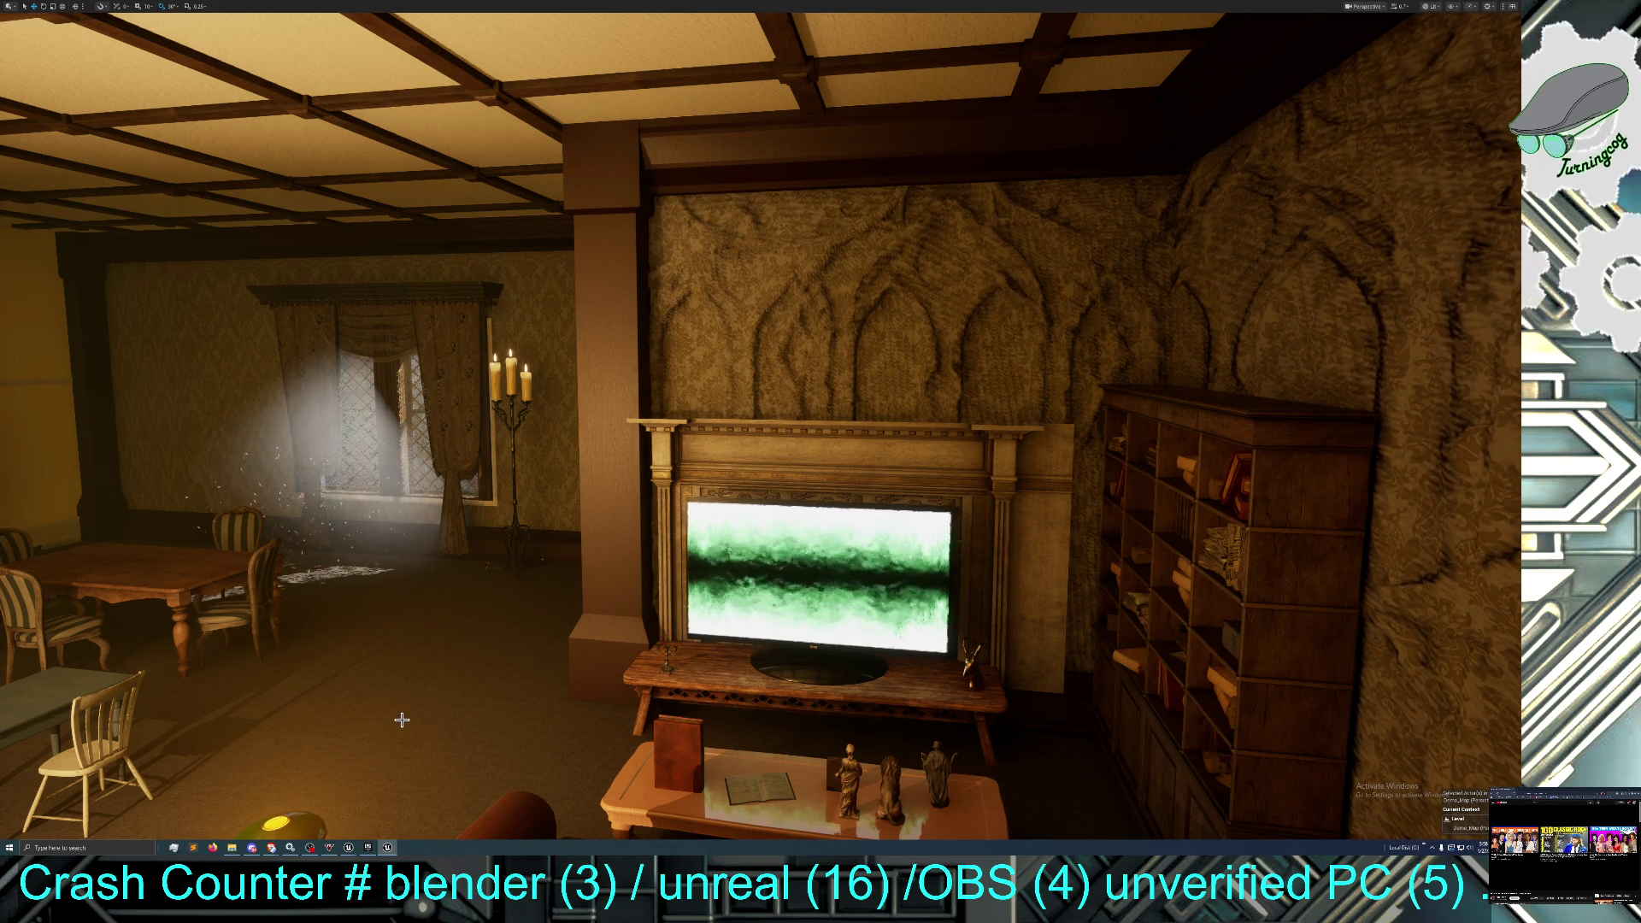
{"action": "mouse_move", "coordinate": [402, 719]}
{"action": "left_mouse_down"}
{"action": "mouse_move", "coordinate": [417, 671]}
{"action": "mouse_move", "coordinate": [408, 722]}
{"action": "left_mouse_up"}
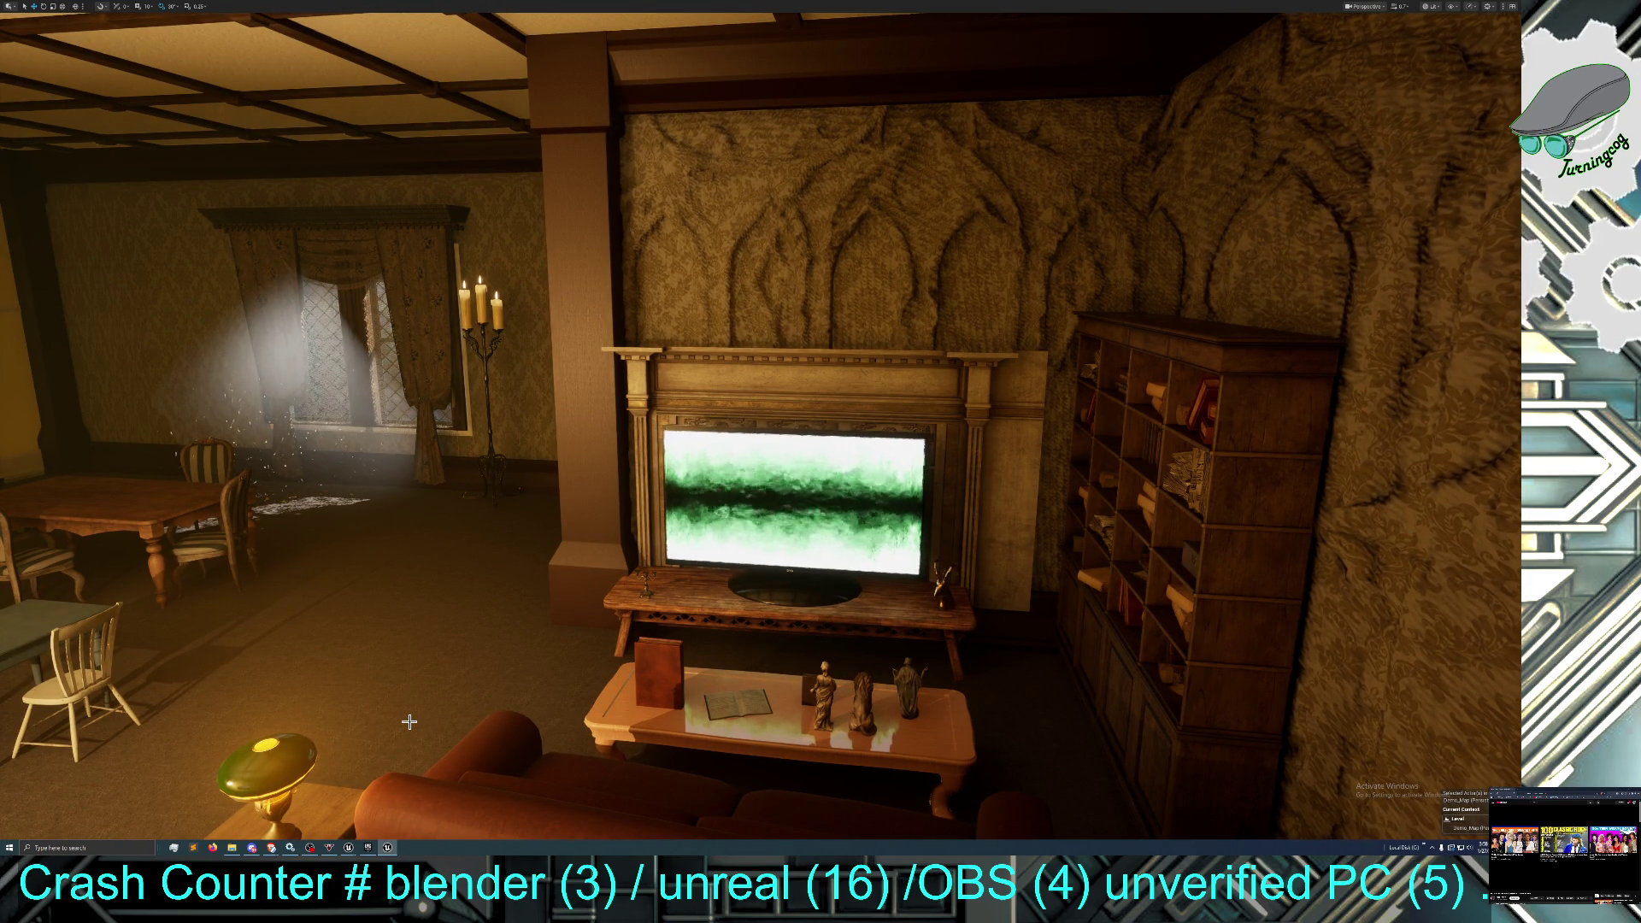
Fly the camera above the house to look down on the roofs and patio chairs.
{"action": "left_click_drag", "start_coordinate": [450, 678], "coordinate": [547, 658]}
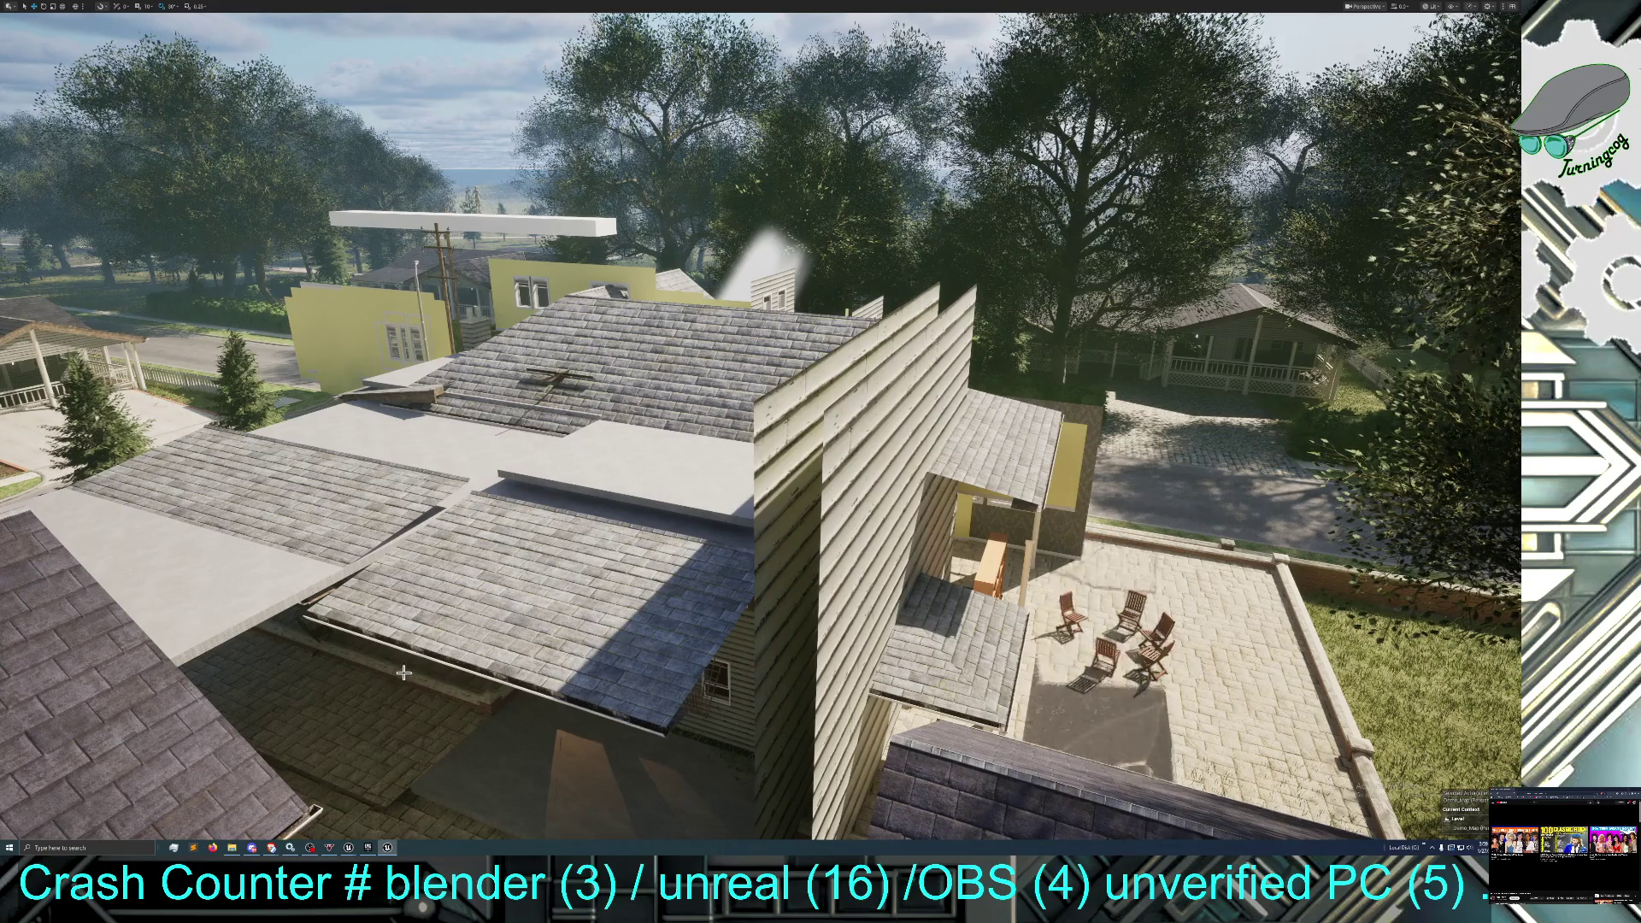
{"action": "left_click_drag", "start_coordinate": [379, 671], "coordinate": [325, 590]}
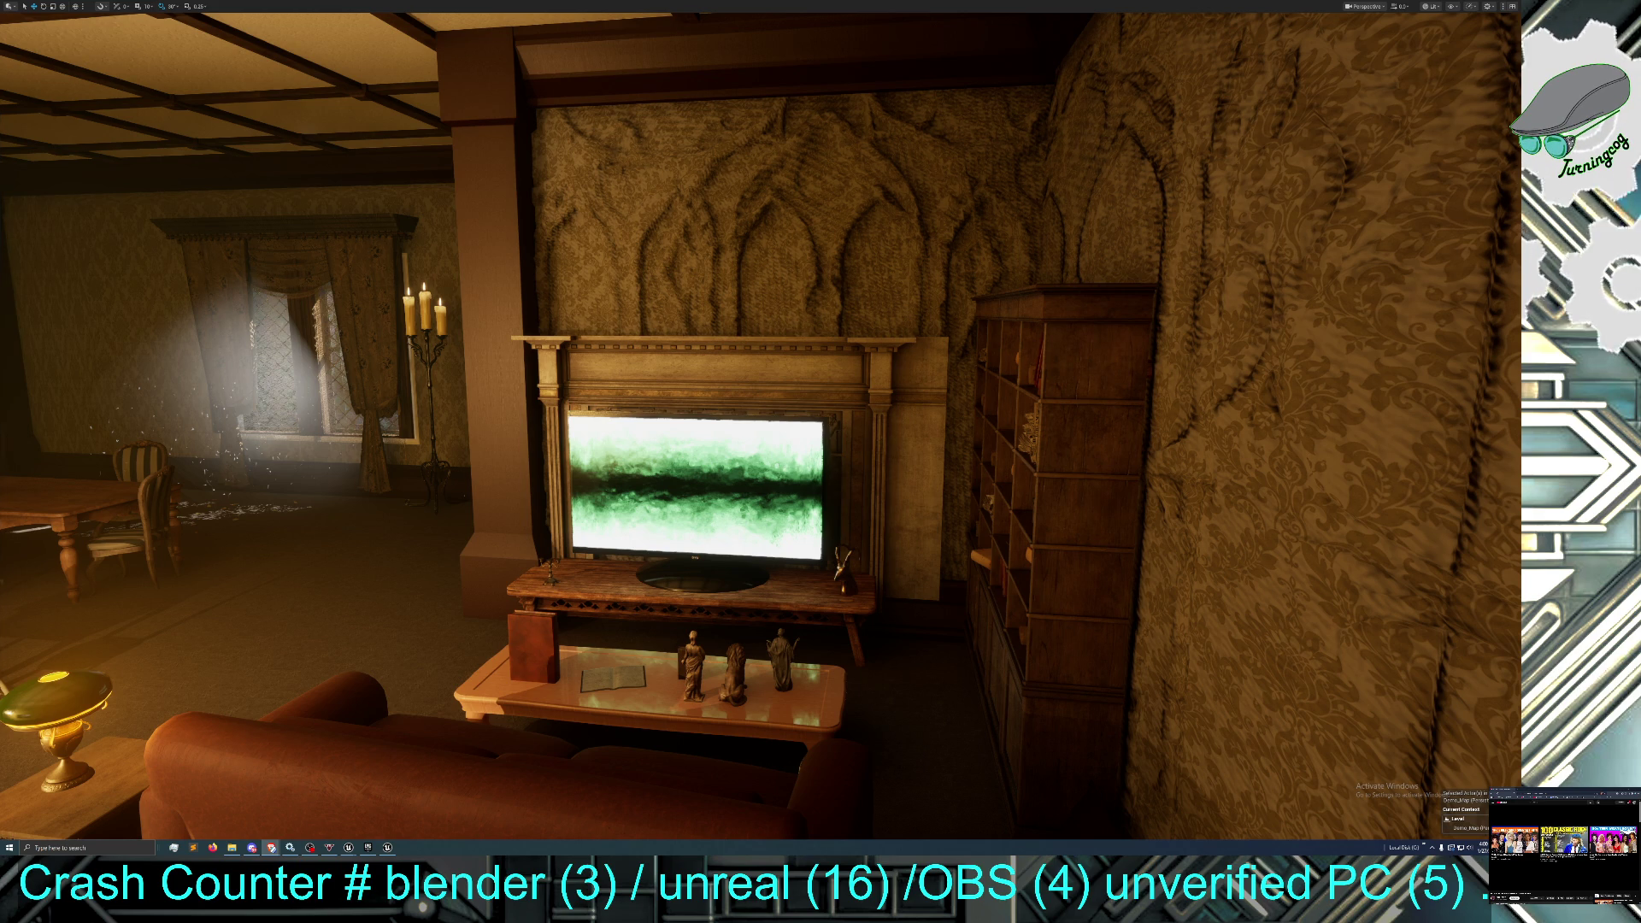
Switch to the browser and play the Vivarium (2019) TV reference clip.
{"action": "key", "text": "alt+Tab"}
{"action": "left_click", "coordinate": [13, 744]}
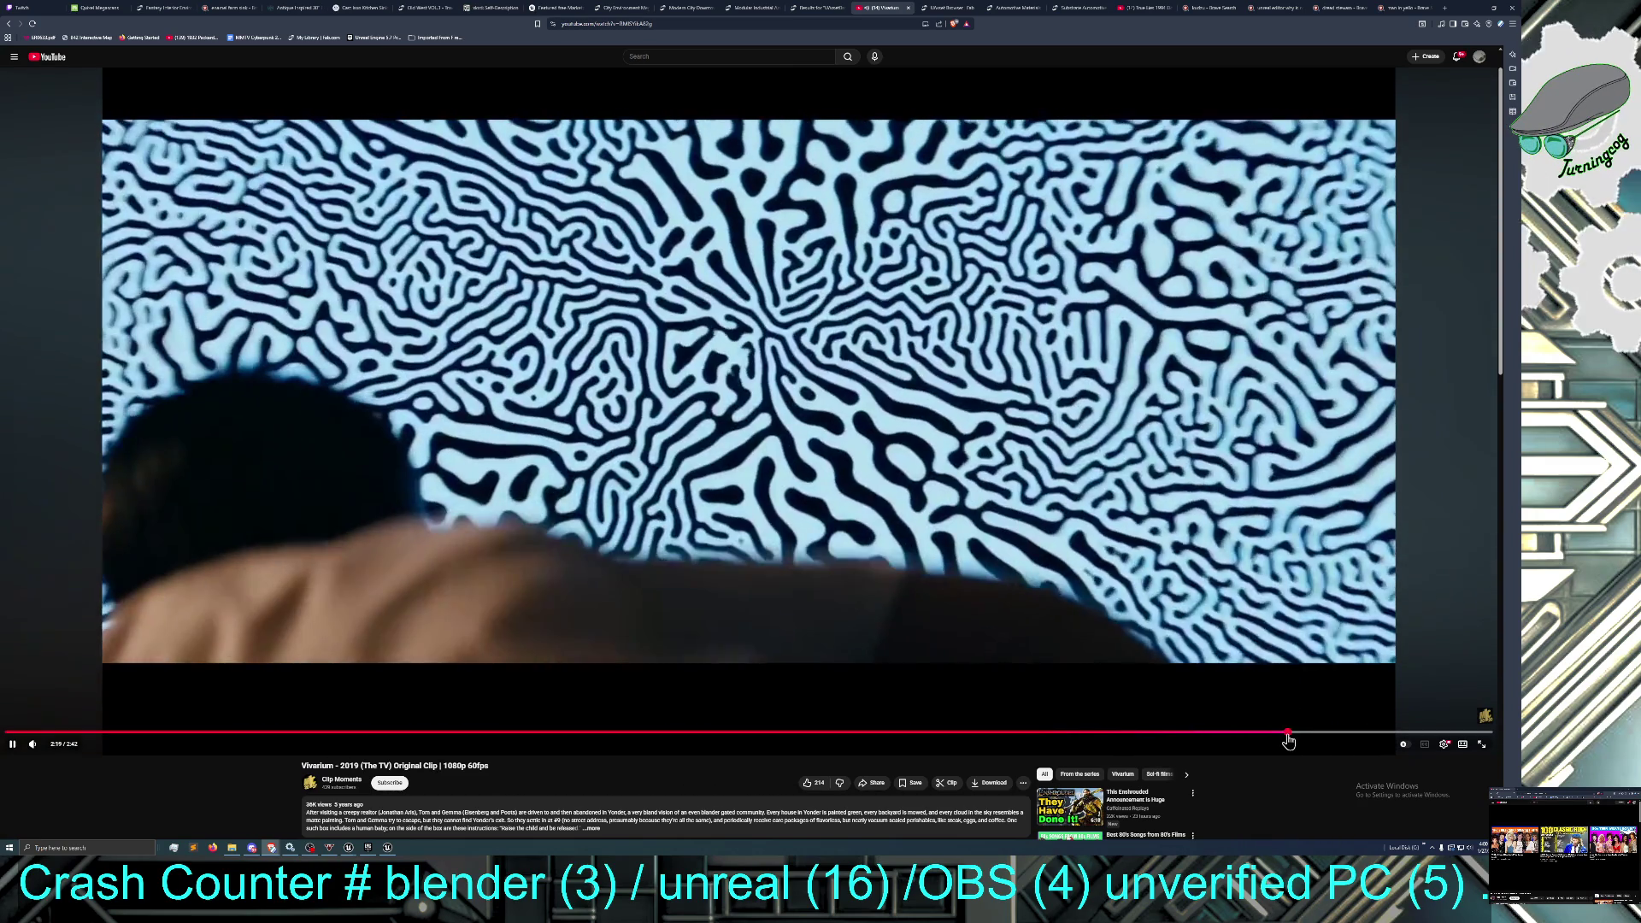
Replay the Vivarium clip from 2:20 where the boy nears the TV, then un-maximize the browser.
{"action": "left_click", "coordinate": [1296, 732]}
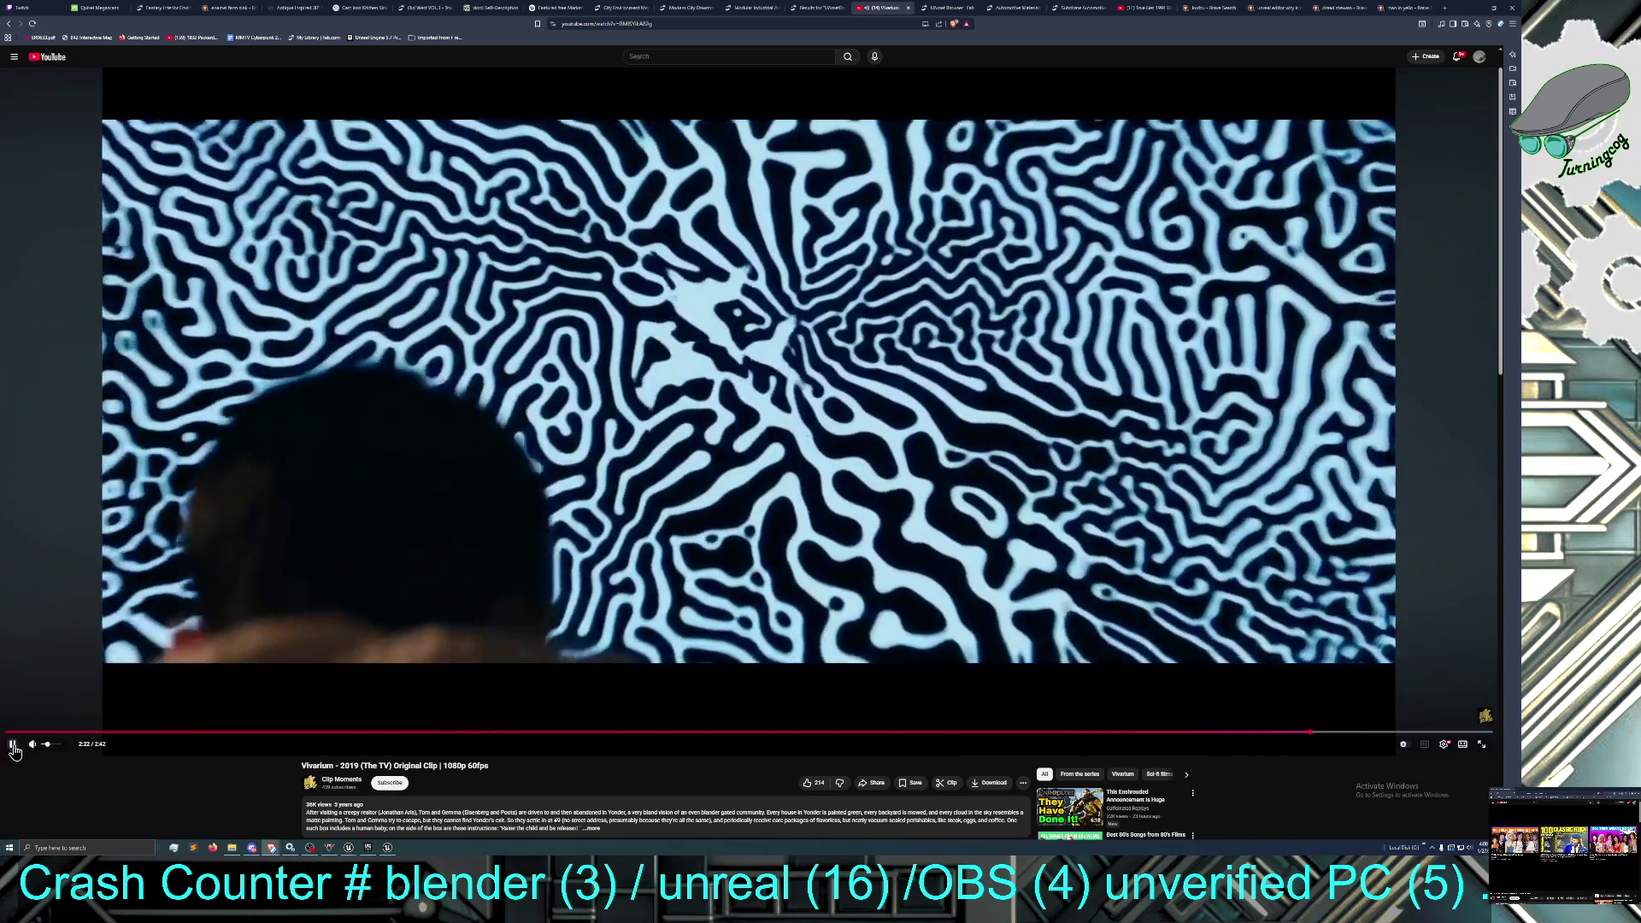
{"action": "left_click", "coordinate": [1048, 714]}
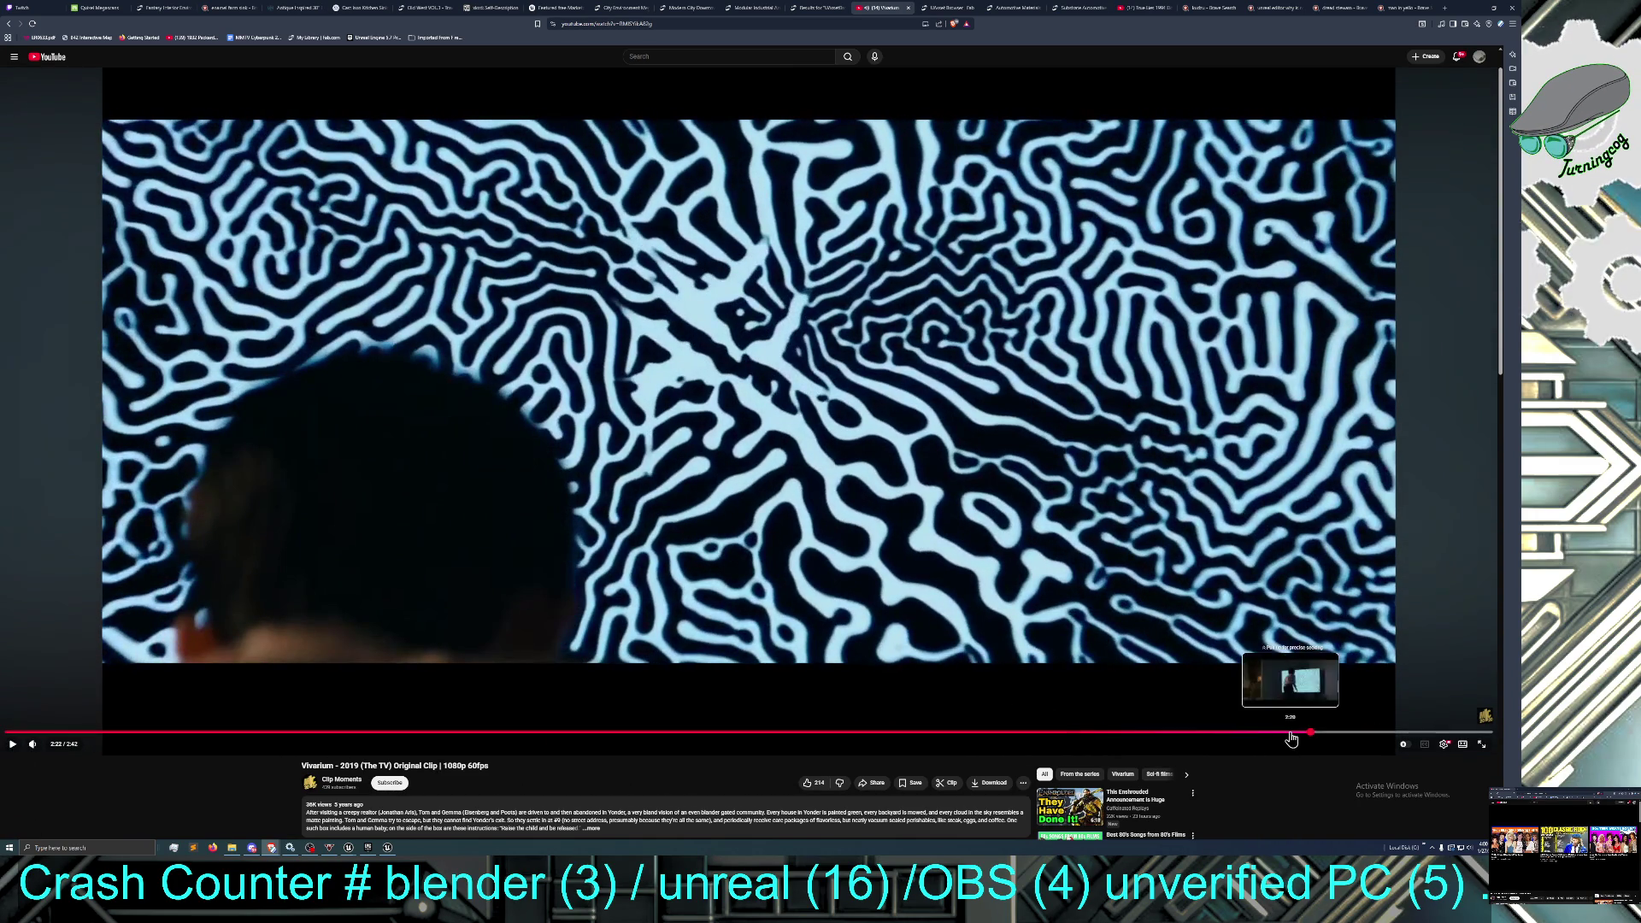
{"action": "left_click", "coordinate": [1290, 733]}
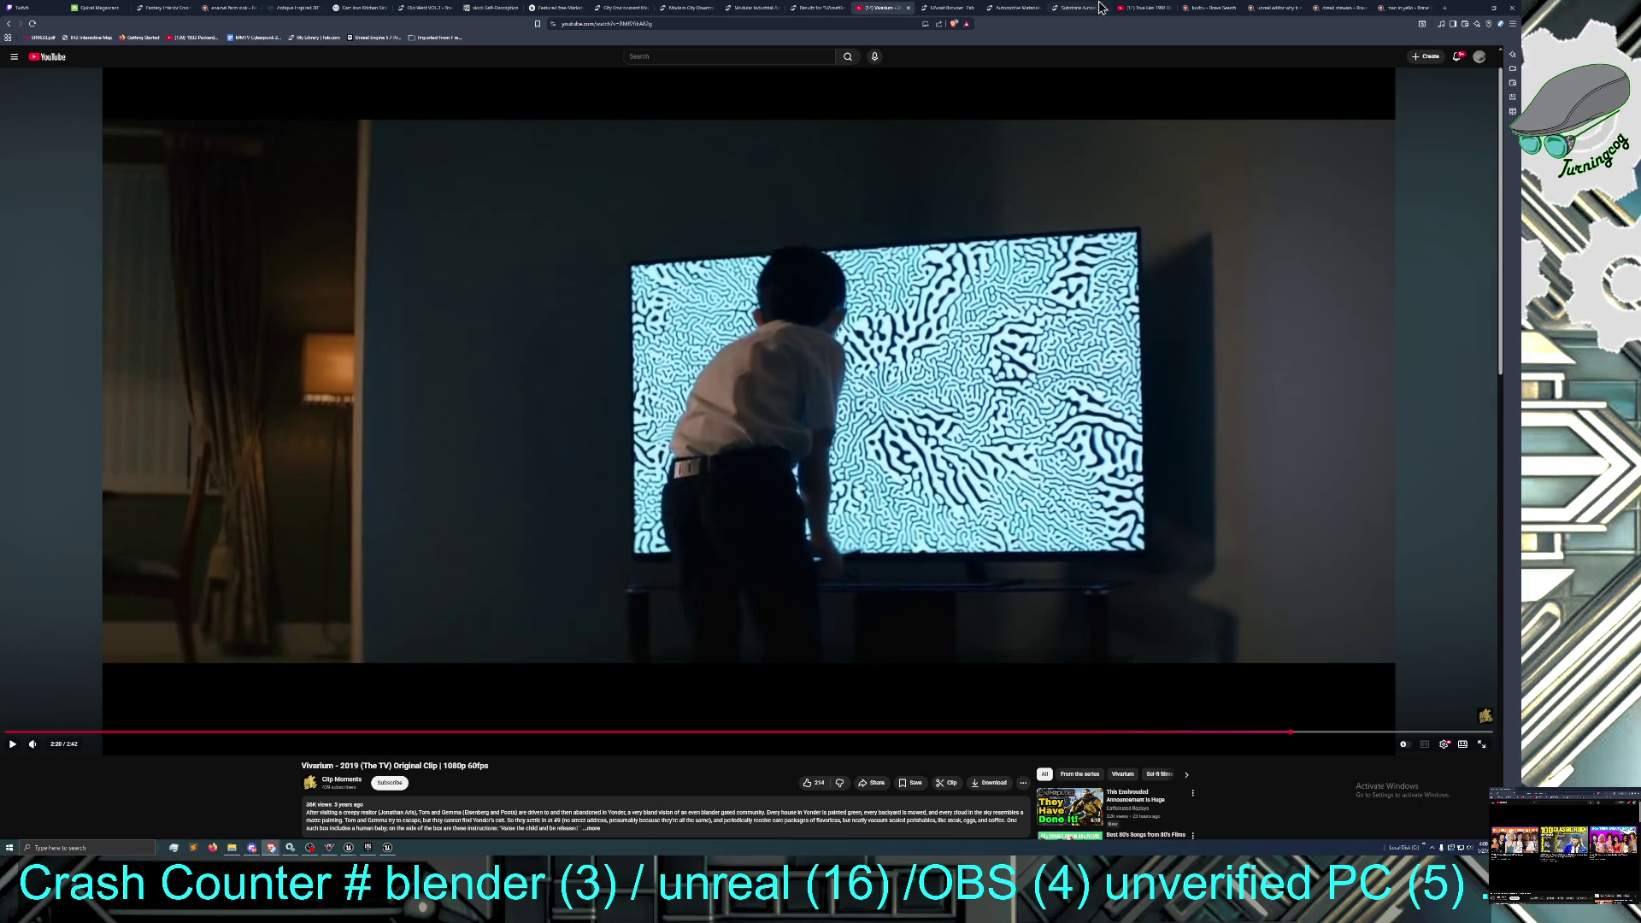
{"action": "mouse_move", "coordinate": [1461, 17]}
{"action": "left_mouse_down"}
{"action": "mouse_move", "coordinate": [1376, 43]}
{"action": "mouse_move", "coordinate": [26, 119]}
{"action": "mouse_move", "coordinate": [28, 137]}
{"action": "mouse_move", "coordinate": [0, 111]}
{"action": "left_mouse_up"}
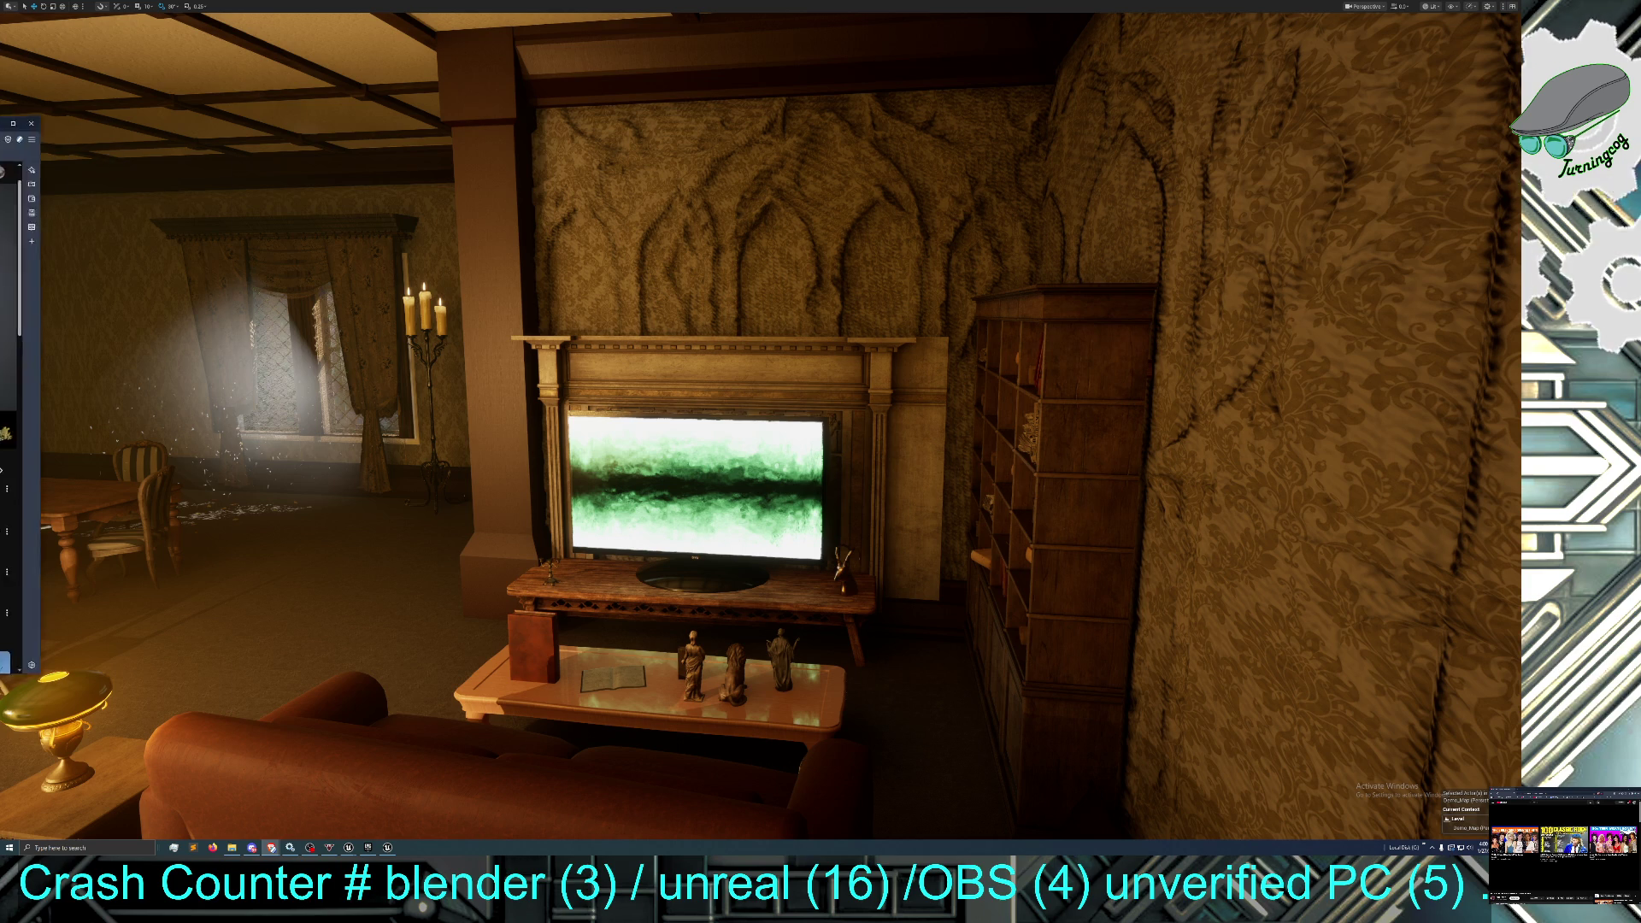
Place a shorter clip window beside the Unreal TV to compare, then move it off screen left.
{"action": "key", "text": "alt+Tab"}
{"action": "left_click_drag", "start_coordinate": [535, 190], "coordinate": [844, 195]}
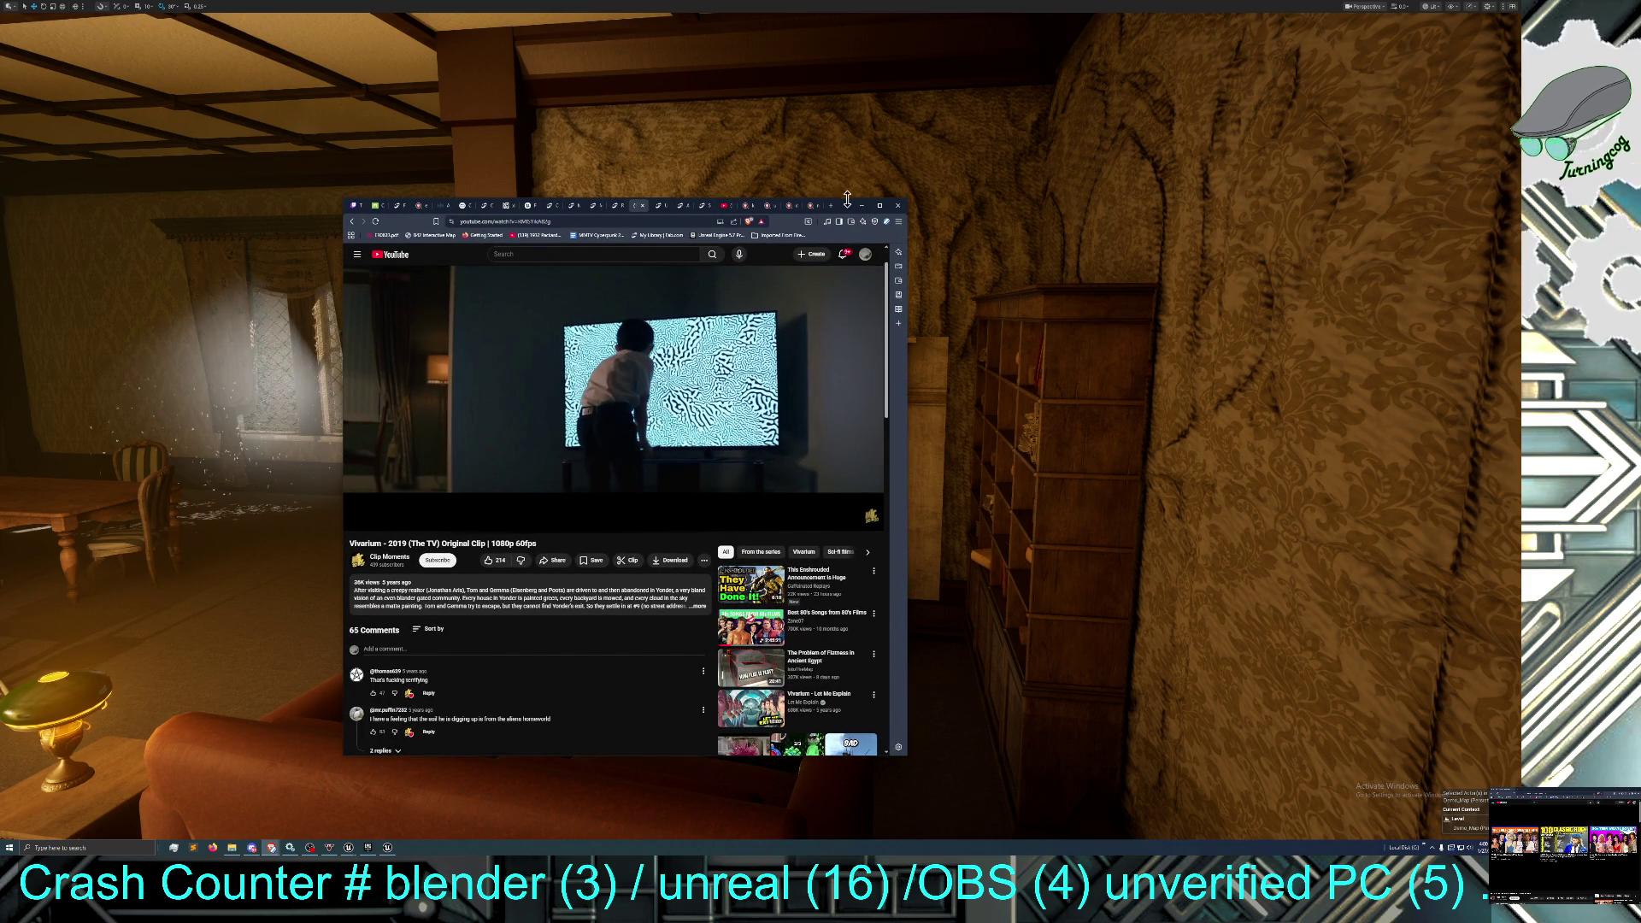
{"action": "mouse_move", "coordinate": [850, 198]}
{"action": "left_mouse_down"}
{"action": "mouse_move", "coordinate": [863, 380]}
{"action": "mouse_move", "coordinate": [898, 384]}
{"action": "mouse_move", "coordinate": [1140, 36]}
{"action": "mouse_move", "coordinate": [1227, 31]}
{"action": "mouse_move", "coordinate": [1153, 53]}
{"action": "mouse_move", "coordinate": [1173, 50]}
{"action": "left_mouse_up"}
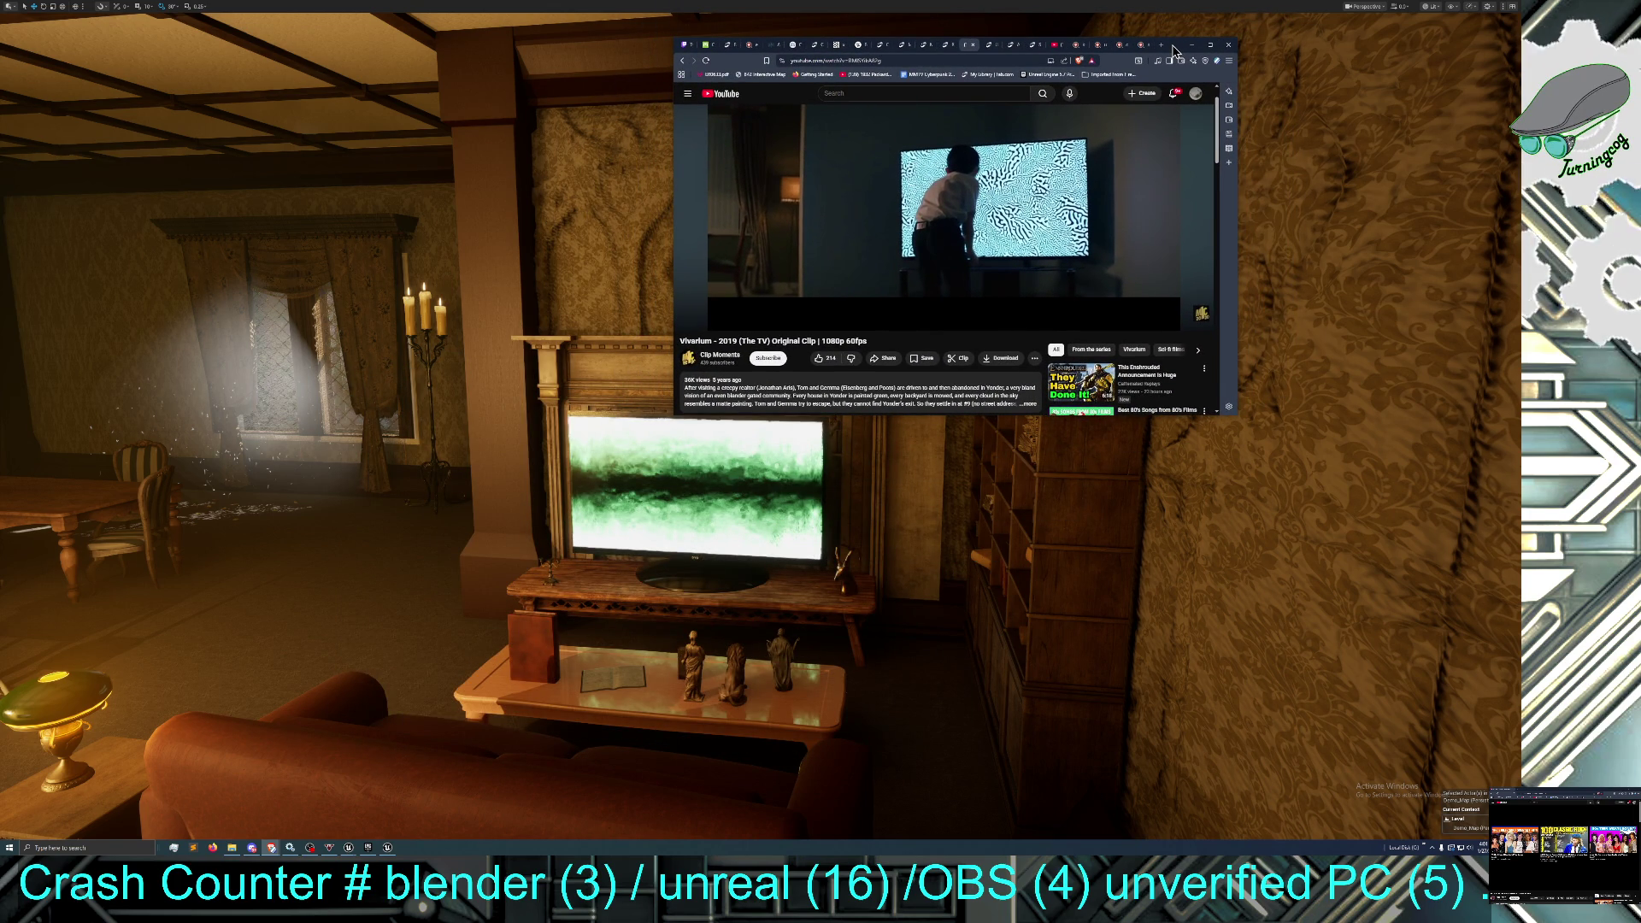
{"action": "mouse_move", "coordinate": [1173, 50]}
{"action": "left_mouse_down"}
{"action": "mouse_move", "coordinate": [182, 101]}
{"action": "mouse_move", "coordinate": [0, 141]}
{"action": "left_mouse_up"}
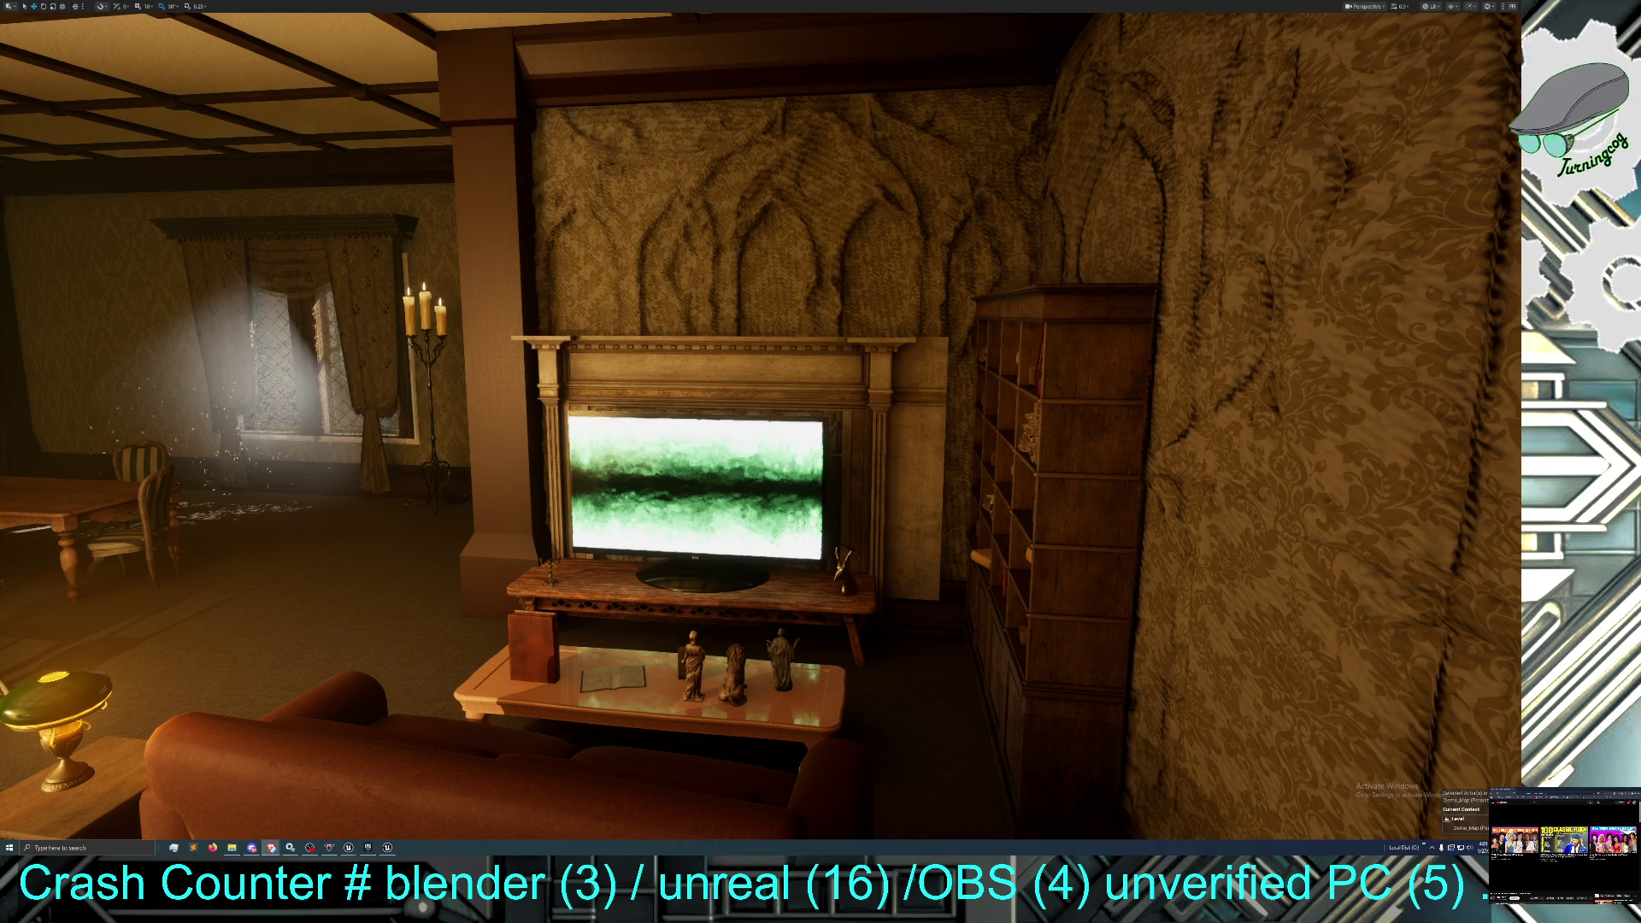